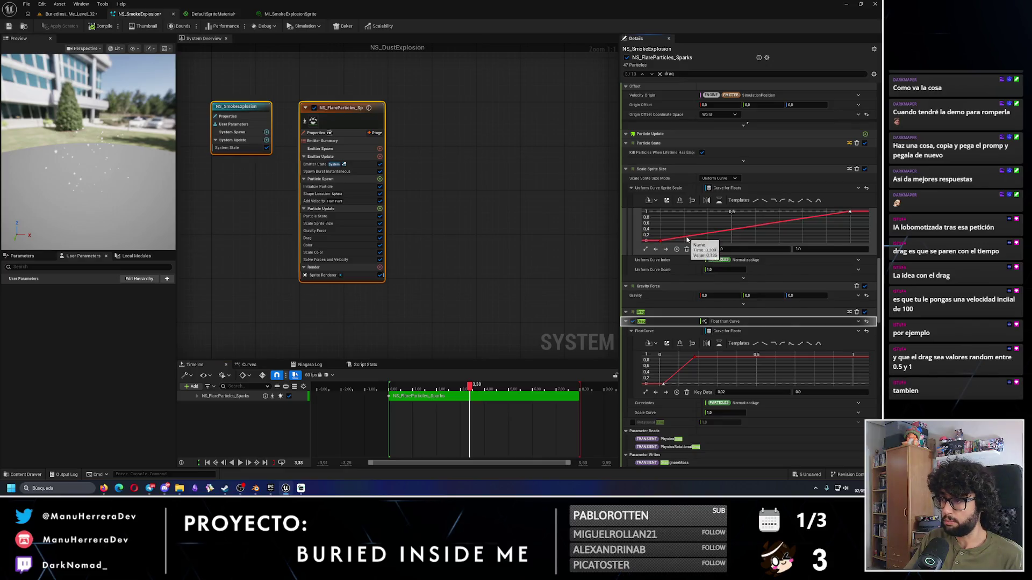
Step: Undo trial key edits so the Scale Sprite Size curve falls from 1 to 0
left_click(698, 259)
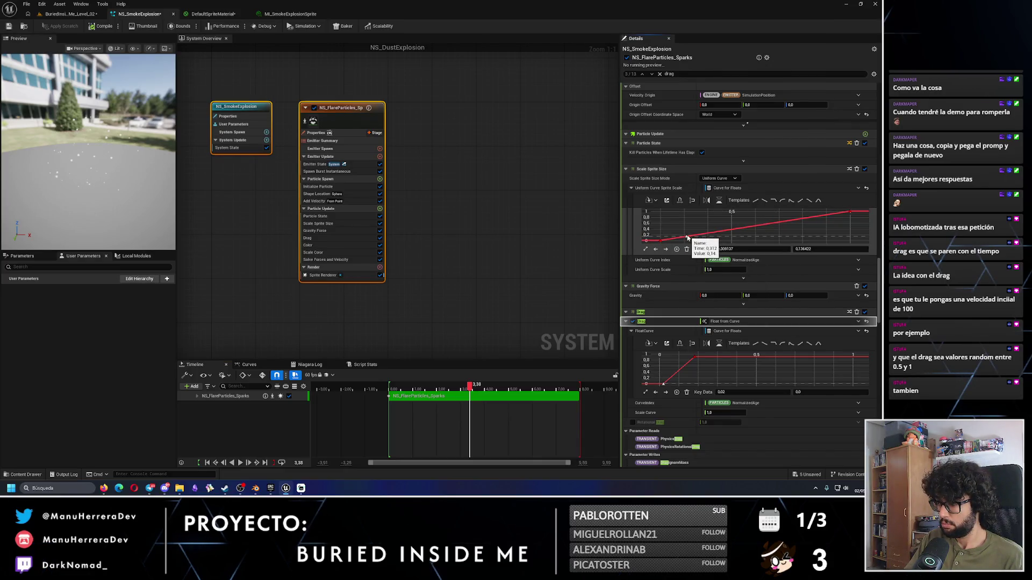
left_click_drag(689, 237, 693, 217)
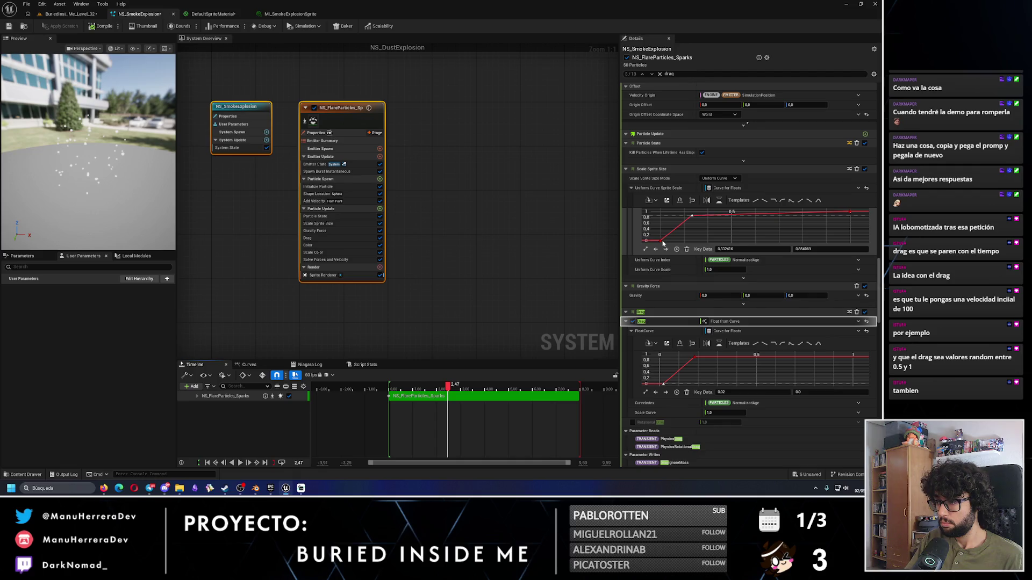
mouse_move(806, 249)
left_mouse_down()
mouse_move(817, 249)
mouse_move(802, 249)
left_mouse_up()
left_click_drag(447, 387, 392, 386)
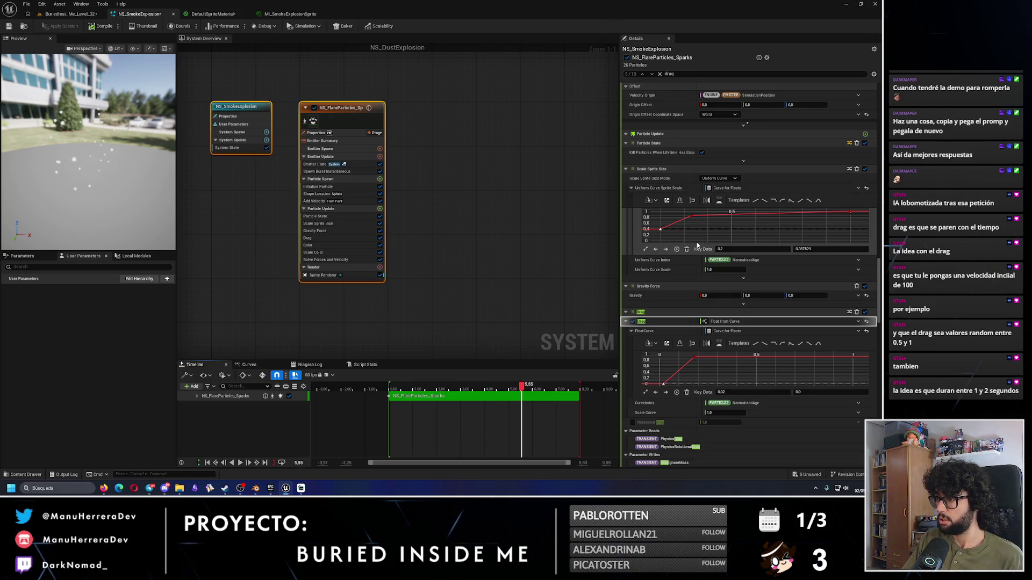
key("ctrl+z")
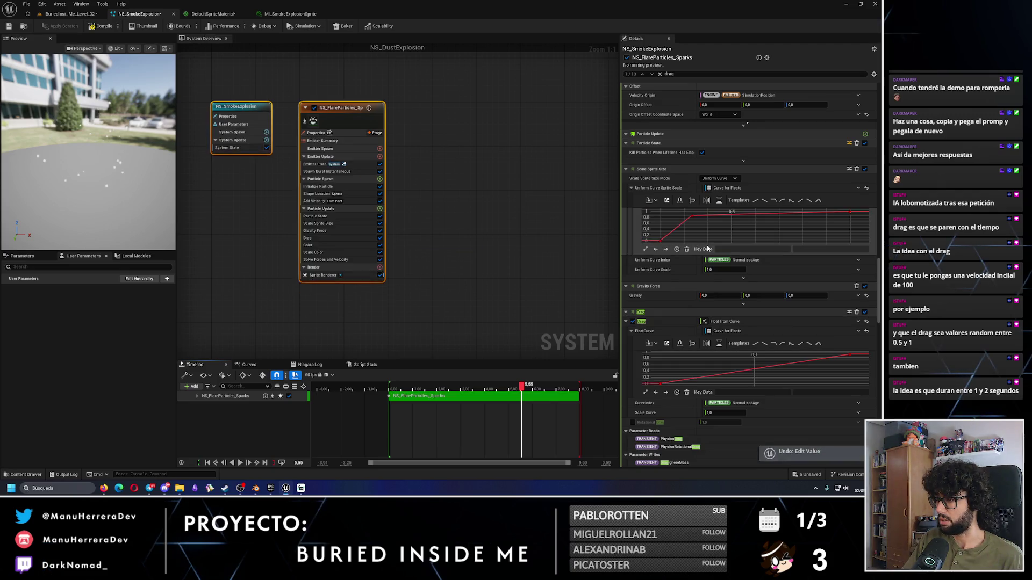
key("ctrl+z")
key("ctrl+z")
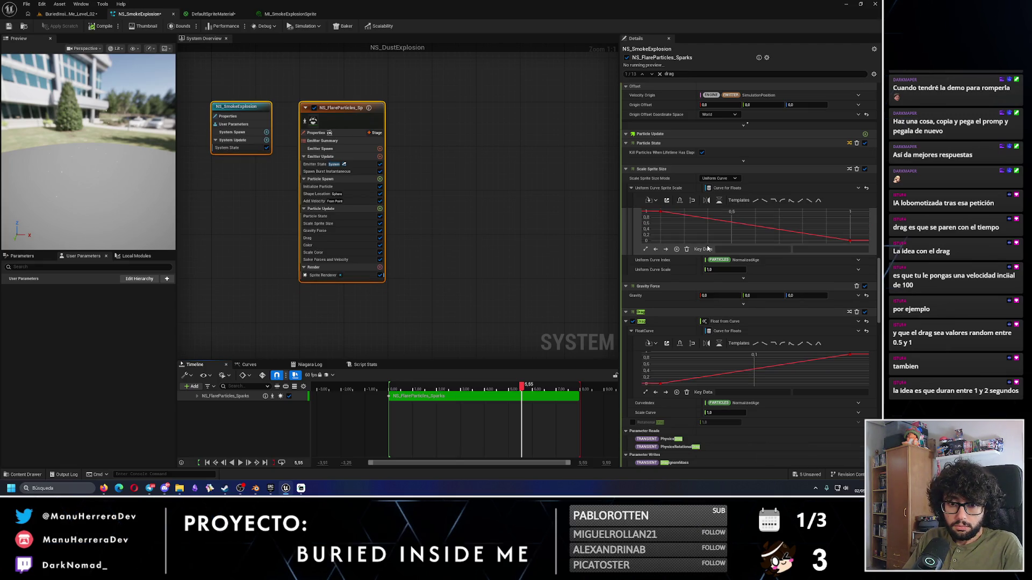
mouse_move(520, 390)
left_mouse_down()
mouse_move(375, 387)
mouse_move(392, 386)
left_mouse_up()
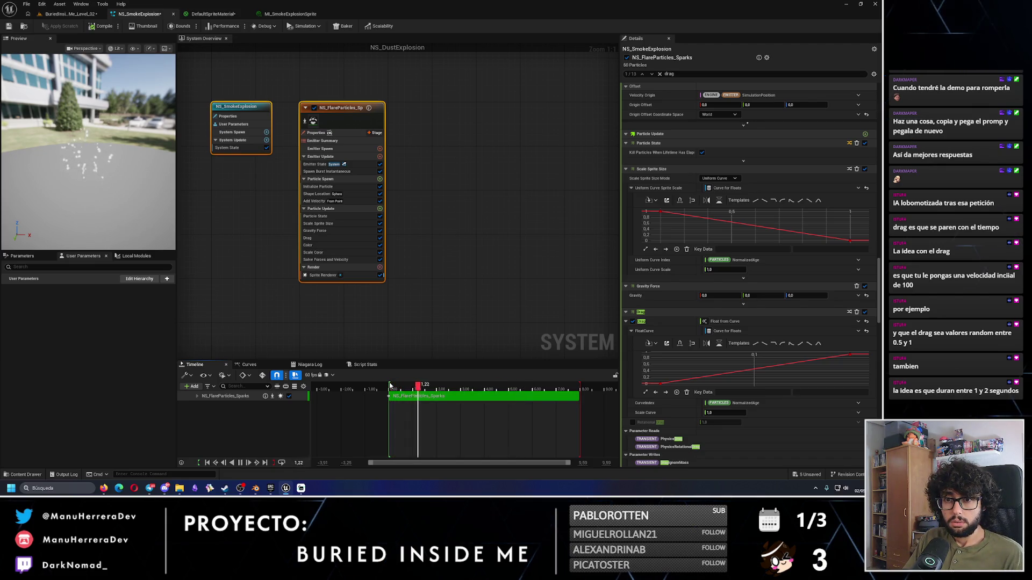
left_click_drag(879, 270, 883, 146)
Step: Set Add Velocity speed to minimum 3000 and maximum 6000, then replay the preview burst
scroll(729, 368, "down", 5)
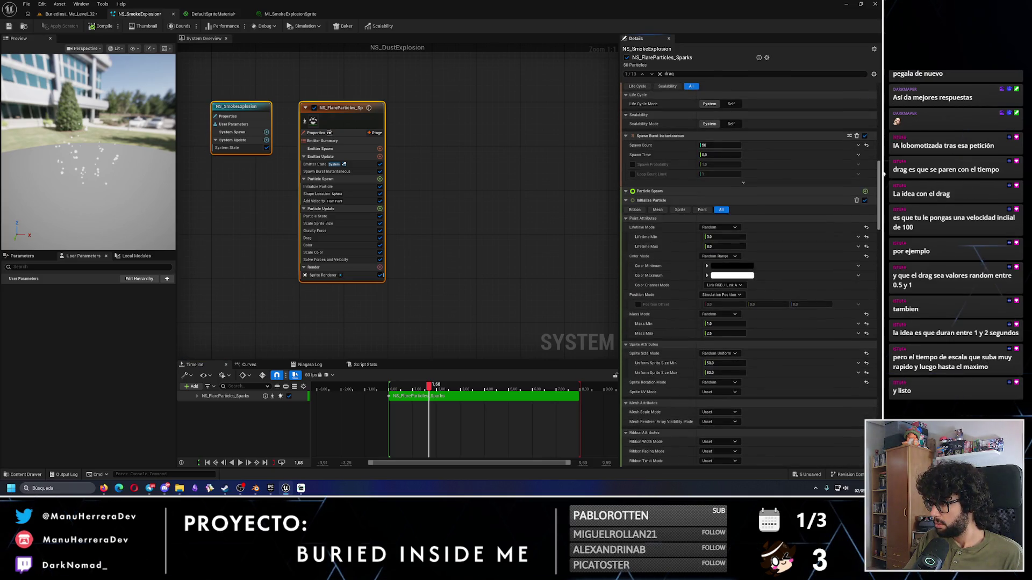
scroll(729, 369, "down", 3)
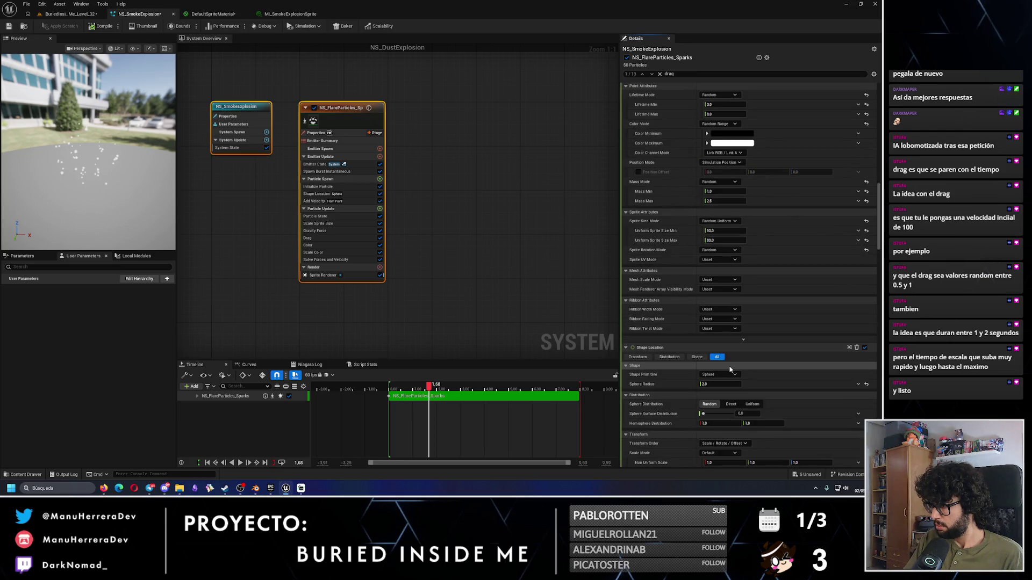
left_click(717, 231)
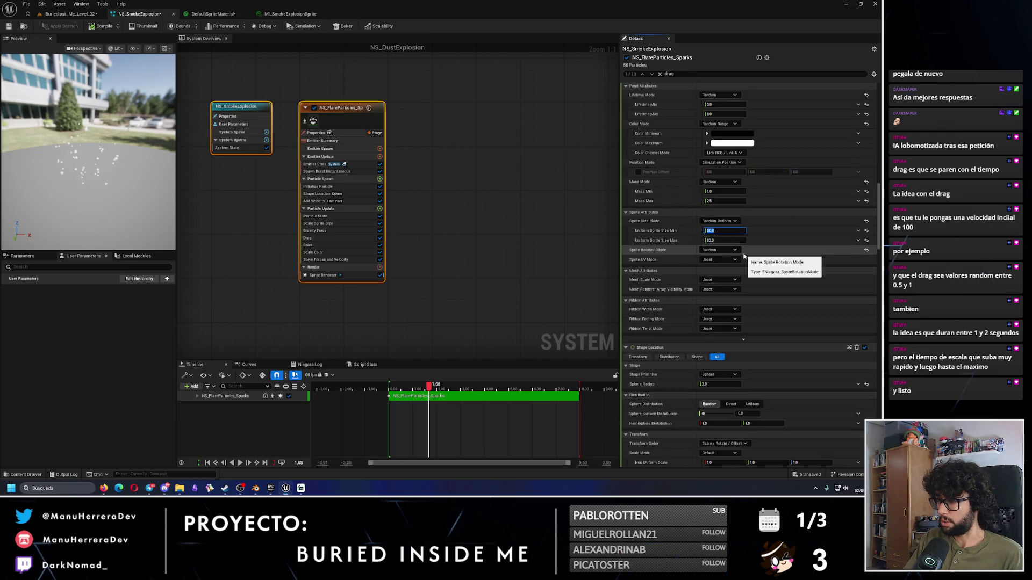
scroll(725, 385, "down", 6)
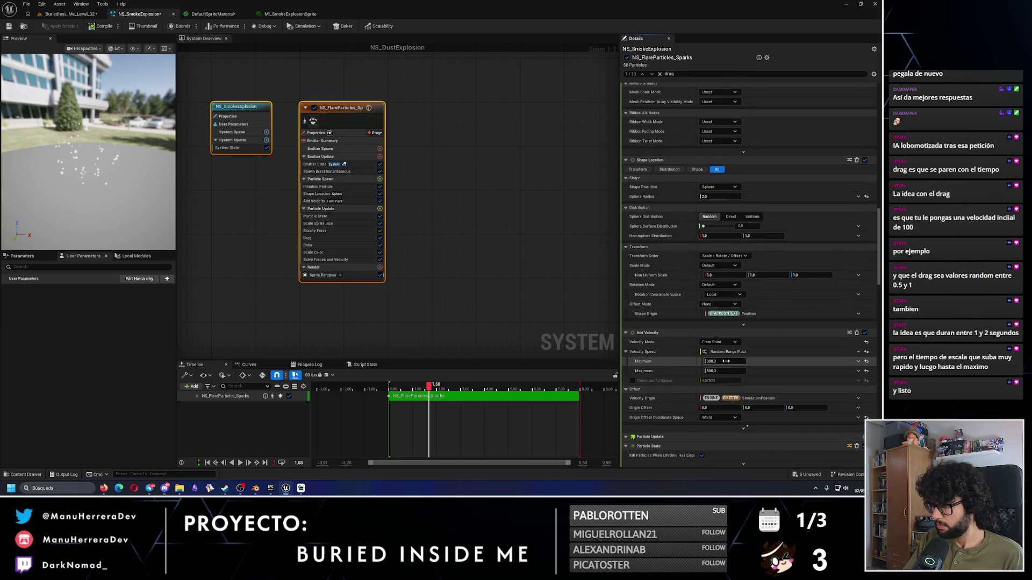
left_click(713, 370)
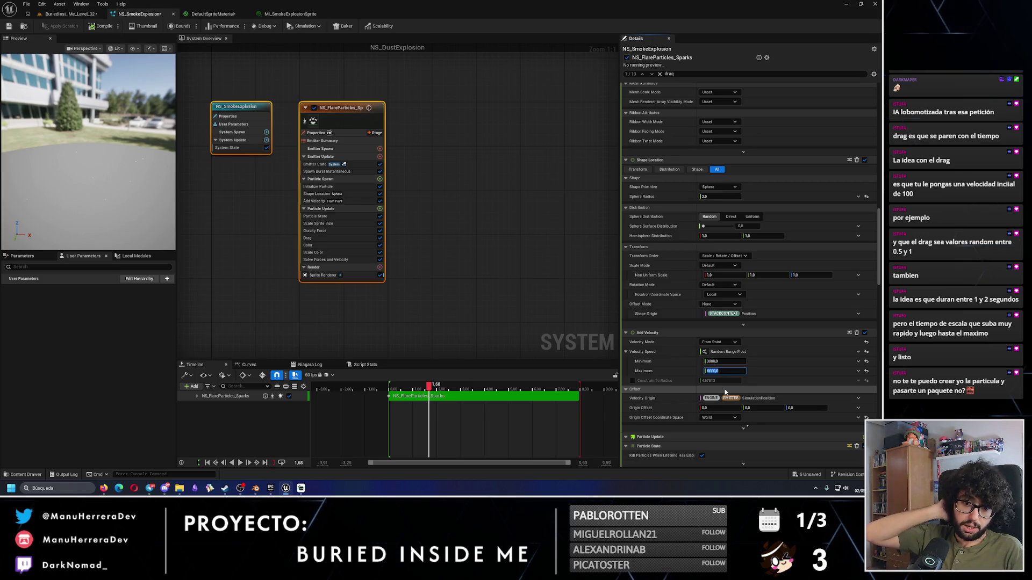
key("Return")
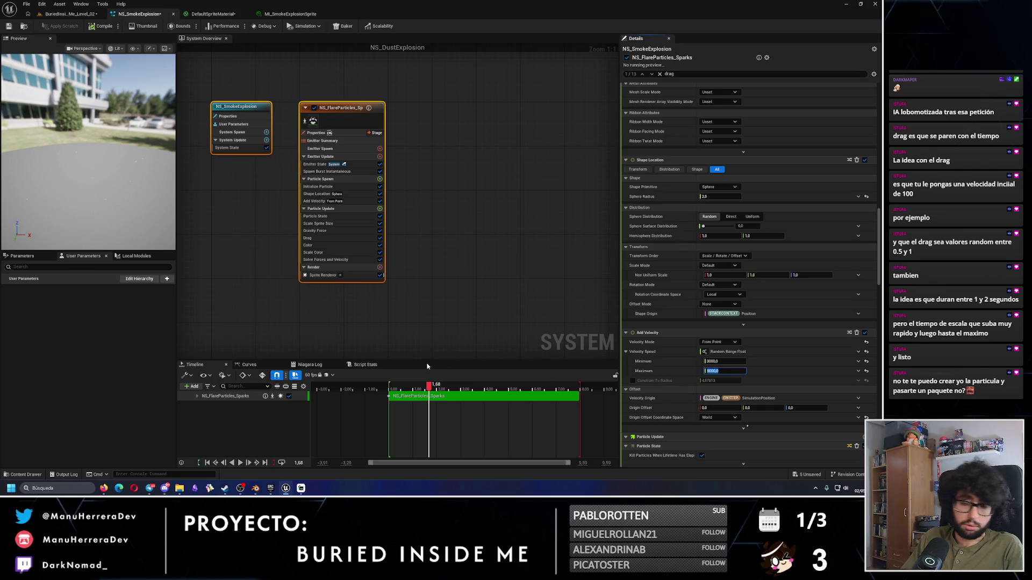
left_click_drag(406, 386, 389, 383)
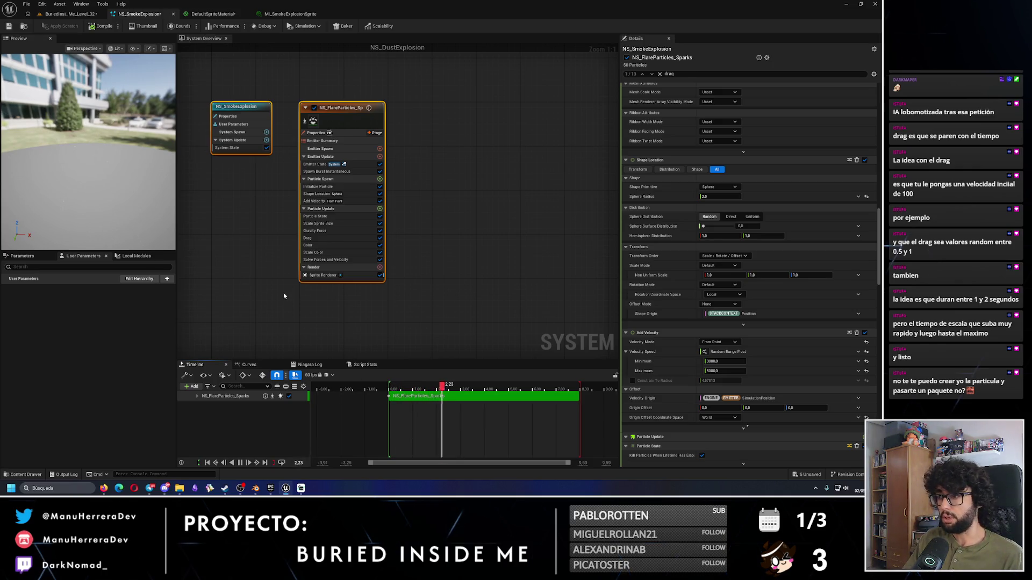
left_click(660, 74)
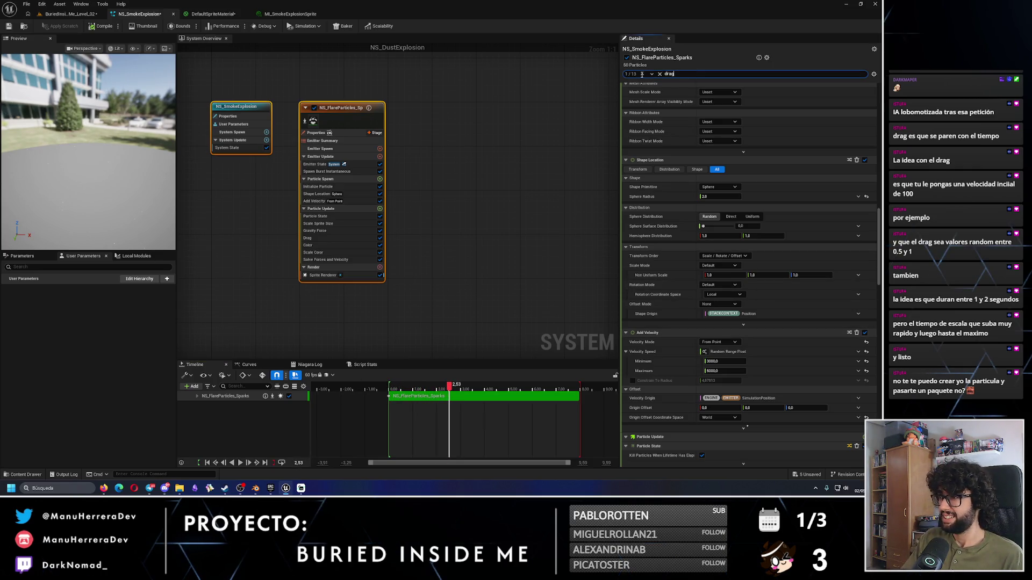
Step: Set Initialize Particle's uniform sprite size to 800, replay the burst, and save the system
key("BackSpace")
key("BackSpace")
key("BackSpace")
type("size")
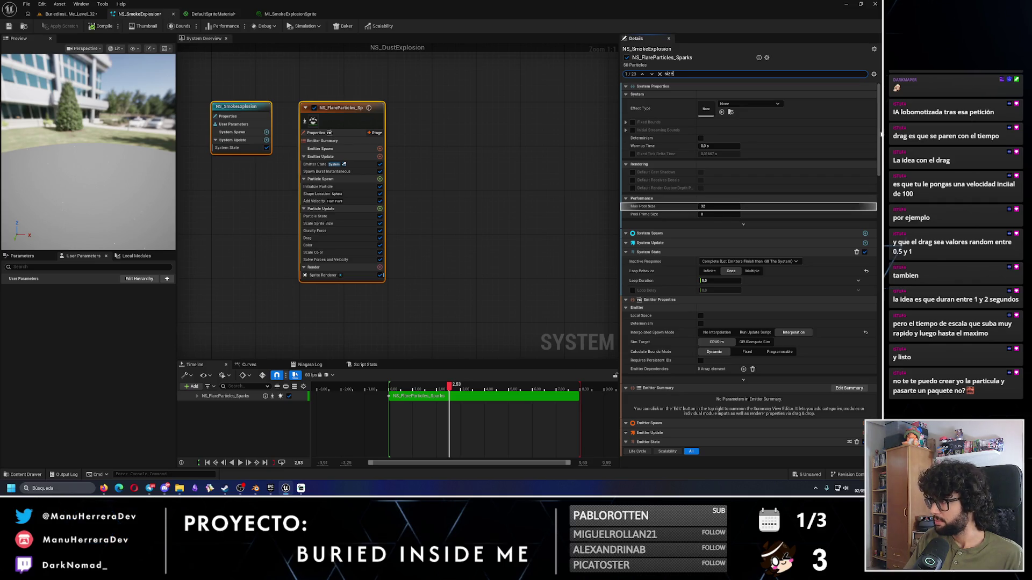
left_click_drag(880, 133, 883, 222)
left_click(722, 315)
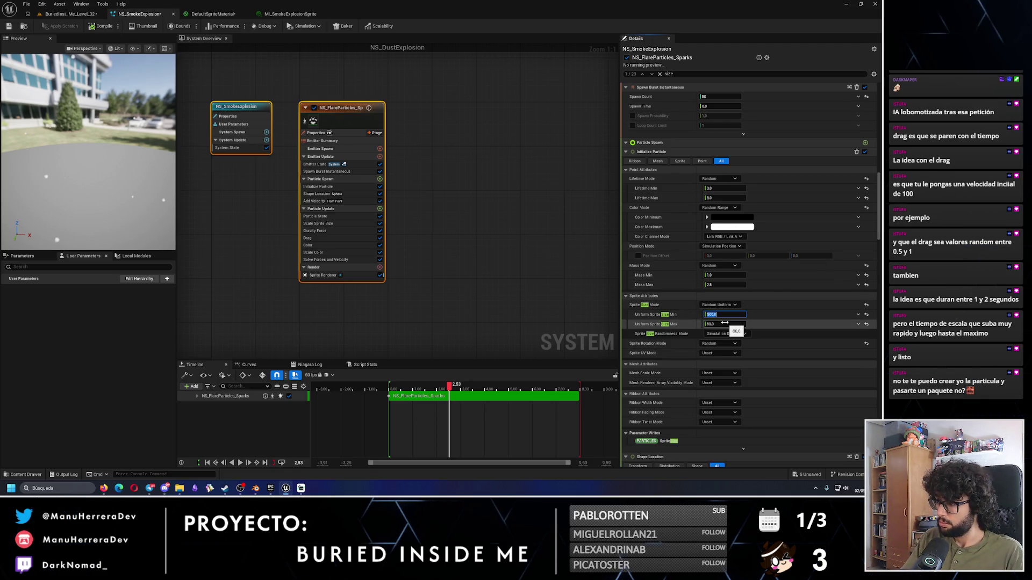
type("0")
key("Return")
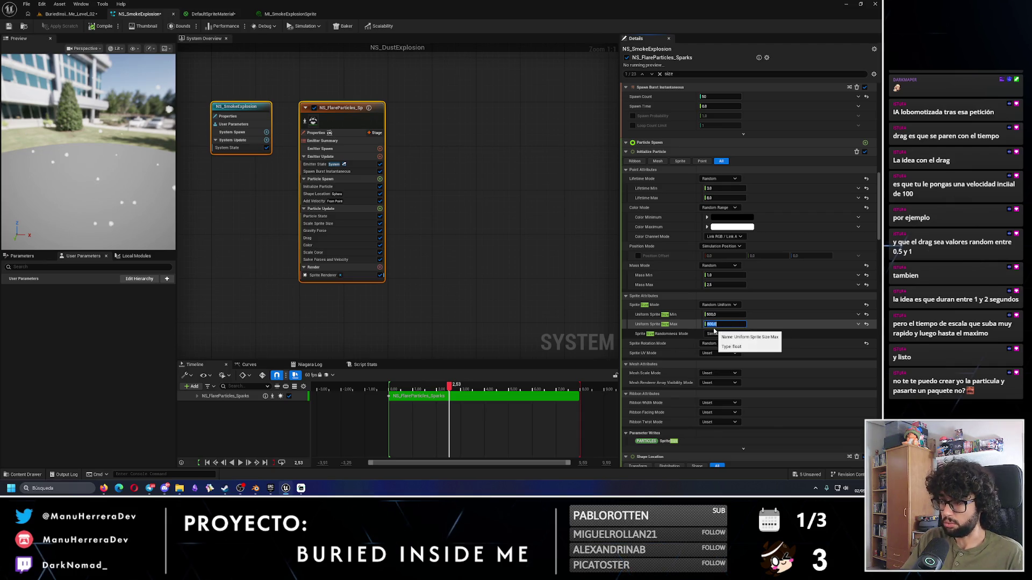
left_click_drag(454, 388, 391, 388)
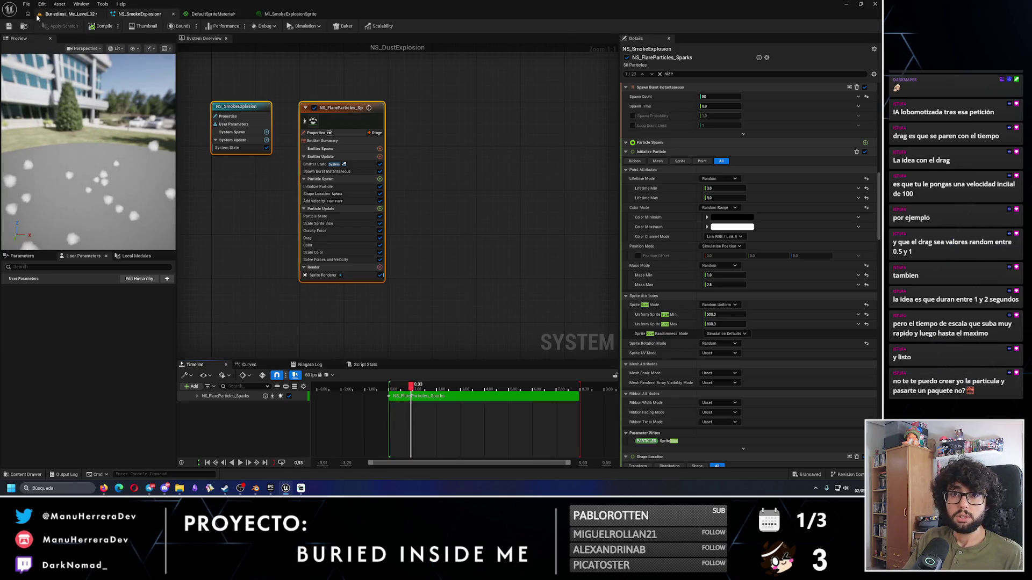
left_click(9, 26)
left_click(70, 13)
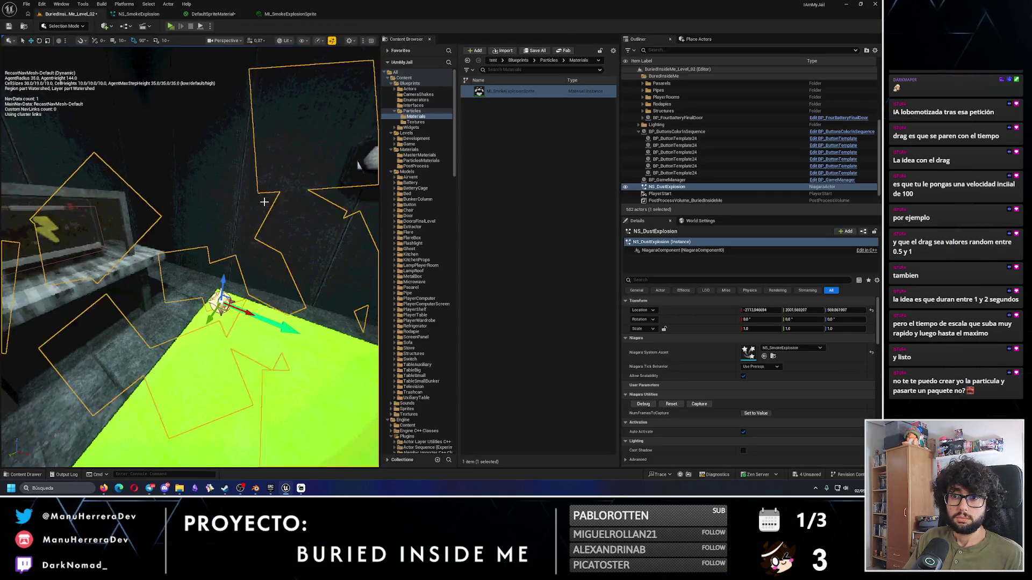
Step: After resetting the level burst, set Uniform Sprite Size minimum to 50 and lower the maximum
left_click(676, 404)
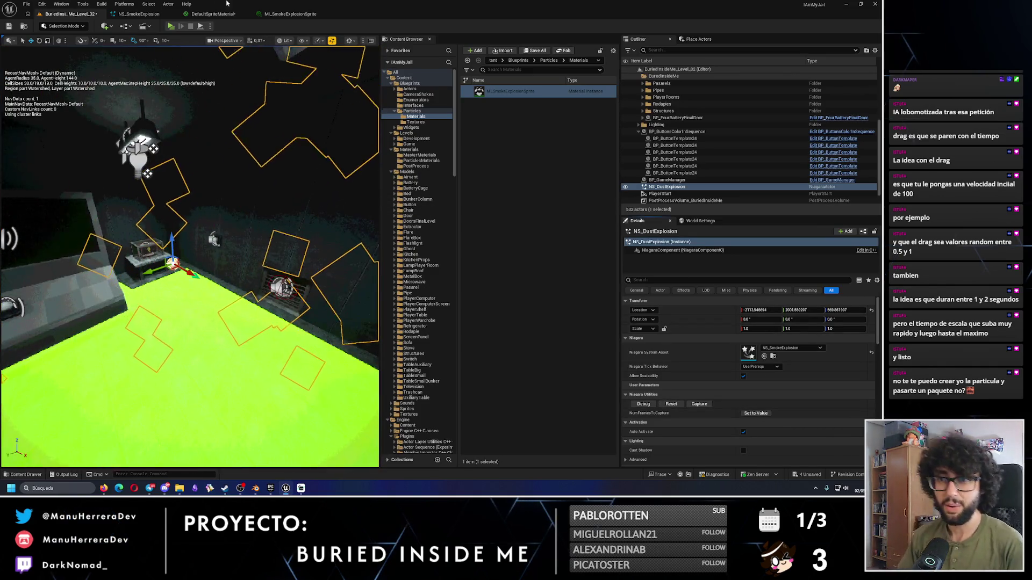
left_click(136, 18)
left_click(724, 315)
type("1")
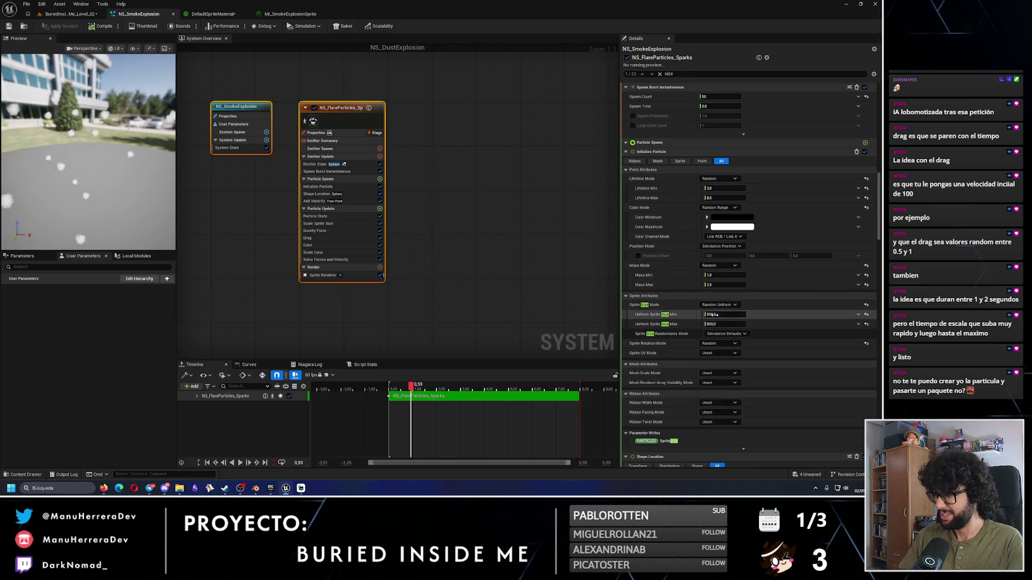
type("0")
key("Return")
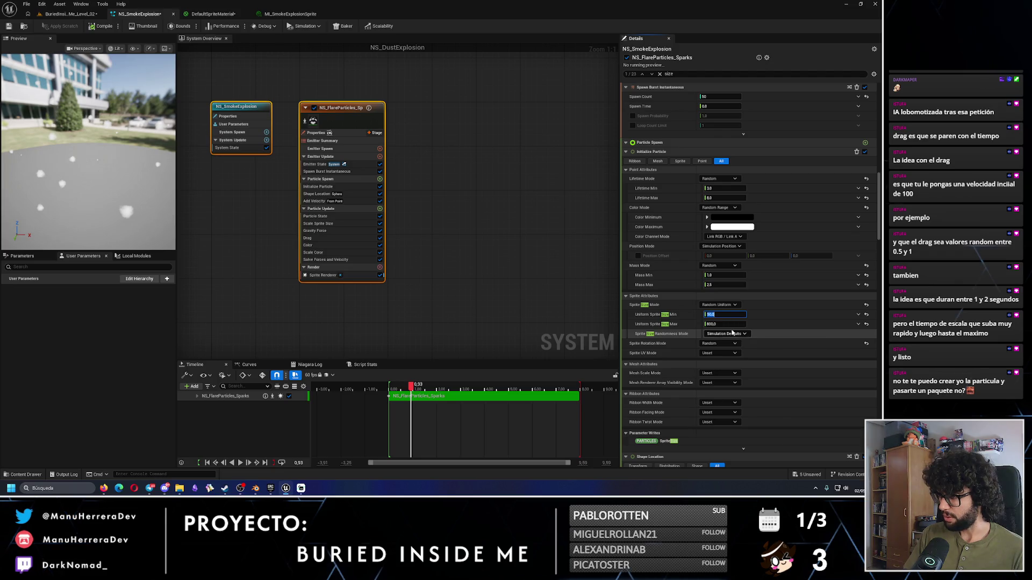
left_click(725, 324)
type("8")
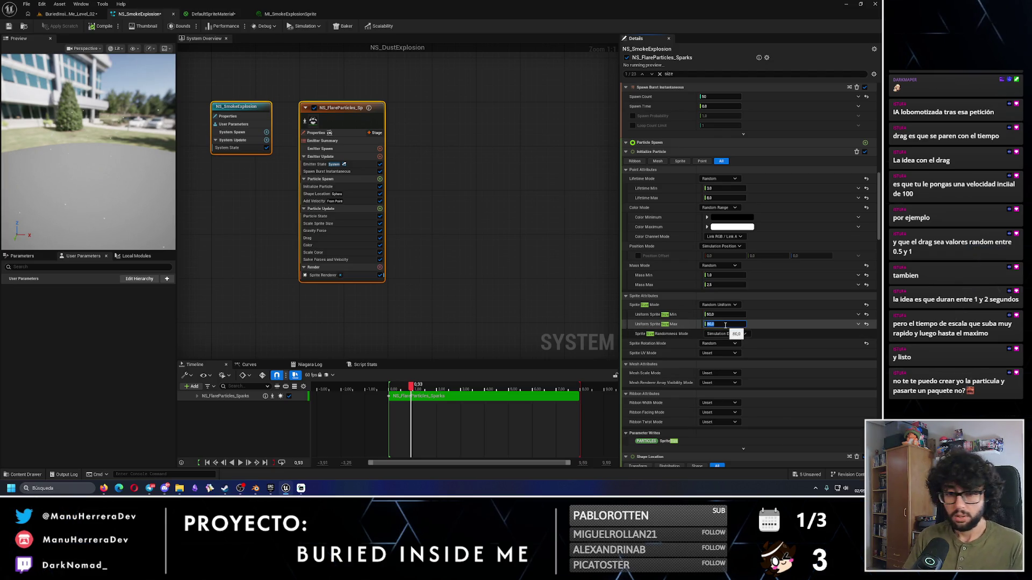
Step: Save NS_SmokeExplosion and replay the smaller smoke burst in the level
left_click(8, 27)
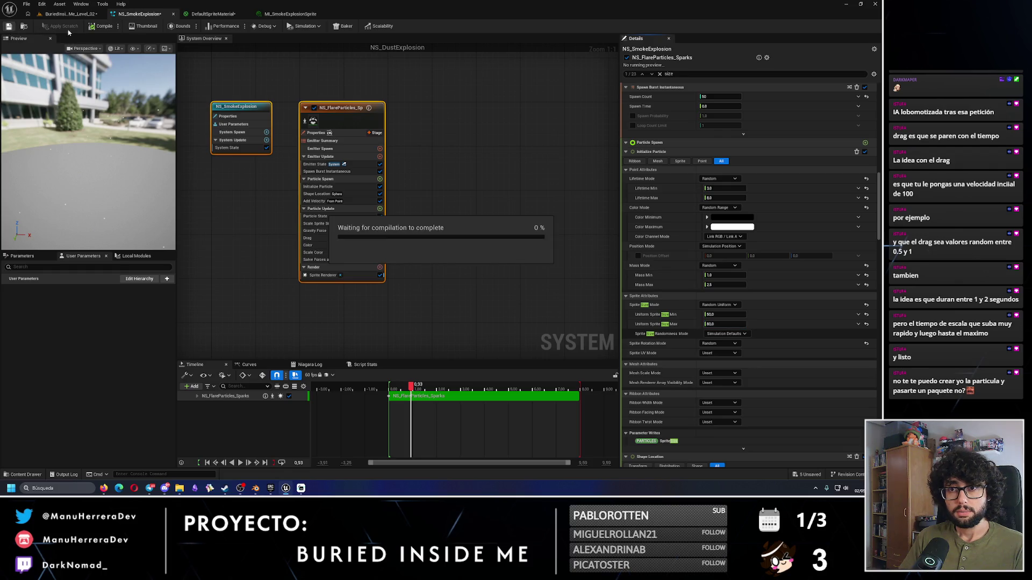
left_click(71, 15)
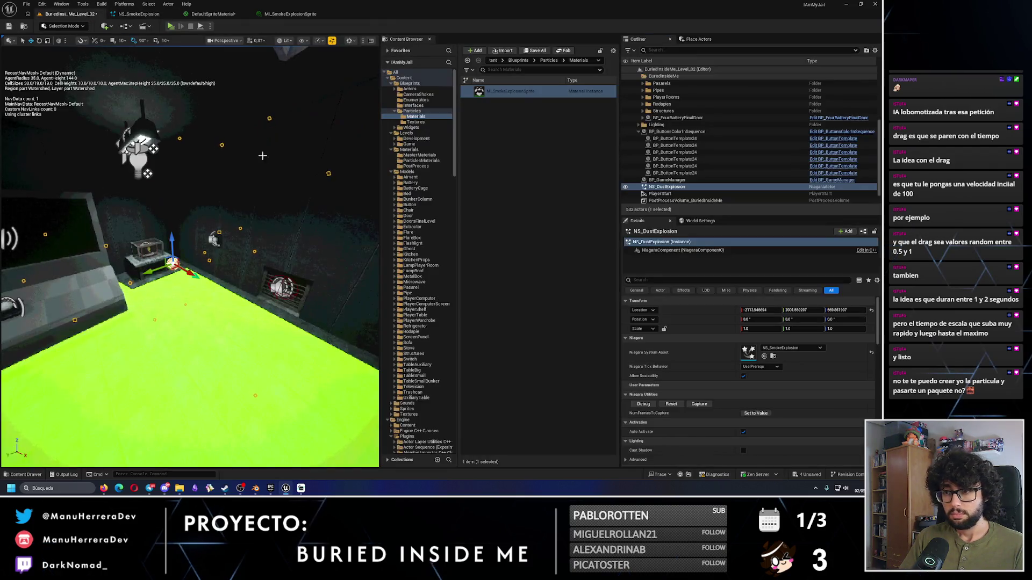
left_click(675, 407)
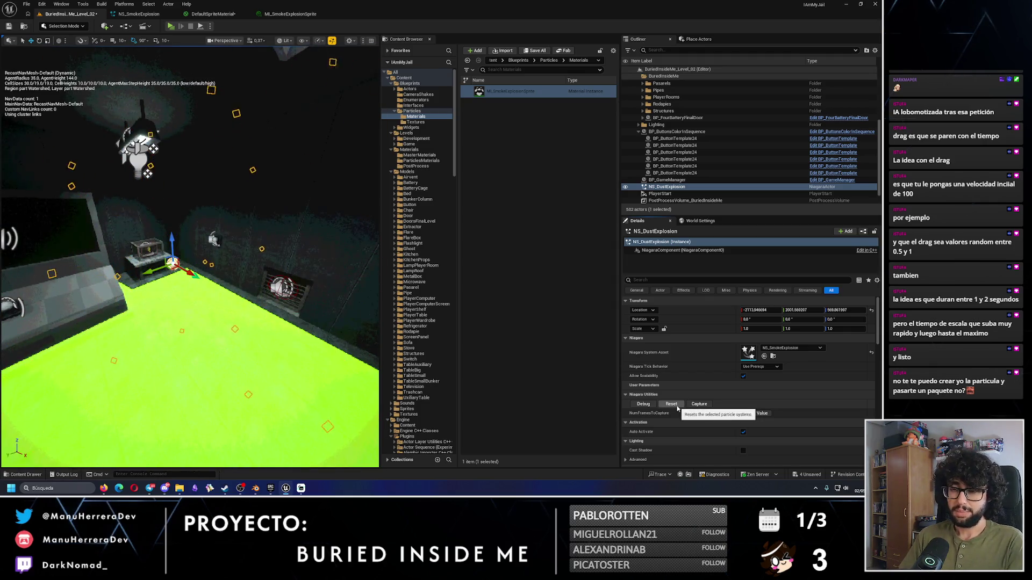
key("f")
scroll(253, 257, "down", 3)
scroll(253, 257, "up", 2)
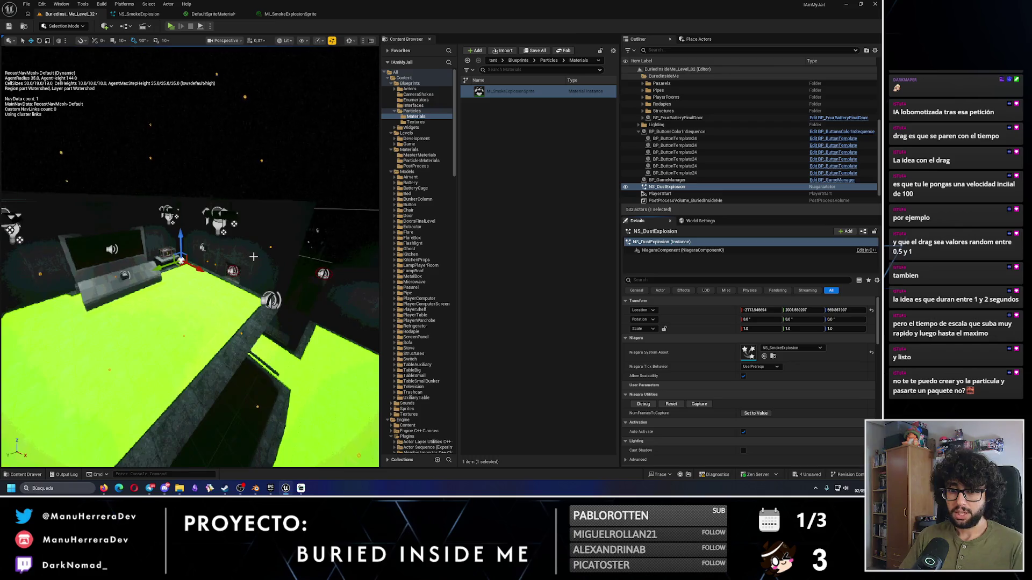
left_click(138, 13)
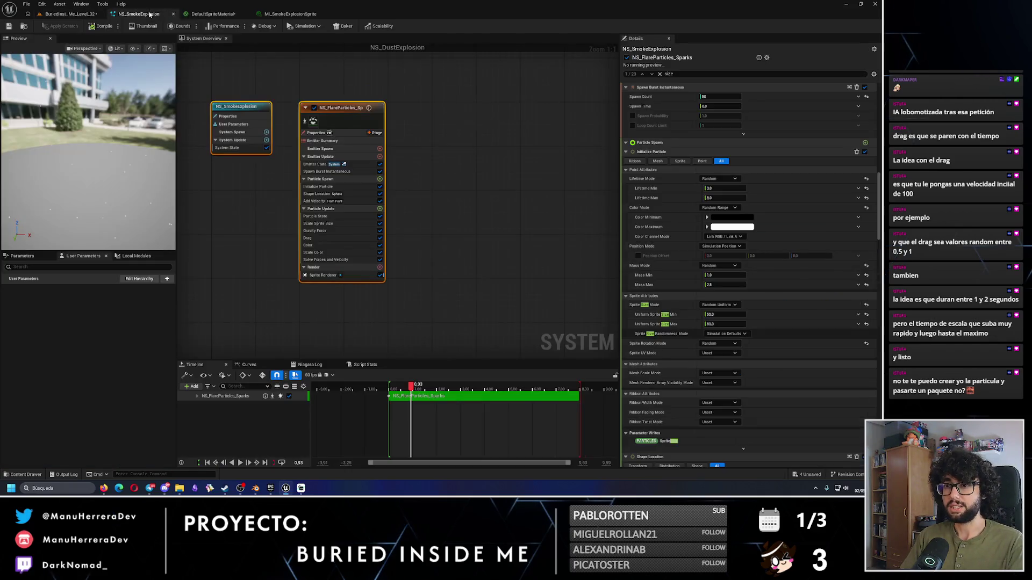
Step: Filter Details to 'drag' and pull the Drag curve's end key toward the start
left_click(686, 74)
type("a")
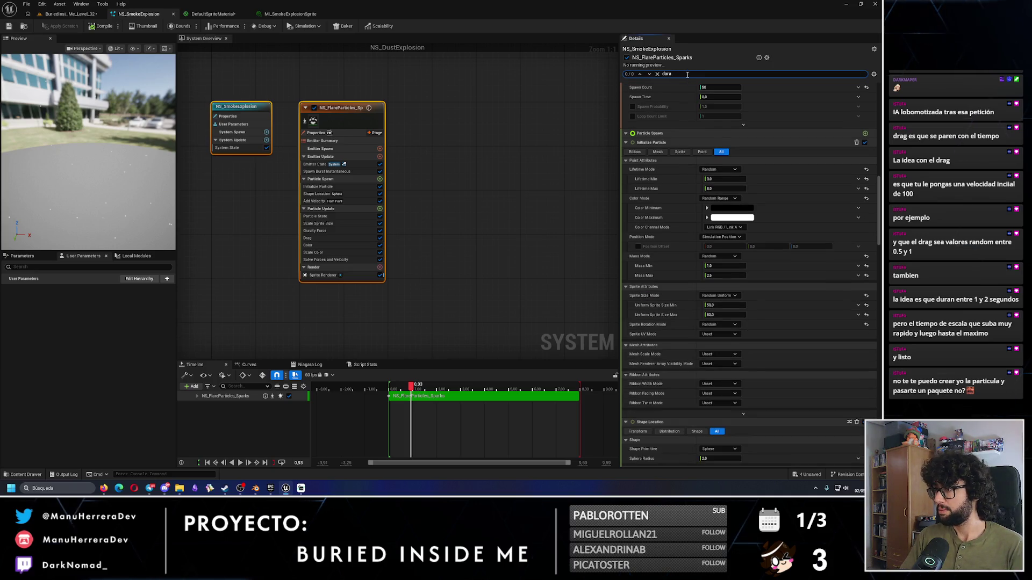
type("g")
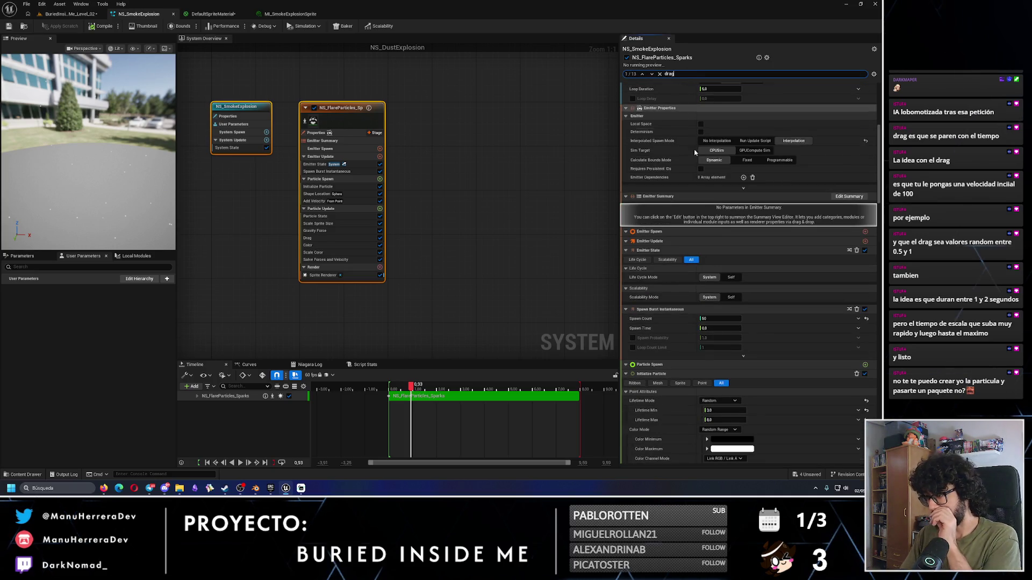
scroll(789, 354, "up", 3)
left_click_drag(883, 219, 883, 310)
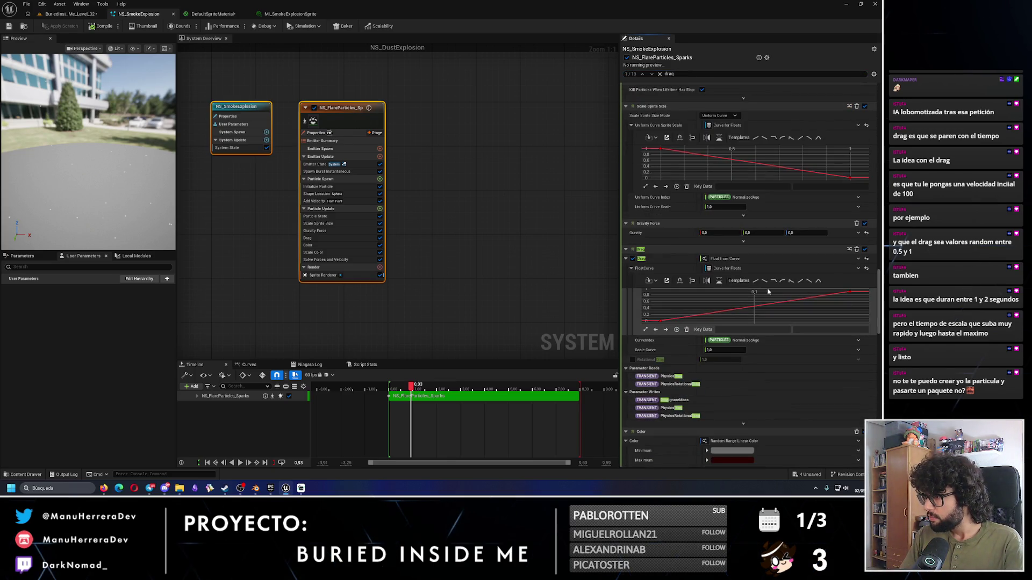
mouse_move(850, 293)
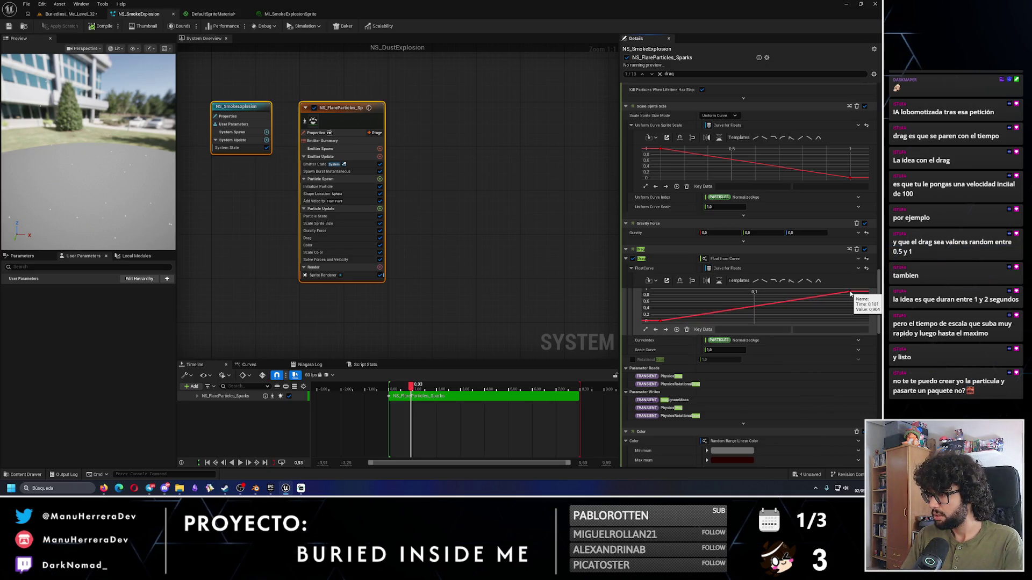
mouse_move(850, 293)
left_mouse_down()
mouse_move(672, 304)
mouse_move(664, 294)
left_mouse_up()
Step: Set the Drag curve's first key time to 0.01
left_click(661, 321)
left_click(739, 330)
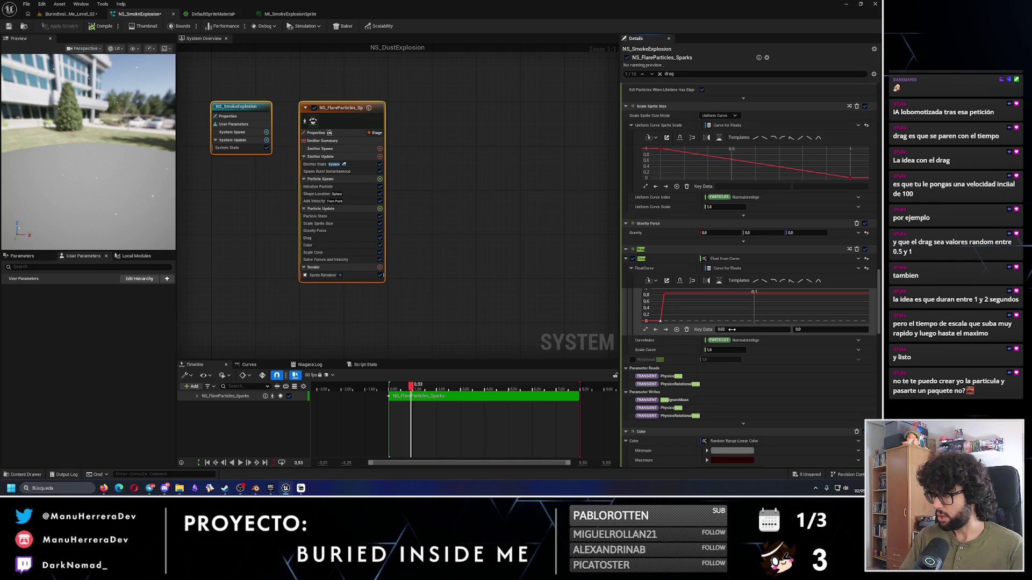
type("1")
key("Return")
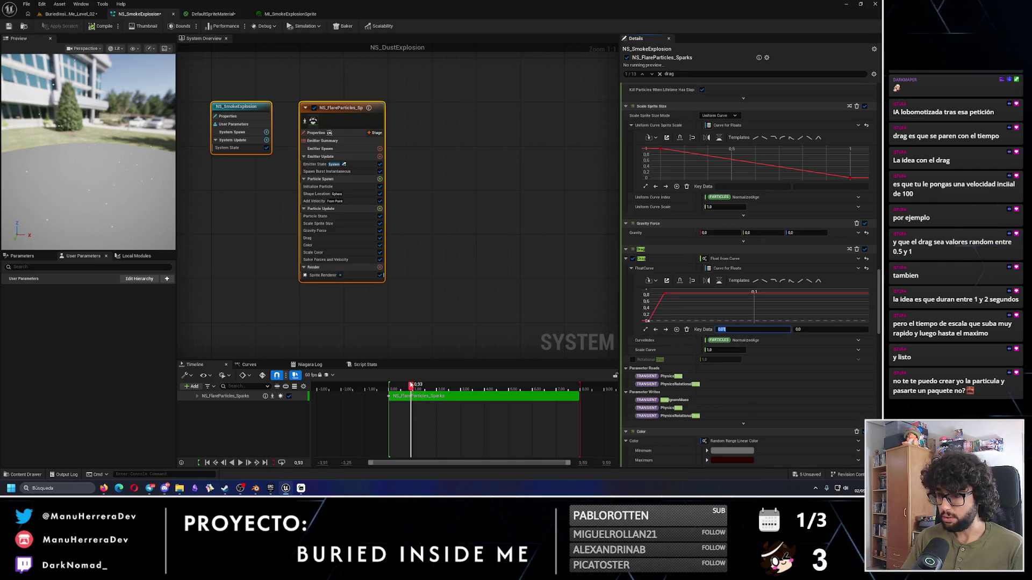
Step: Set the top Drag key to time 0.3 and value 1.0, then replay the preview
left_click_drag(648, 292, 748, 319)
left_click(739, 330)
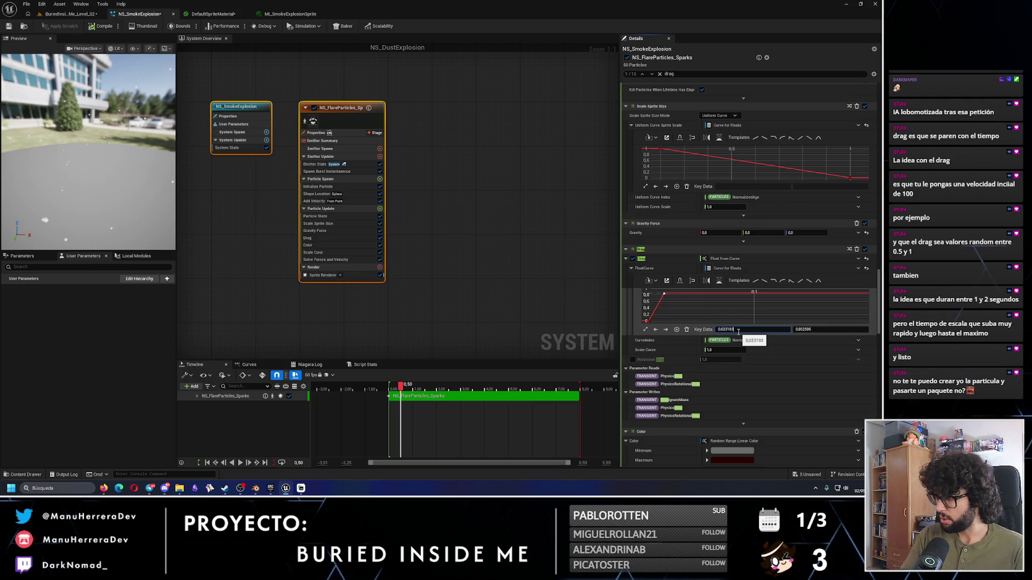
type(".3")
key("Return")
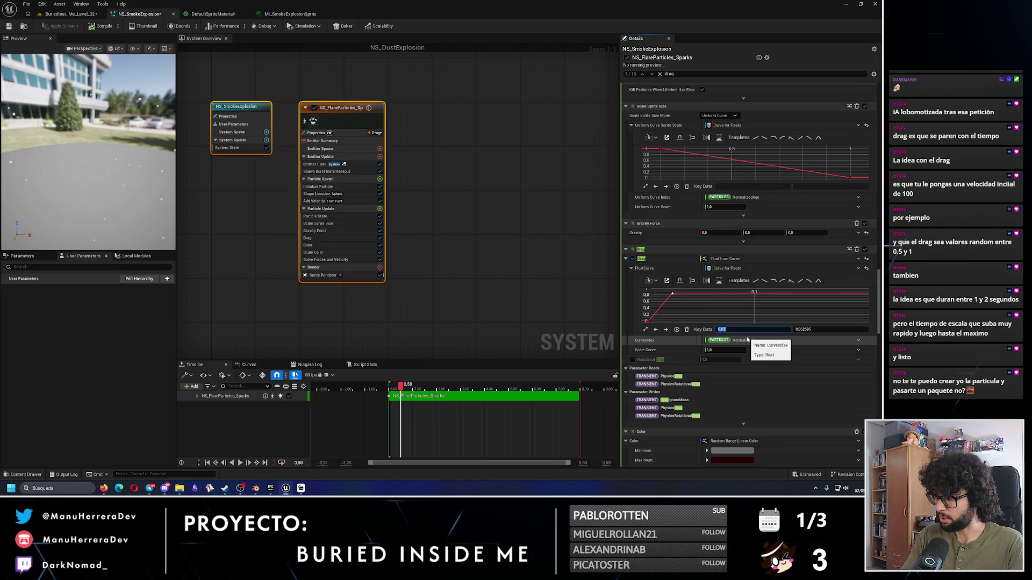
type("1")
key("Return")
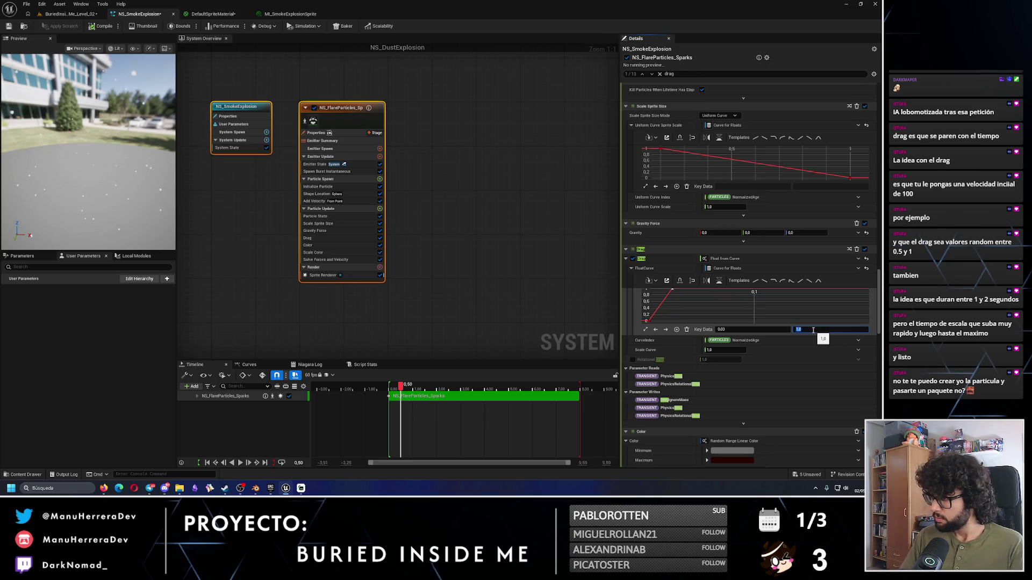
left_click(389, 386)
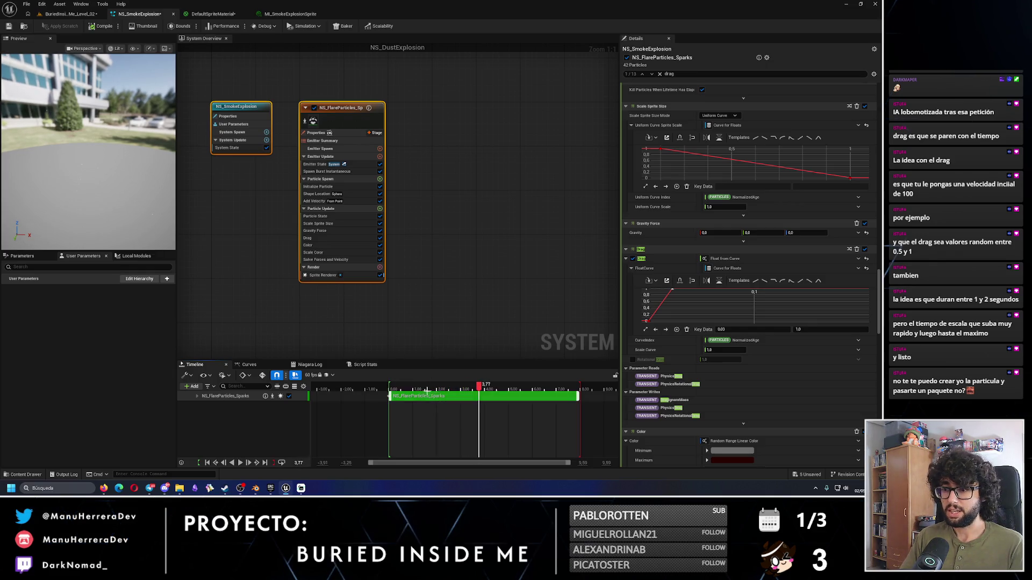
left_click(389, 389)
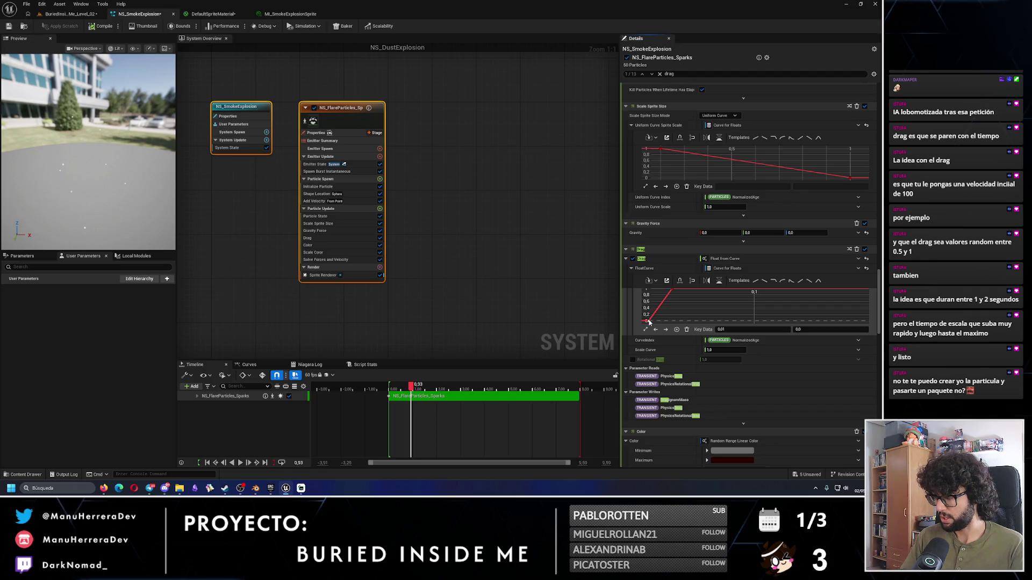
Step: Lower the Drag key time to 0.001 and save NS_SmokeExplosion
left_click(724, 329)
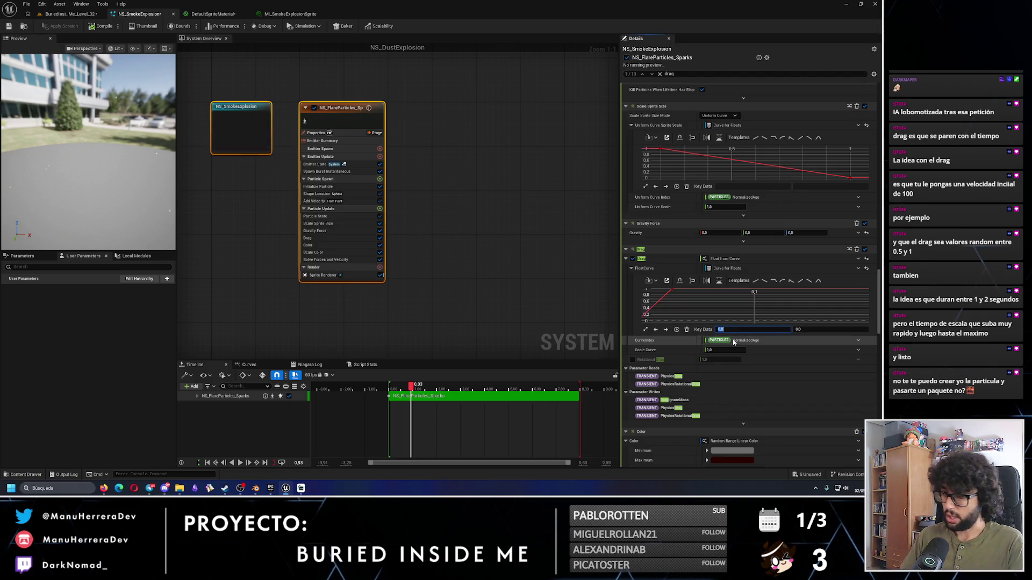
scroll(693, 313, "down", 3)
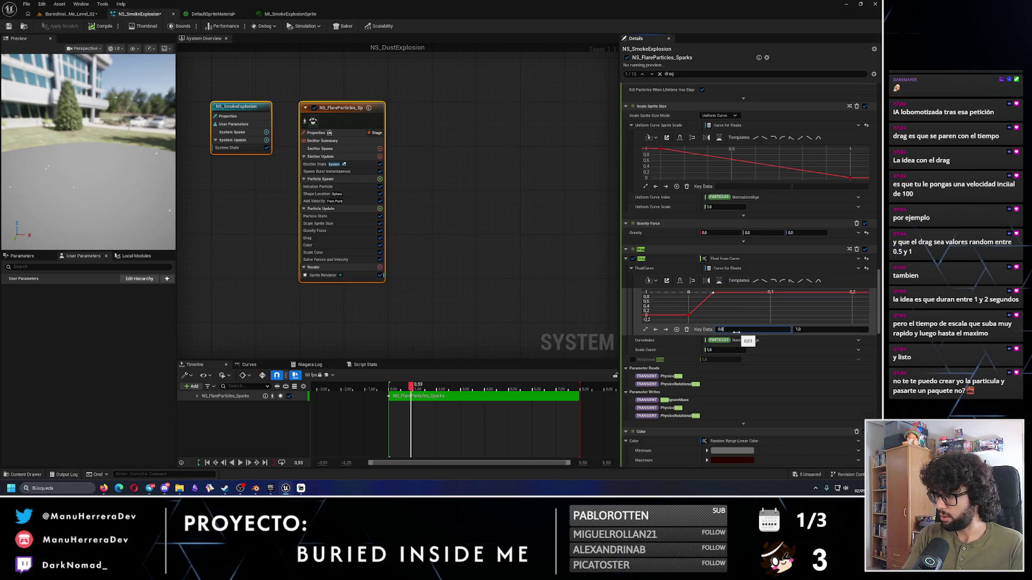
left_click_drag(736, 333, 736, 333)
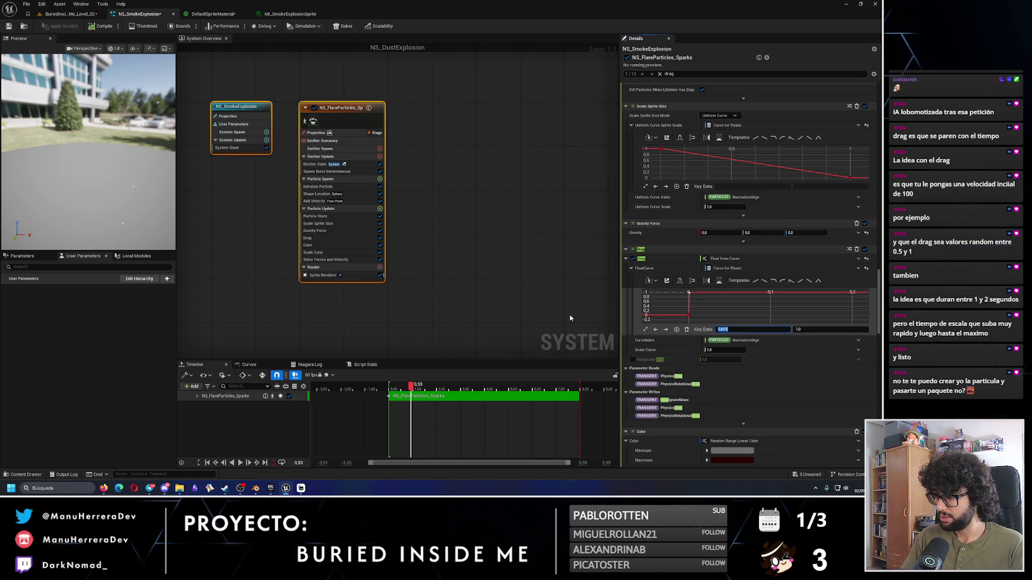
key("Return")
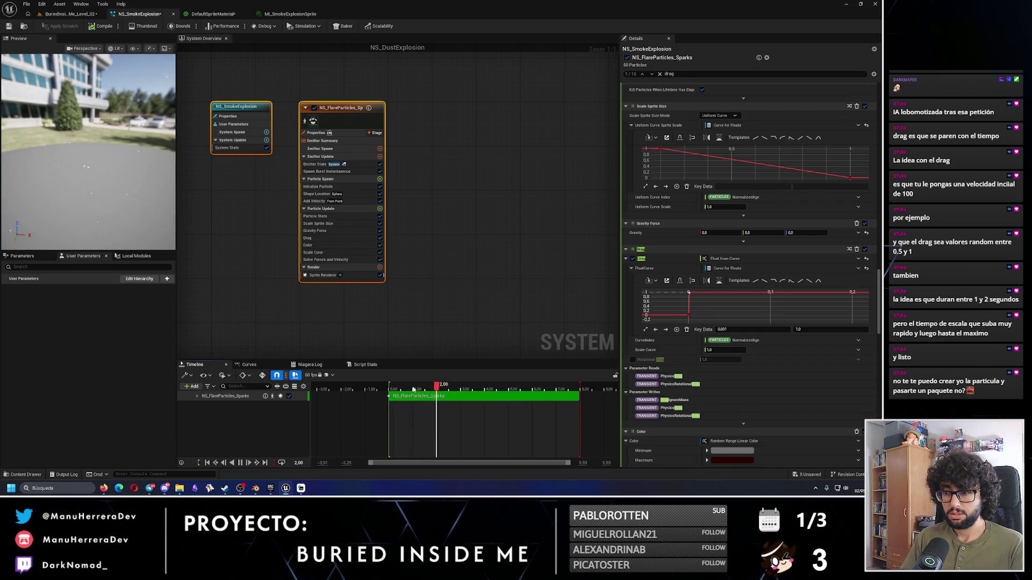
left_click_drag(413, 389, 388, 388)
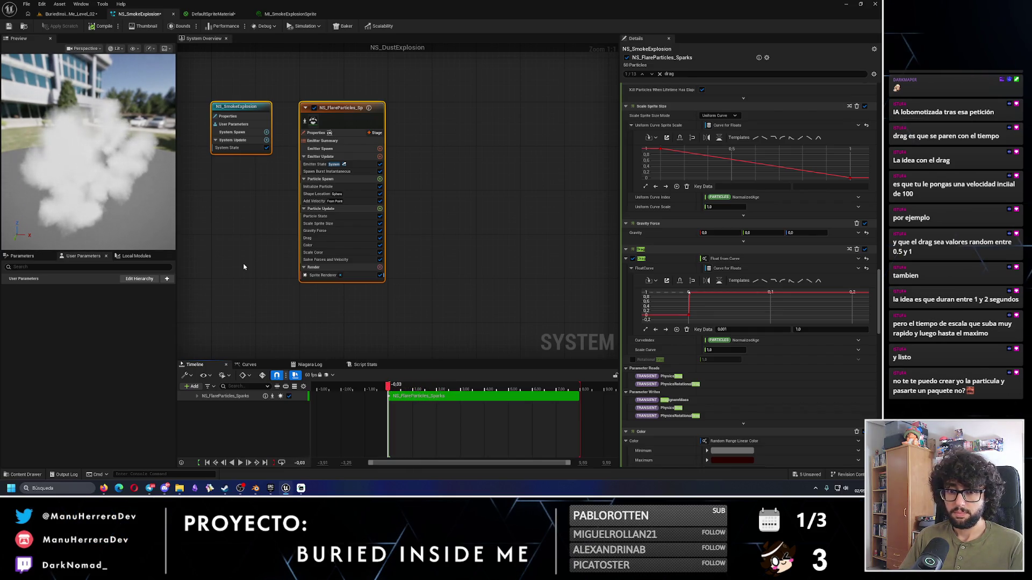
left_click(11, 27)
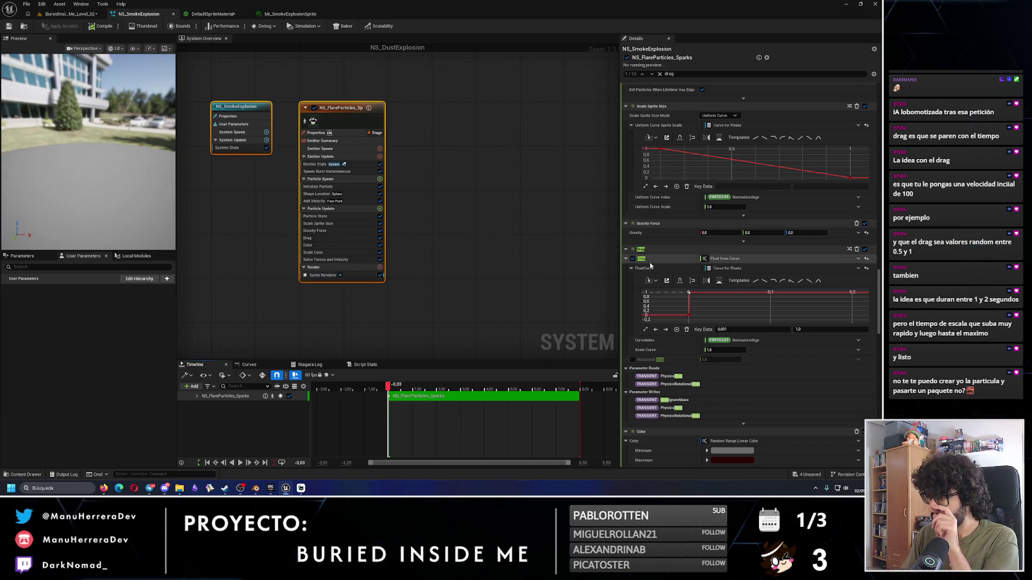
left_click(69, 14)
Step: Frame the NS_DustExplosion actor and replay its burst twice in the level
key("f")
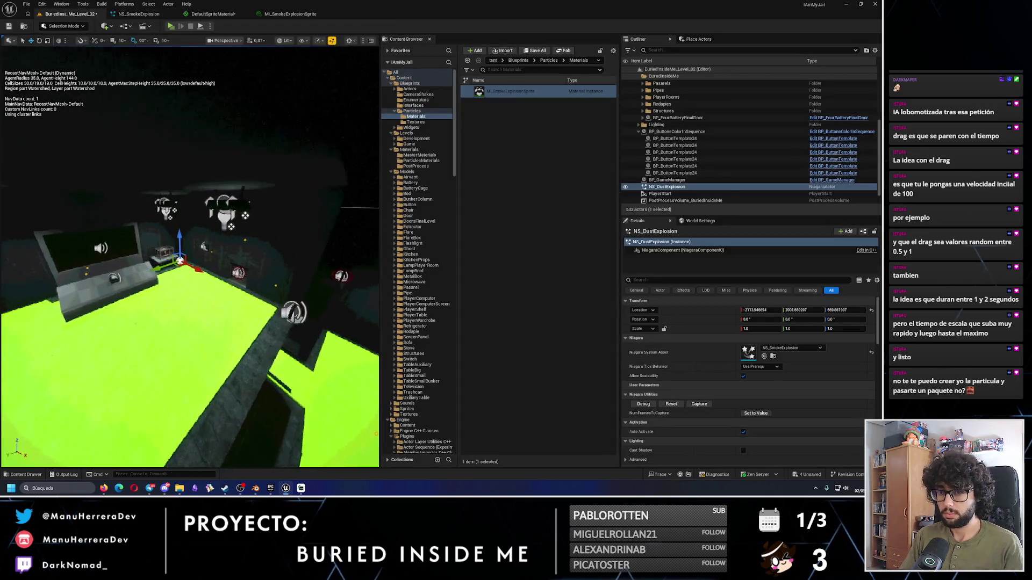
left_click(671, 404)
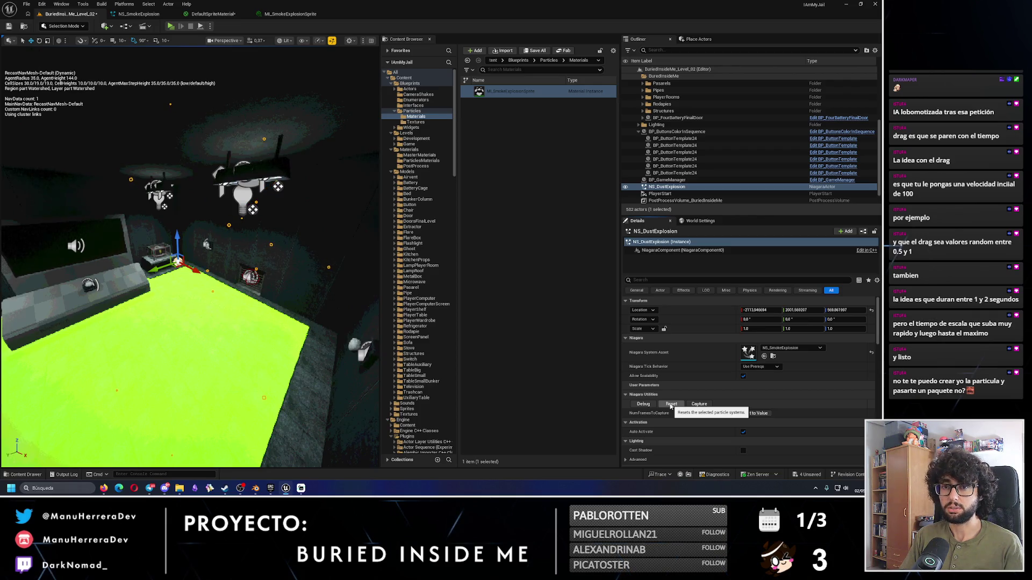
left_click(670, 404)
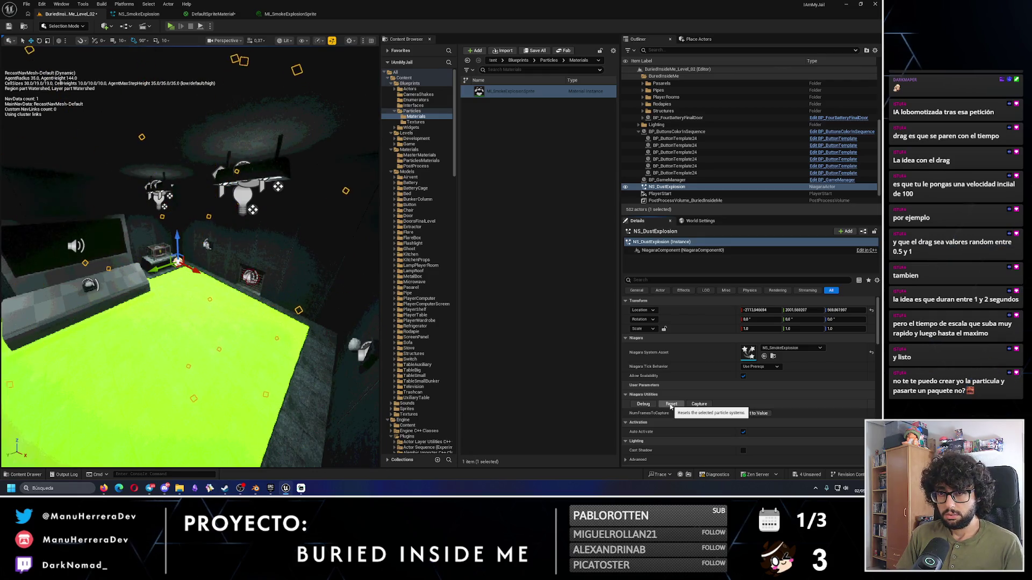
left_click(139, 14)
Step: Lower the Add Velocity maximum speed to 500 and play the smoke preview
left_click_drag(879, 284, 882, 182)
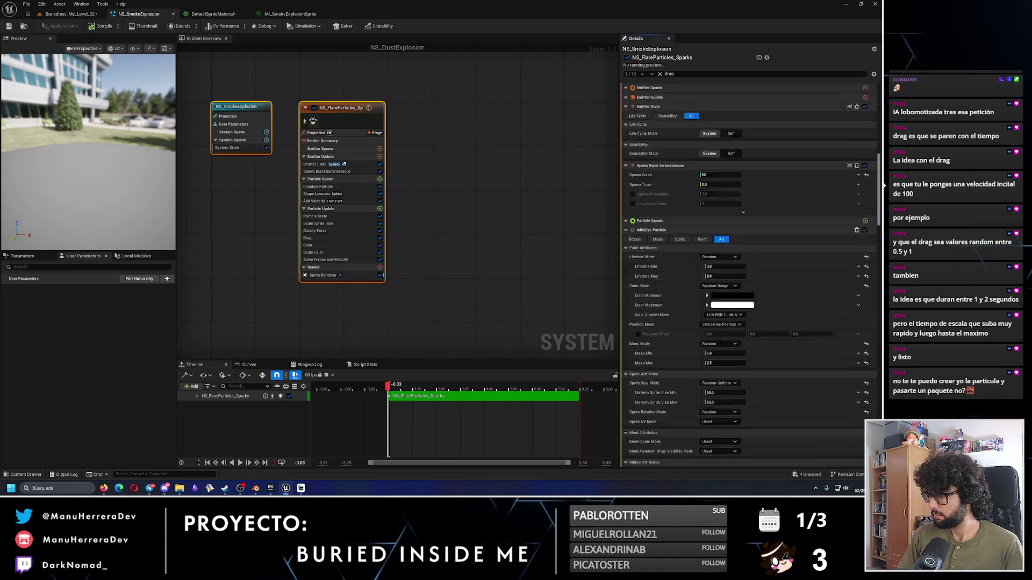
scroll(882, 181, "down", 5)
left_click(628, 74)
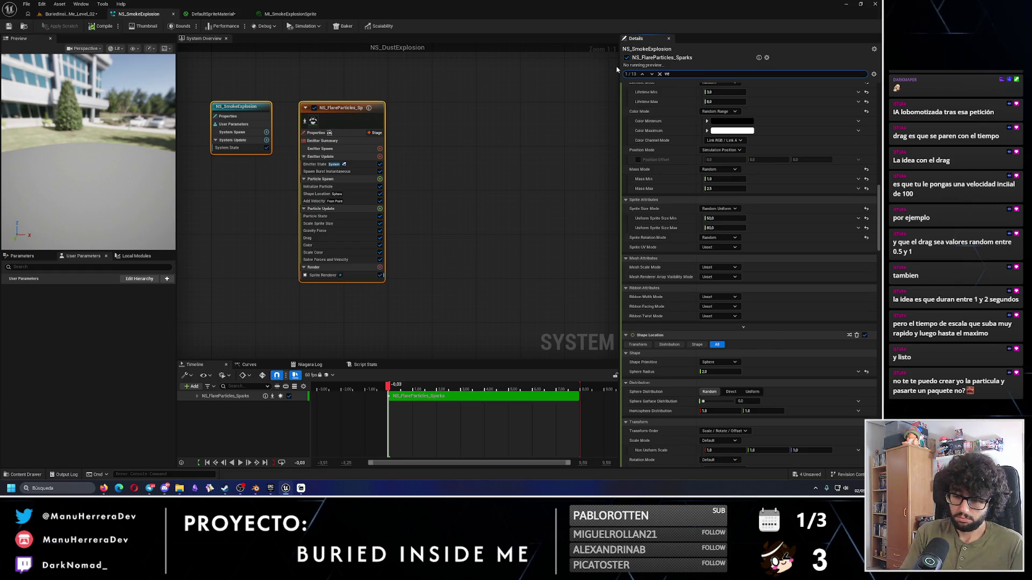
type("locity")
left_click_drag(879, 155, 880, 288)
left_click(717, 321)
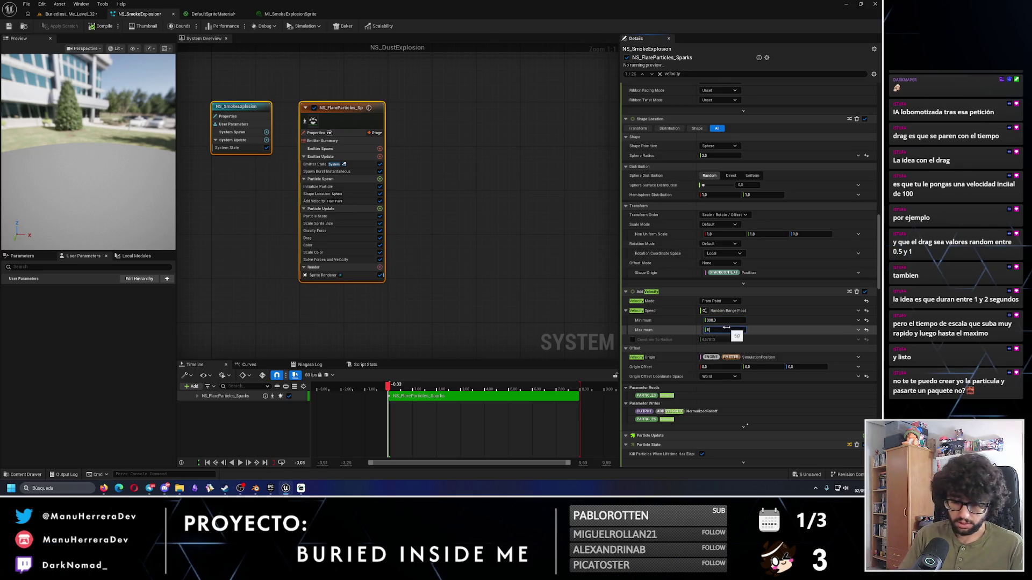
key("Return")
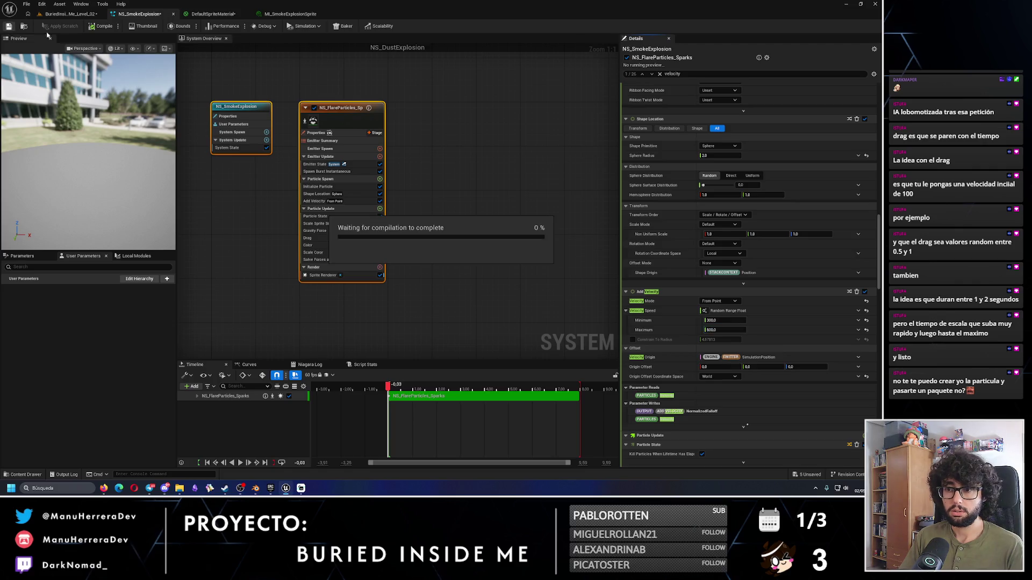
left_click(241, 463)
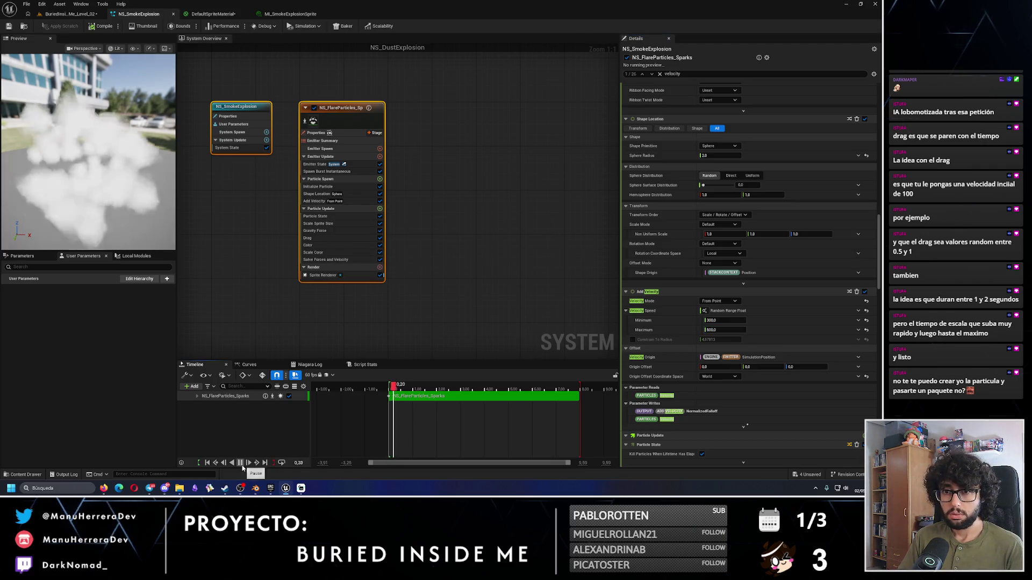
left_click(69, 13)
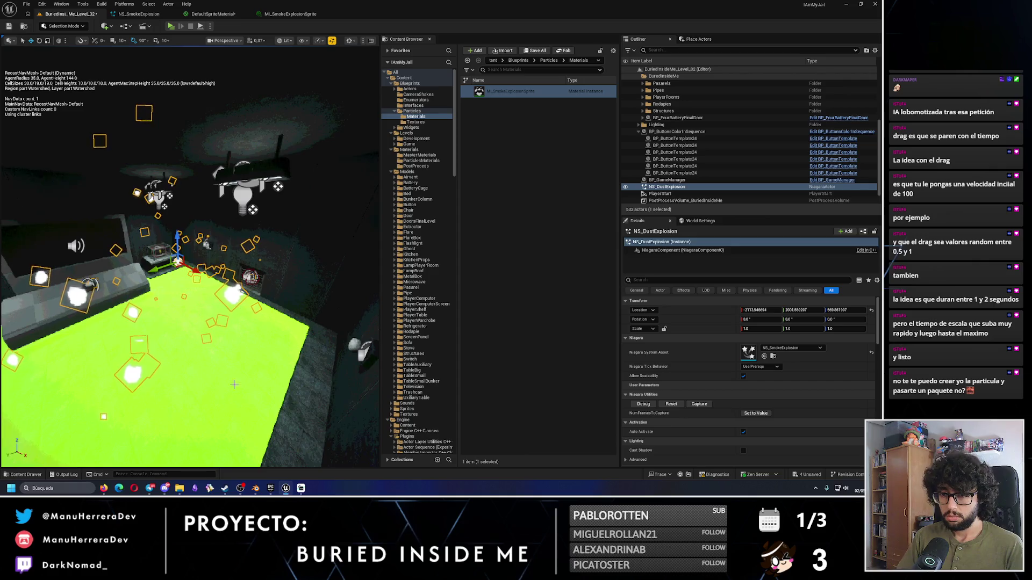
Step: Replay the NS_DustExplosion burst twice in the level to judge the slower smoke
left_click(671, 404)
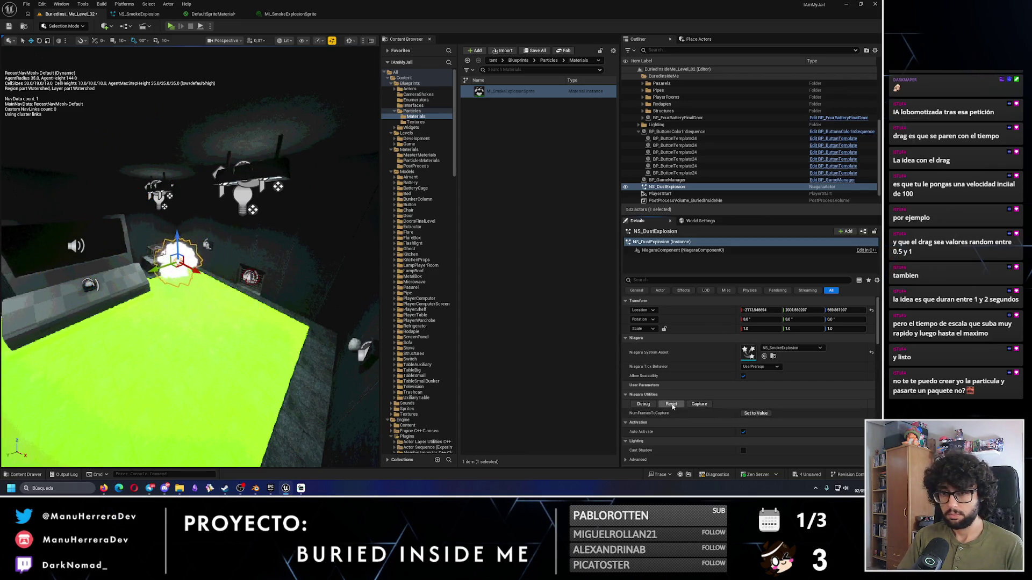
left_click(672, 406)
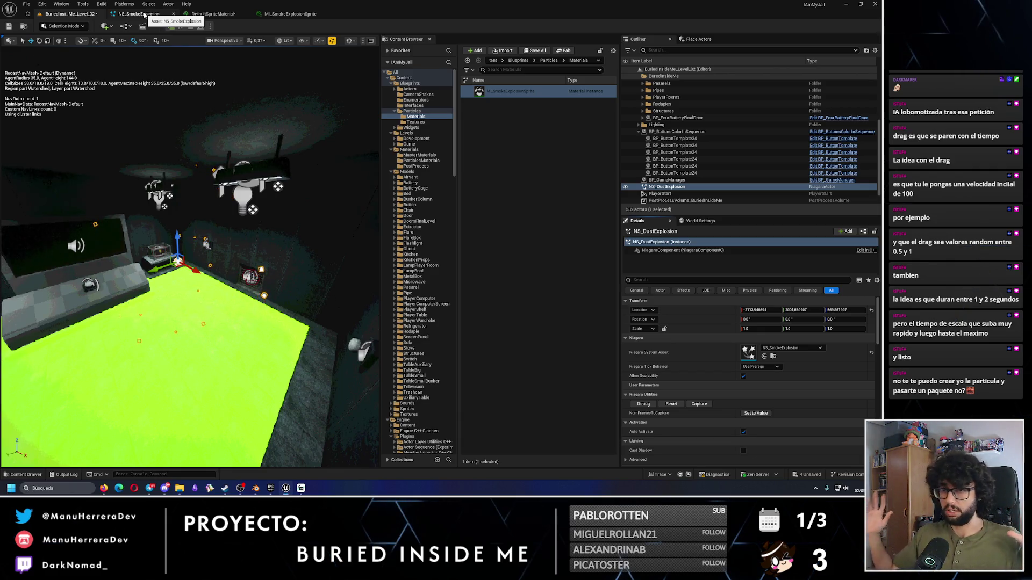
left_click(144, 15)
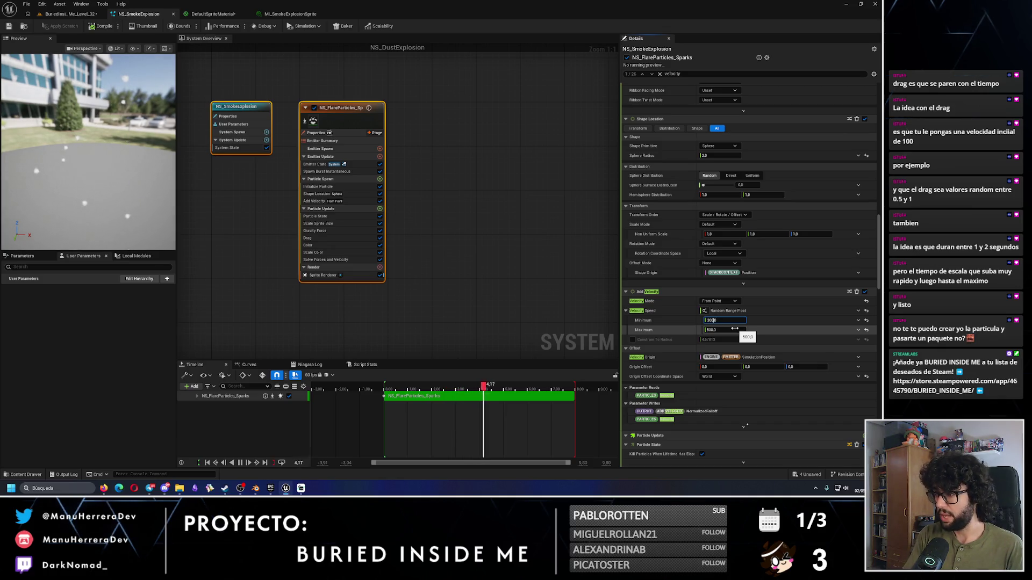
Step: Set the Add Velocity speed range to 600–1200, preview it, and save NS_SmokeExplosion
left_click(734, 329)
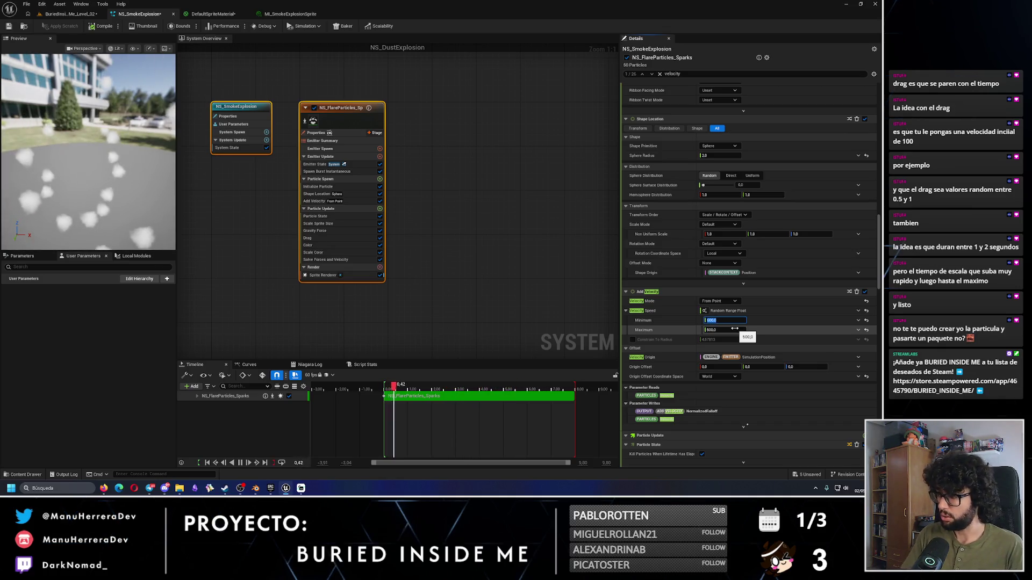
type("100")
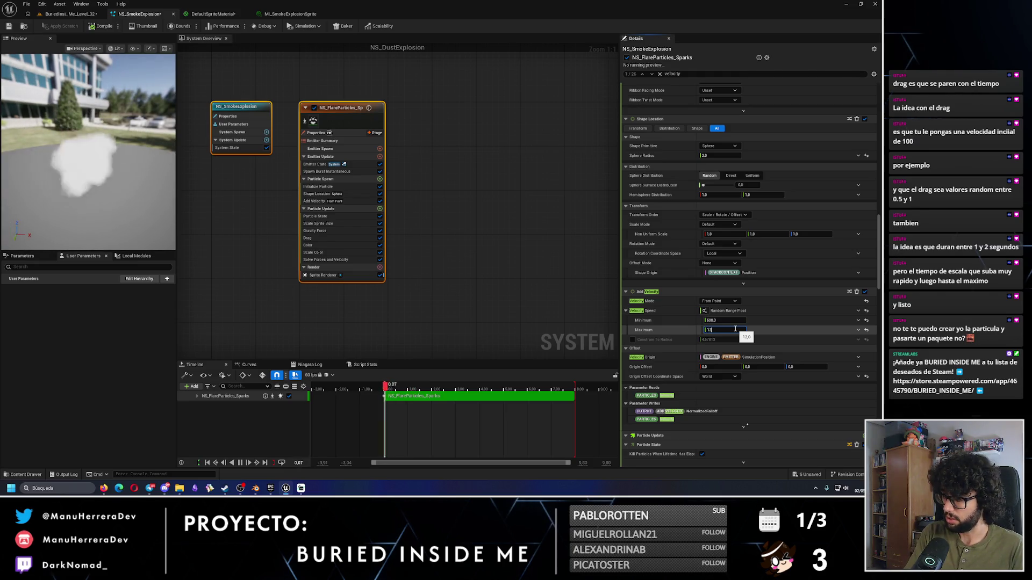
type("1200")
key("Return")
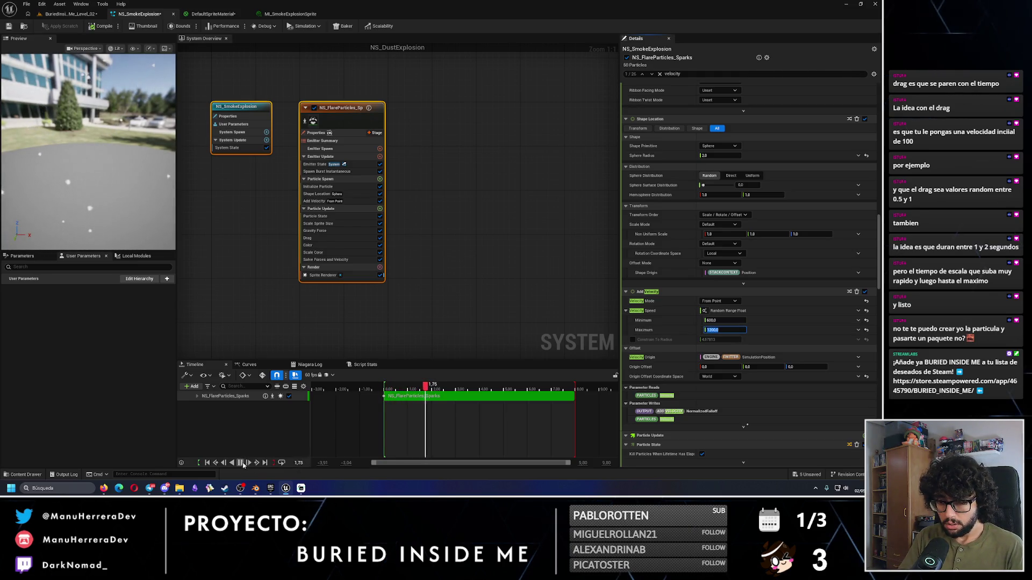
left_click(379, 391)
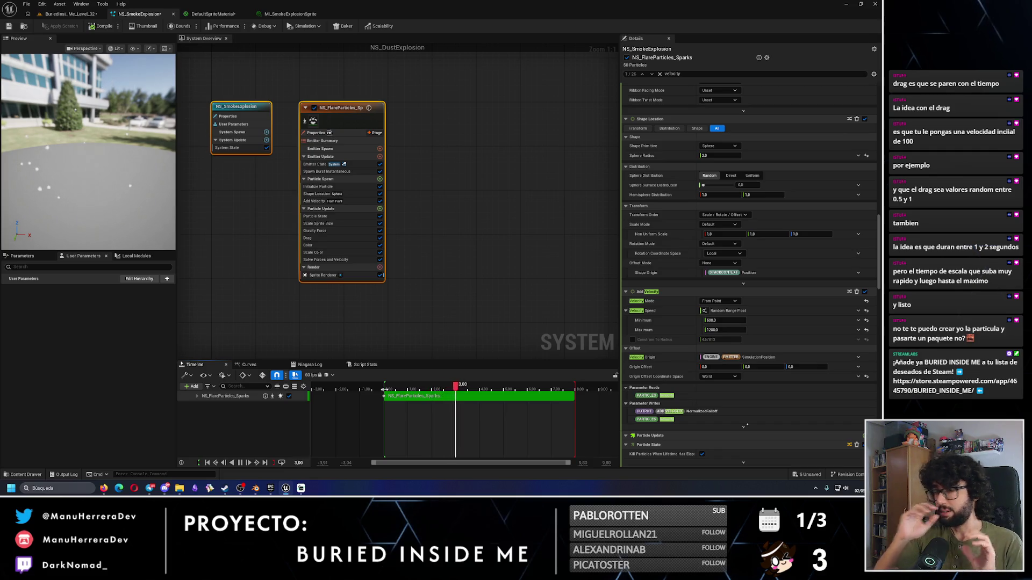
left_click(10, 25)
left_click(69, 14)
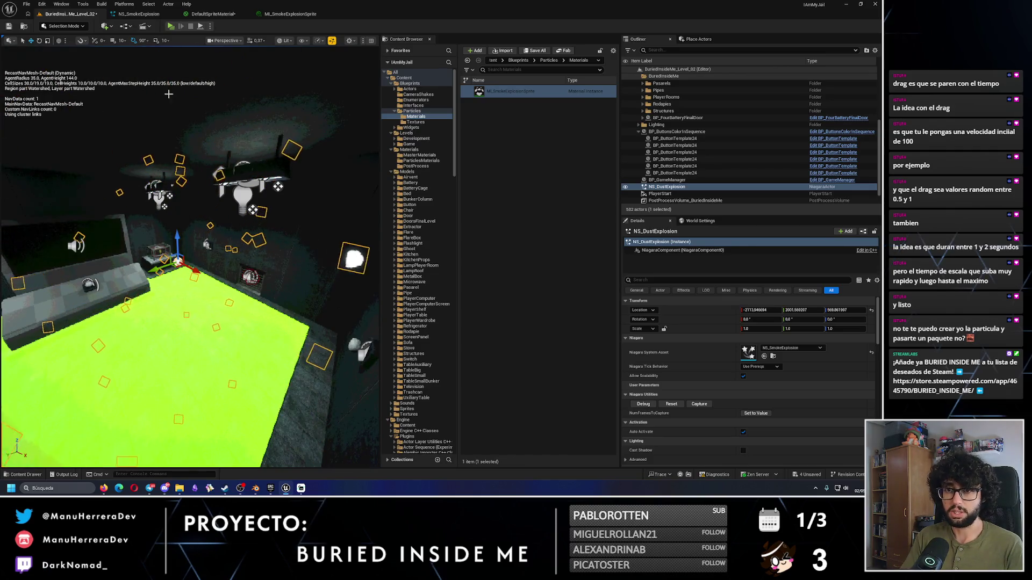
Step: Replay the NS_DustExplosion burst three times in the level to check the launch speeds
left_click(675, 404)
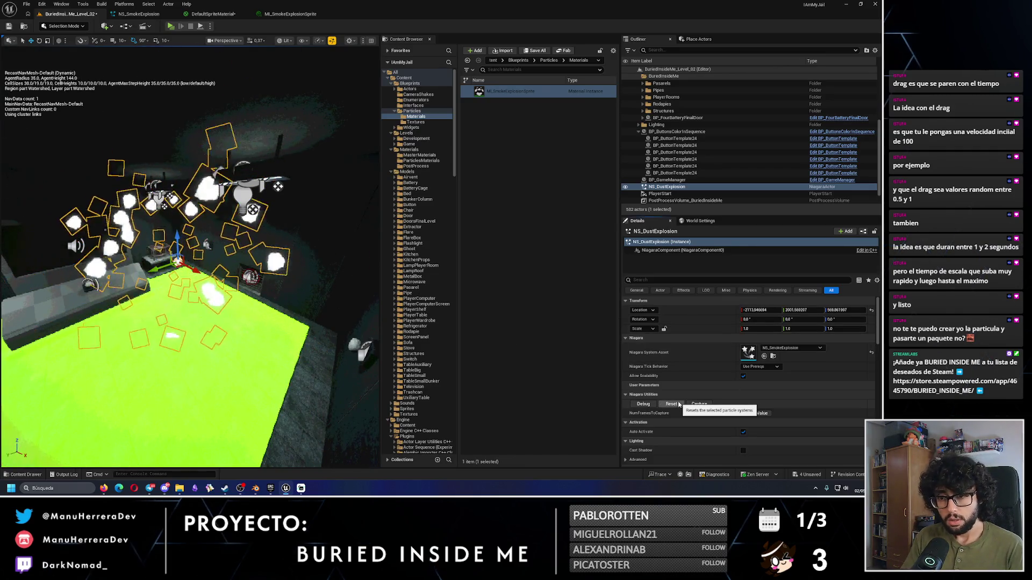
left_click(679, 404)
left_click(678, 404)
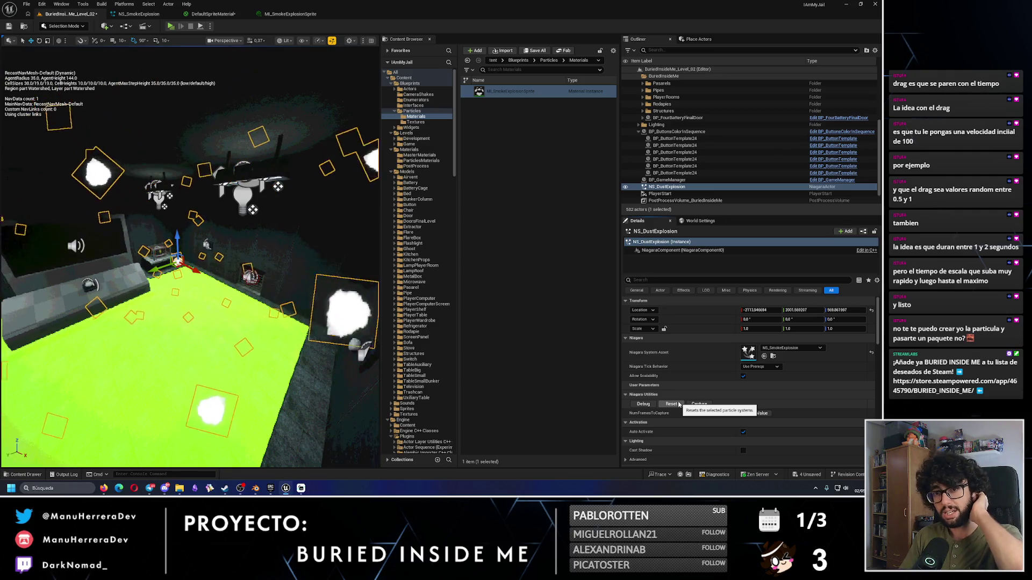
left_click(139, 14)
Step: Set the Drag curve's first key value to 0.00001 and save NS_SmokeExplosion
scroll(723, 259, "down", 10)
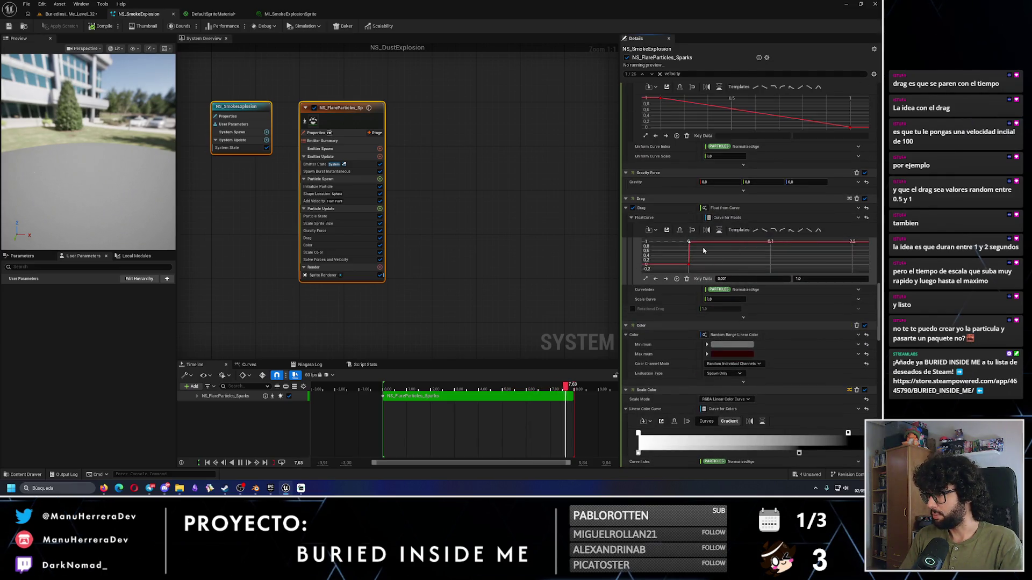
scroll(700, 255, "up", 1)
scroll(699, 258, "up", 3)
scroll(698, 260, "down", 1)
scroll(698, 264, "down", 2)
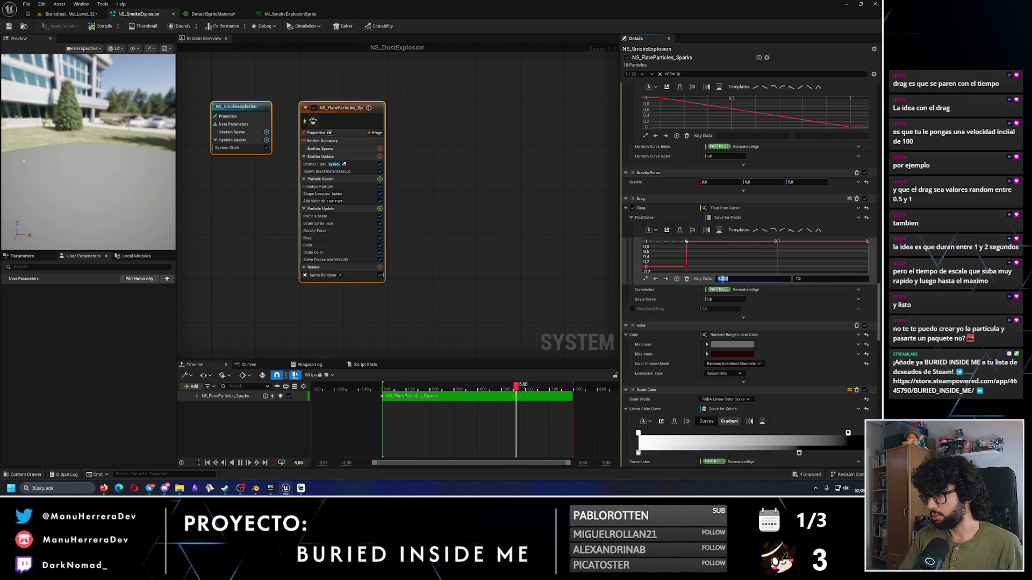
left_click(723, 278)
type("00")
key("Return")
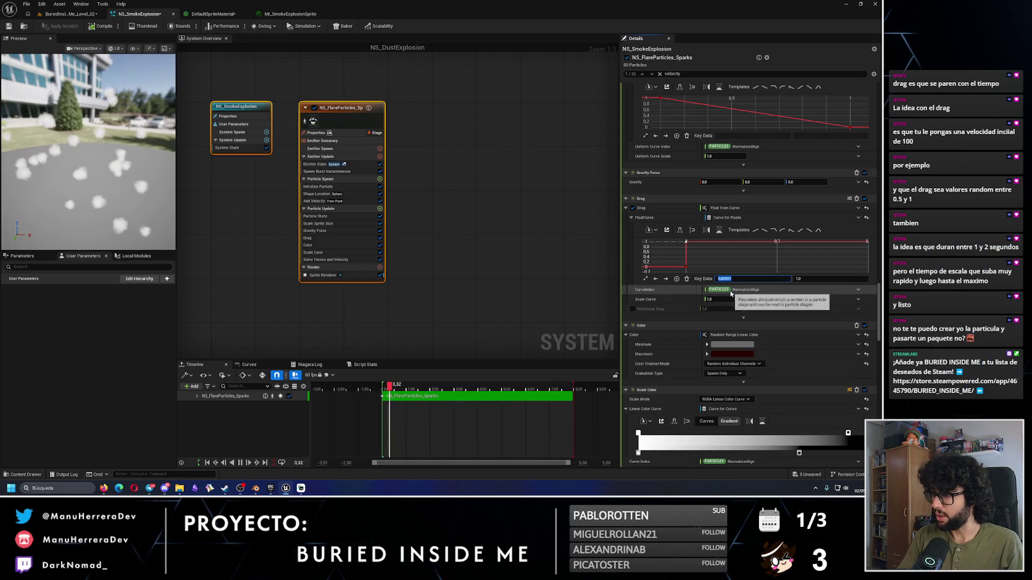
left_click(8, 26)
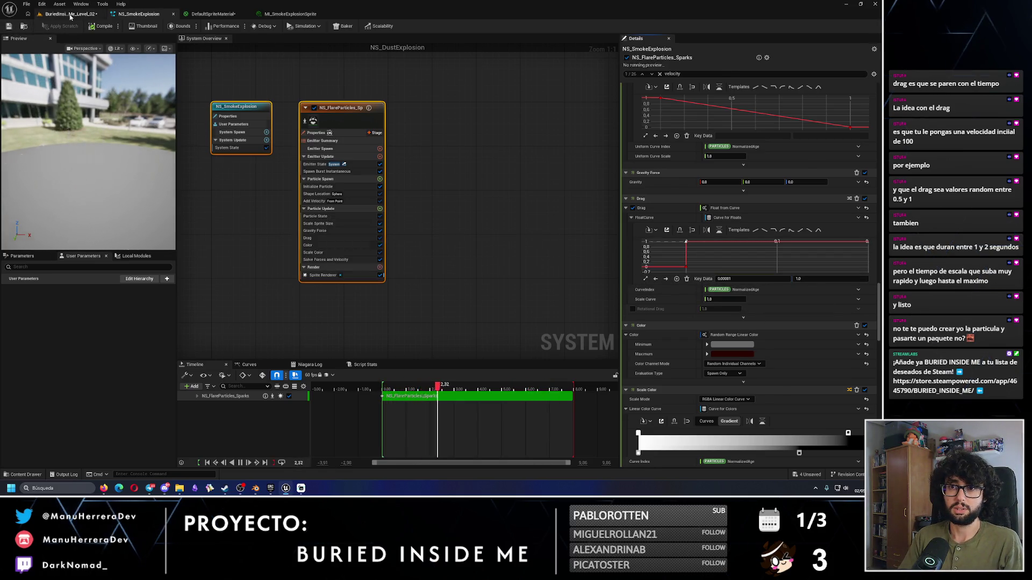
Step: Replay the smoke burst twice in the level, then return to the Drag key in NS_SmokeExplosion
left_click(70, 13)
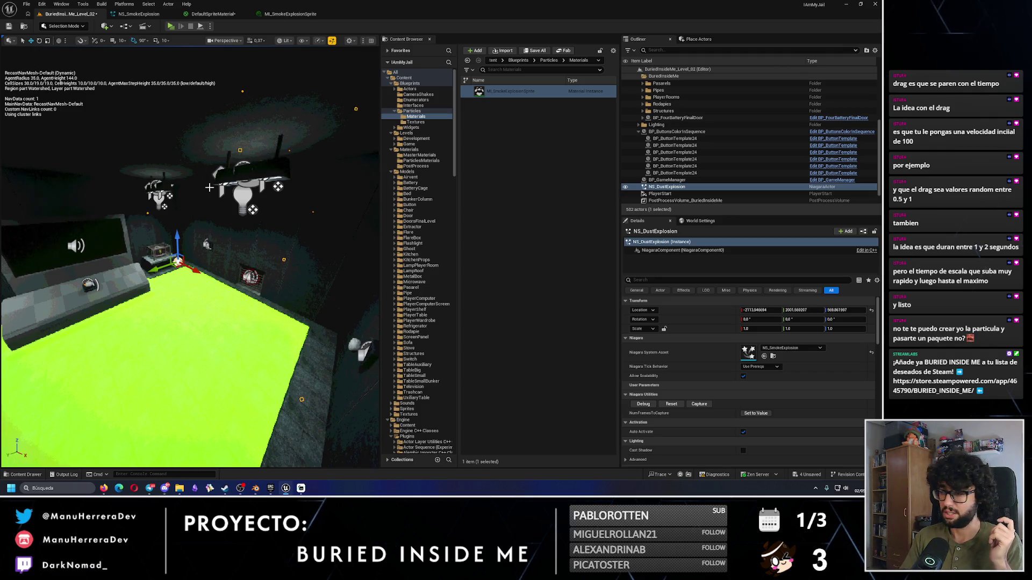
left_click(671, 404)
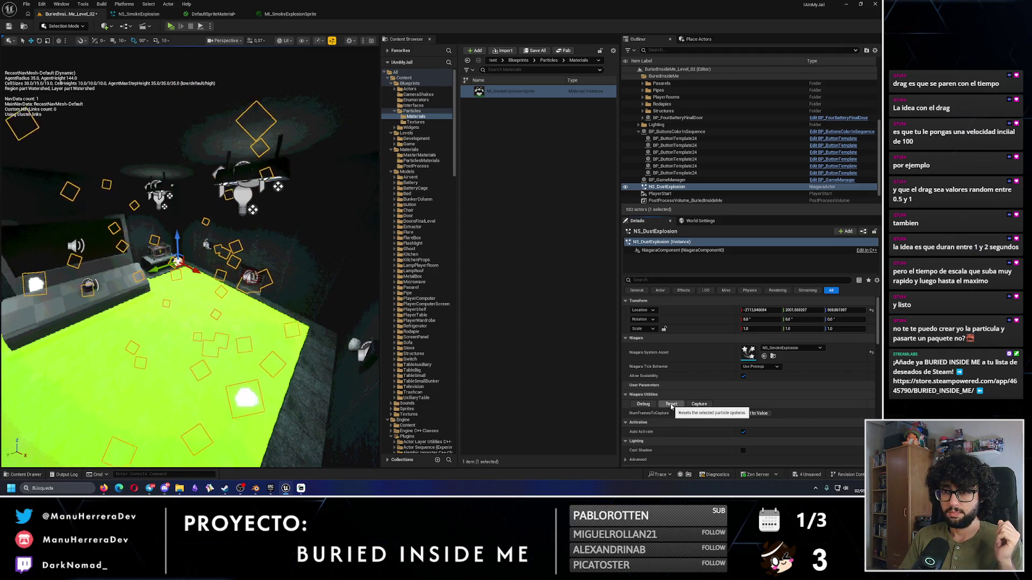
left_click(671, 405)
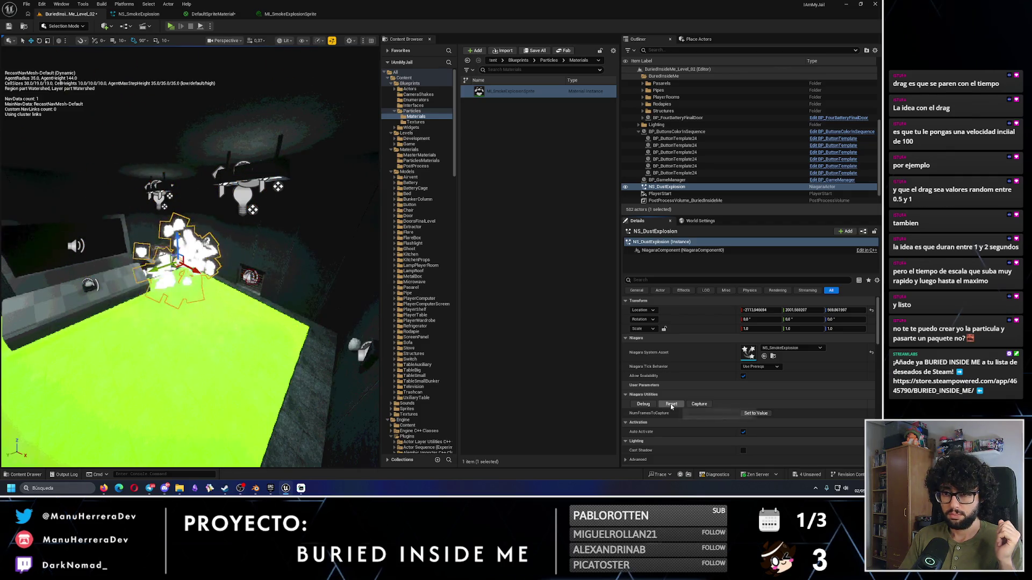
key("ctrl+e")
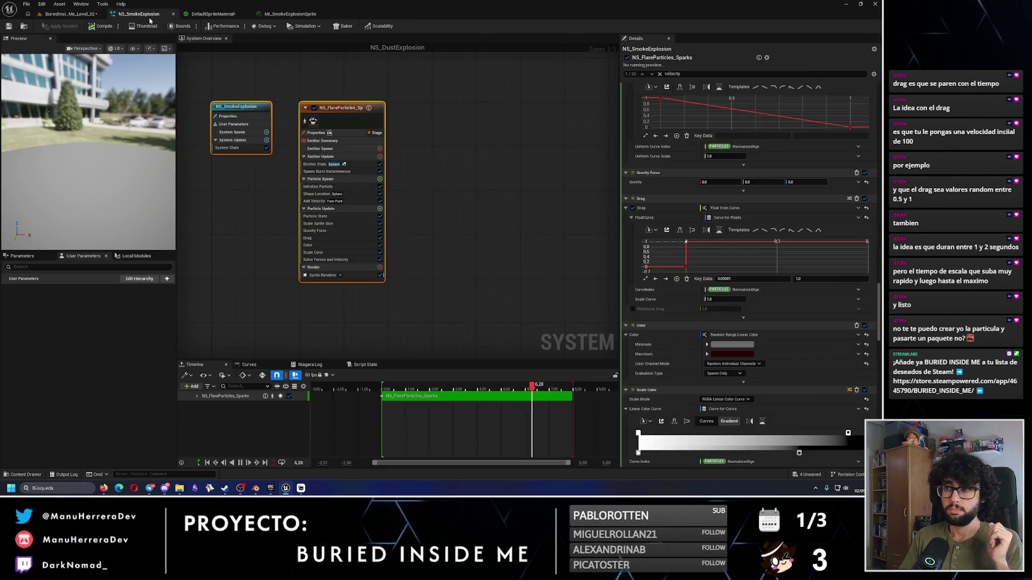
key("Return")
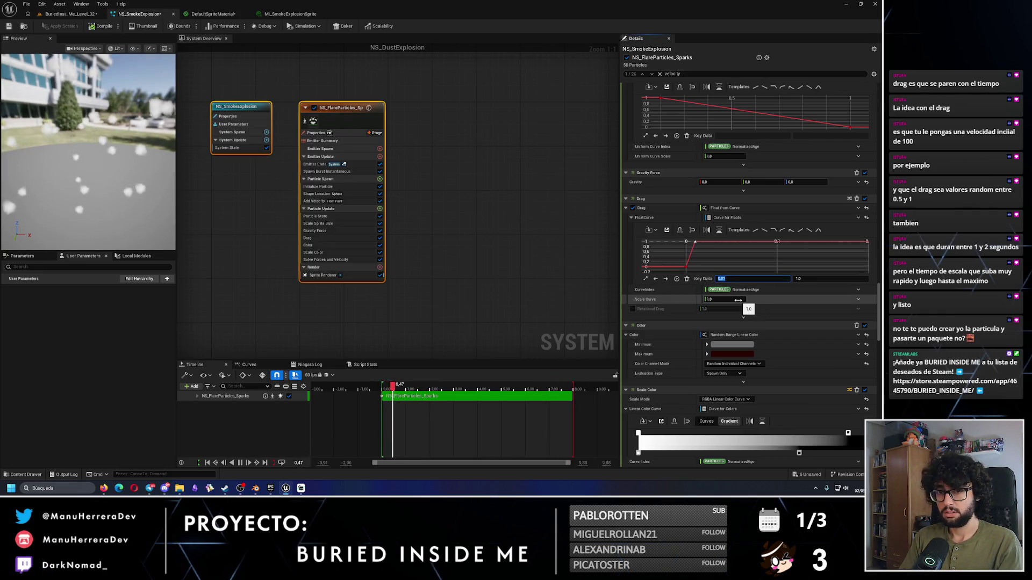
left_click(747, 279)
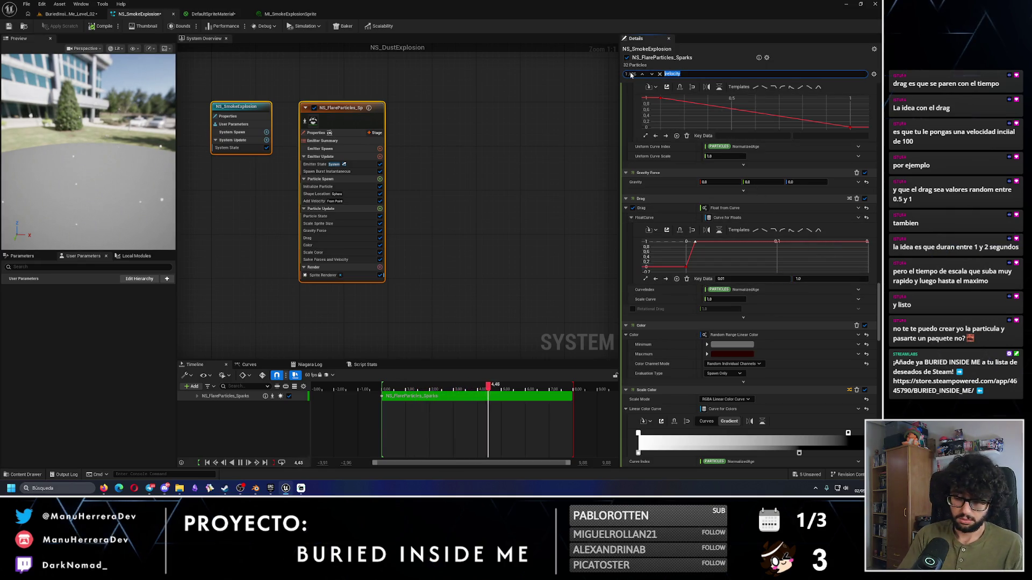
left_click(766, 74)
type("size")
scroll(849, 234, "up", 10)
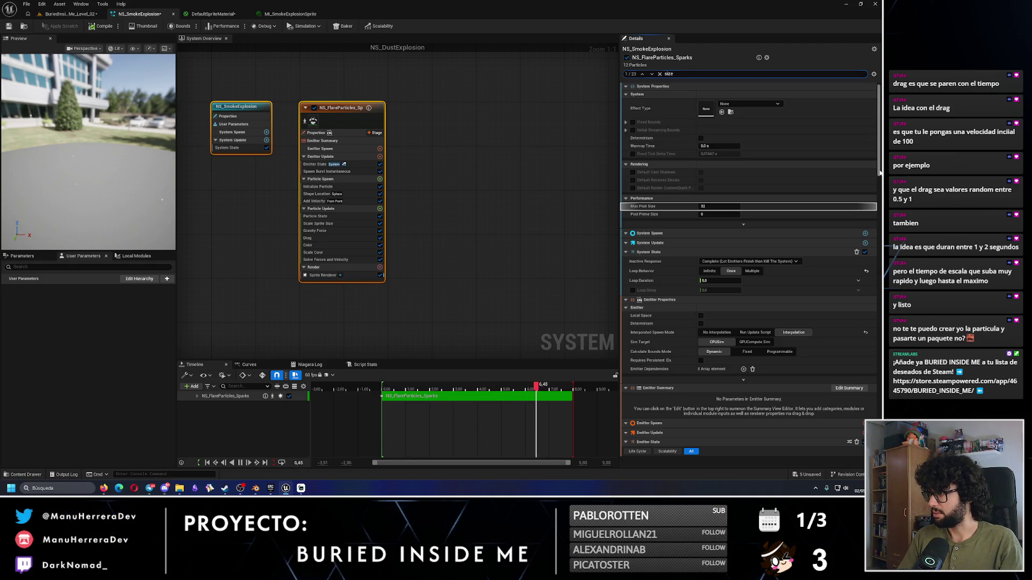
Step: Set the system's Loop Duration to 1.0 second and scrub the preview back to the start
left_click_drag(882, 208, 882, 307)
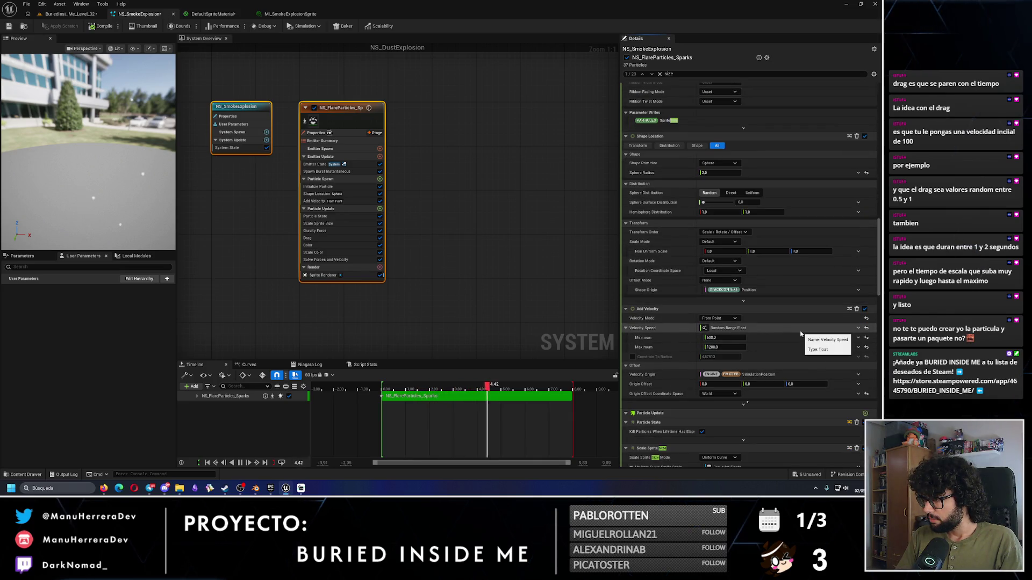
left_click(670, 121)
mouse_move(883, 247)
left_mouse_down()
mouse_move(883, 422)
mouse_move(882, 111)
left_mouse_up()
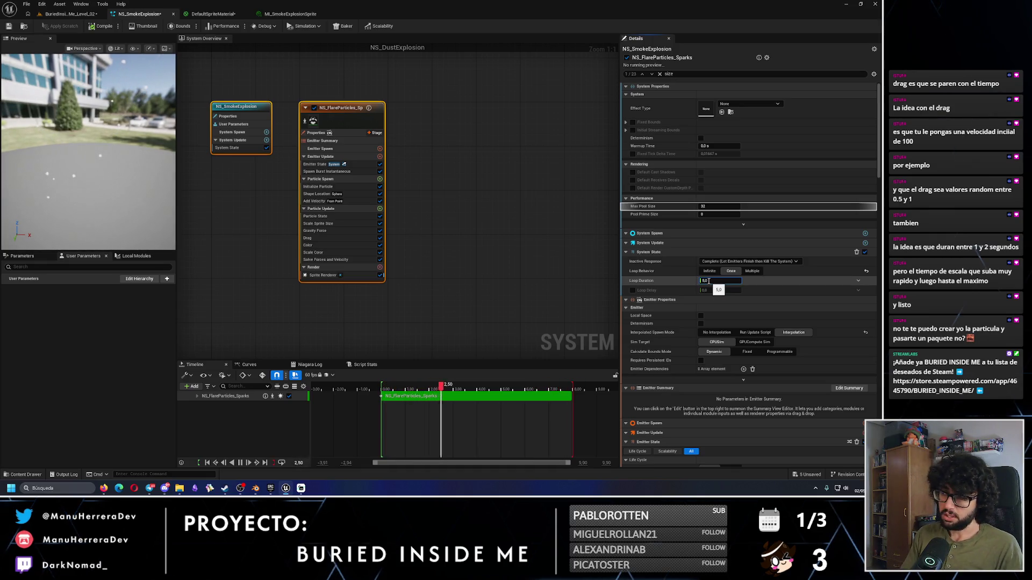
key("Return")
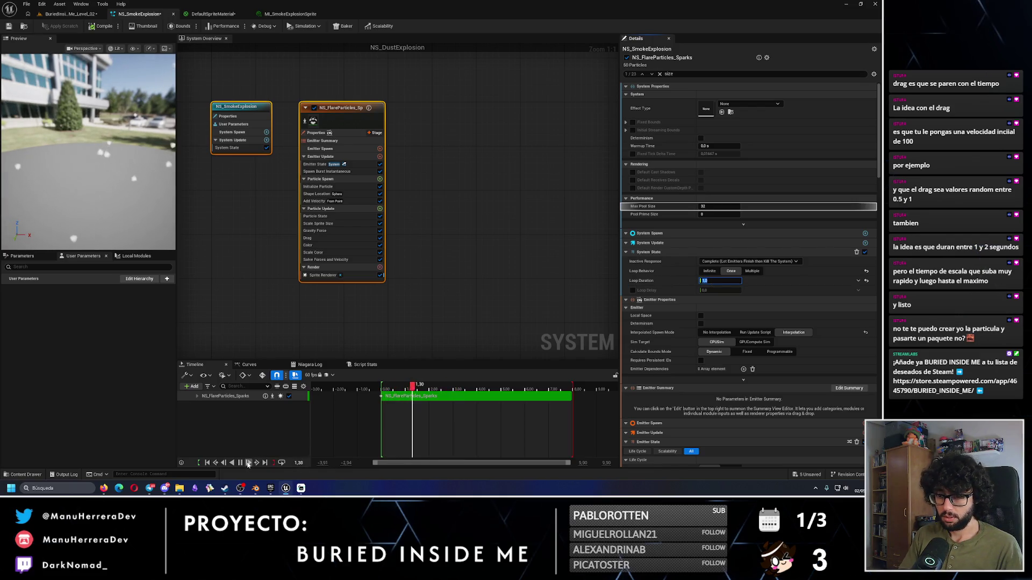
left_click_drag(422, 389, 381, 389)
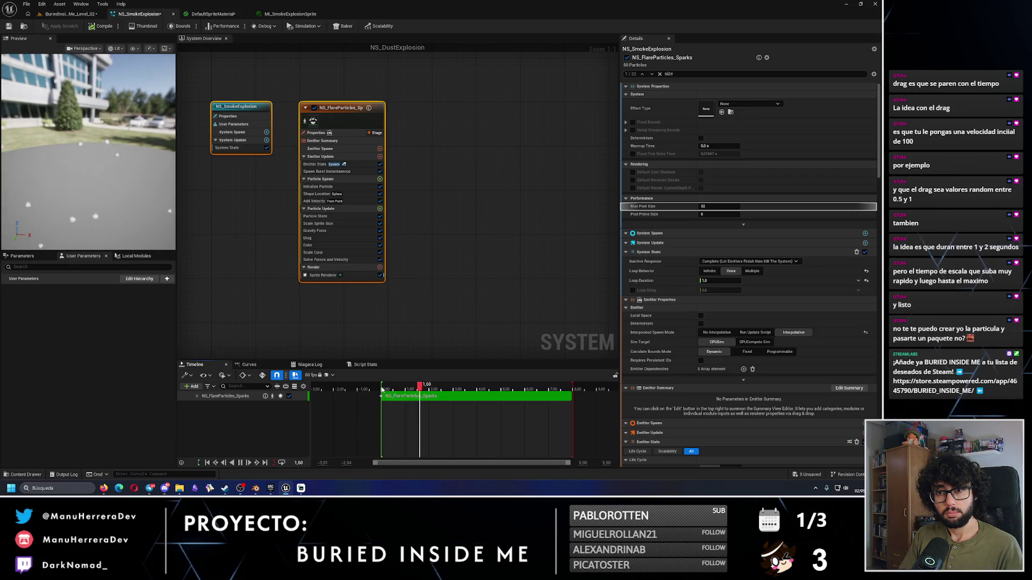
left_click(720, 281)
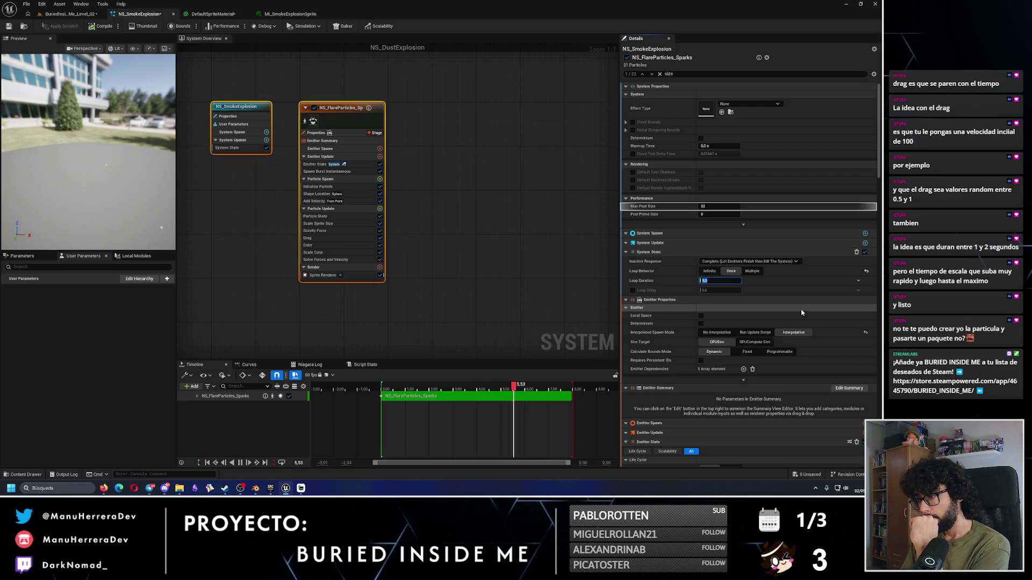
left_click_drag(879, 155, 879, 191)
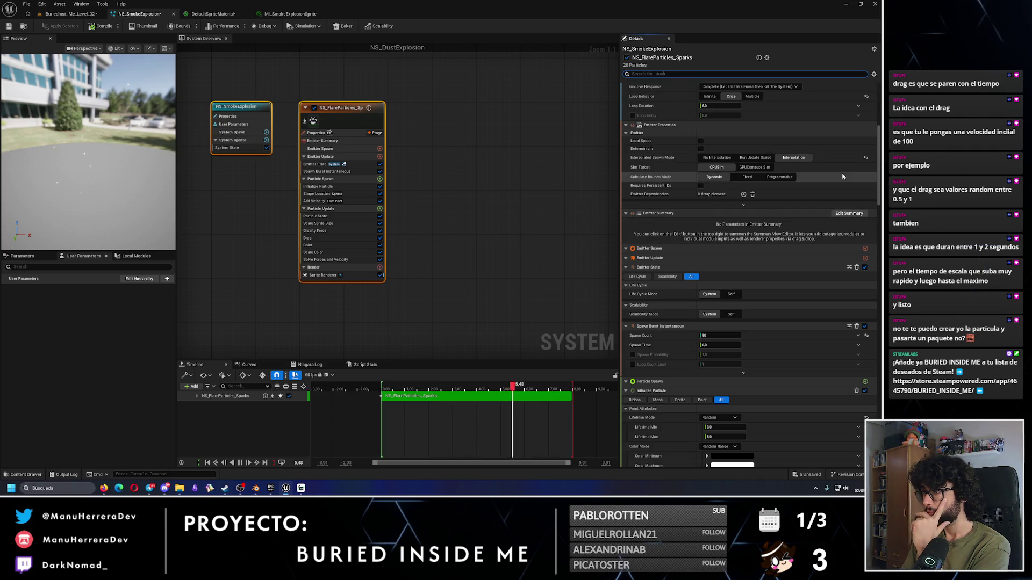
left_click_drag(881, 160, 883, 209)
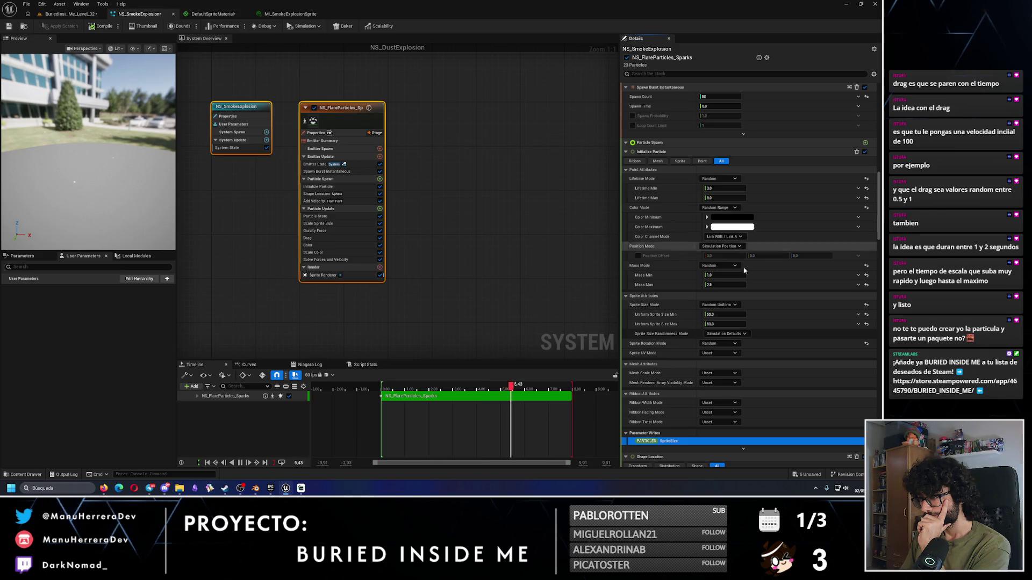
Step: Set Uniform Sprite Size Min to 100 and Max to 200, save, and go back to the level
left_click(717, 314)
type("100")
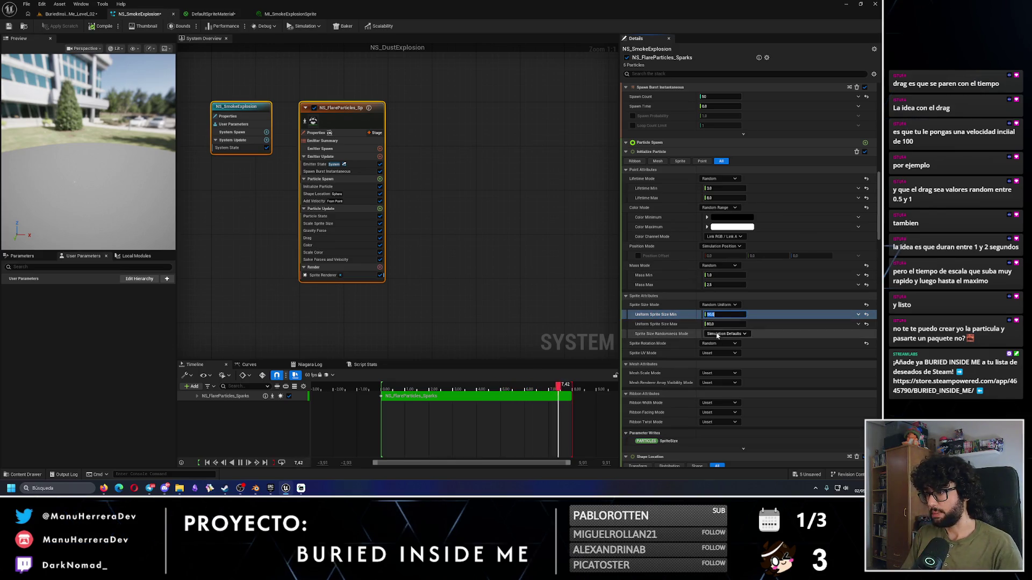
key("Return")
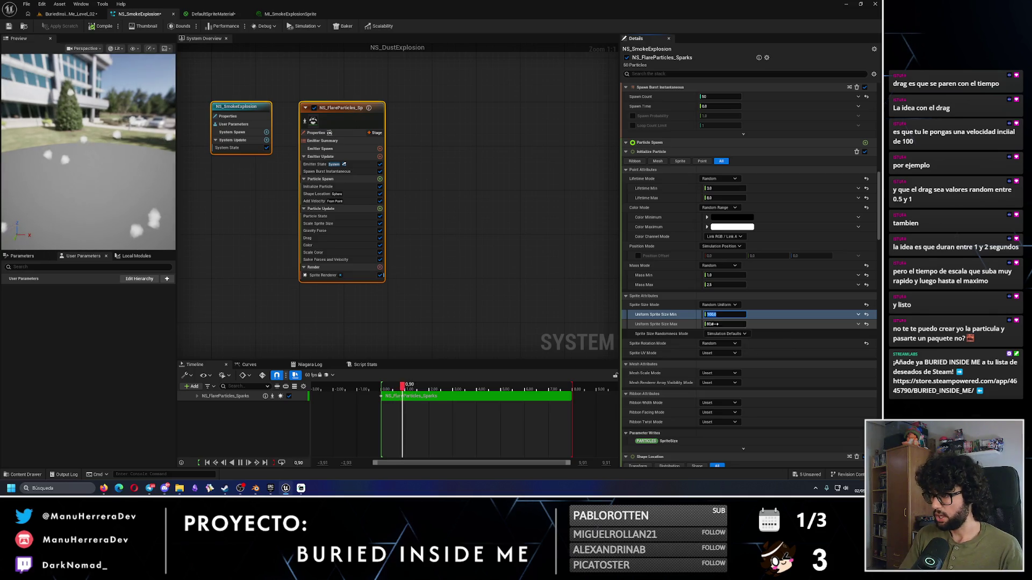
key("Tab")
type("200")
key("Return")
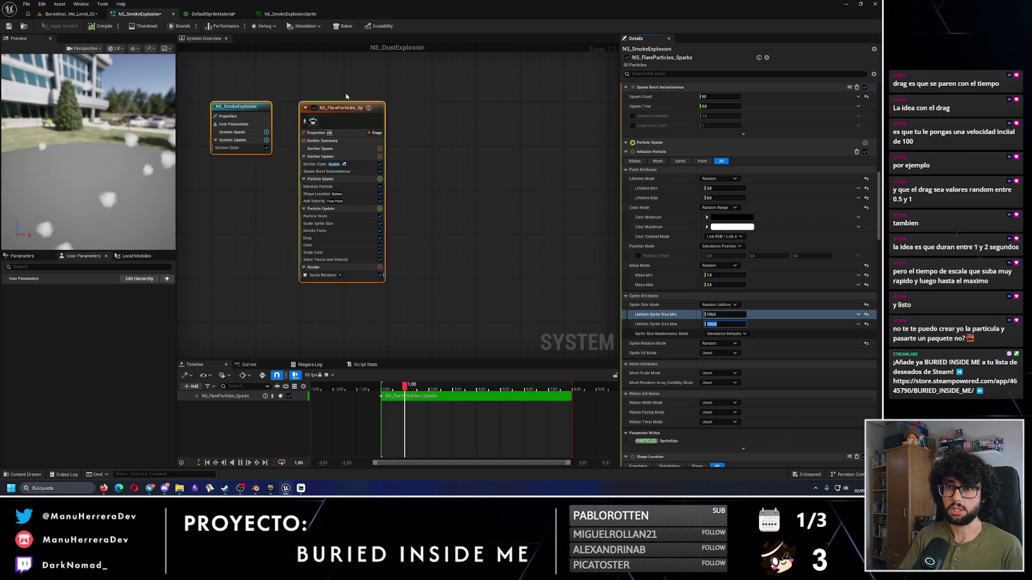
left_click(8, 25)
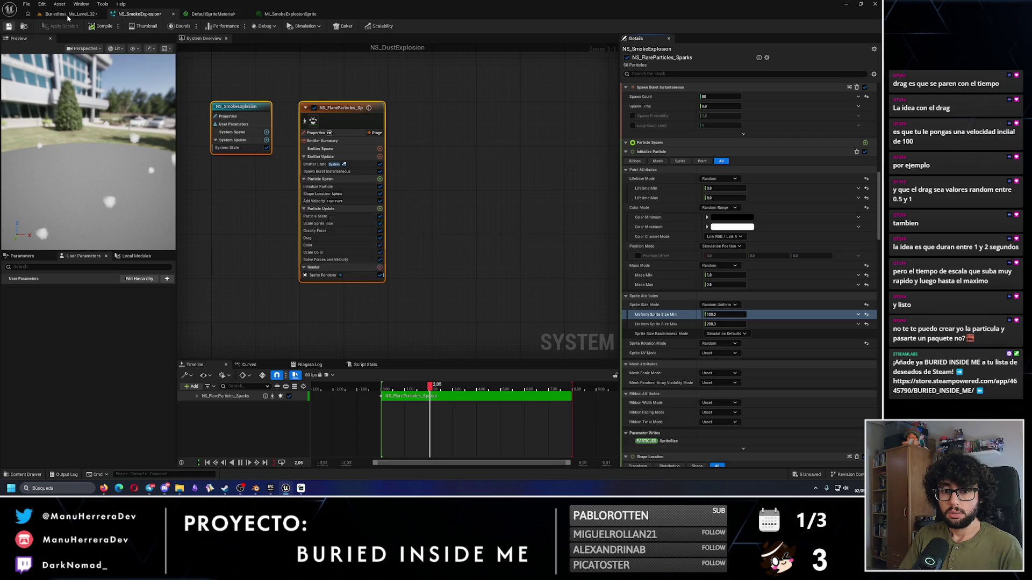
left_click(70, 14)
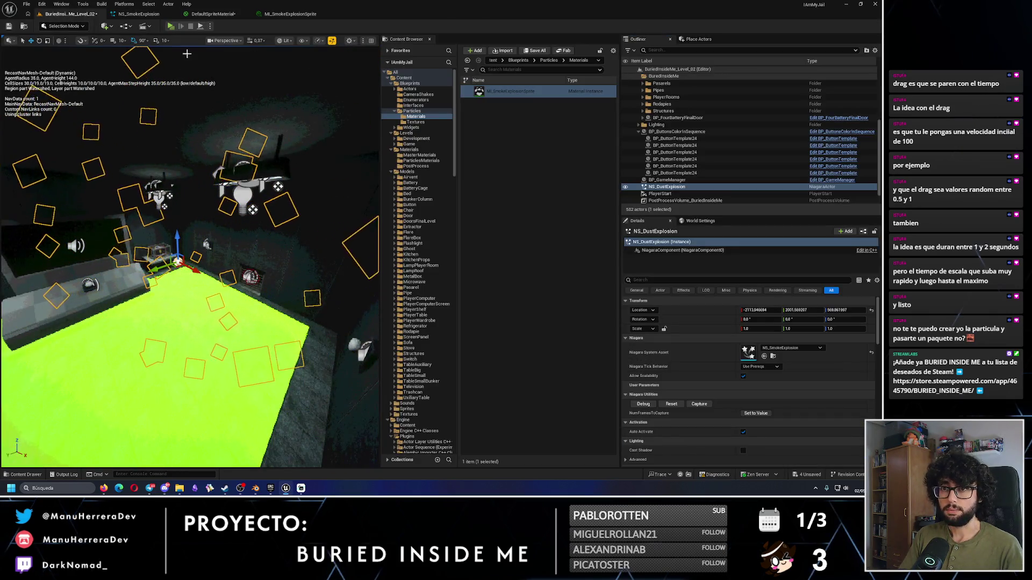
Step: Replay the bigger smoke burst, walk forward in a play test, then open the Downloads folder
left_click(674, 405)
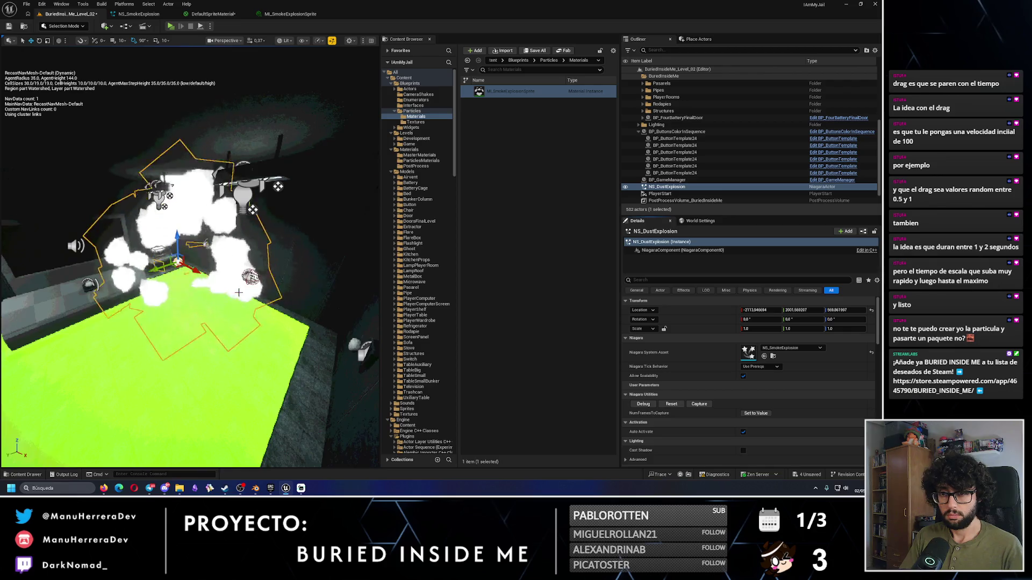
left_click(171, 26)
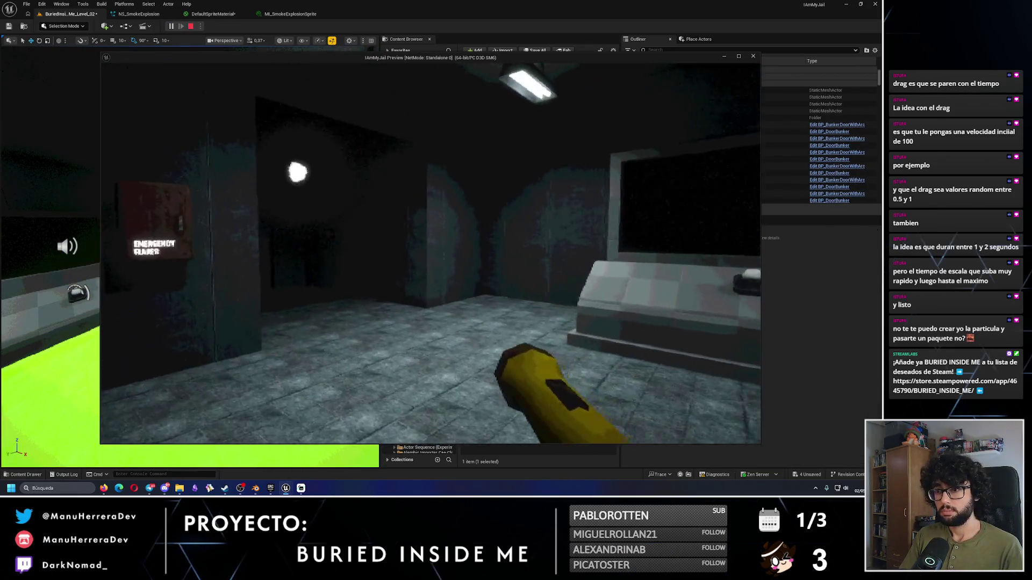
key("w")
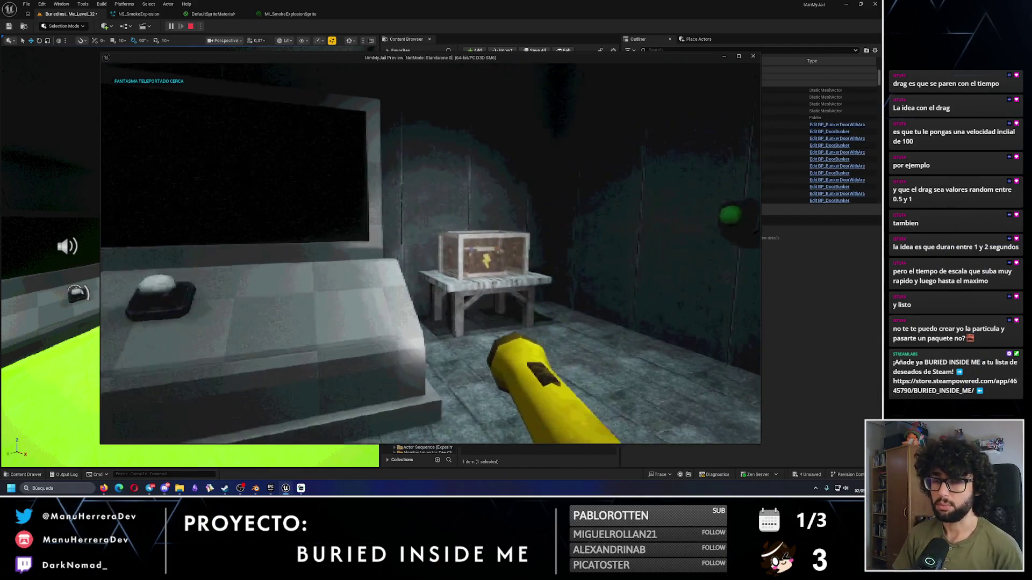
key("Escape")
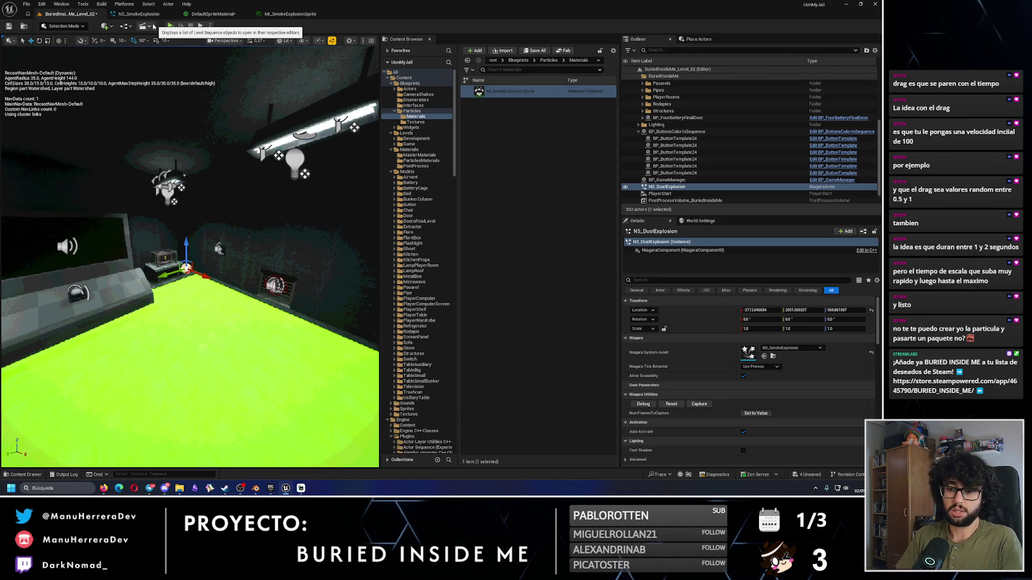
left_click(180, 489)
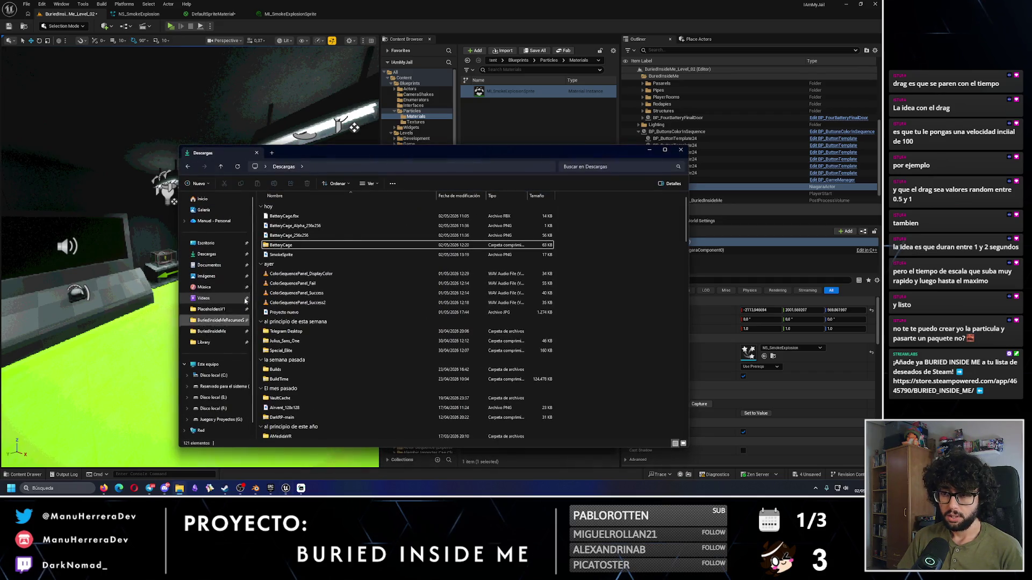
Step: Zoom into SmokeSprite.png's 3x3 puff sheet in Photos, then close it and return to Niagara
double_click(294, 261)
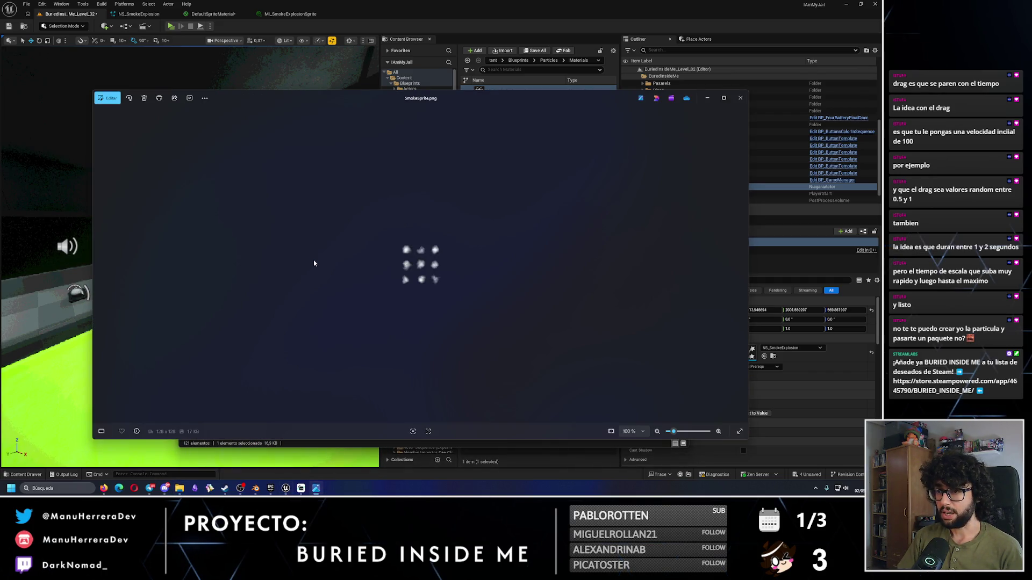
scroll(400, 241, "up", 5)
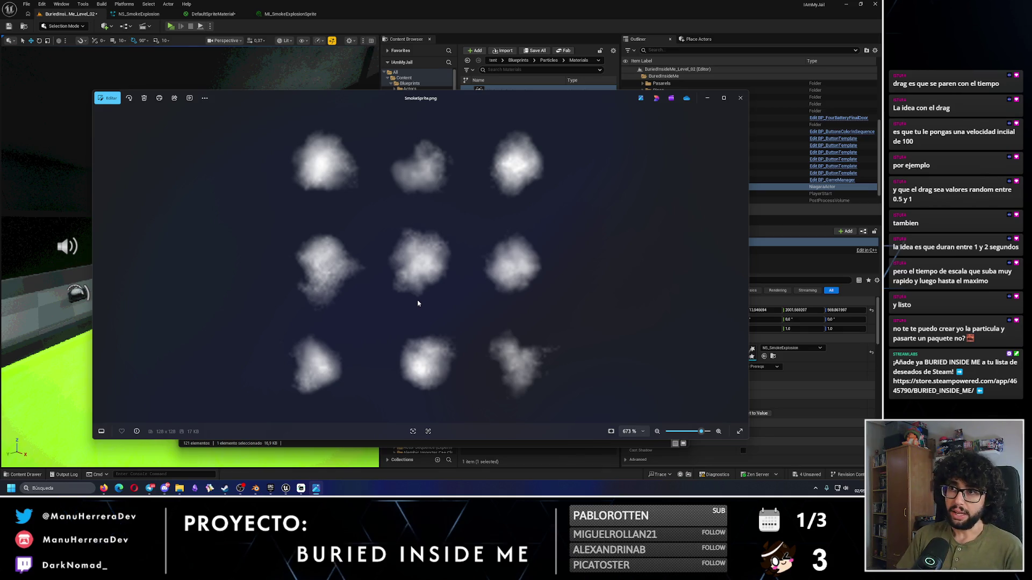
left_click(740, 98)
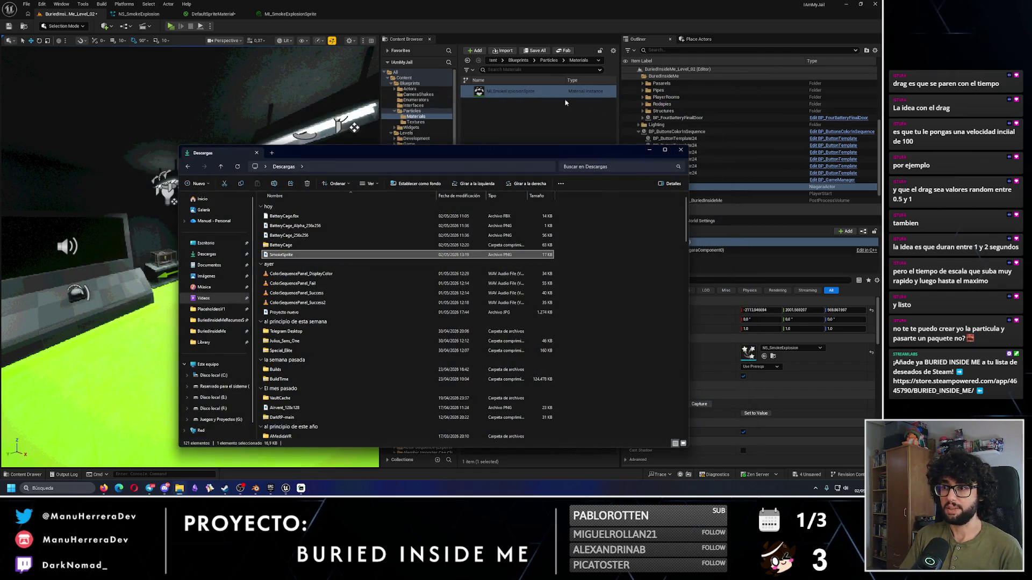
left_click(649, 151)
left_click(139, 13)
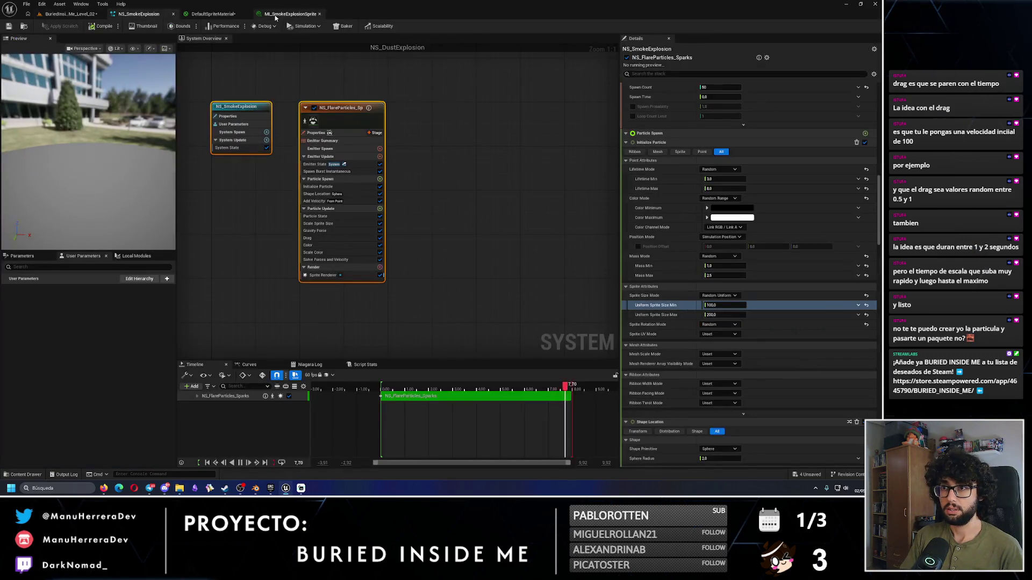
Step: Look over the smoke sprite material instance and DefaultSpriteMaterial graph, then return to NS_SmokeExplosion
left_click(285, 13)
left_click(210, 14)
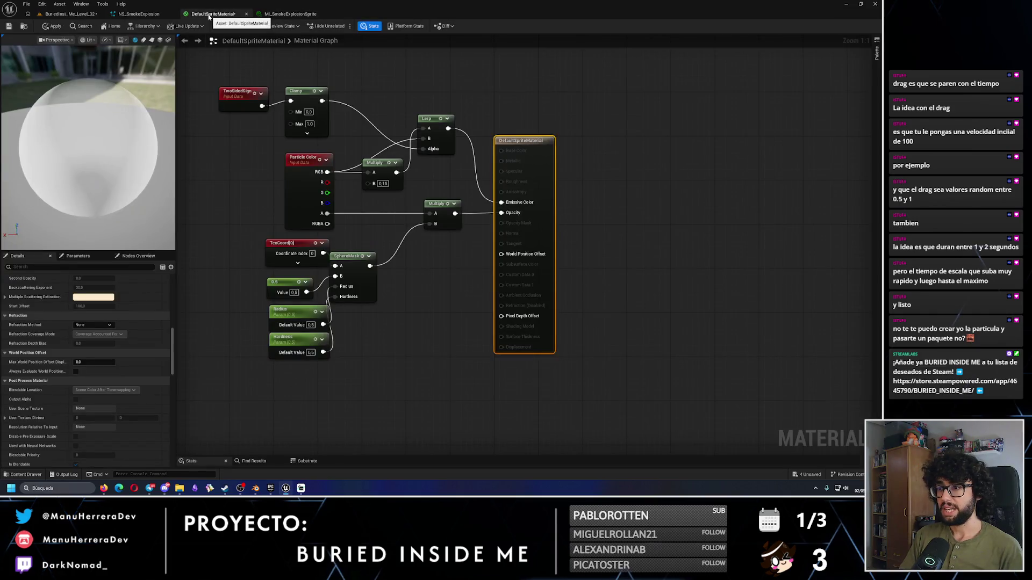
left_click(115, 14)
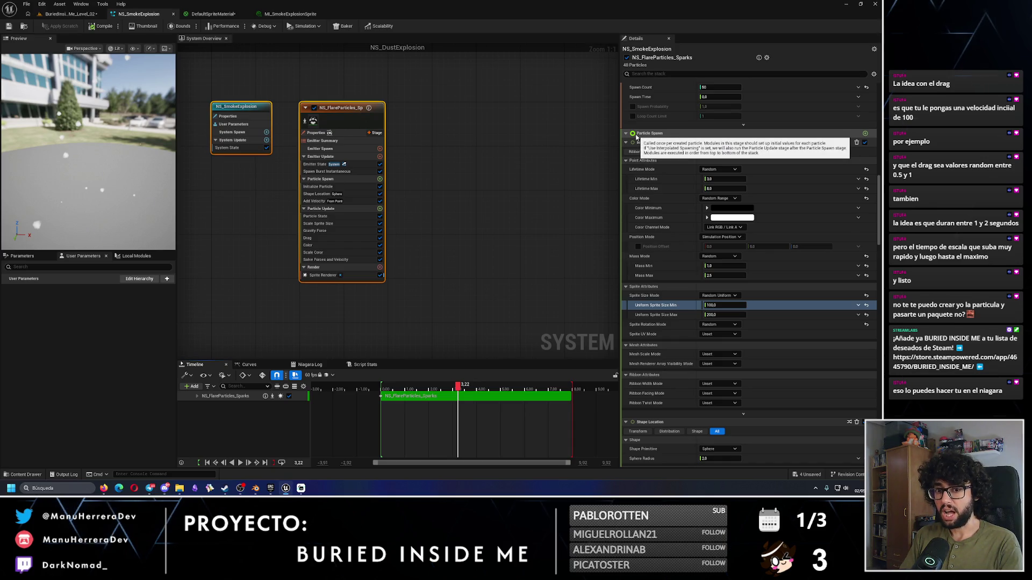
Step: Make the particle colours translucent, lowering the dark red maximum's alpha to 0.2
left_click_drag(880, 198, 882, 335)
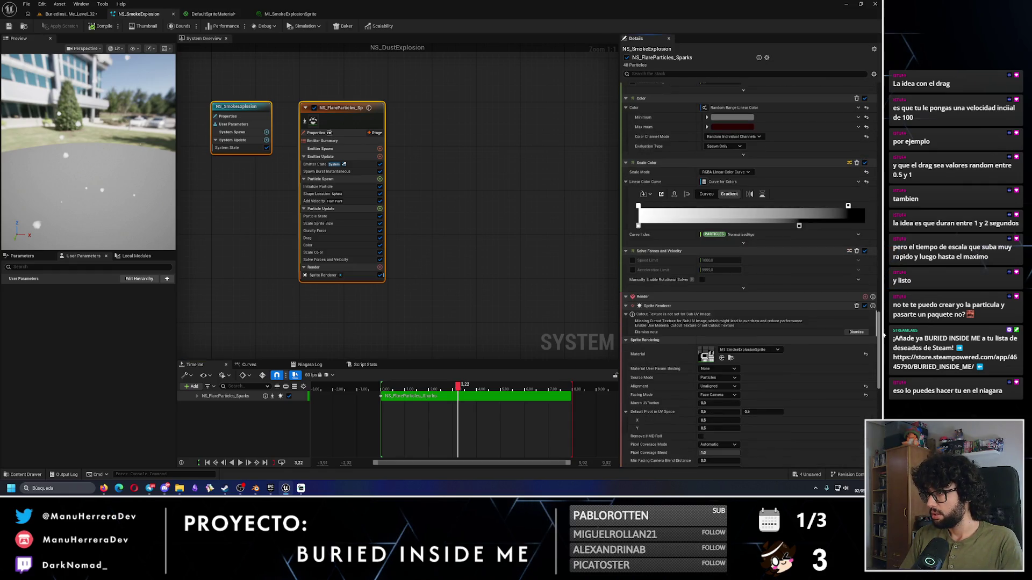
left_click(729, 119)
left_click_drag(624, 244, 591, 244)
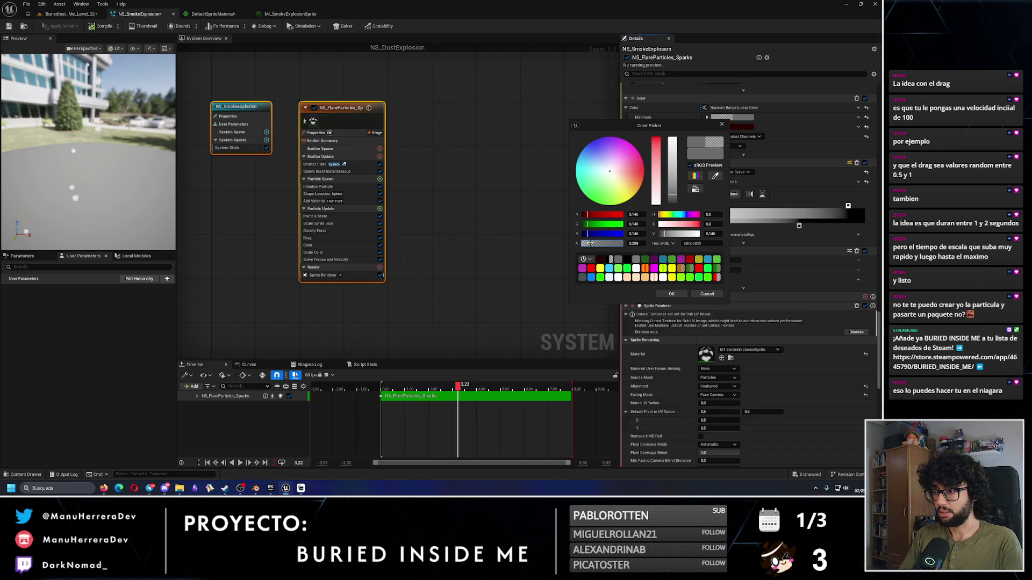
left_click(671, 294)
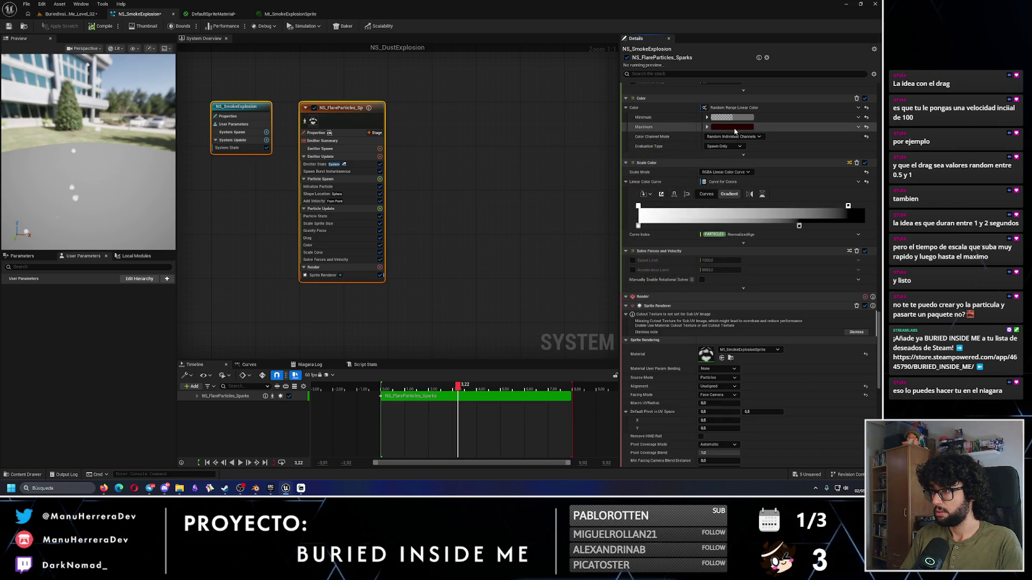
left_click(733, 128)
left_click_drag(621, 255, 596, 252)
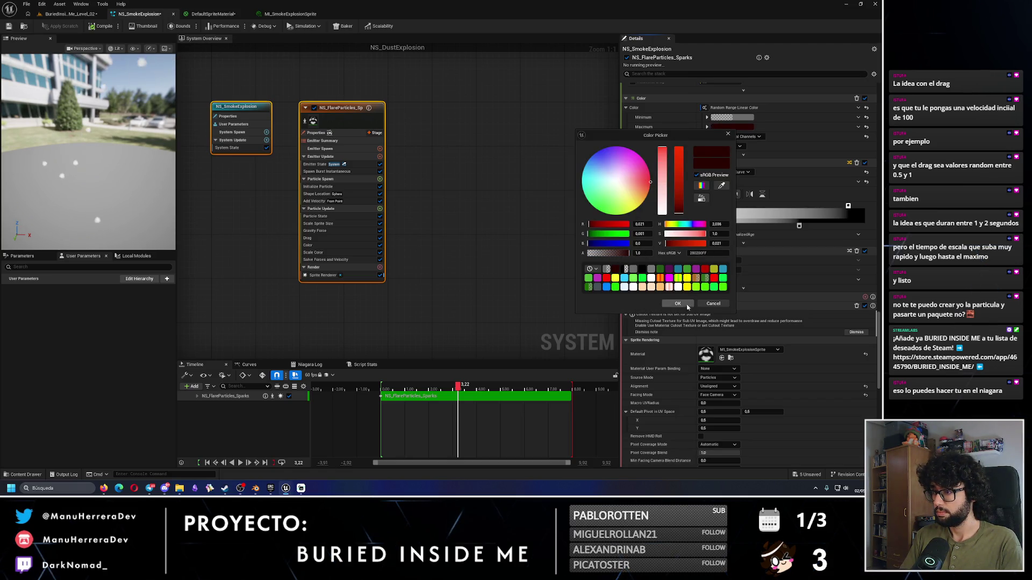
left_click(678, 303)
Step: Restore the grey minimum colour to full opacity 1.0 and go back to the level
left_click(725, 117)
left_click_drag(746, 250, 860, 251)
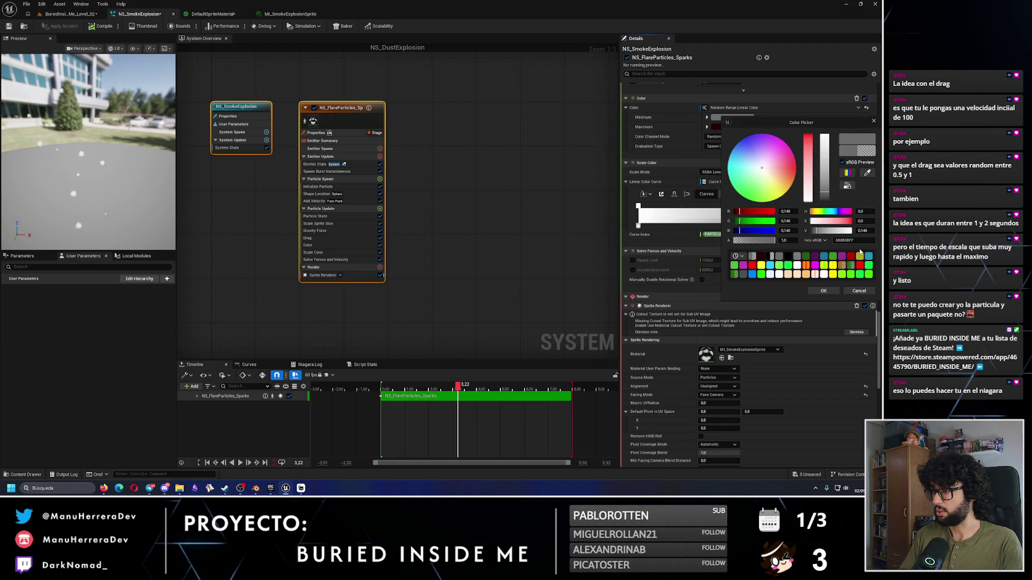
left_click(824, 291)
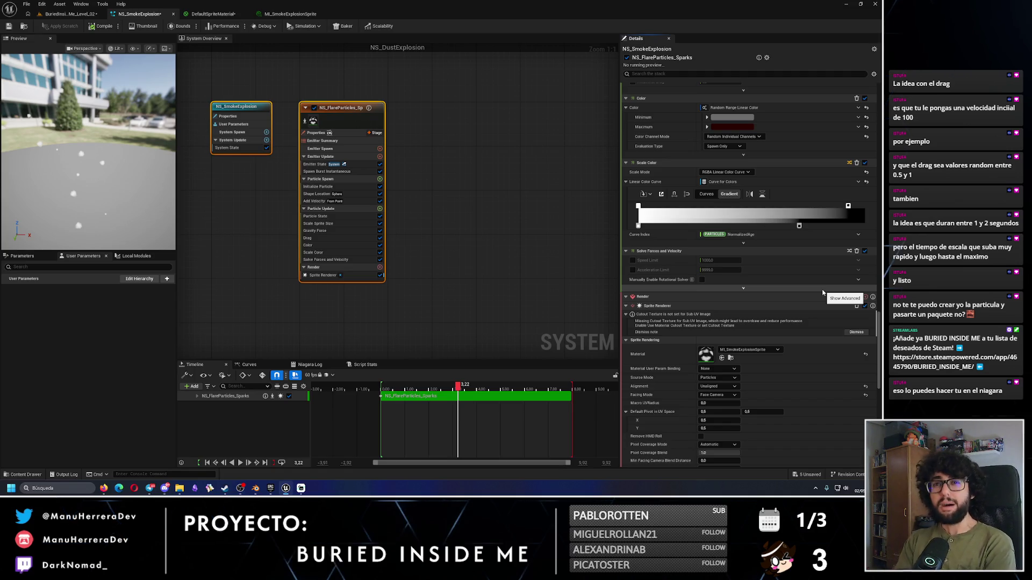
left_click(72, 14)
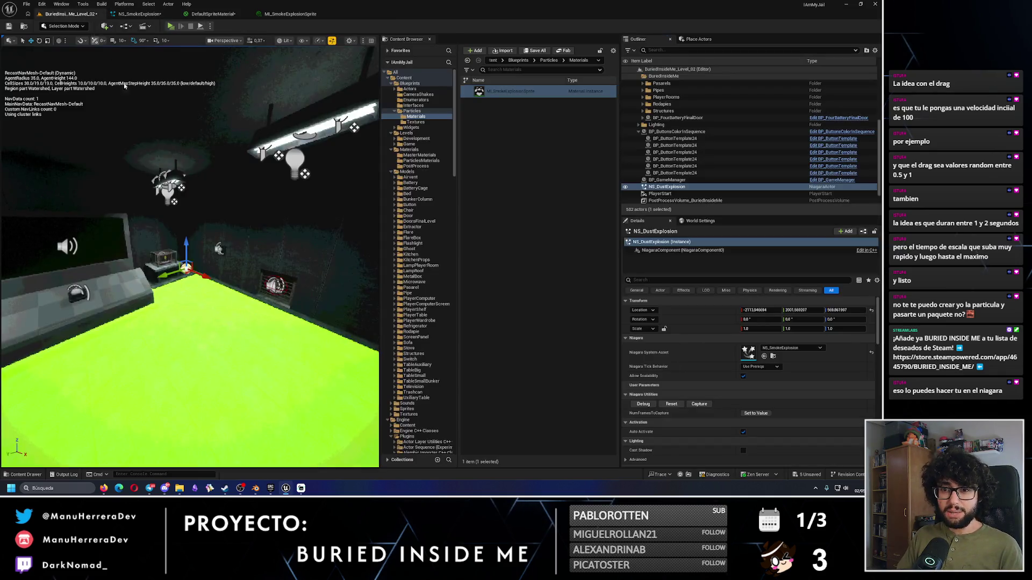
Step: Fly the level view up to the box at the burst spot, then return to NS_SmokeExplosion
key("w")
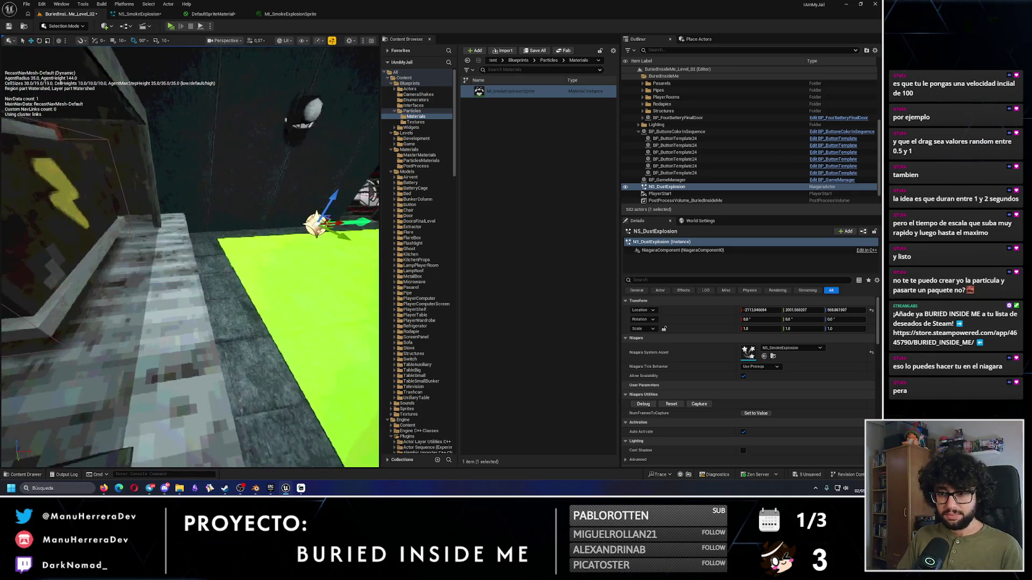
left_click(140, 14)
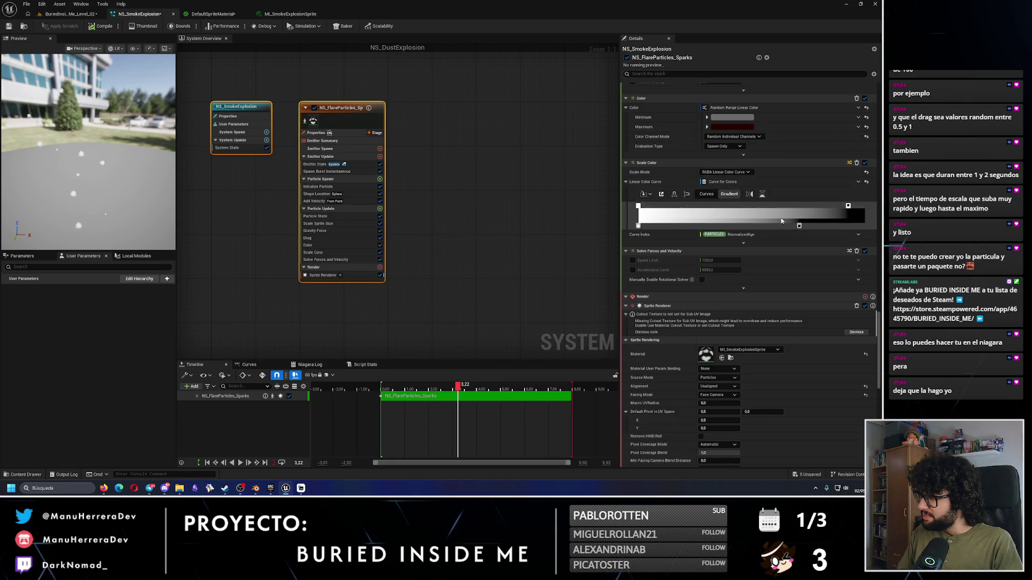
Step: Turn off Cast Shadows in the Sprite Renderer's Rendering settings
left_click(799, 227)
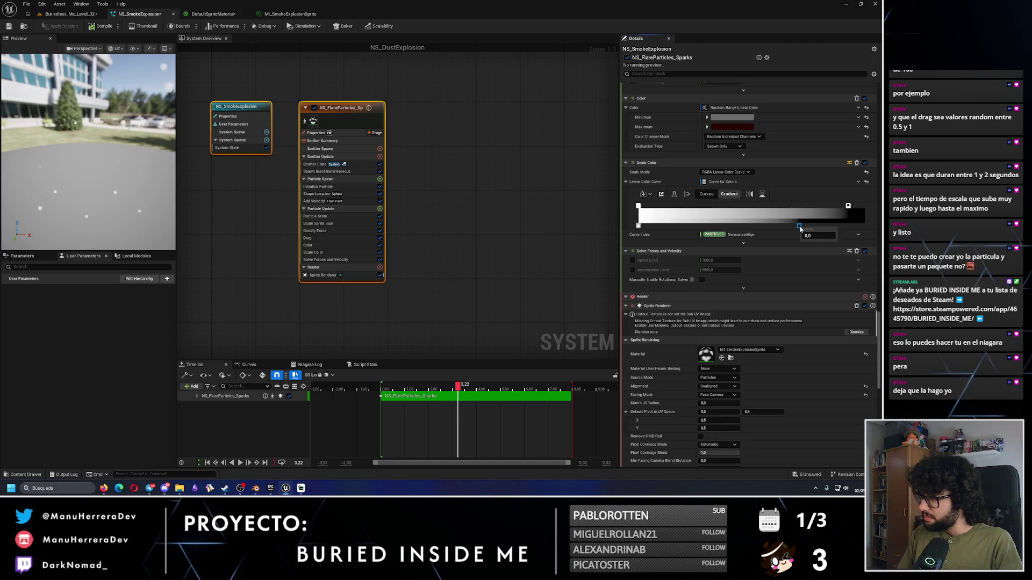
mouse_move(879, 324)
left_mouse_down()
mouse_move(879, 406)
mouse_move(883, 380)
left_mouse_up()
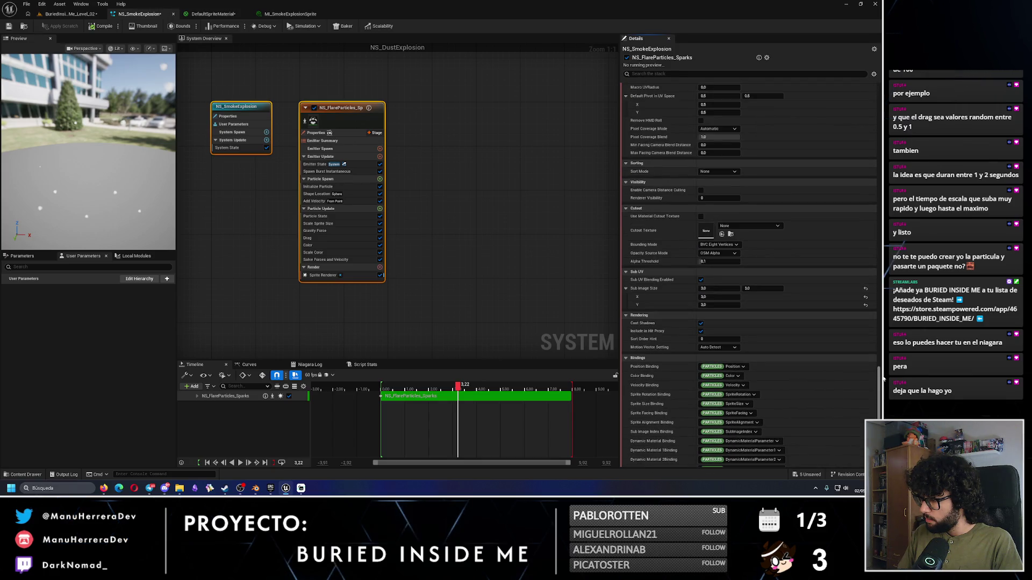
left_click(701, 323)
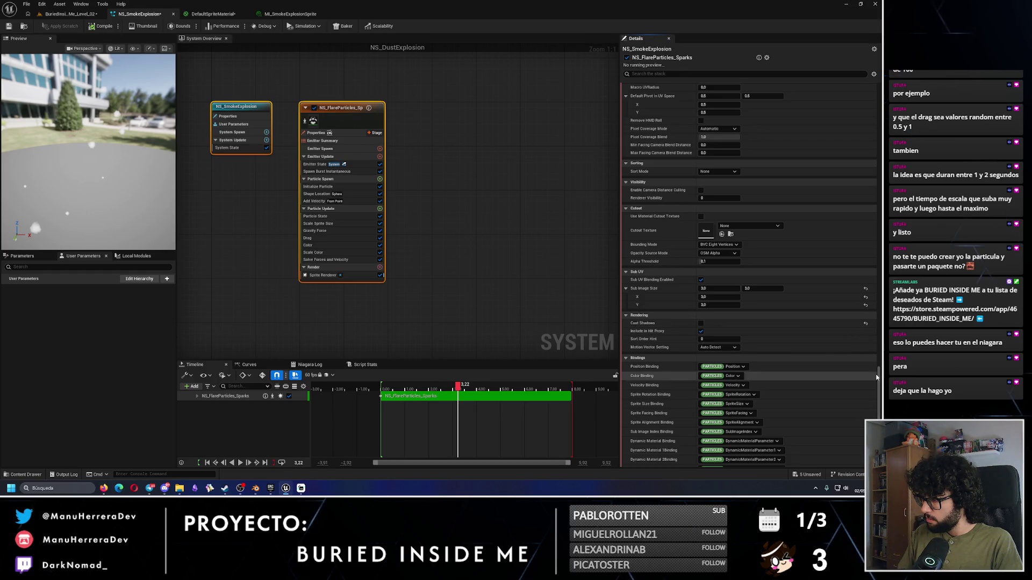
scroll(883, 369, "up", 3)
scroll(883, 369, "up", 1)
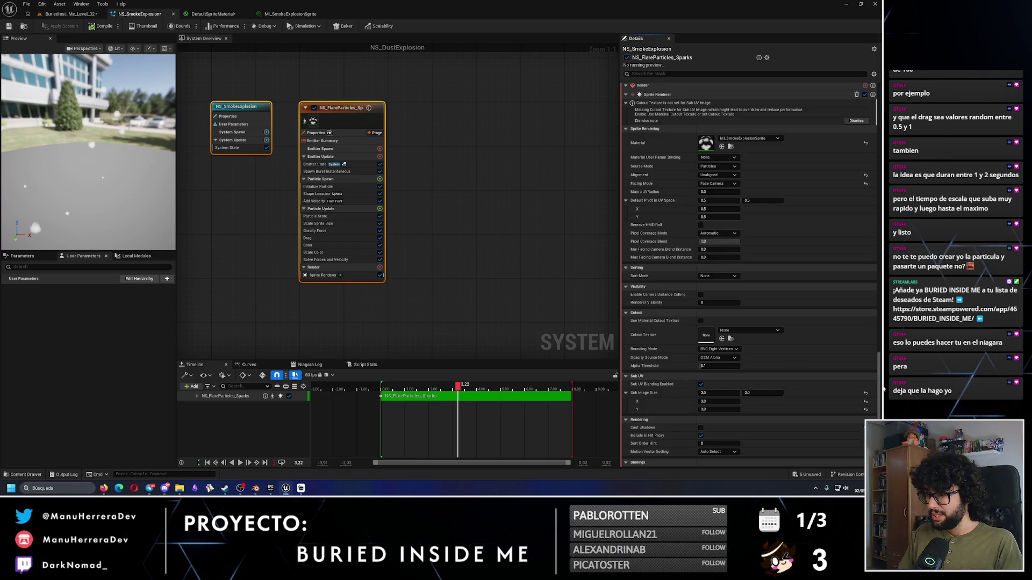
left_click_drag(879, 378, 883, 358)
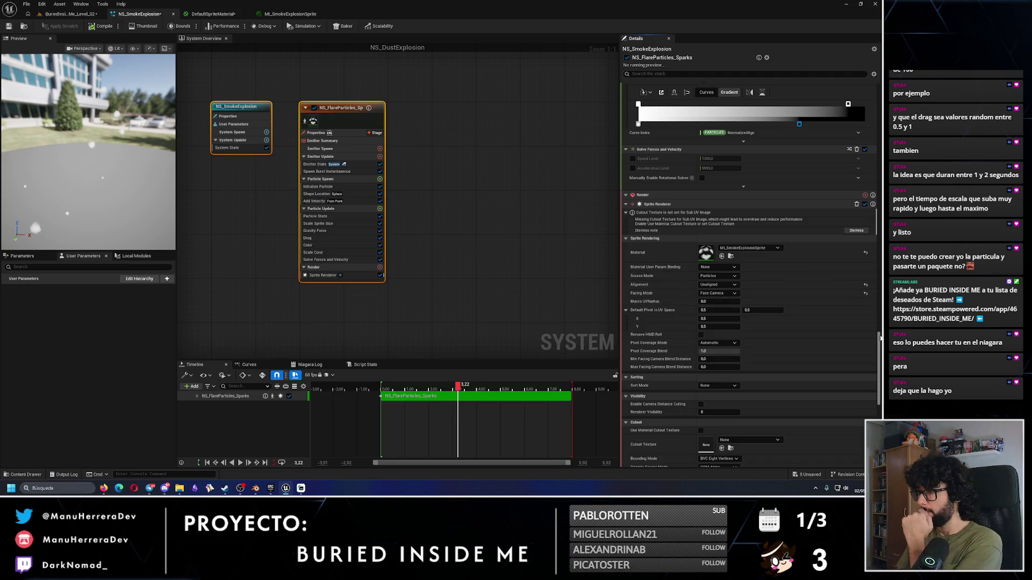
left_click_drag(880, 348, 881, 272)
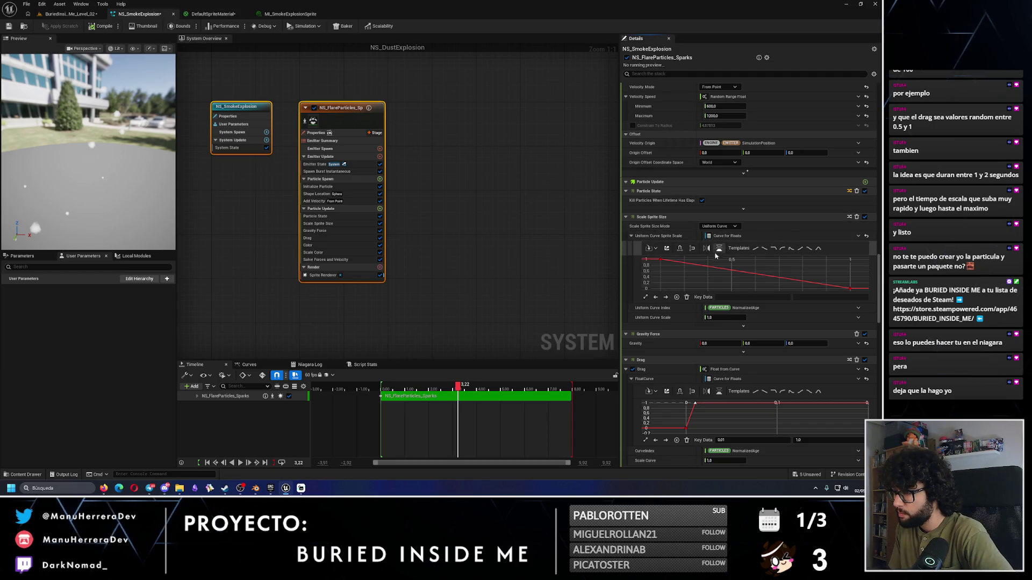
Step: Add a sprite size curve key with value 1, then scrub back to replay the burst
right_click(735, 271)
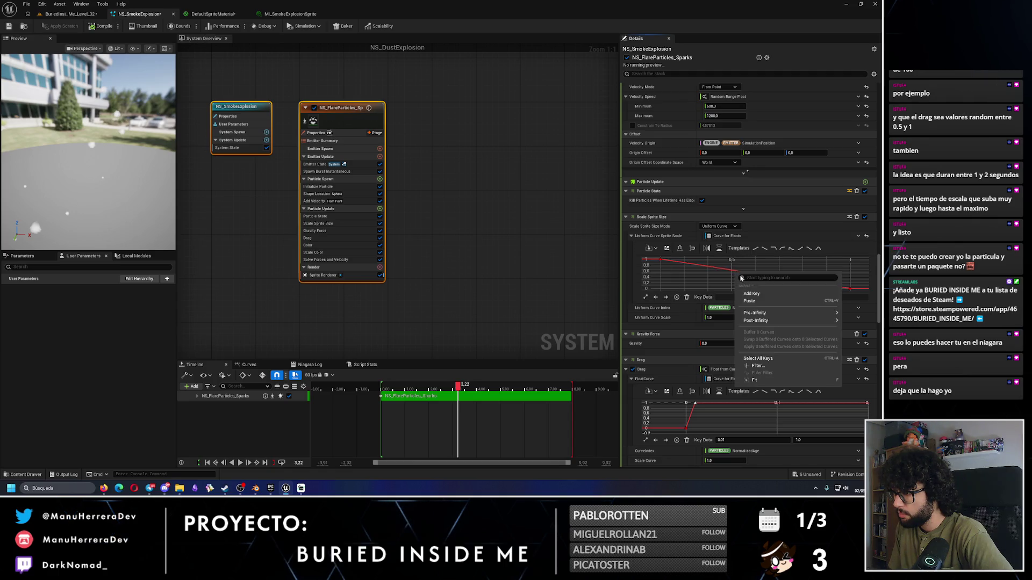
left_click(745, 293)
left_click(746, 297)
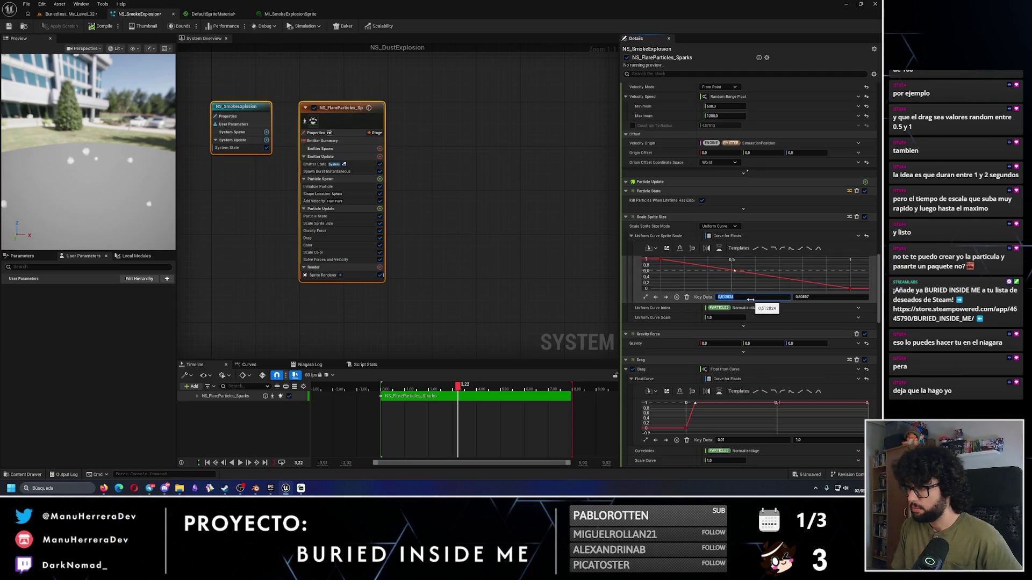
key("Tab")
type("1")
key("Return")
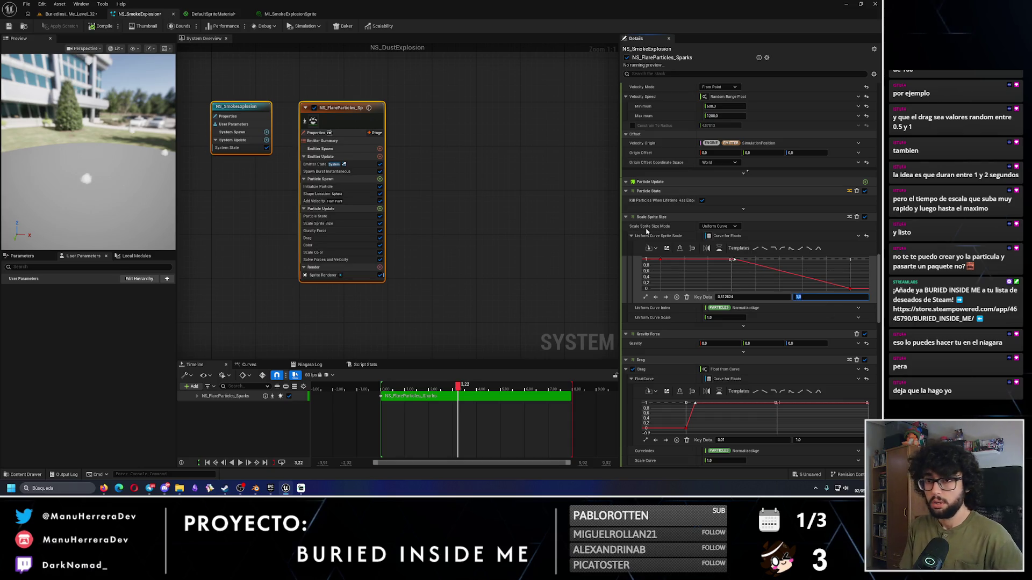
left_click_drag(456, 387, 380, 385)
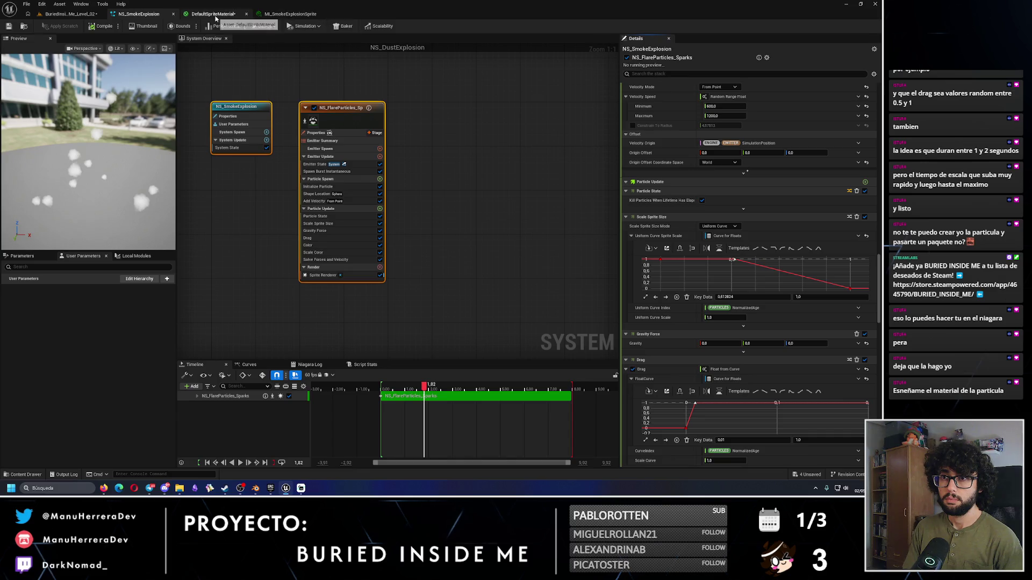
Step: Close DefaultSpriteMaterial without saving, then open the parent TransparentSpriteMaterial graph
left_click(215, 18)
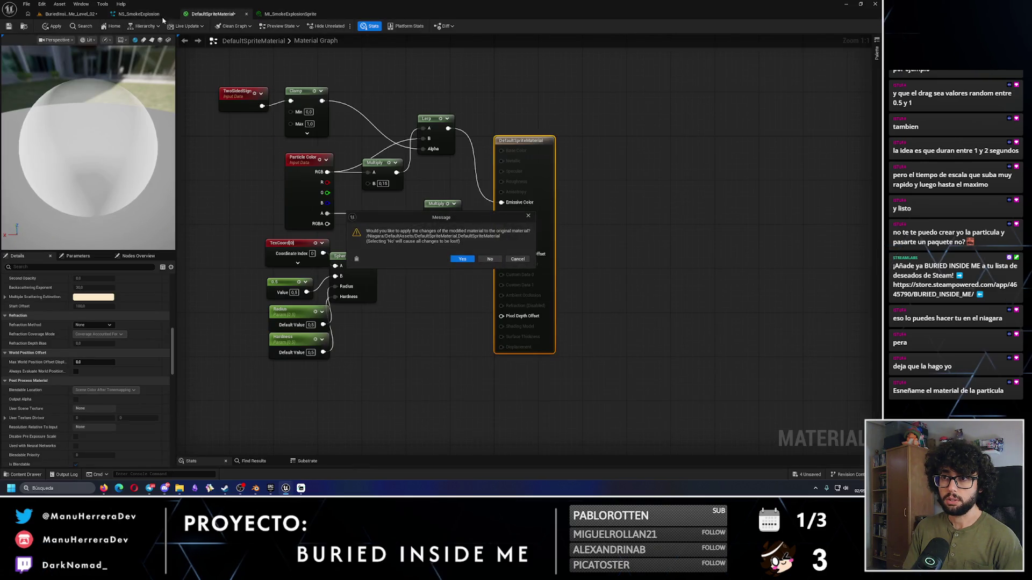
left_click(489, 261)
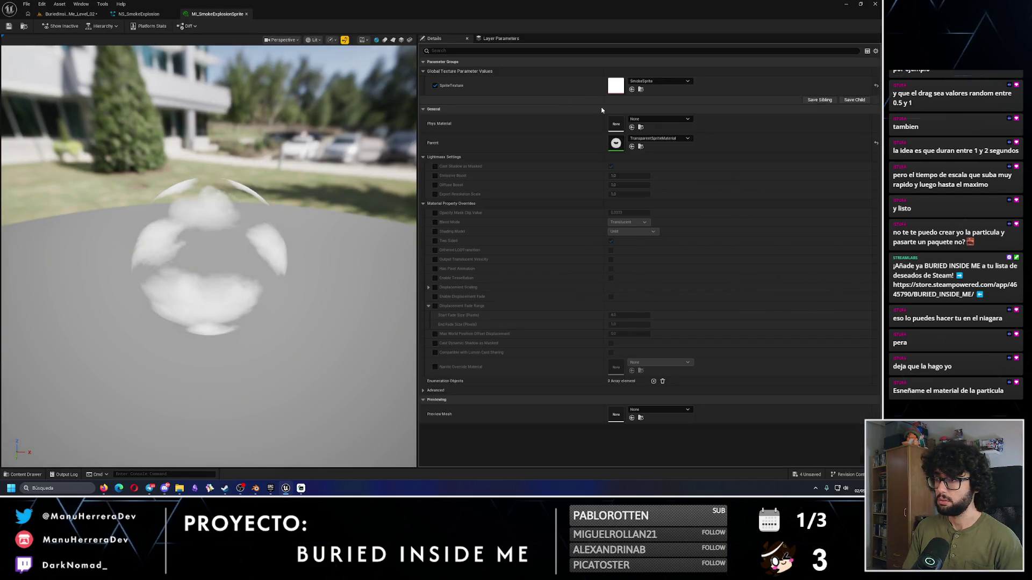
left_click(640, 147)
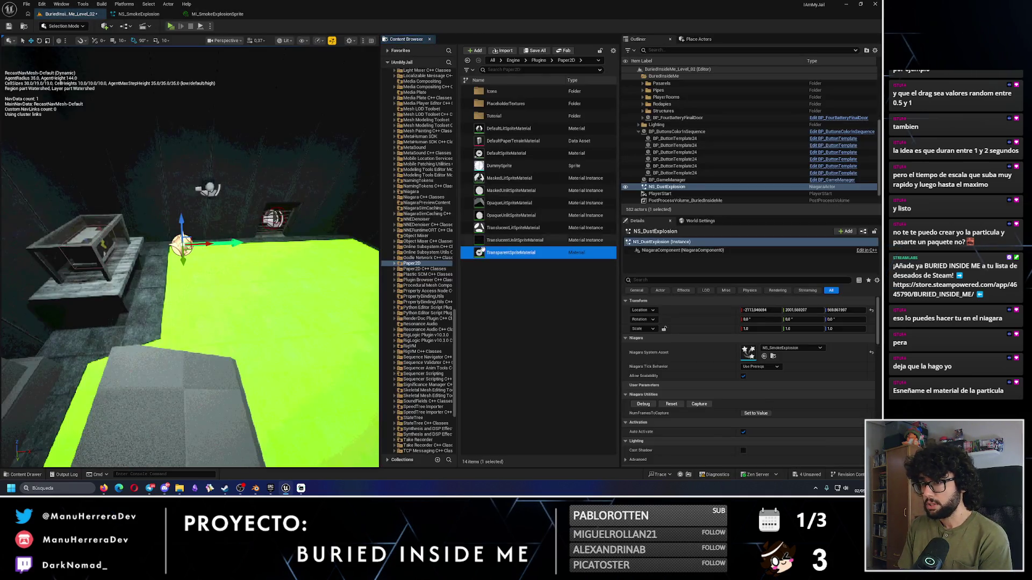
double_click(511, 253)
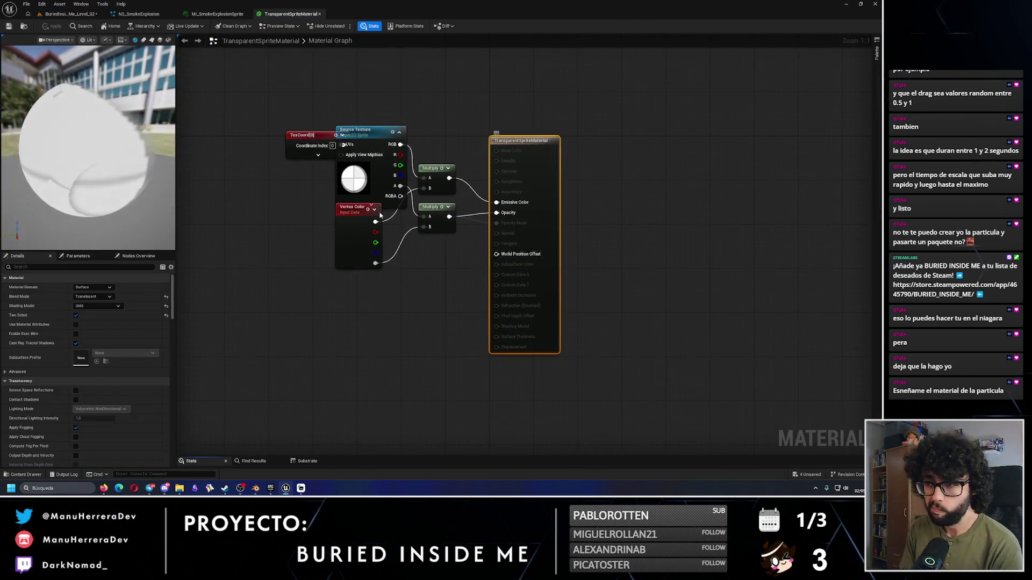
Step: Spread out the TexCoord, Source Texture, Vertex Color and lower Multiply nodes so wires read clearly
left_click_drag(346, 228, 347, 289)
left_click_drag(313, 136, 242, 114)
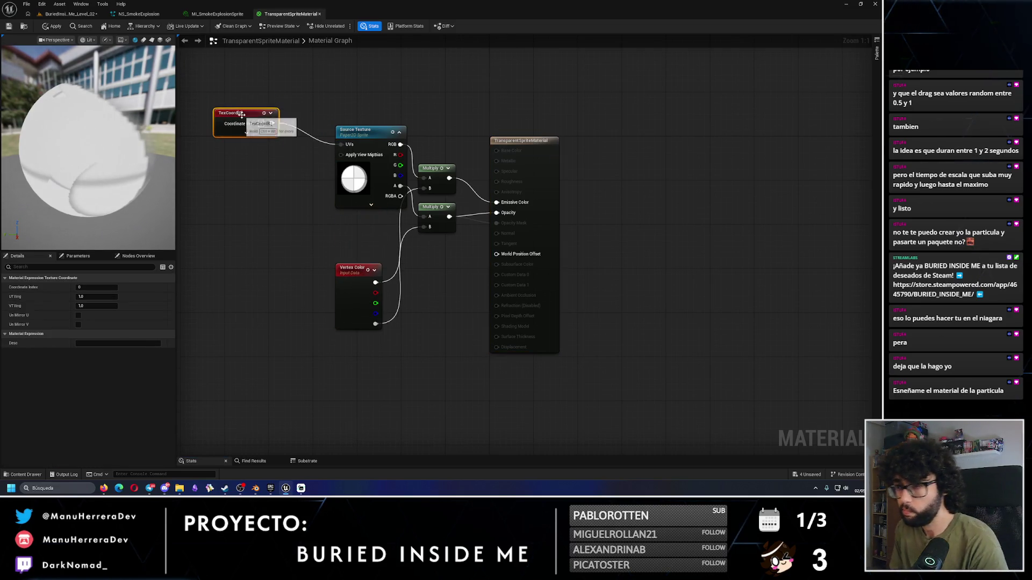
left_click_drag(371, 129, 349, 124)
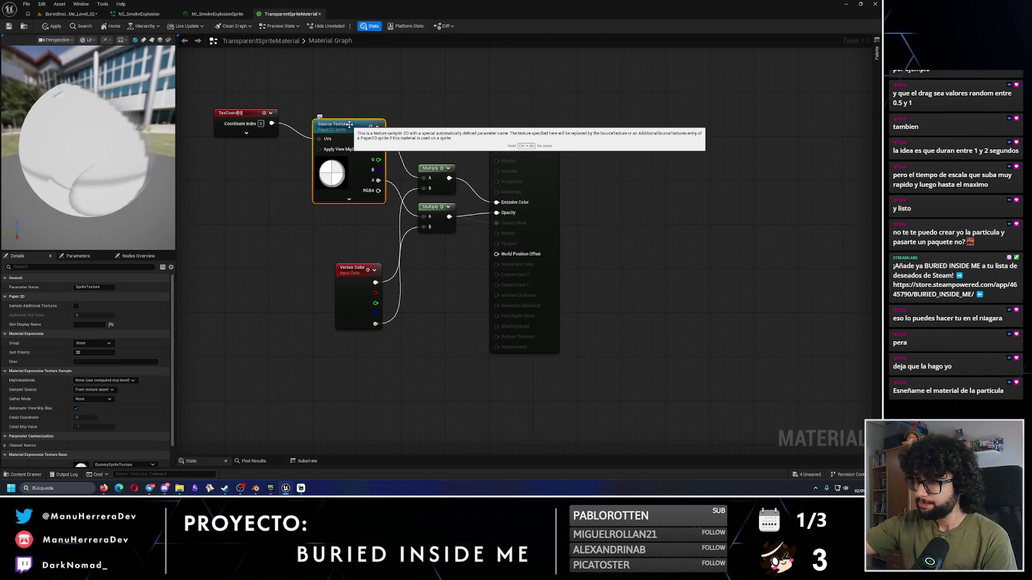
left_click_drag(433, 211, 433, 227)
mouse_move(358, 287)
left_mouse_down()
mouse_move(295, 281)
mouse_move(330, 270)
left_mouse_up()
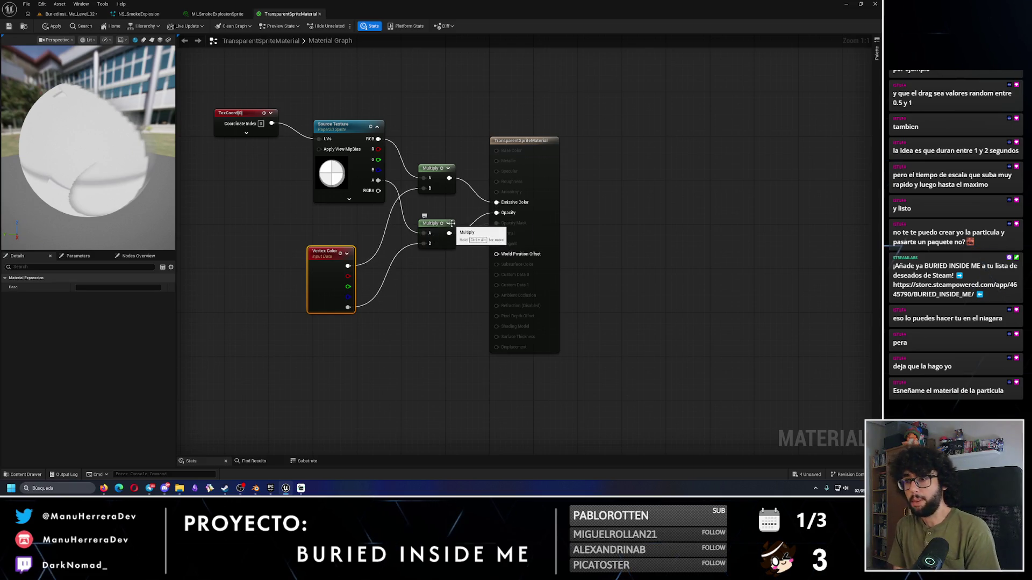
mouse_move(451, 223)
left_mouse_down()
mouse_move(409, 230)
mouse_move(460, 242)
left_mouse_up()
Step: Add a Multiply after the opacity multiply and promote its B input to an Opacity parameter
type("m")
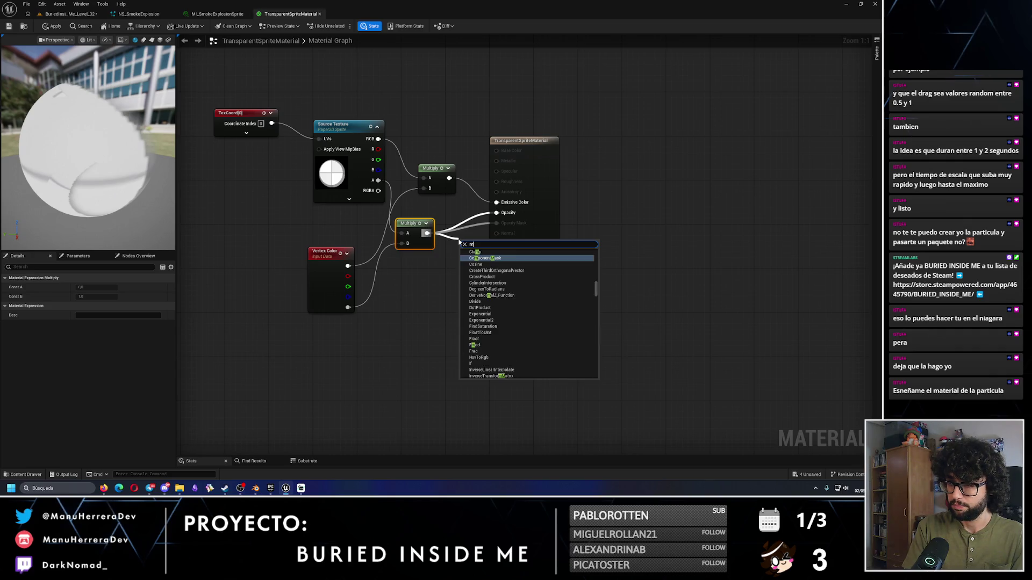
type("ultipl")
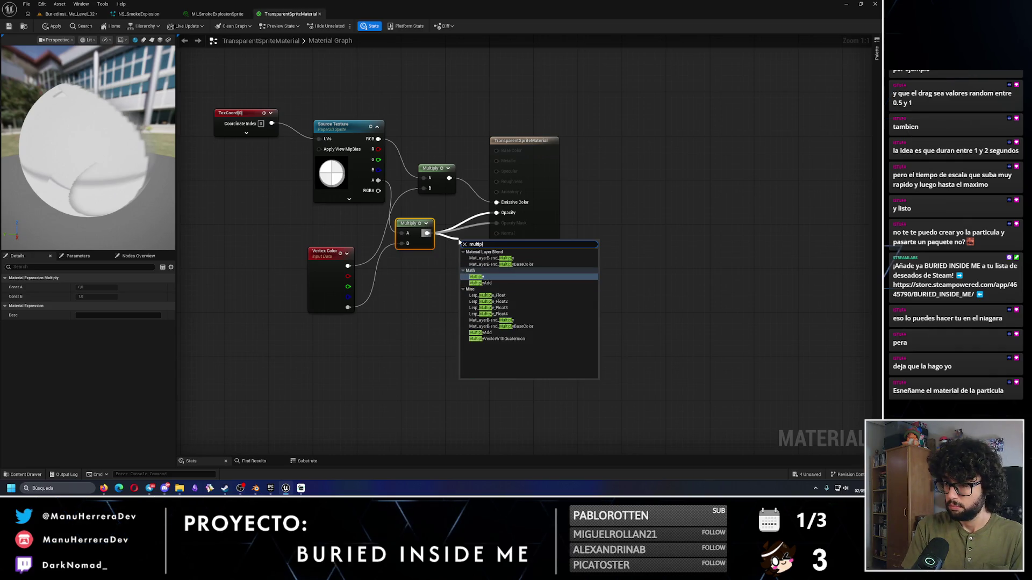
key("Return")
right_click(461, 261)
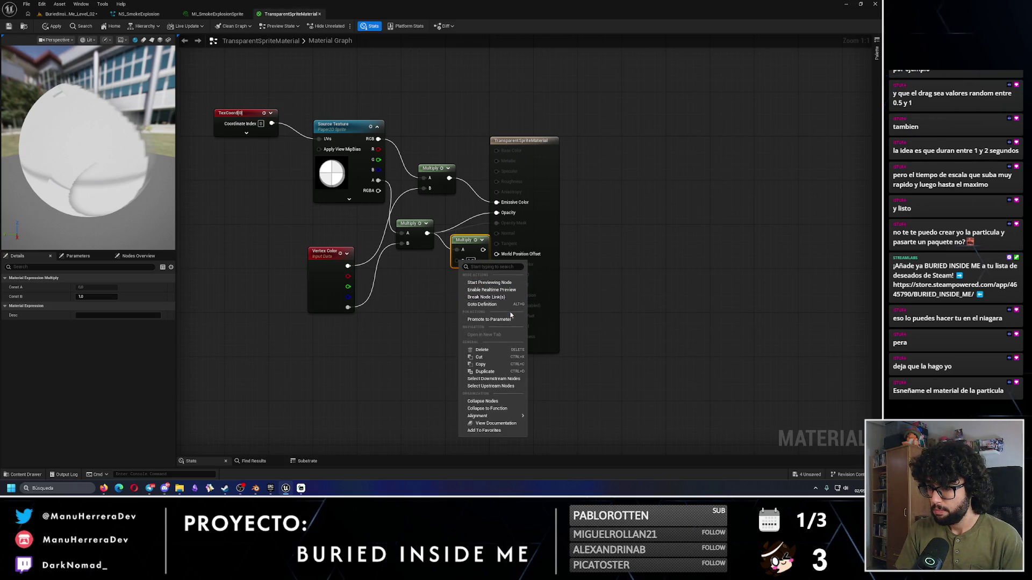
left_click(489, 319)
type("Opacity")
key("Return")
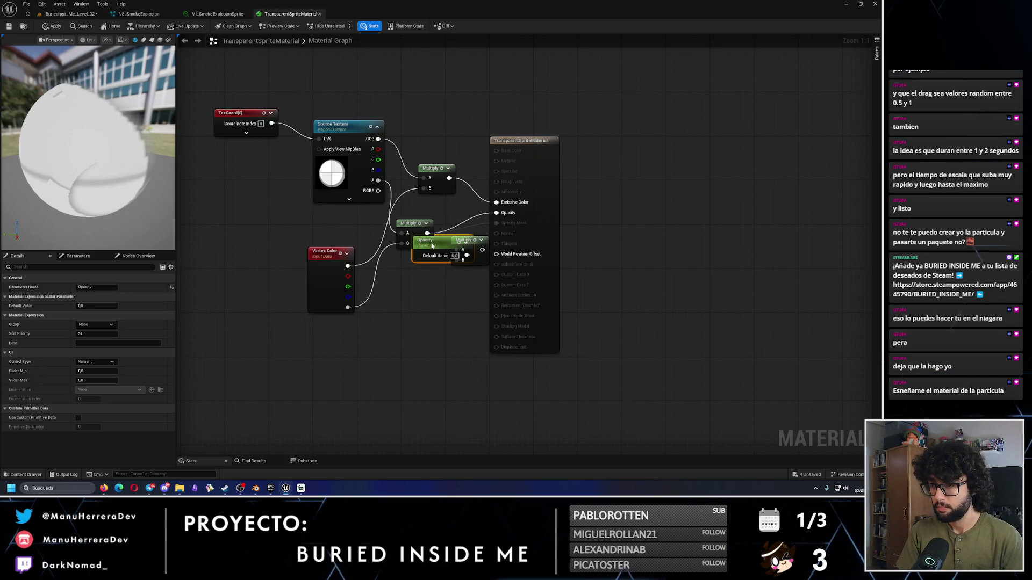
left_click_drag(431, 246, 398, 296)
Step: Set the Opacity default to 1, preview 0.5 and 0.2, then restore it to 1
left_click(421, 305)
type("1")
key("Return")
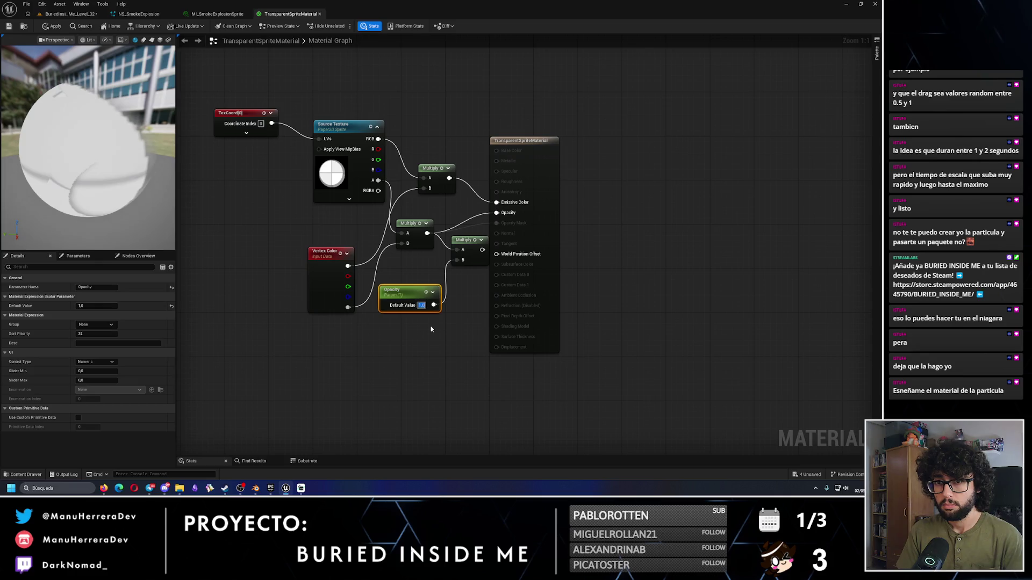
left_click(430, 329)
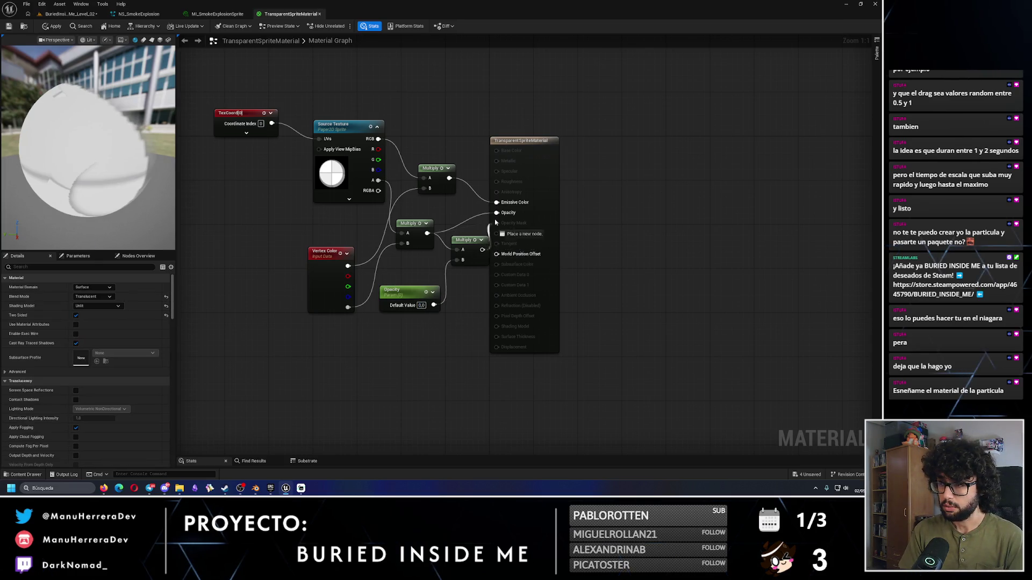
left_click_drag(467, 244, 460, 238)
type("0.5")
key("Return")
type("0.2")
key("Return")
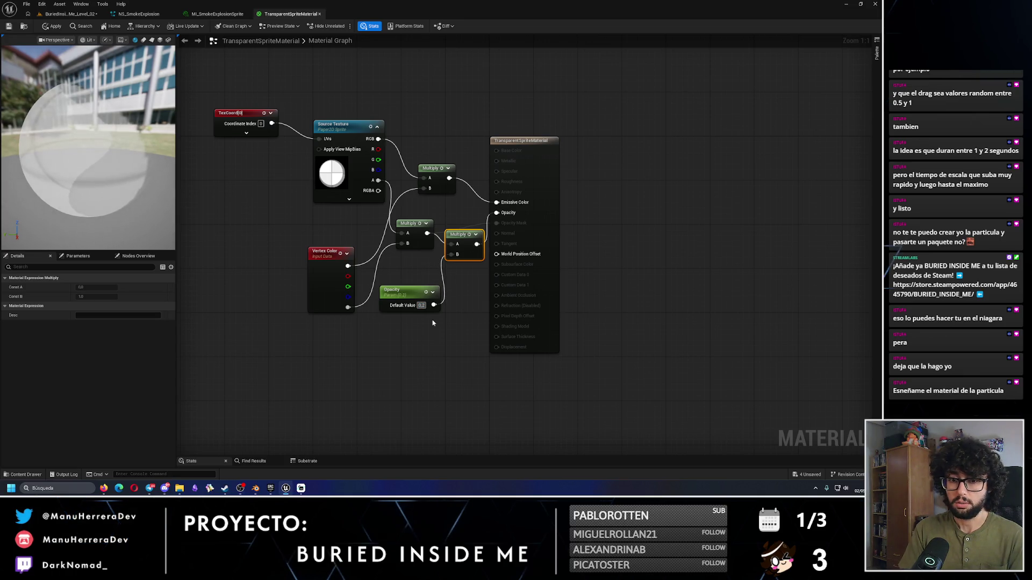
key("Return")
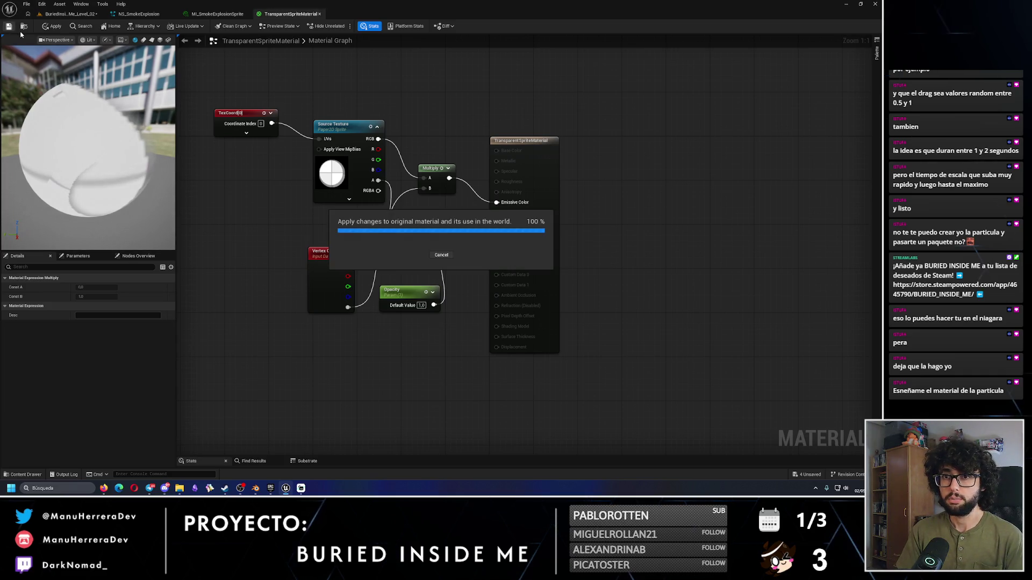
Step: Apply the material, override Opacity to 0.2 in the sprite material instance, and save it
left_click(208, 15)
left_click(629, 80)
left_click_drag(629, 80, 607, 80)
left_click(630, 82)
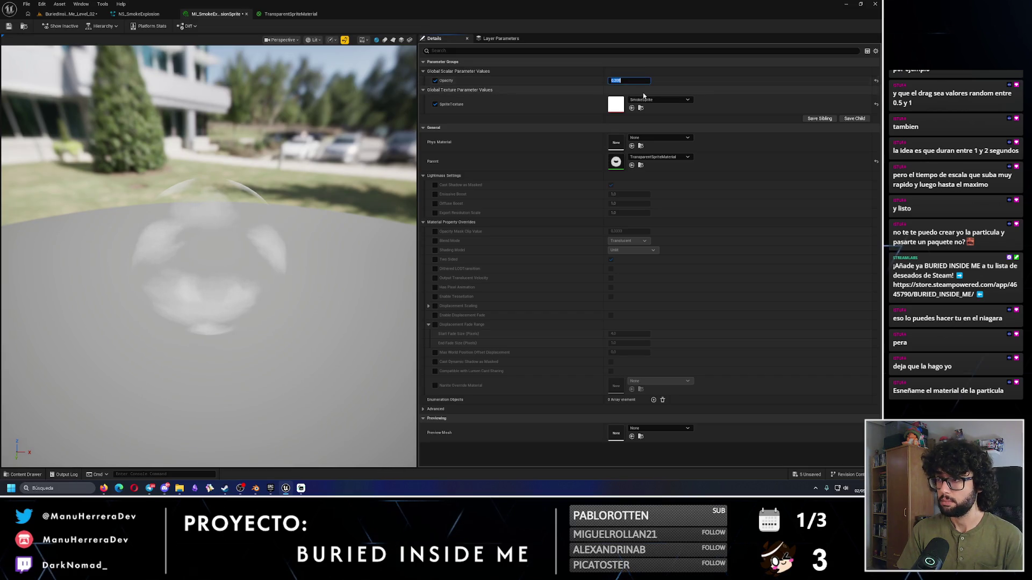
key("Return")
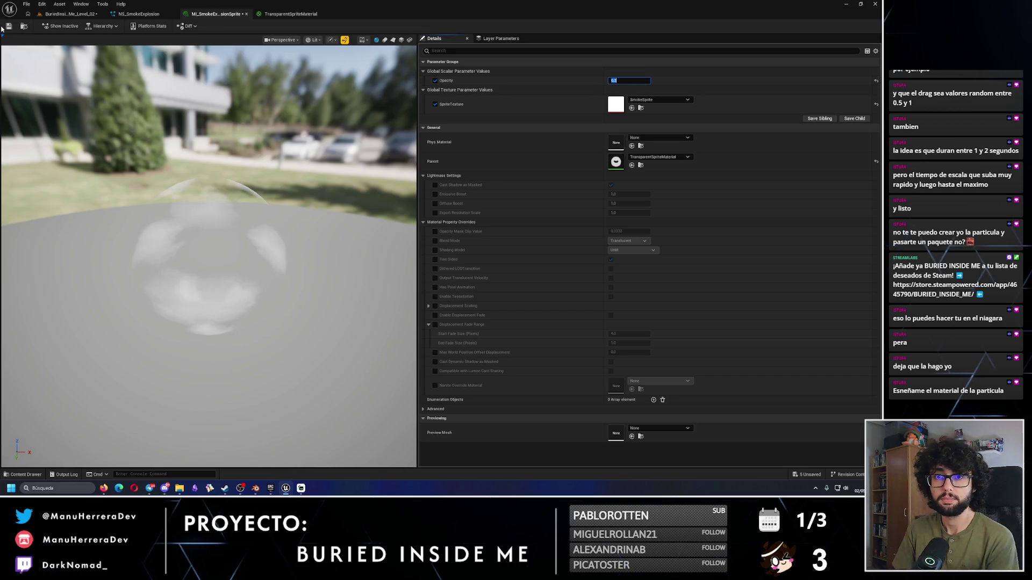
left_click(9, 26)
left_click(70, 13)
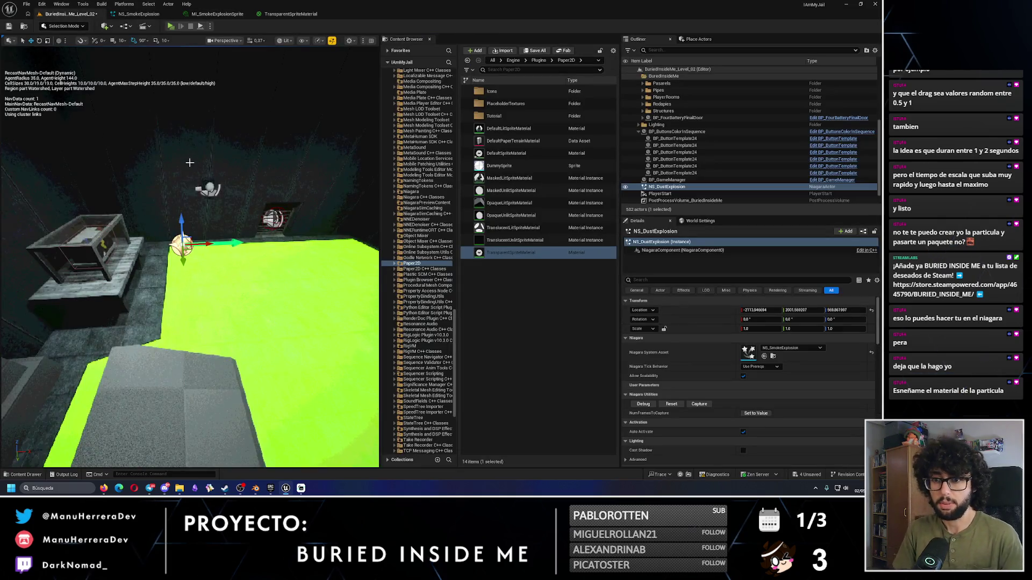
Step: In TransparentSpriteMaterial, shift the TexCoord, Source Texture and top Multiply nodes up-left
left_click(145, 14)
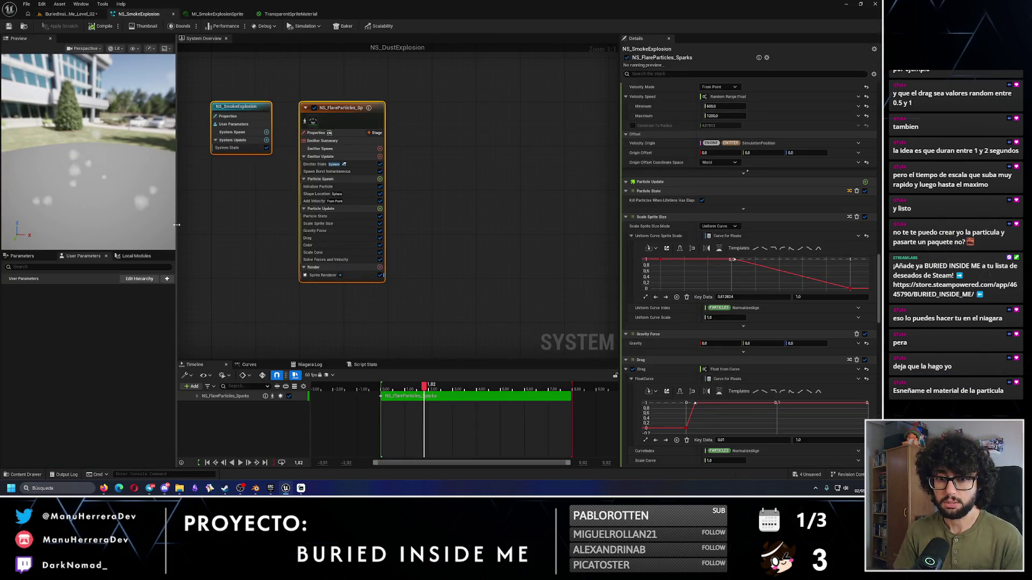
left_click(290, 13)
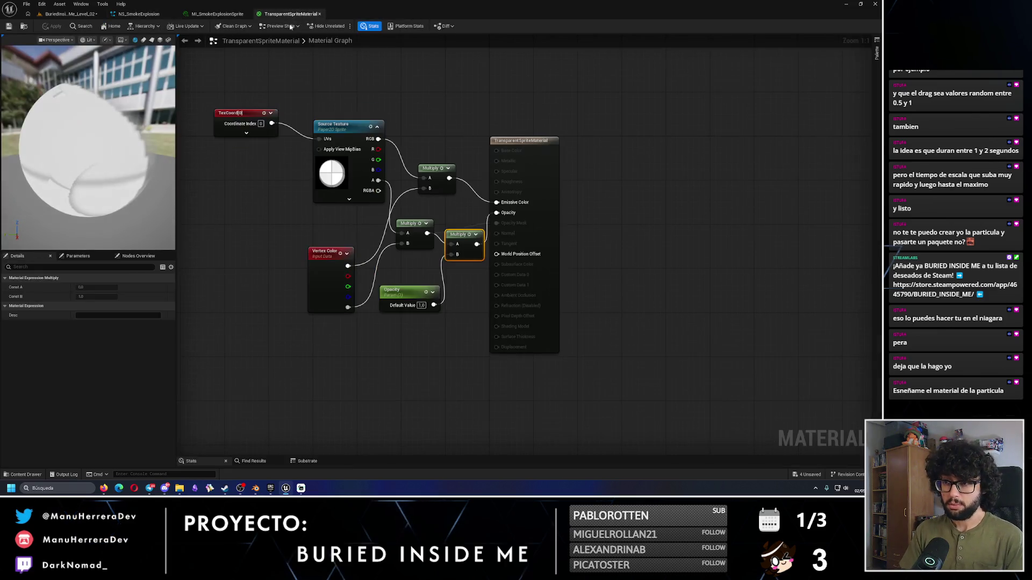
left_click_drag(301, 209, 212, 105)
left_click_drag(344, 124, 290, 103)
left_click_drag(438, 168, 415, 139)
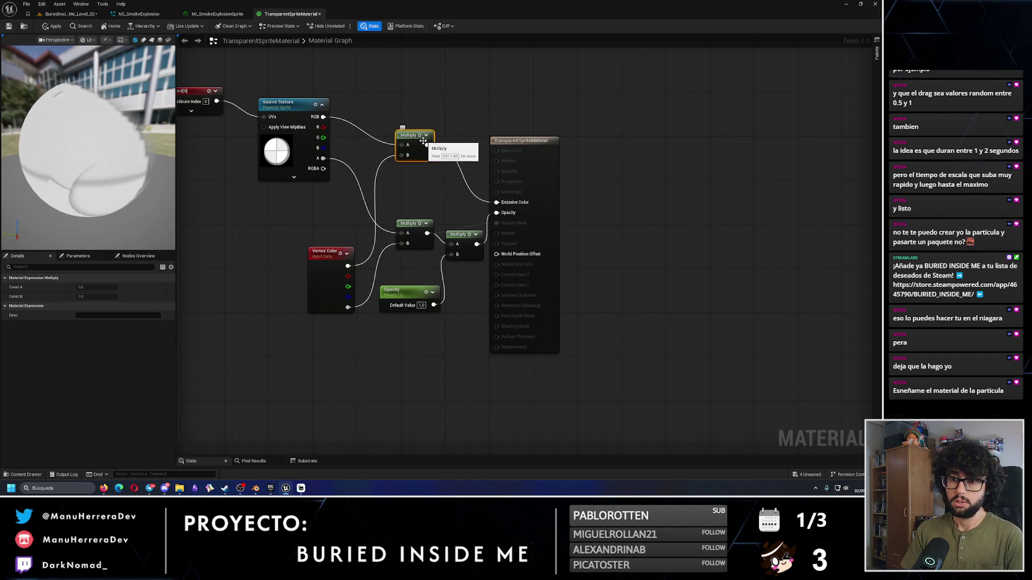
Step: Wire the texture-times-colour Multiply result into the material's Base Color
left_click(289, 102)
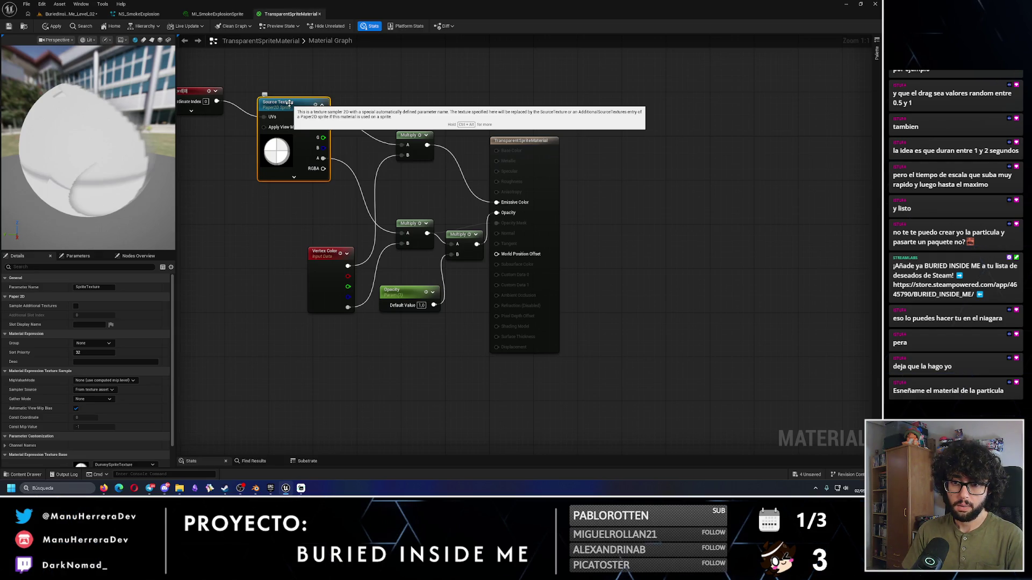
left_click(67, 14)
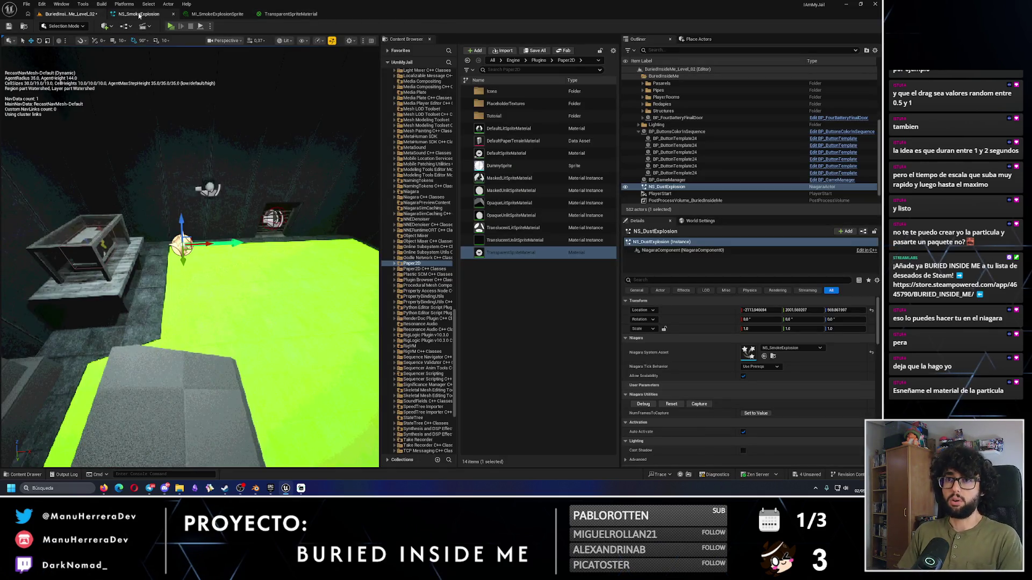
left_click(139, 13)
left_click(290, 14)
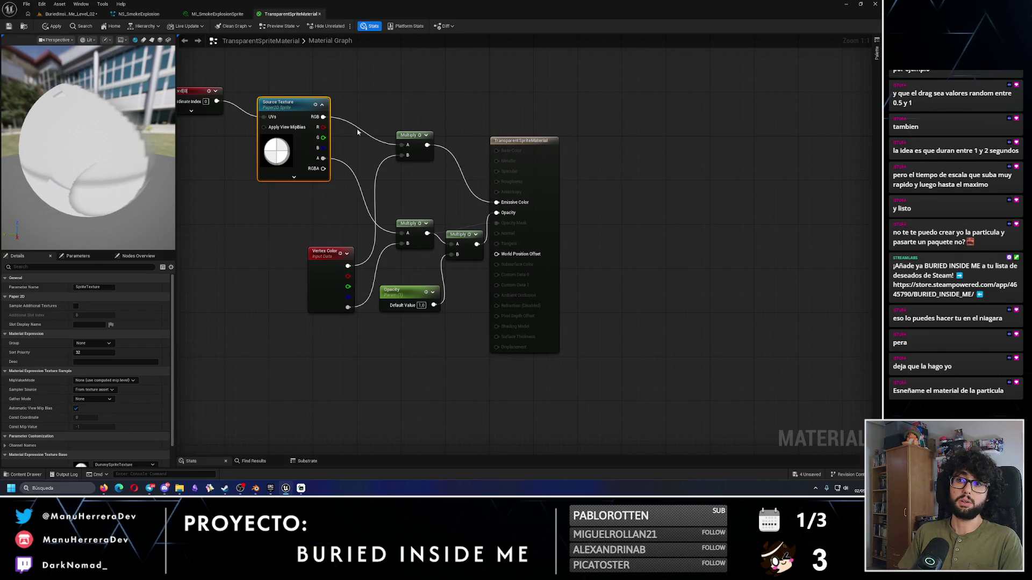
left_click_drag(427, 144, 496, 151)
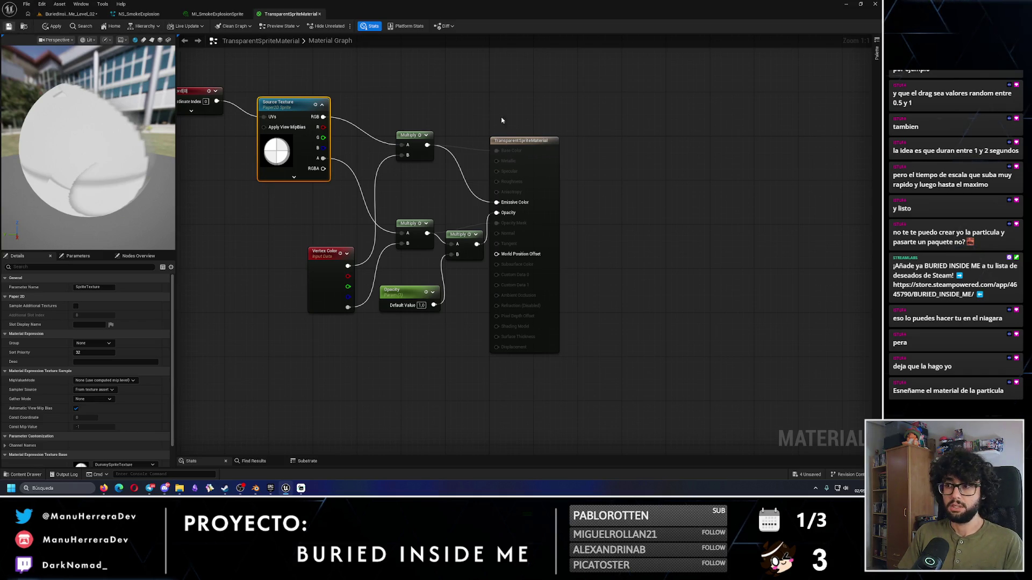
Step: Reposition the Vertex Color and top Multiply nodes and recentre the graph
left_click(471, 152)
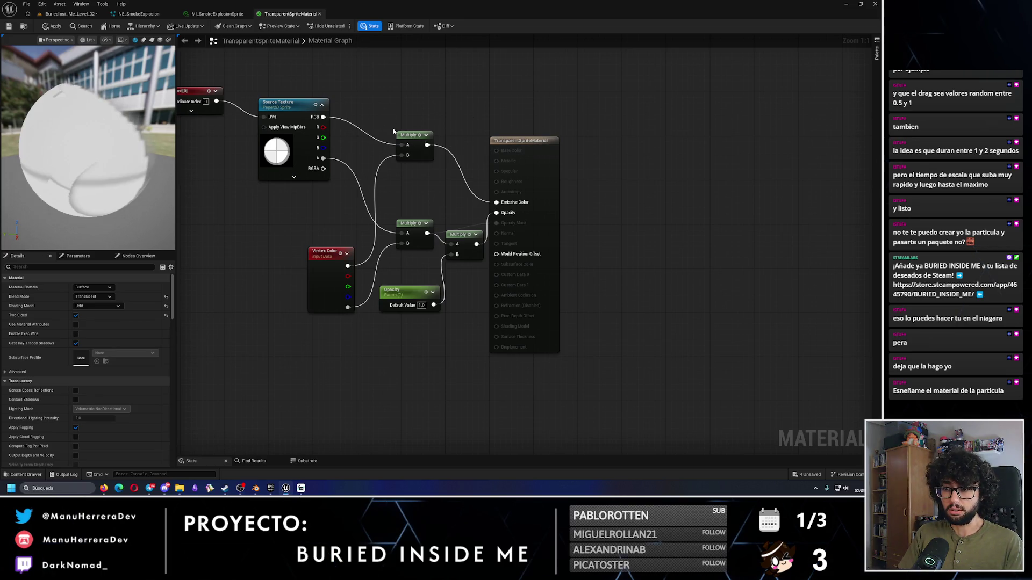
left_click_drag(332, 260, 310, 227)
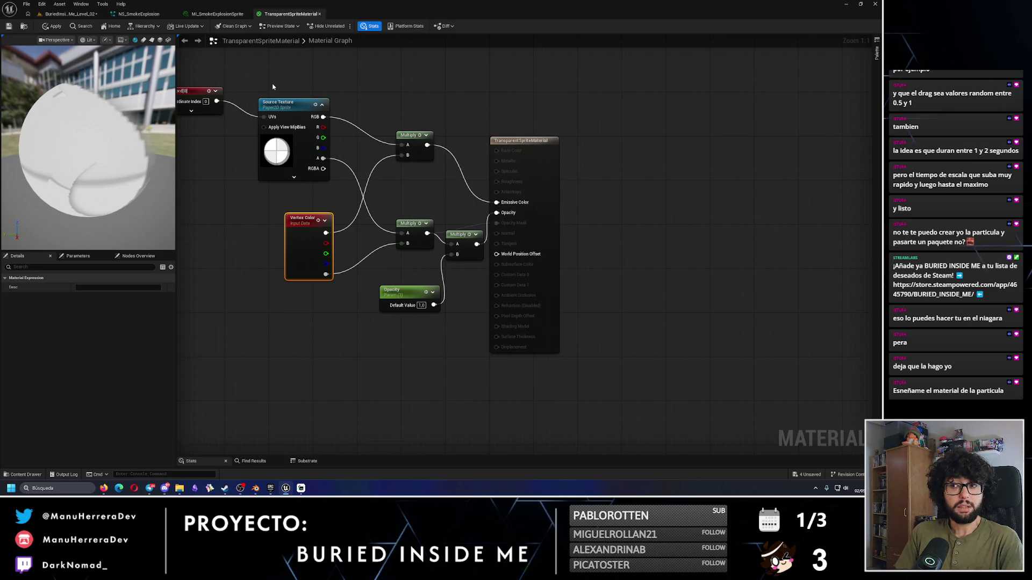
left_click_drag(421, 141, 421, 136)
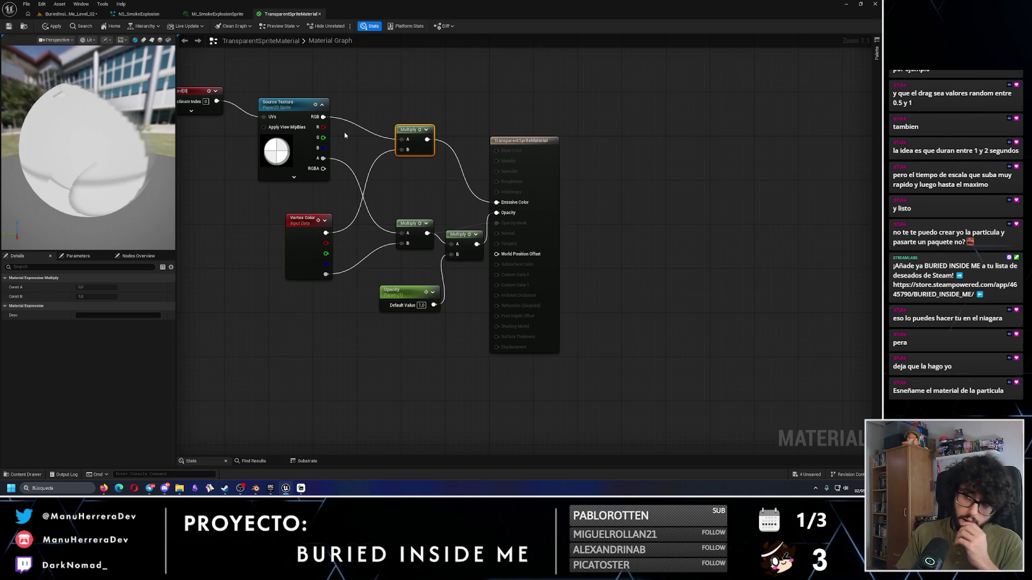
left_click_drag(345, 136, 371, 149)
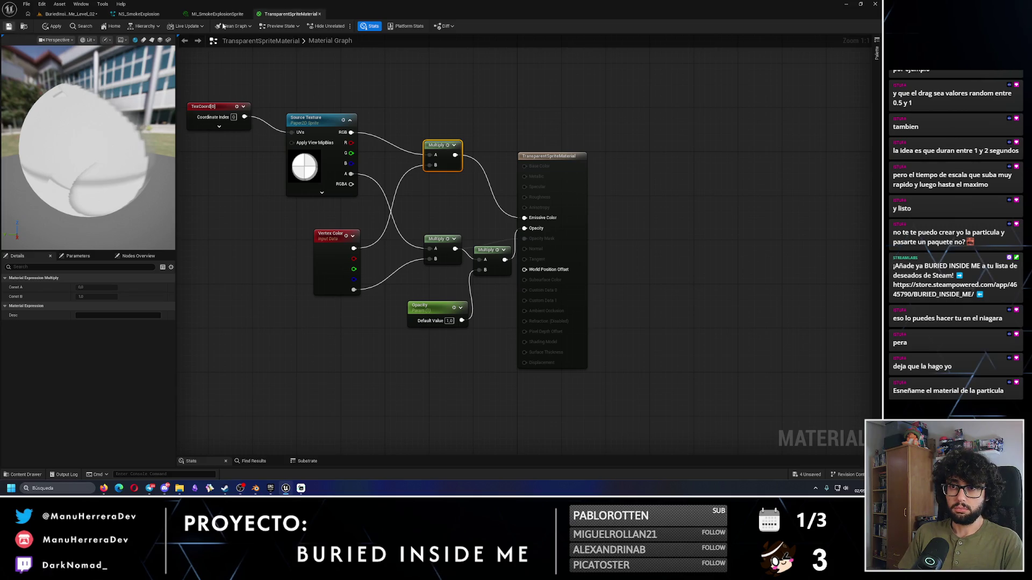
Step: Set the Initialize Particle Color Minimum to white in NS_SmokeExplosion
left_click(138, 14)
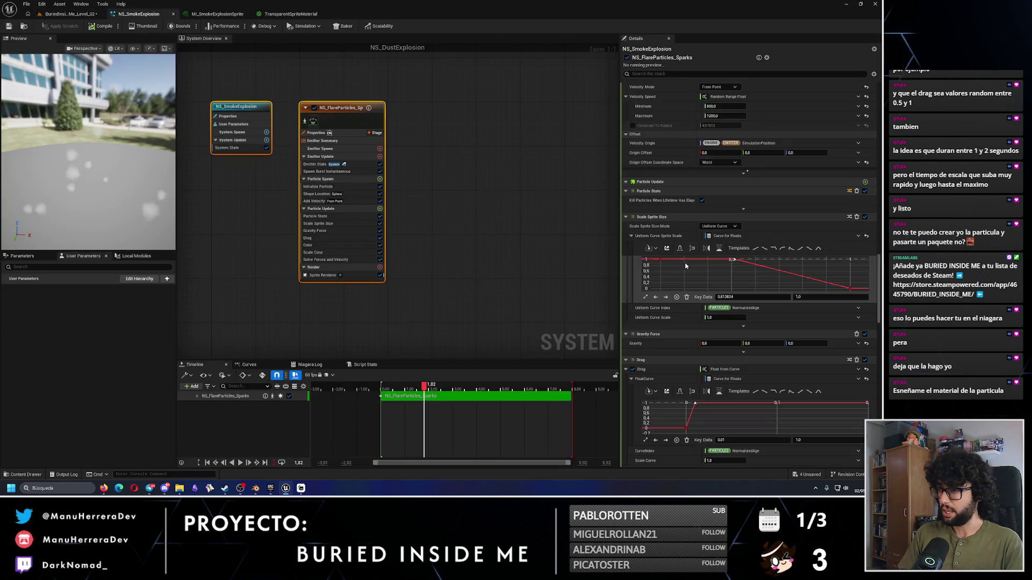
scroll(716, 170, "up", 5)
scroll(717, 170, "up", 10)
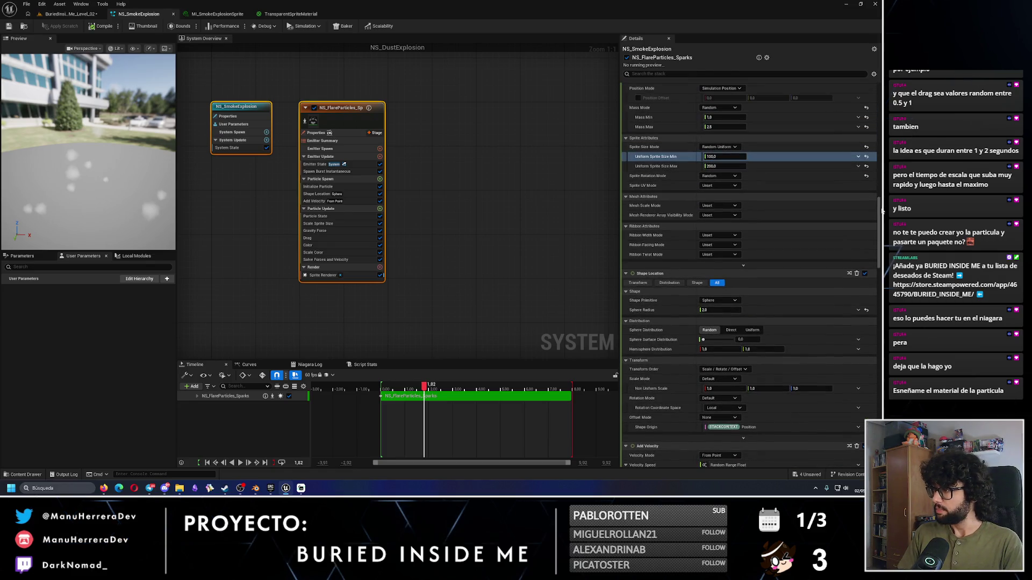
scroll(875, 230, "up", 3)
scroll(875, 230, "up", 5)
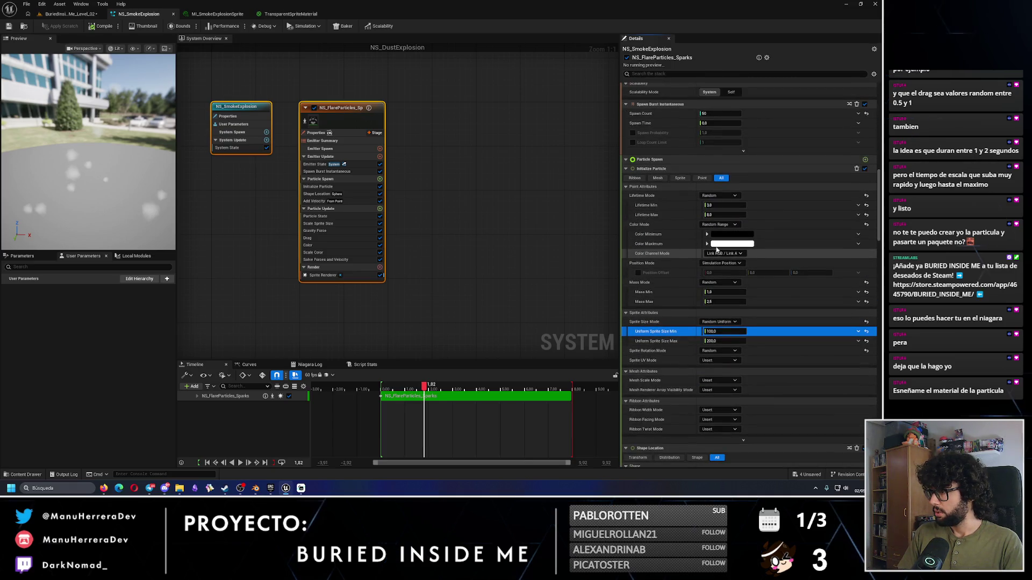
left_click(720, 235)
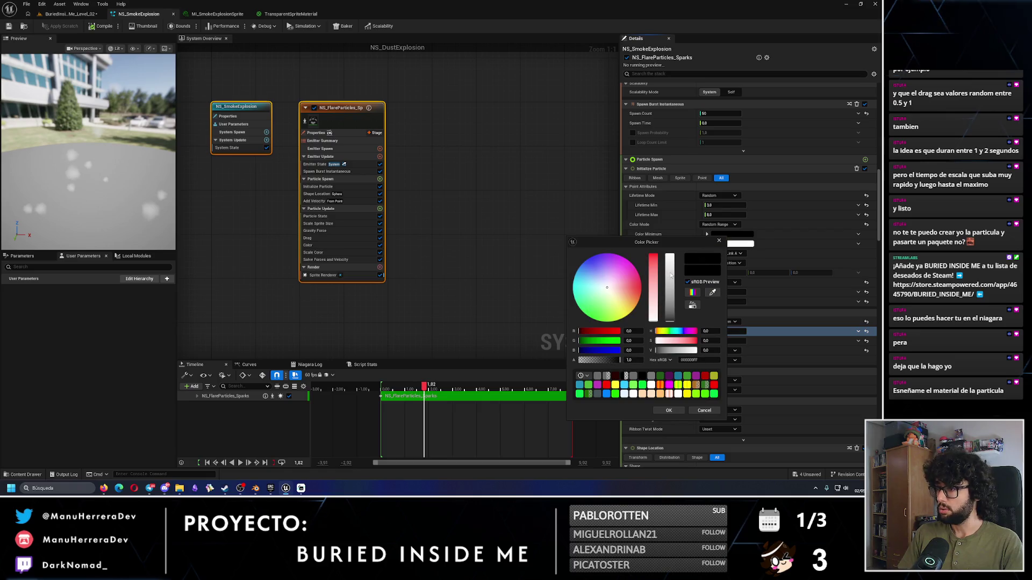
left_click_drag(670, 275, 669, 255)
left_click(668, 410)
Step: Set the Color Maximum to dark grey and save NS_SmokeExplosion
left_click(732, 244)
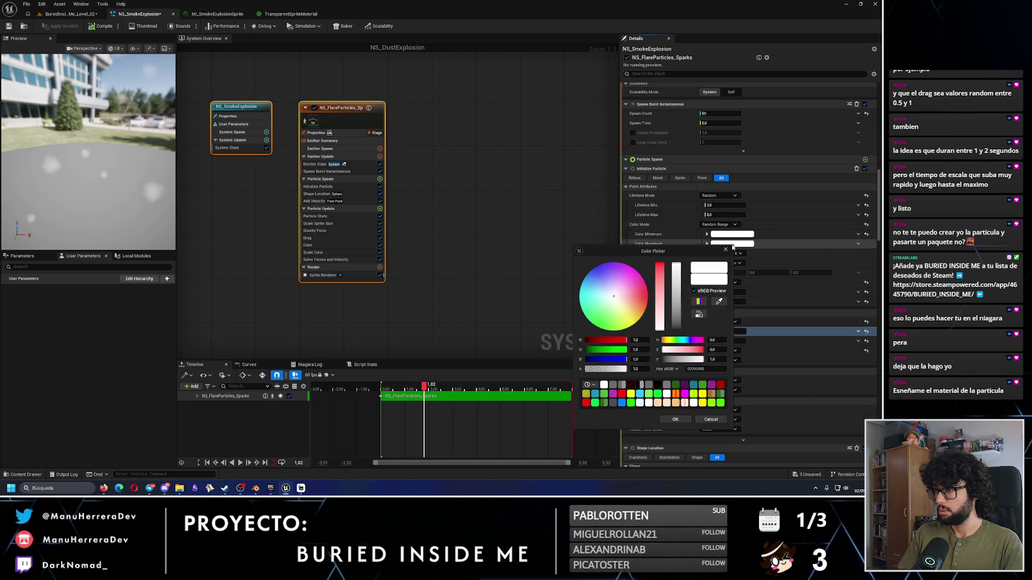
mouse_move(676, 269)
left_mouse_down()
mouse_move(681, 326)
mouse_move(659, 280)
mouse_move(661, 329)
mouse_move(680, 328)
left_mouse_up()
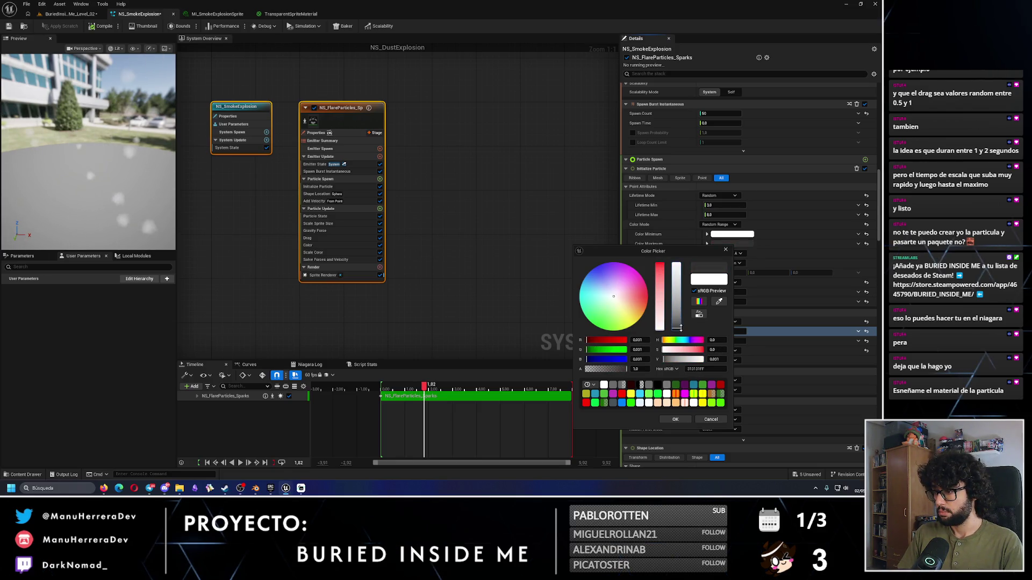
left_click(680, 420)
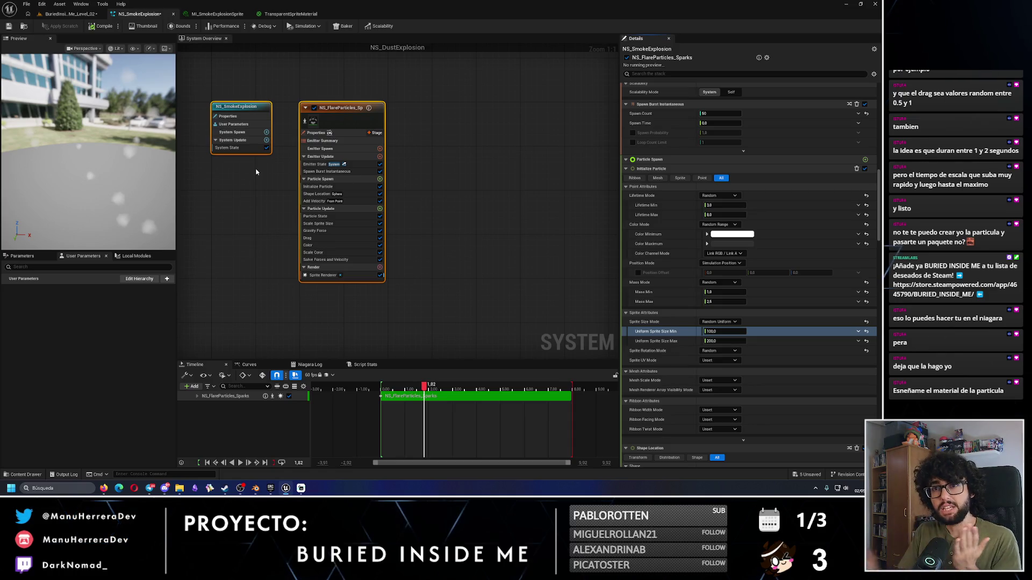
left_click(11, 26)
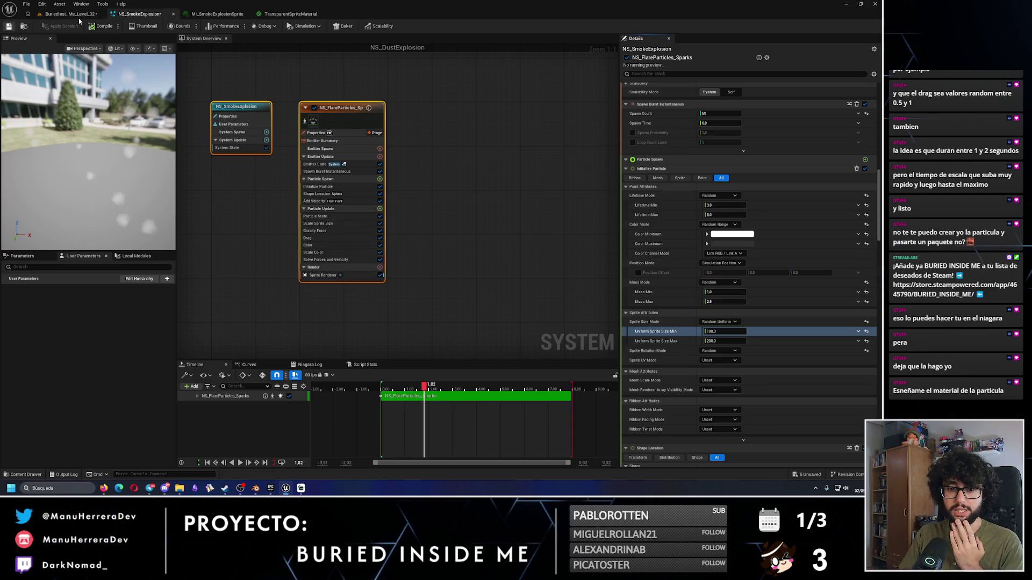
left_click(79, 16)
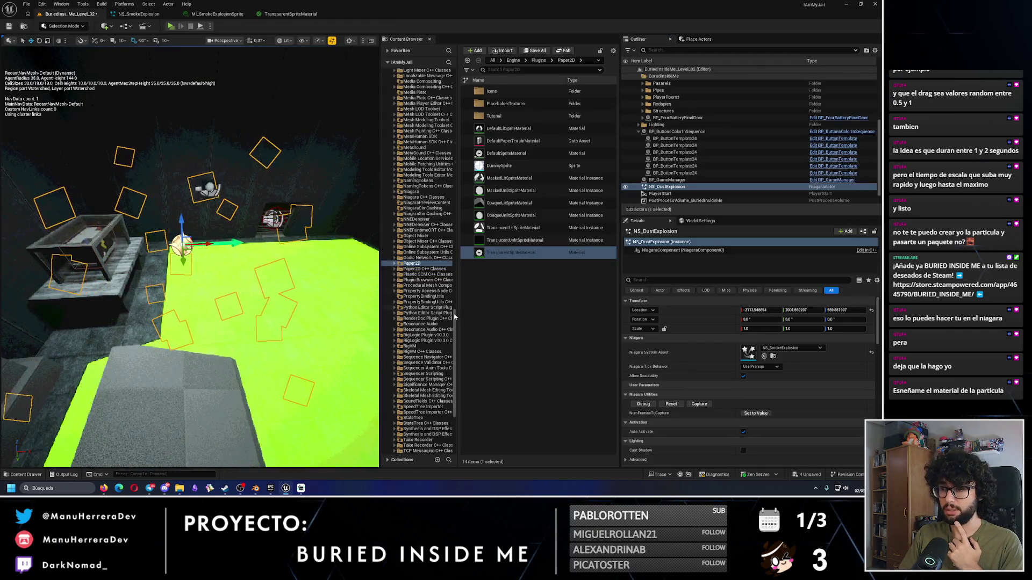
Step: Open NS_BatteryParticlesBurst_Sparks from the Particles folder and inspect its NS_FlareParticles emitter settings
left_click_drag(454, 316, 446, 76)
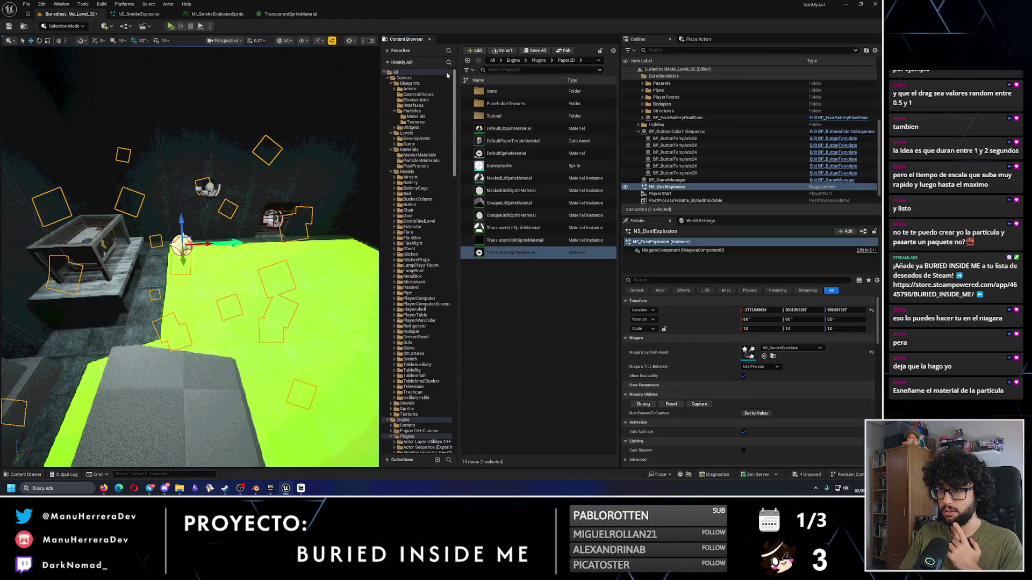
left_click(412, 111)
double_click(550, 117)
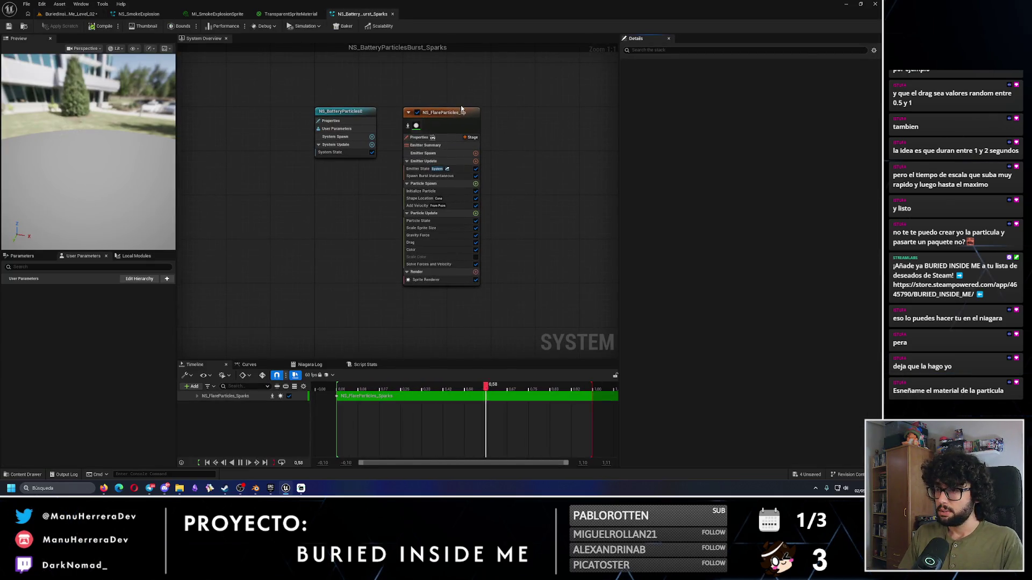
left_click(461, 109)
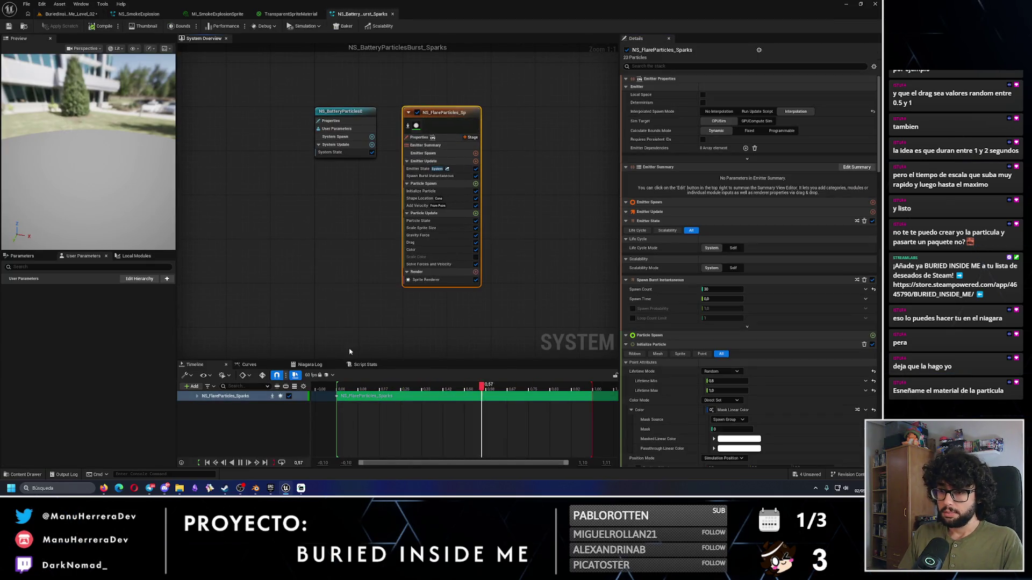
left_click_drag(79, 117, 98, 131)
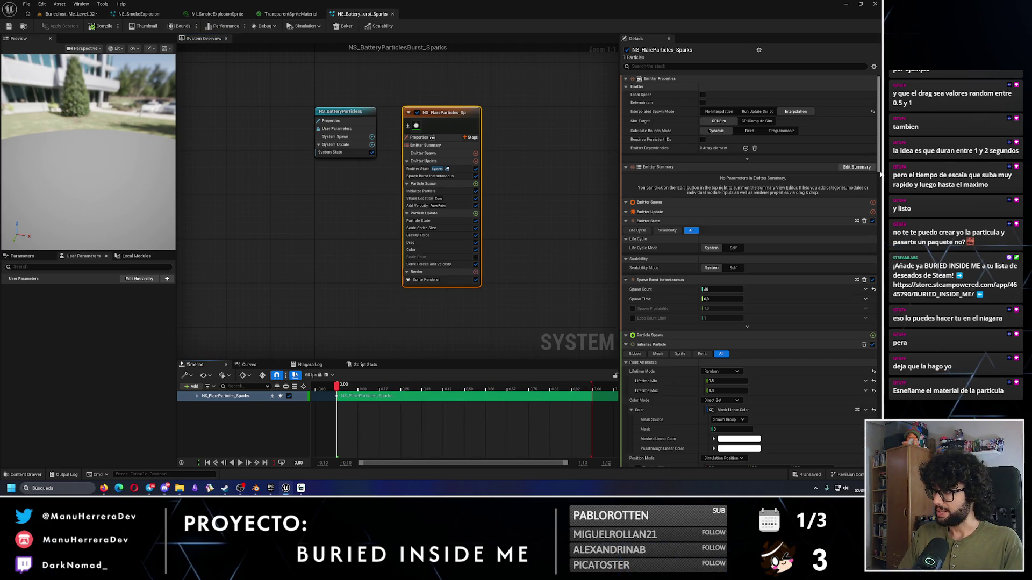
scroll(881, 188, "down", 3)
left_click_drag(883, 189, 881, 376)
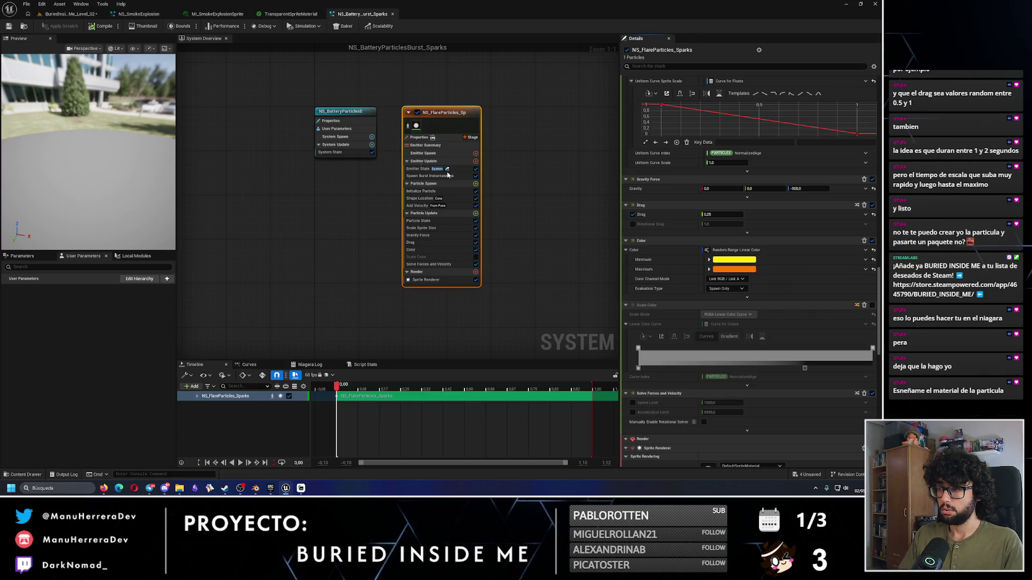
left_click(140, 13)
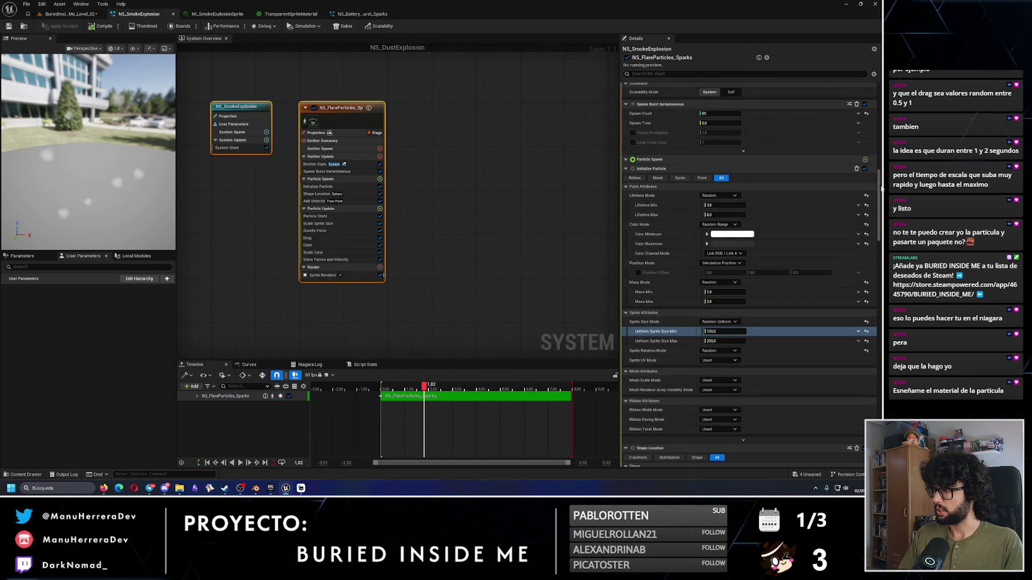
Step: Change the Color module Maximum to a dark orange-red, then compare against the sparks system
scroll(880, 258, "down", 10)
scroll(860, 275, "down", 6)
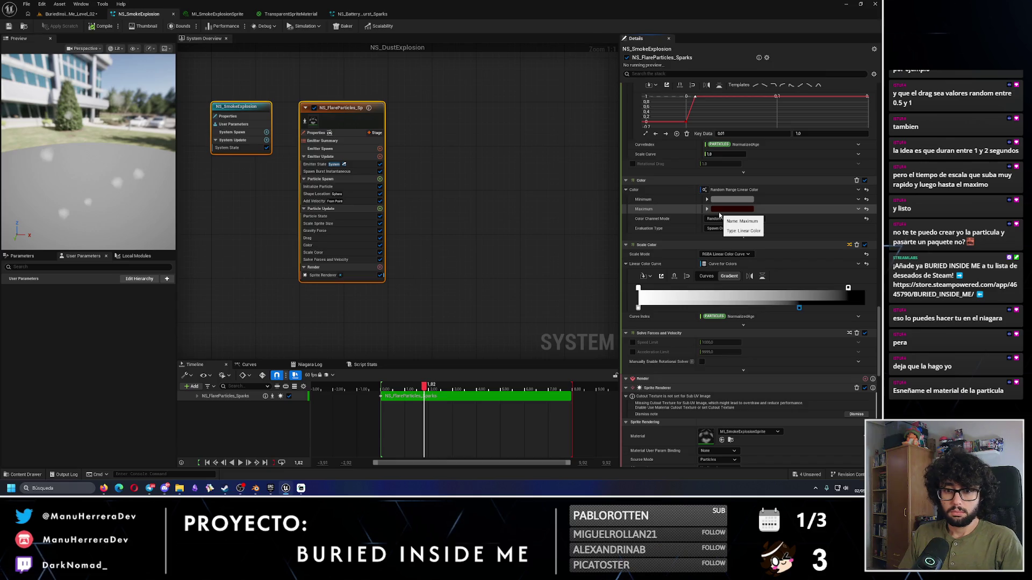
left_click(731, 209)
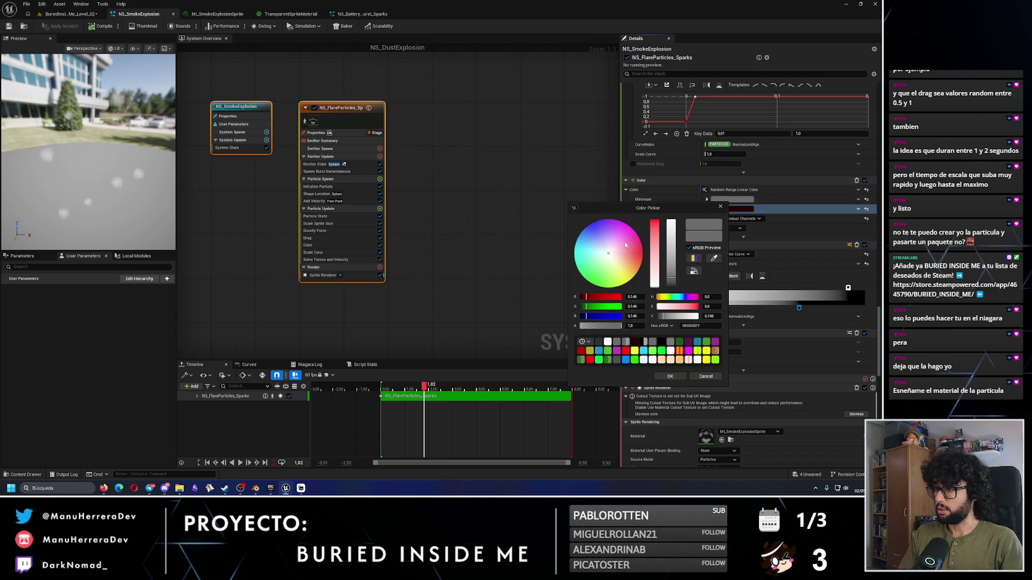
left_click_drag(642, 251, 642, 257)
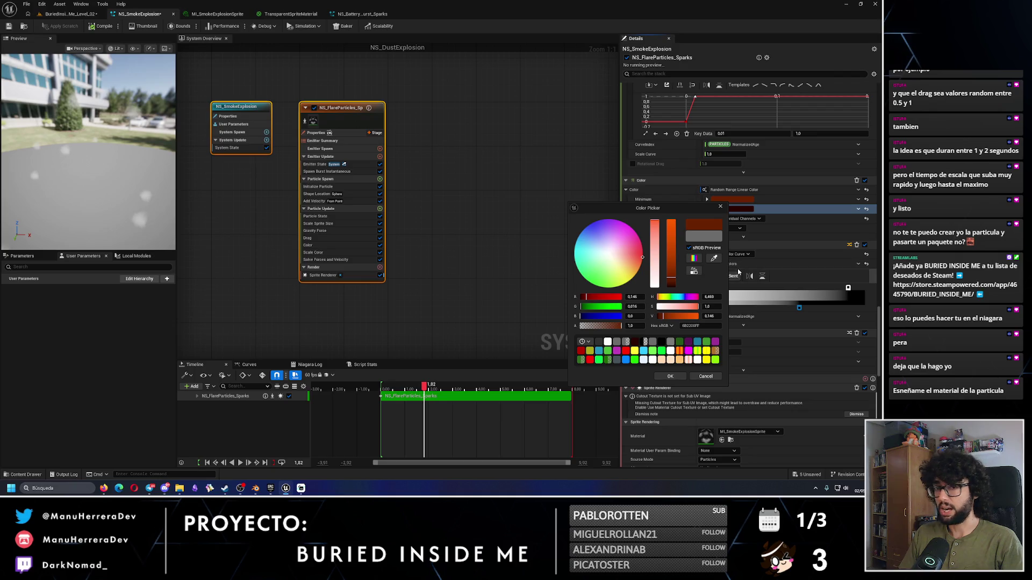
left_click(671, 375)
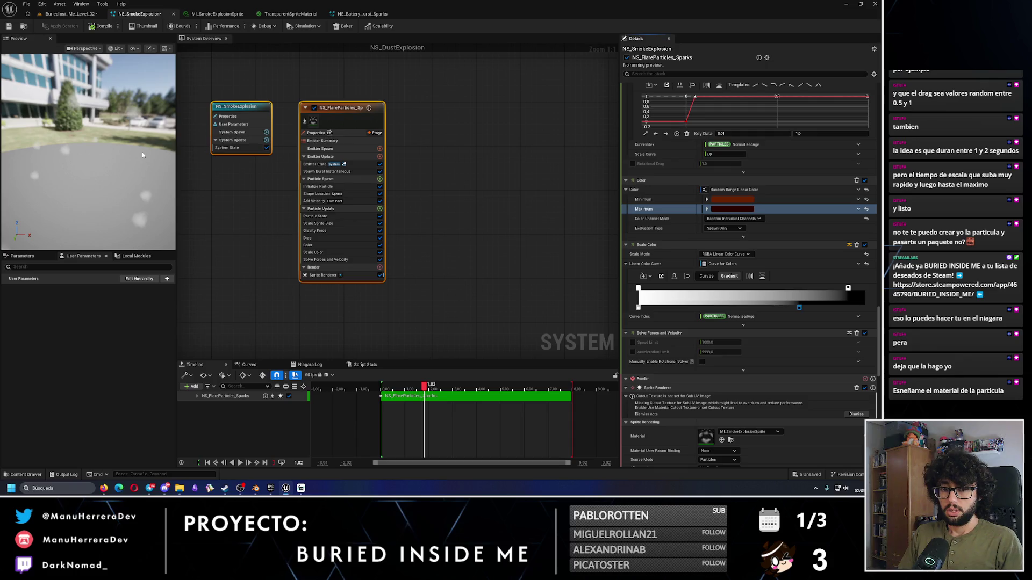
left_click(358, 18)
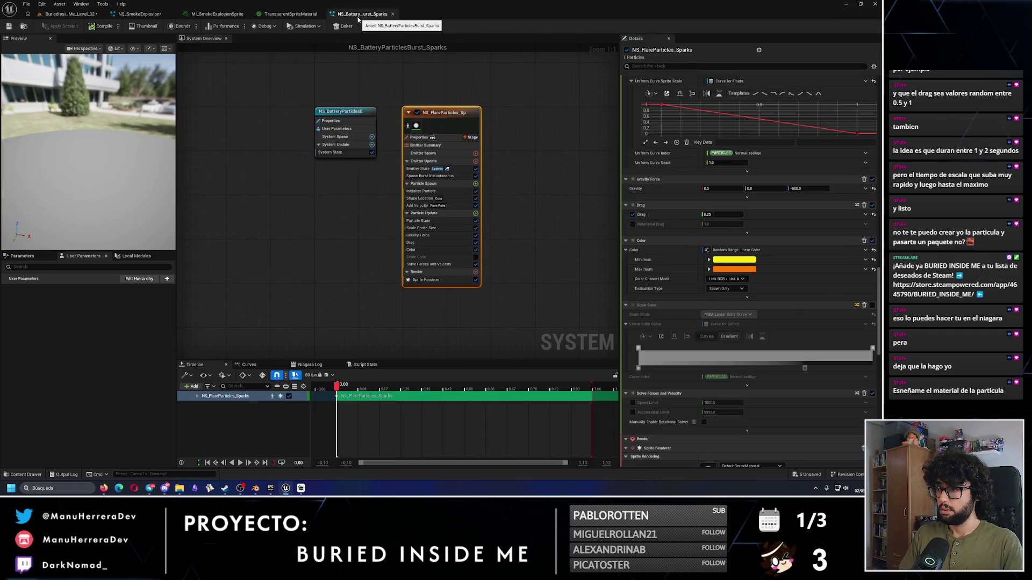
left_click(73, 16)
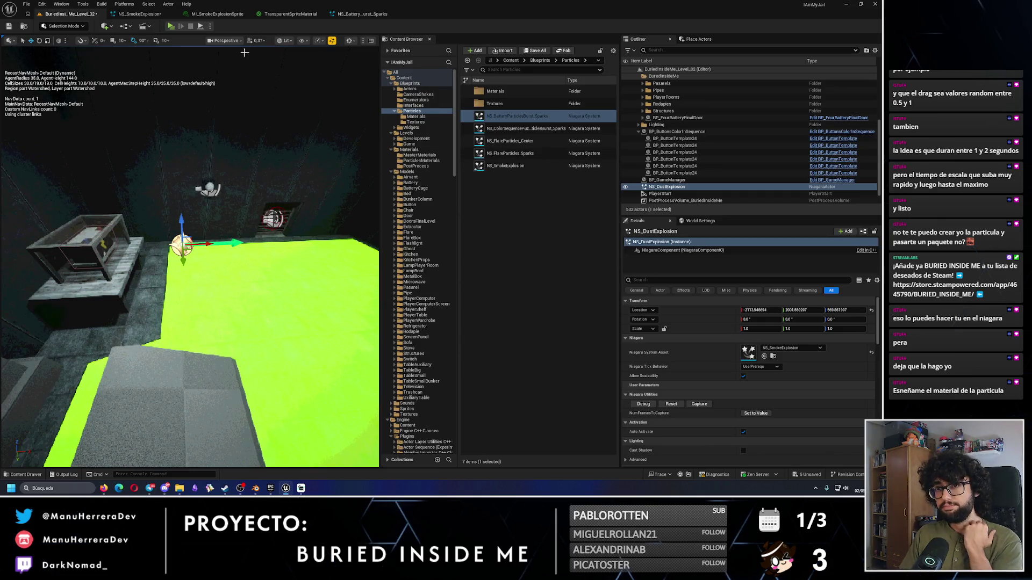
Step: Locate the sparks system's sprite material and open DefaultSpriteMaterial
left_click(348, 16)
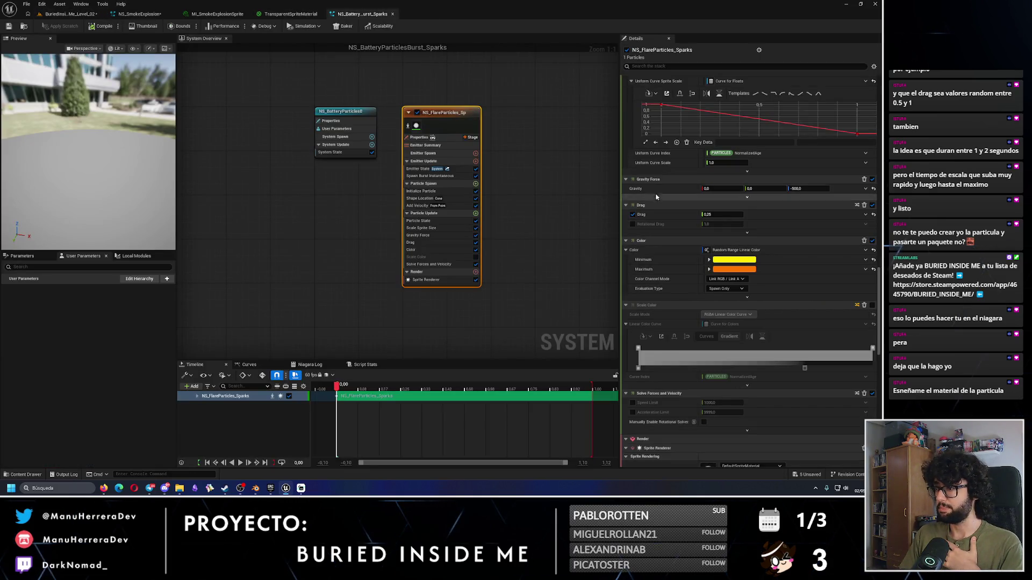
scroll(752, 269, "down", 10)
left_click_drag(881, 422, 883, 390)
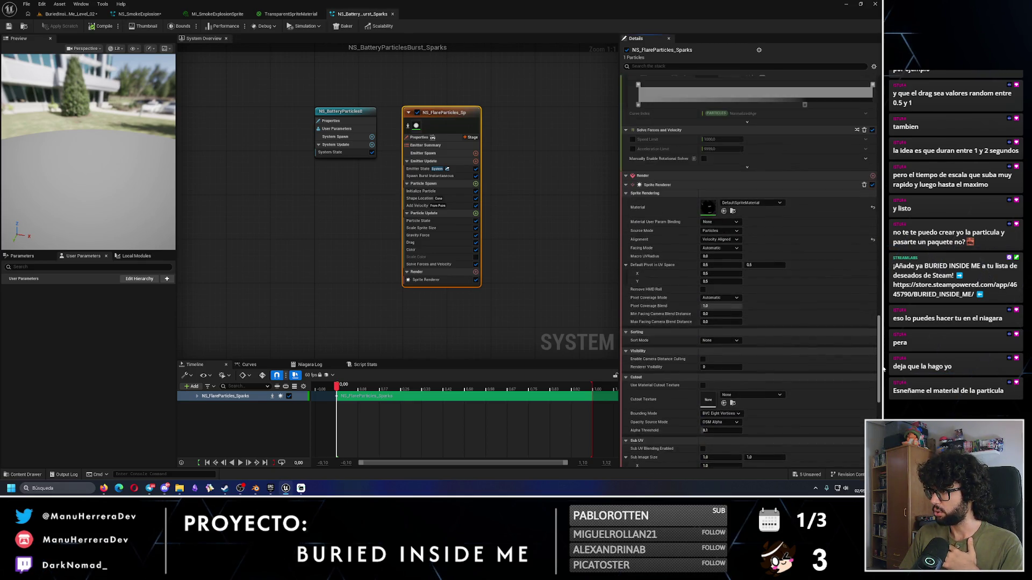
left_click(723, 216)
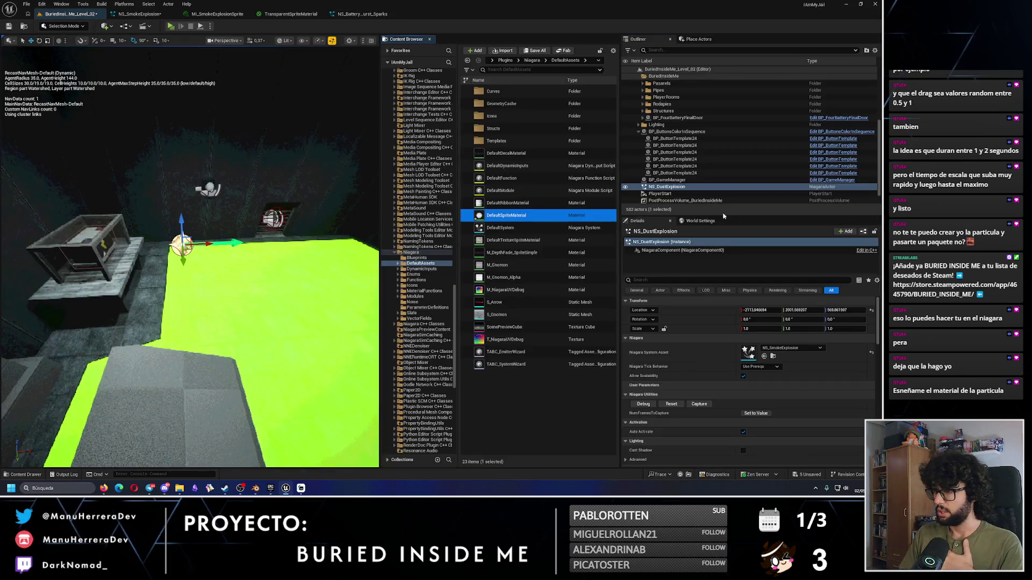
double_click(516, 215)
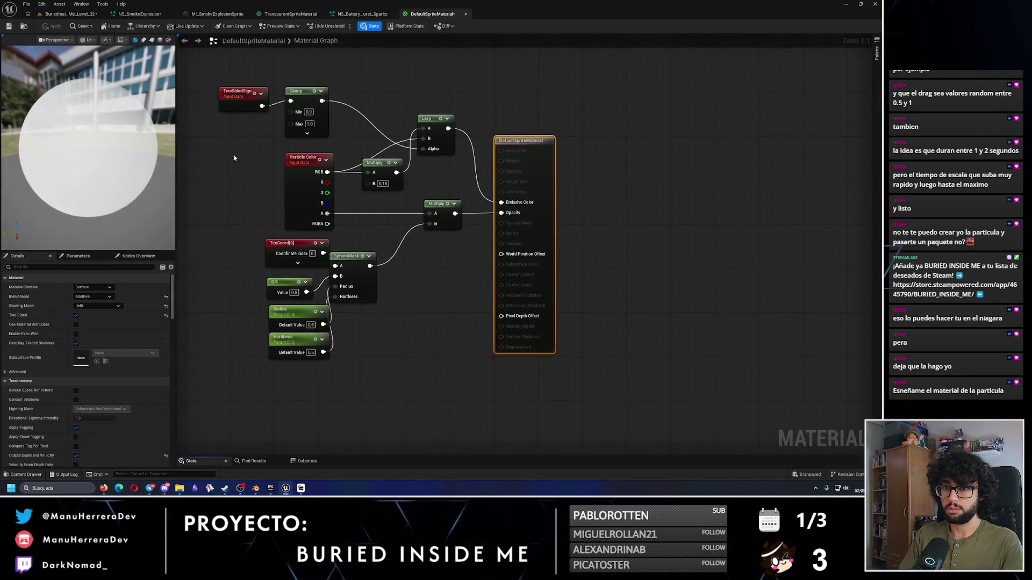
Step: Inspect its Particle Color, TwoSidedSign and Clamp nodes, then close the material editor
left_click(307, 193)
left_click(241, 96)
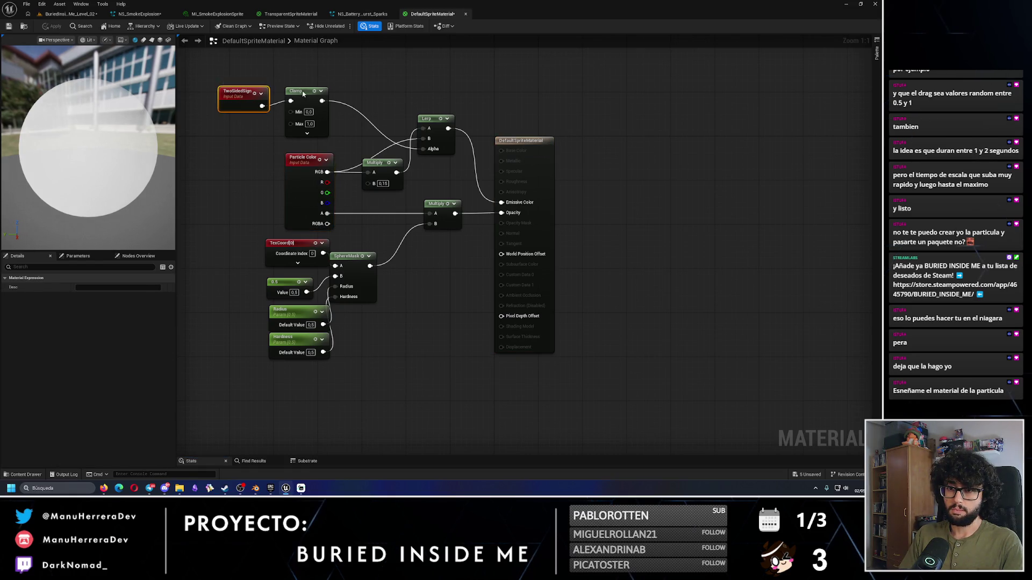
left_click(301, 93)
left_click(301, 159)
left_click(356, 189)
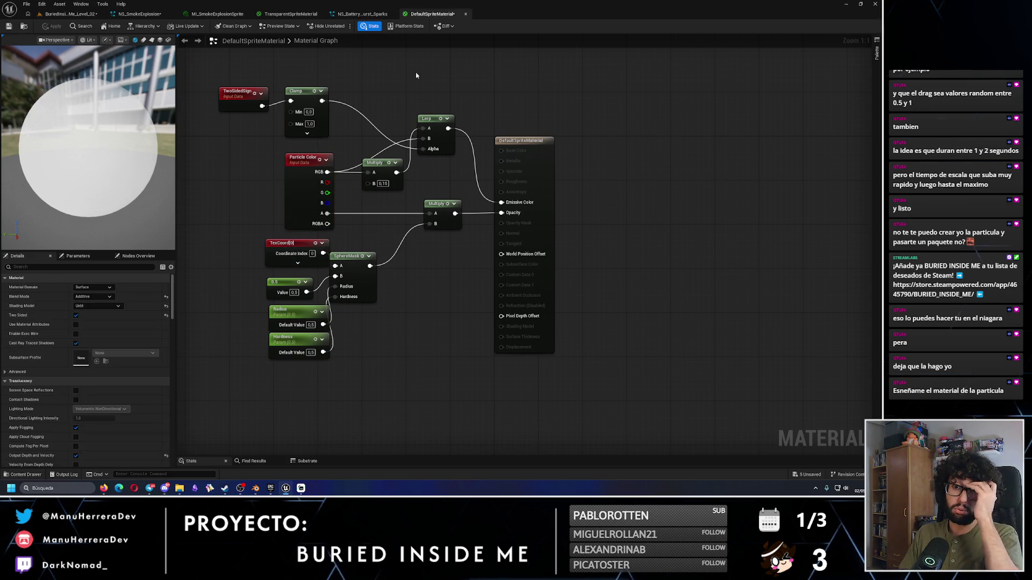
left_click(465, 14)
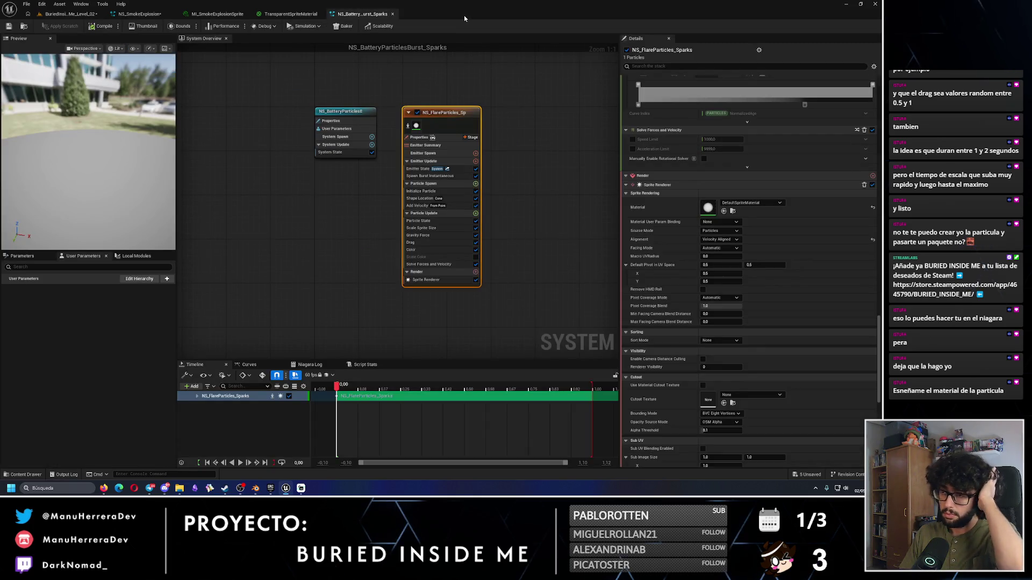
left_click(68, 14)
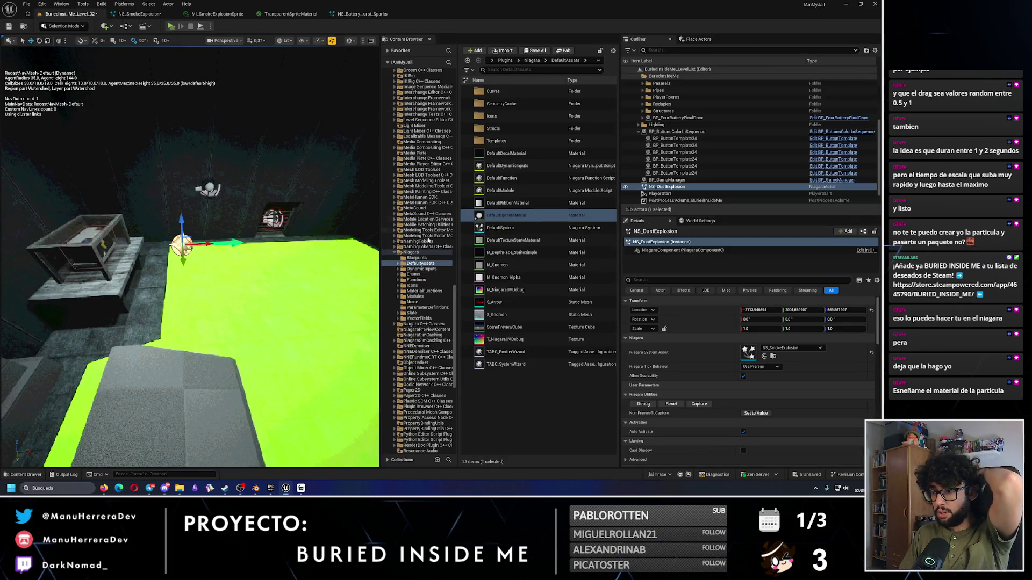
Step: Open the SmokeSprite texture from Particles/Textures, review its Details, then switch to the ChatGPT conversation
left_click(411, 252, "ctrl")
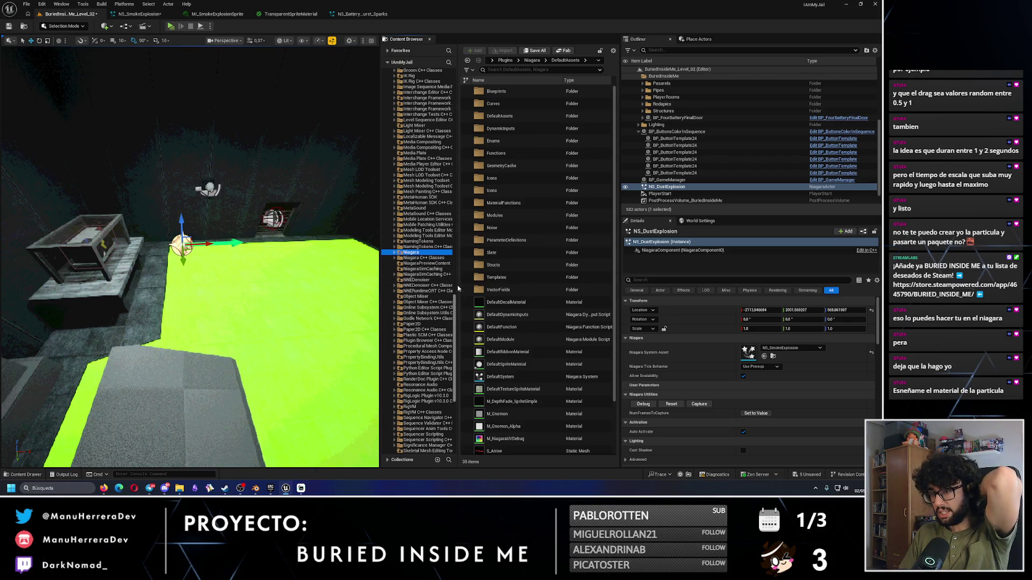
scroll(419, 252, "up", 10)
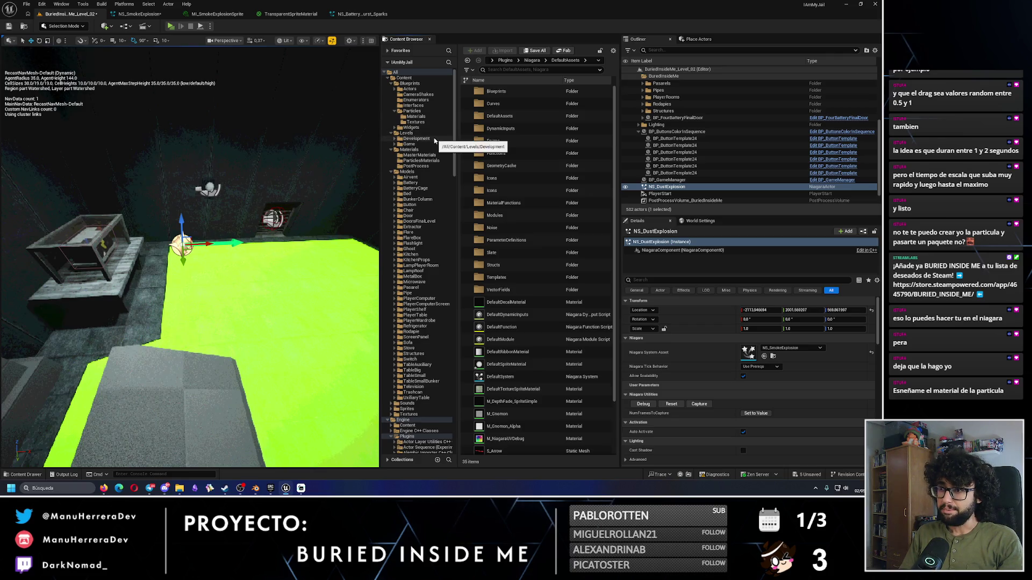
left_click(415, 122)
left_click(497, 91)
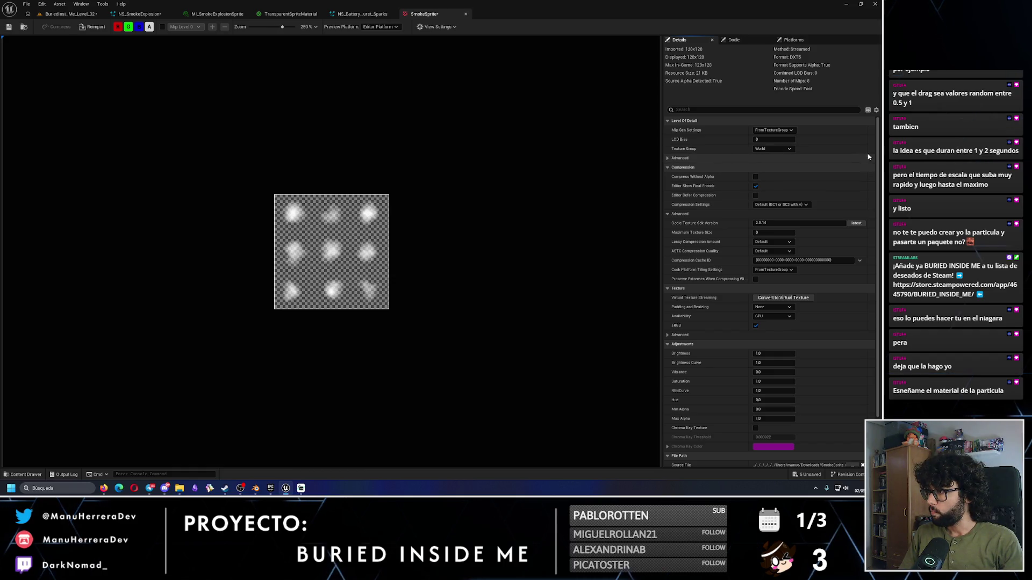
left_click_drag(877, 155, 880, 221)
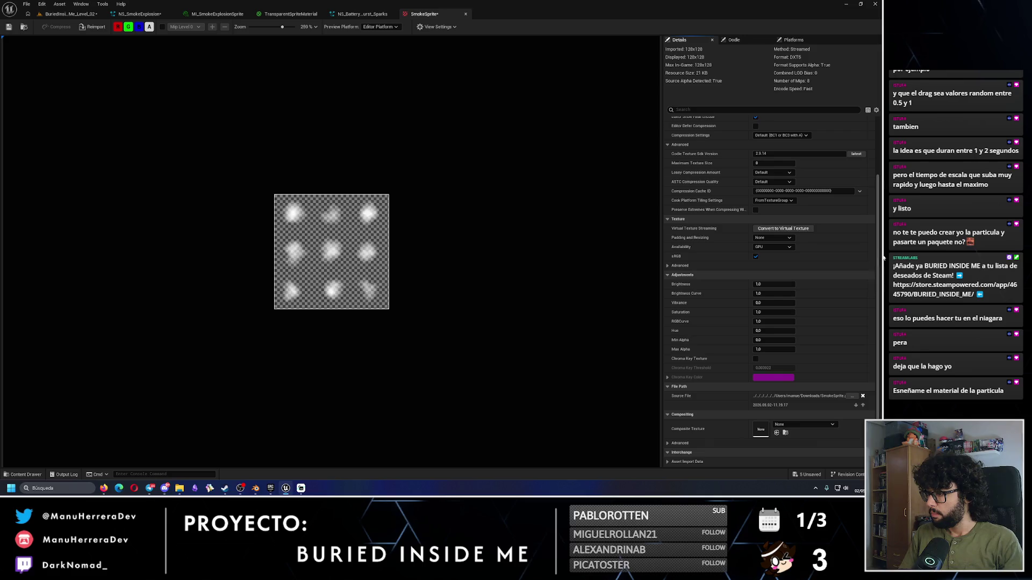
left_click(104, 487)
type("He creado mi sistema de p")
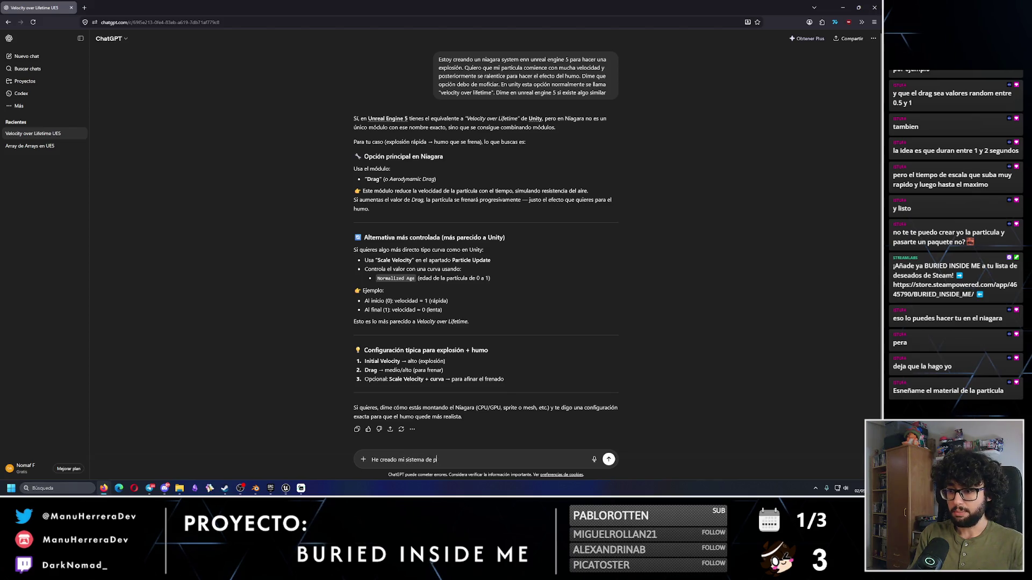
Step: Ask ChatGPT why recoloured Niagara particles stay white, and scroll through its Particle Color answer
type("articulas y")
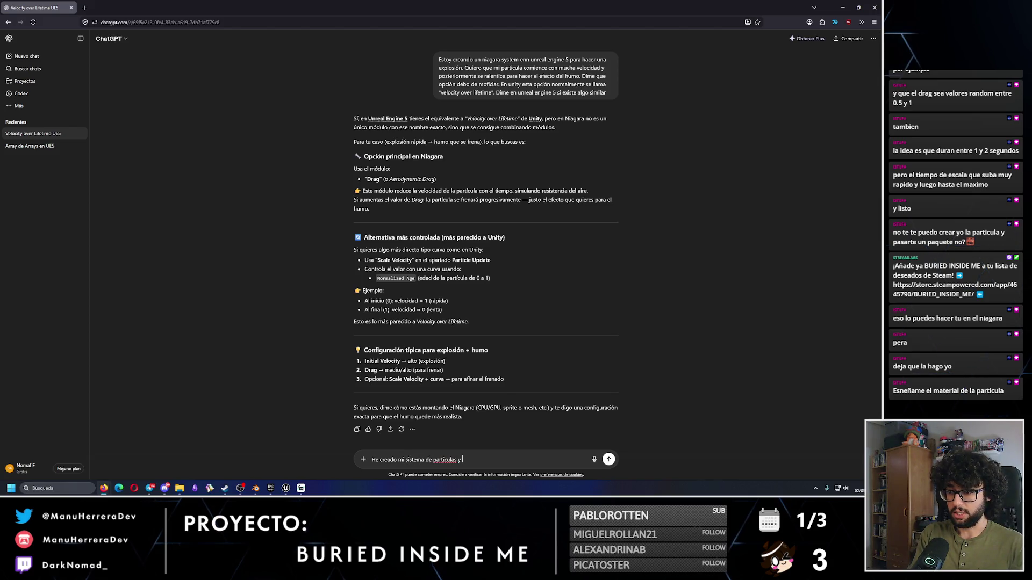
type("n emi")
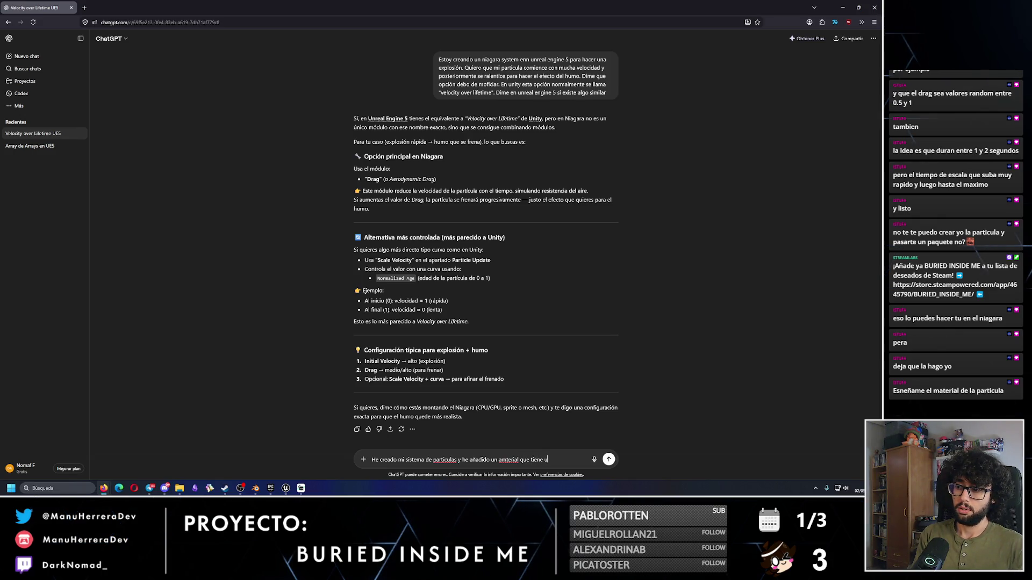
type("rite a mi")
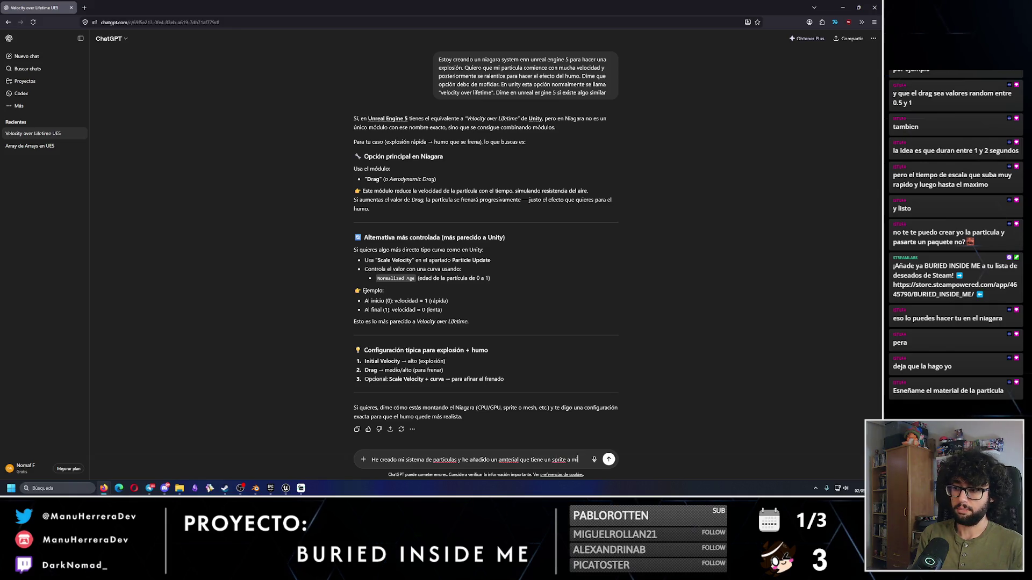
type(" particle")
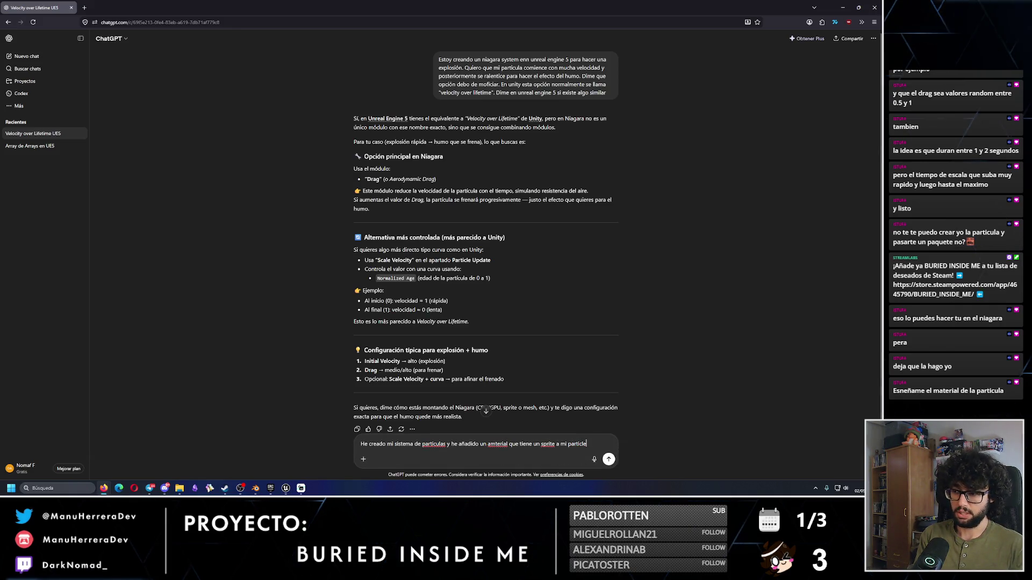
key("BackSpace")
key("BackSpace")
type("ula")
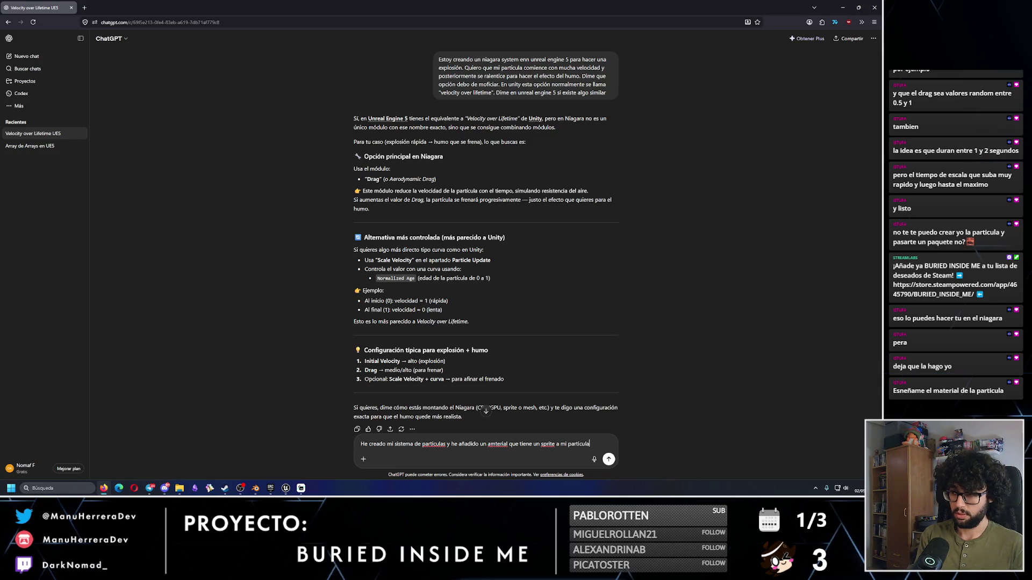
type(".")
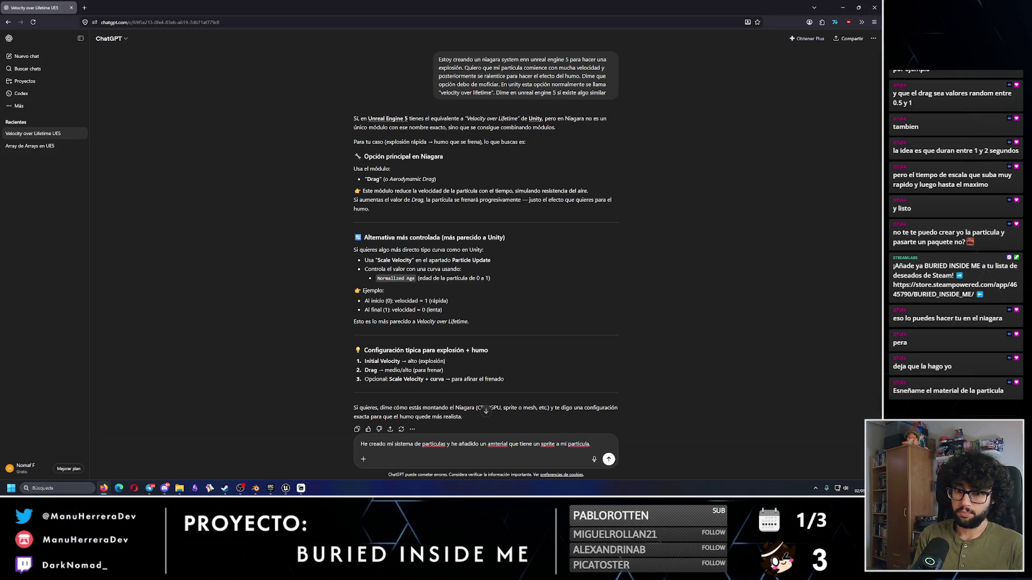
type("uando en la configuración")
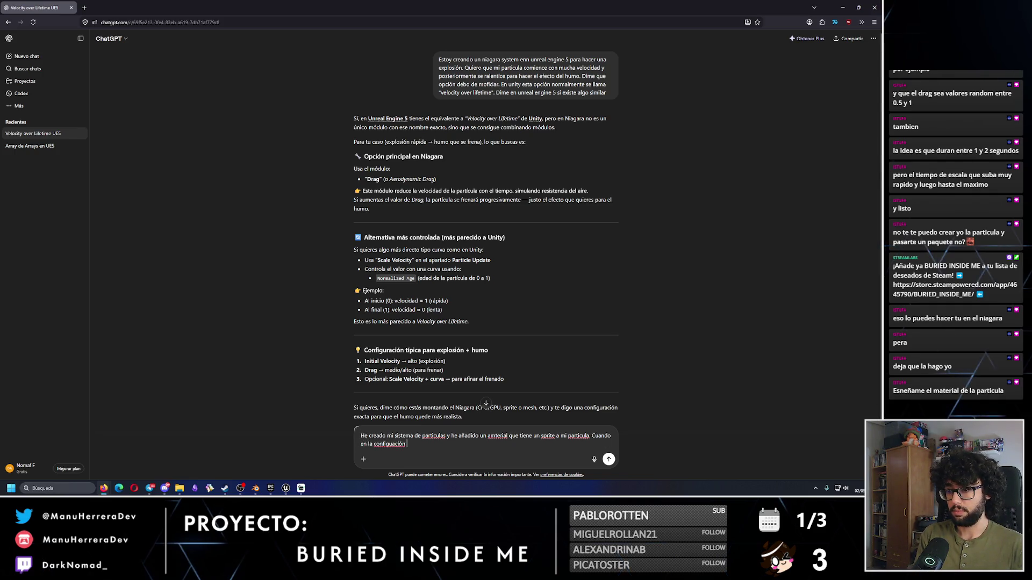
type("agara le inten")
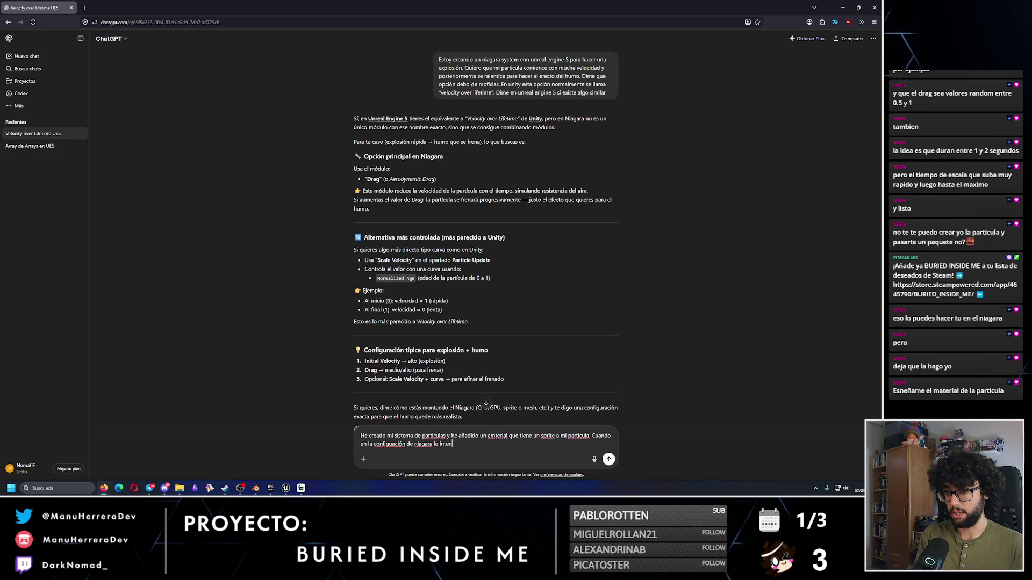
type("l color, no funciona, se queda e")
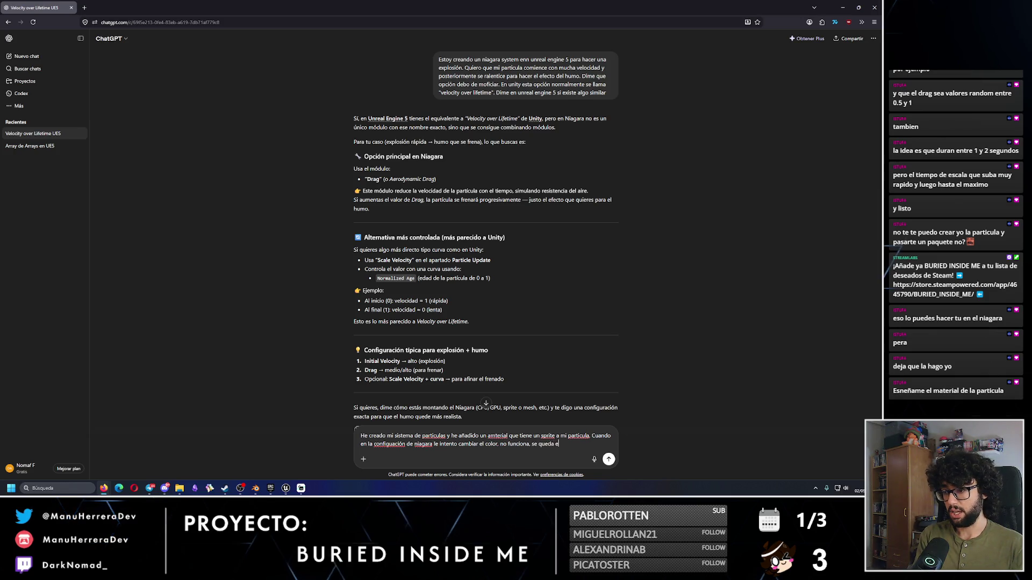
type("s la textura o rig")
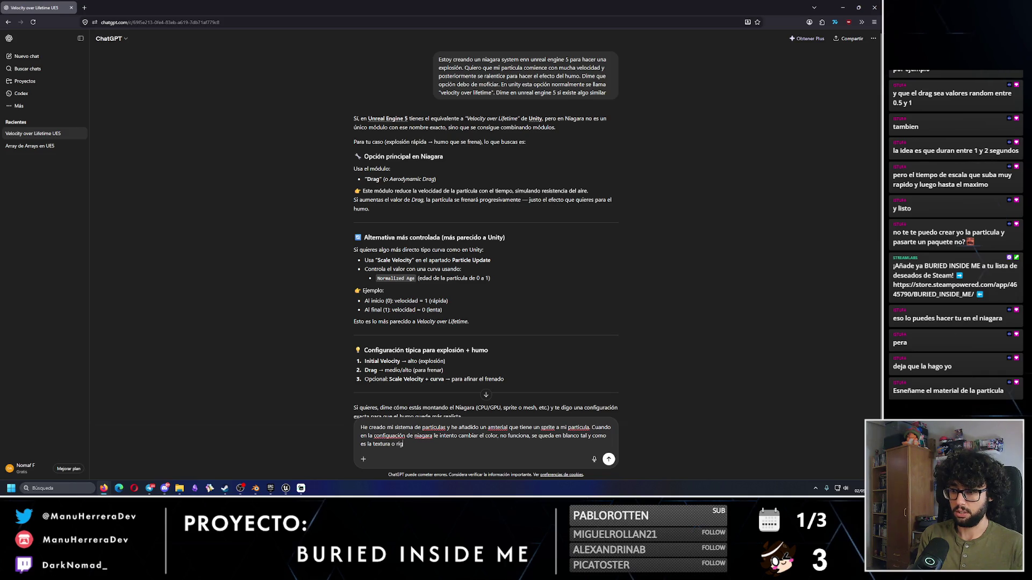
type("inal. Que deb")
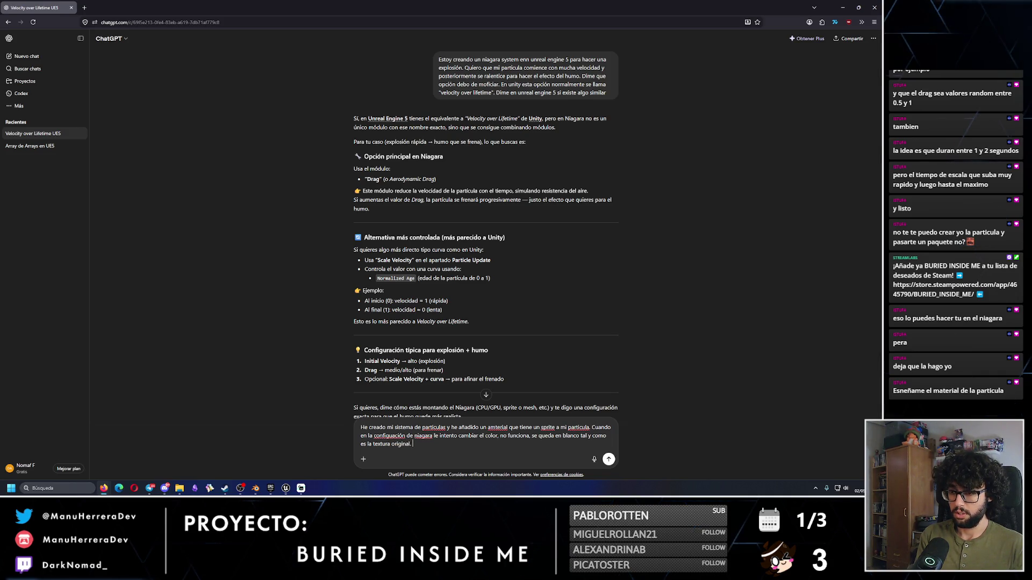
type("o hac e")
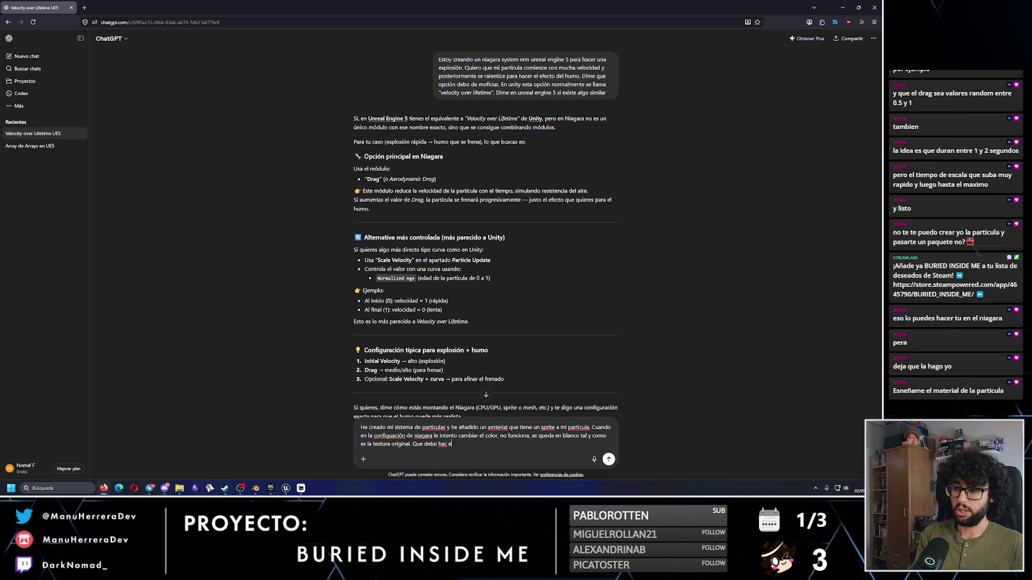
type("r para cambi esto y que pille el color?")
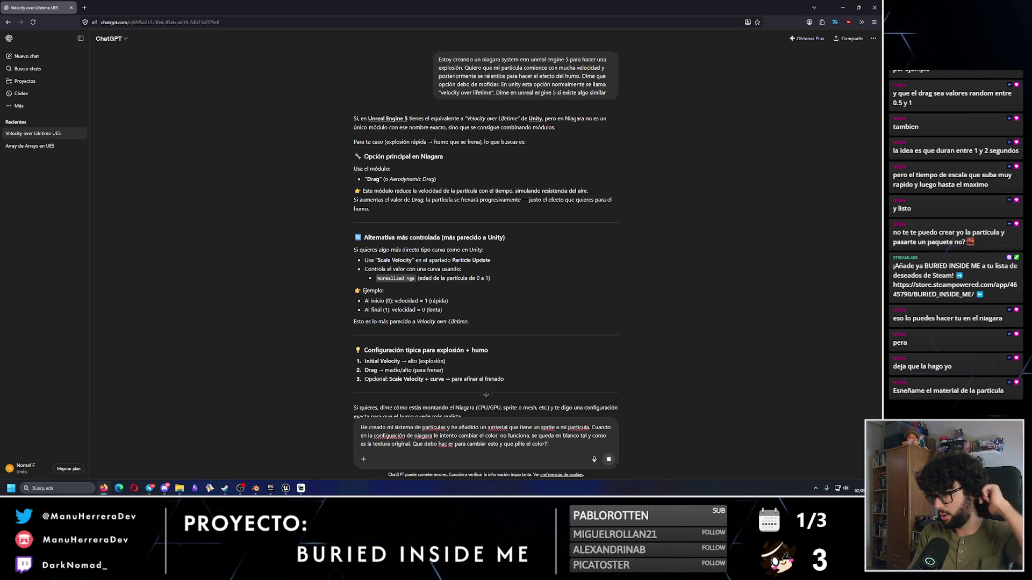
key("Return")
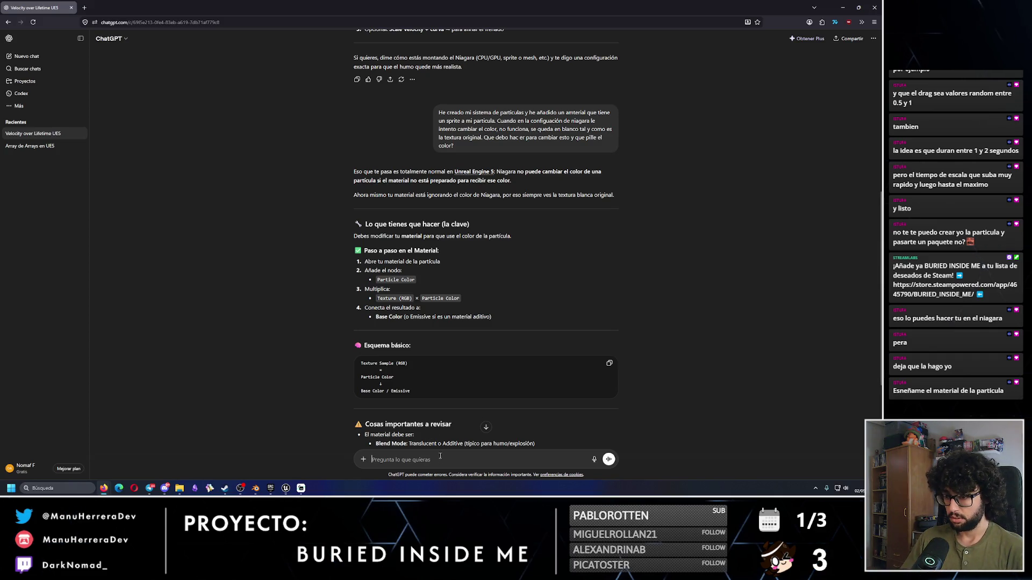
scroll(417, 420, "down", 3)
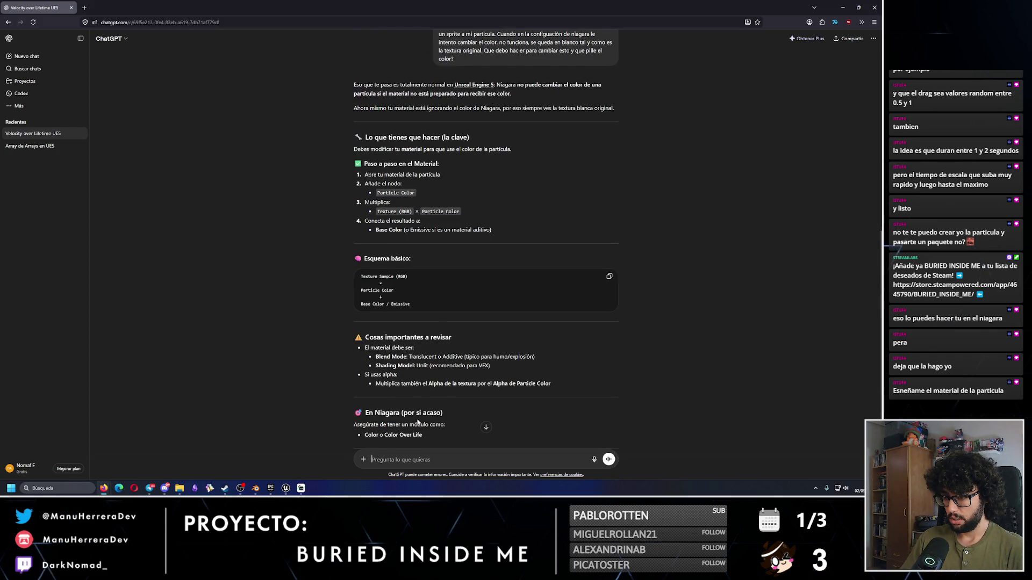
scroll(418, 422, "up", 2)
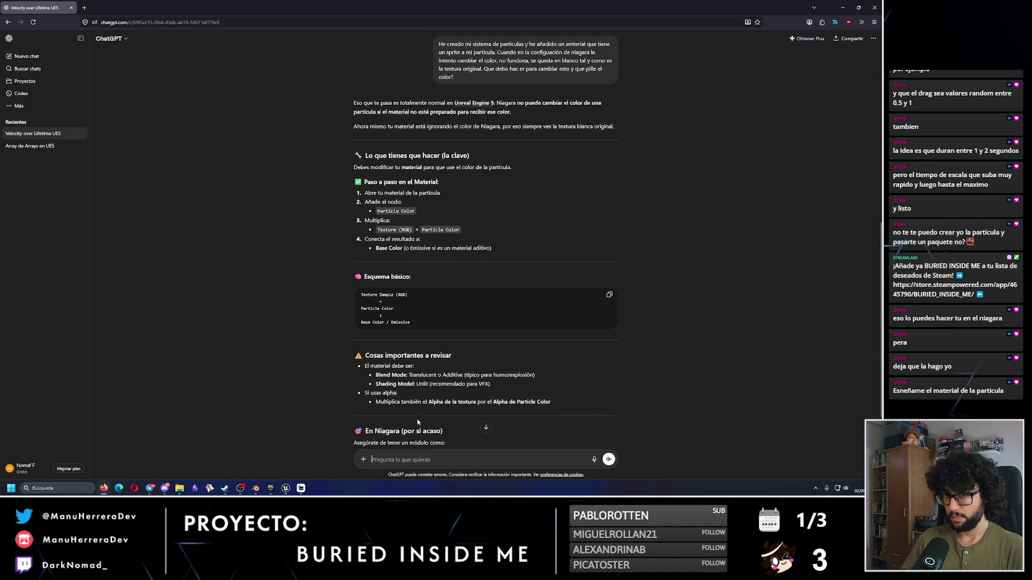
Step: In TransparentSpriteMaterial, add a Particle Color node and place it below Vertex Color
left_click(285, 487)
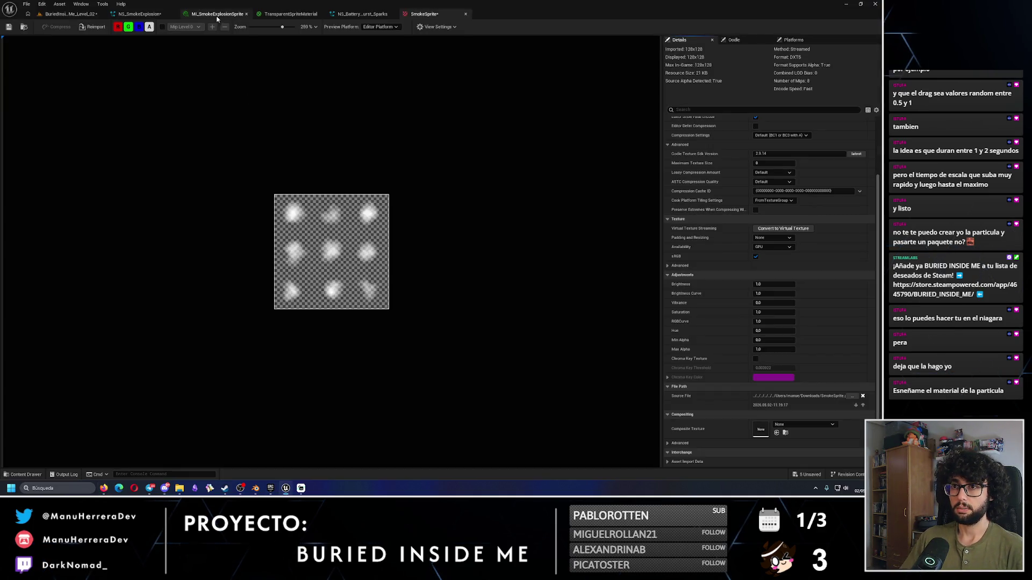
left_click(218, 17)
left_click(290, 13)
right_click(396, 204)
type("particle color")
key("Return")
mouse_move(431, 203)
left_mouse_down()
mouse_move(280, 278)
mouse_move(342, 325)
left_mouse_up()
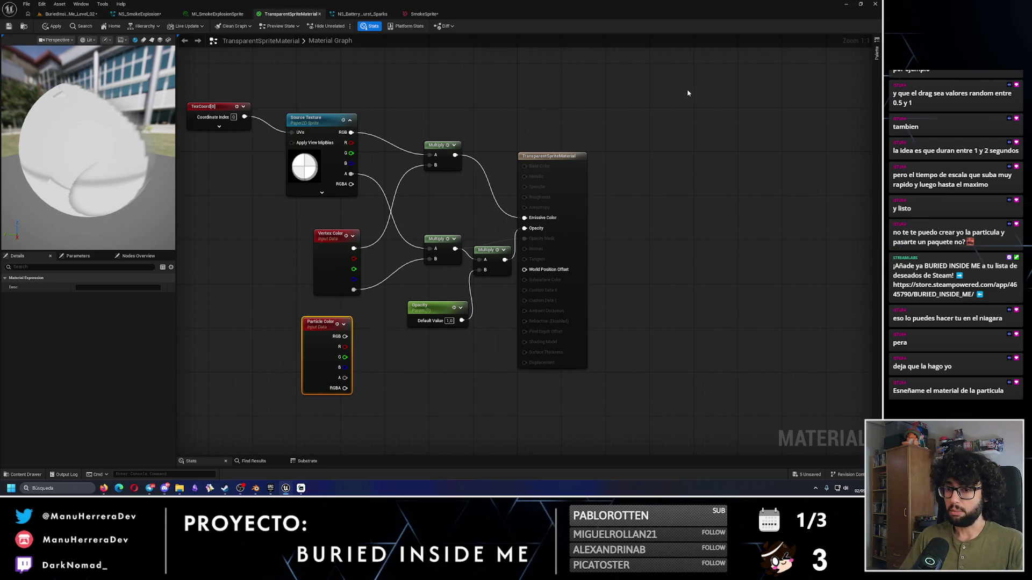
Step: Multiply the texture result by Particle Color RGB and feed it into Emissive Color
key("alt+Tab")
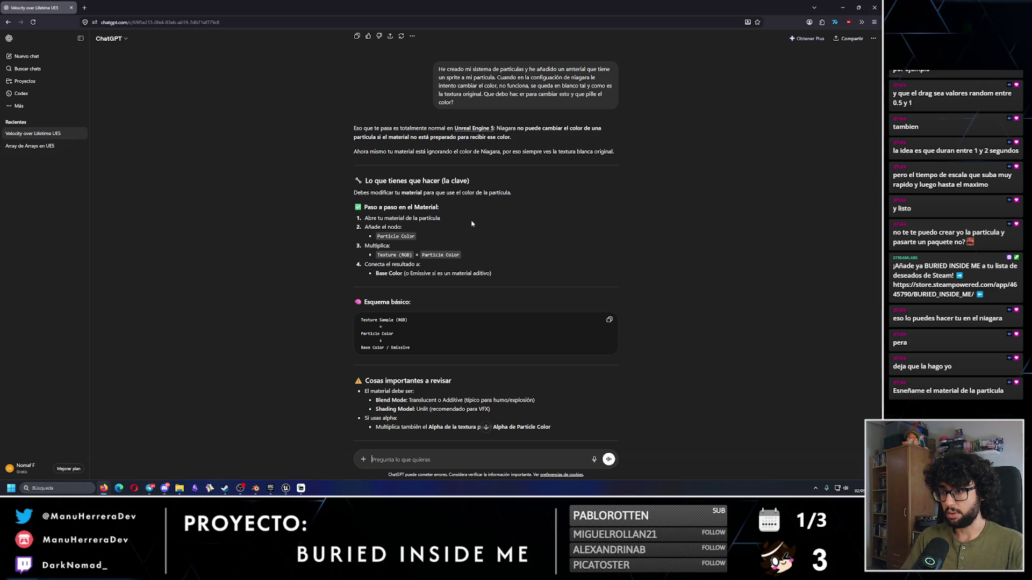
key("alt+Tab")
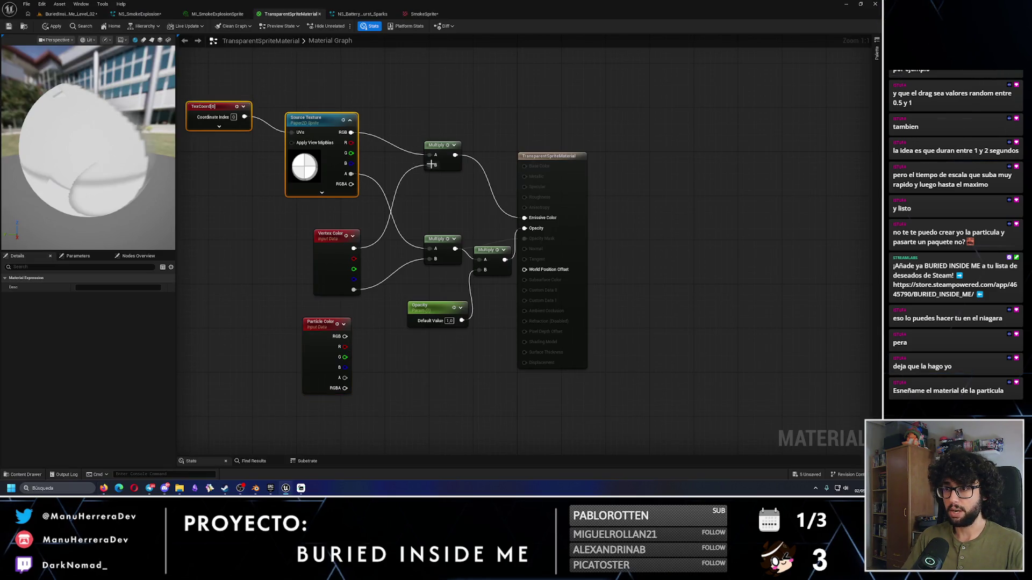
mouse_move(255, 99)
left_mouse_down()
mouse_move(332, 146)
mouse_move(265, 121)
left_mouse_up()
left_click_drag(400, 143, 437, 151)
key("Escape")
mouse_move(345, 336)
left_mouse_down()
mouse_move(419, 263)
mouse_move(447, 171)
left_mouse_up()
mouse_move(322, 322)
left_mouse_down()
mouse_move(289, 300)
mouse_move(245, 211)
left_mouse_up()
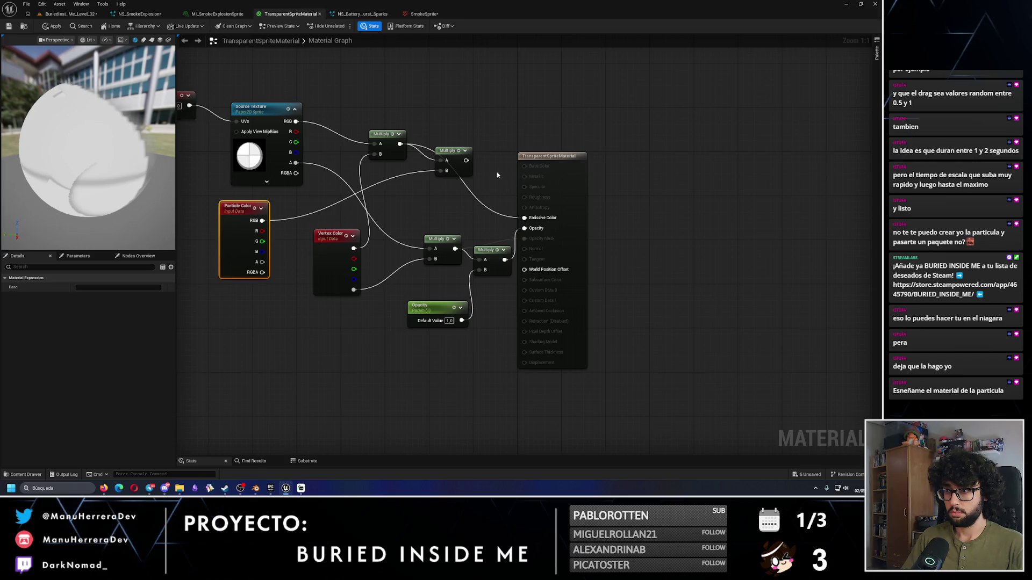
mouse_move(466, 159)
left_mouse_down()
mouse_move(533, 220)
mouse_move(524, 217)
left_mouse_up()
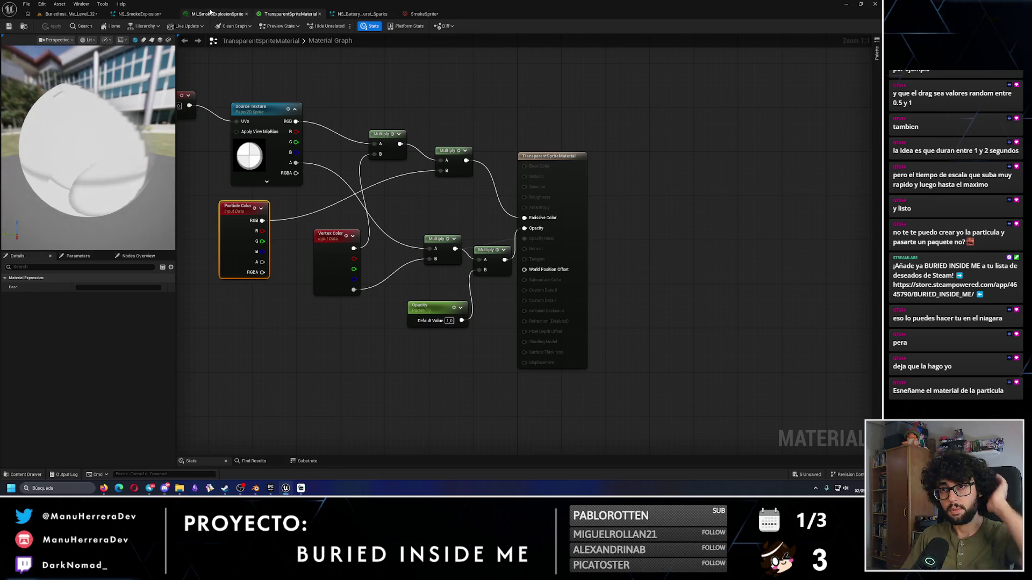
left_click(146, 14)
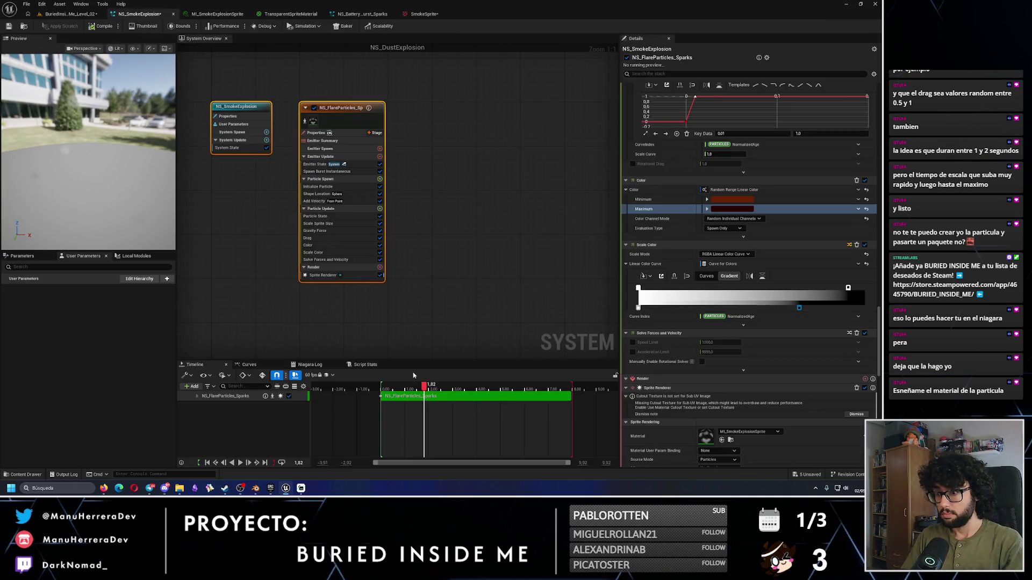
Step: Rewind the NS_SmokeExplosion preview to replay the burst, then bring up ChatGPT
left_click_drag(421, 388, 382, 386)
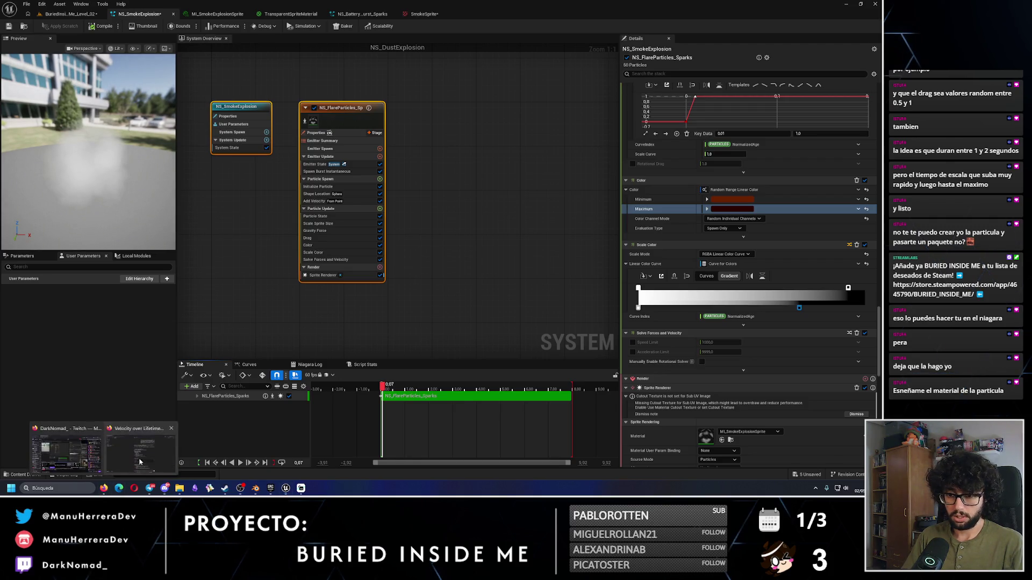
left_click(105, 489)
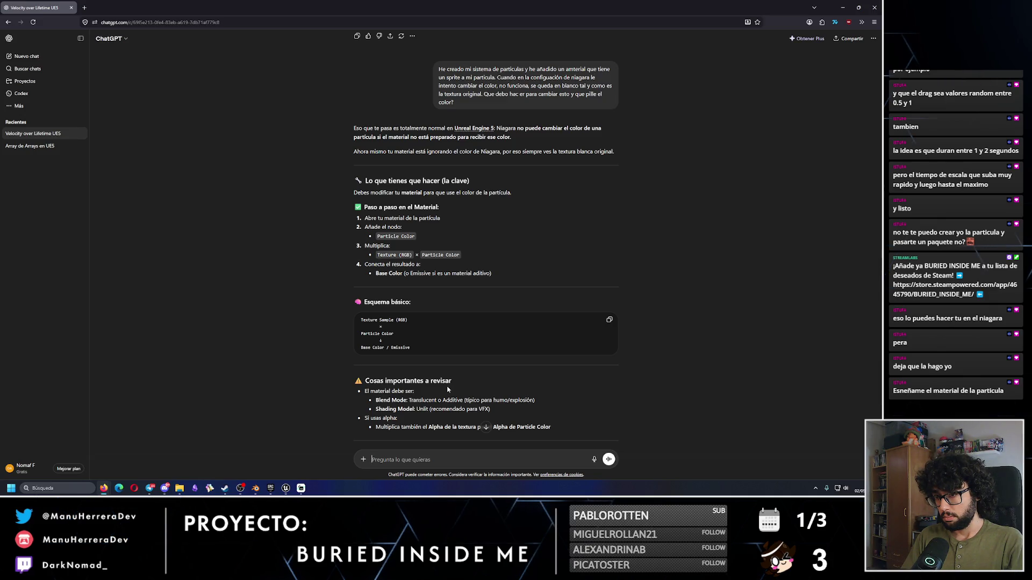
Step: Reread ChatGPT's advice on multiplying Texture RGB by Particle Color, then return to TransparentSpriteMaterial
scroll(448, 388, "down", 1)
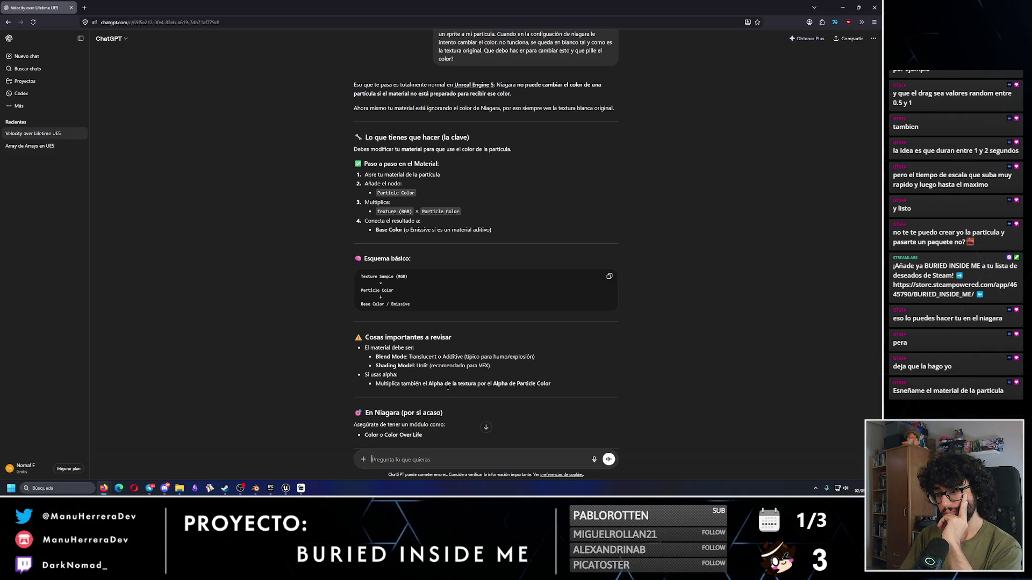
scroll(407, 406, "down", 3)
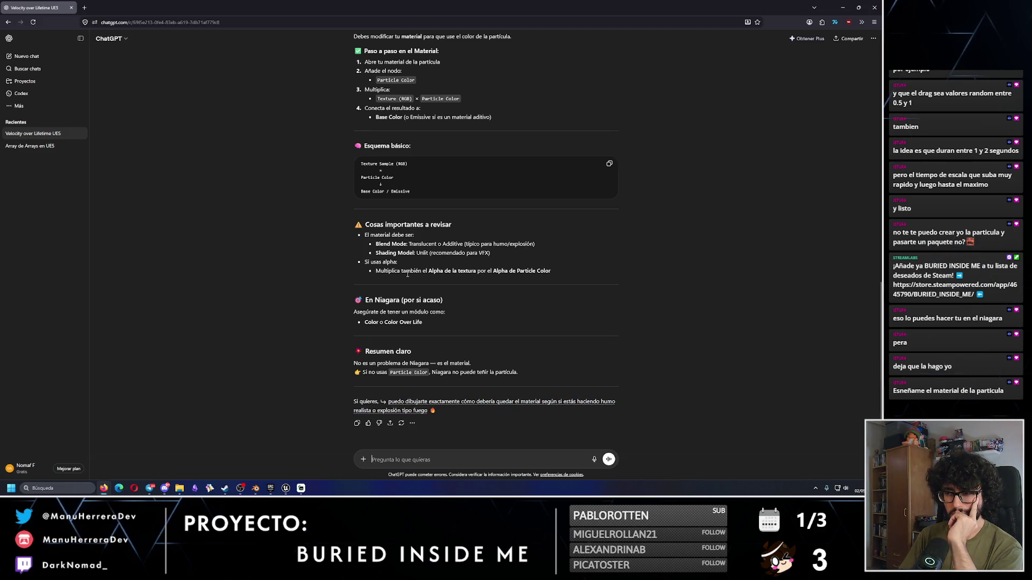
scroll(419, 327, "up", 3)
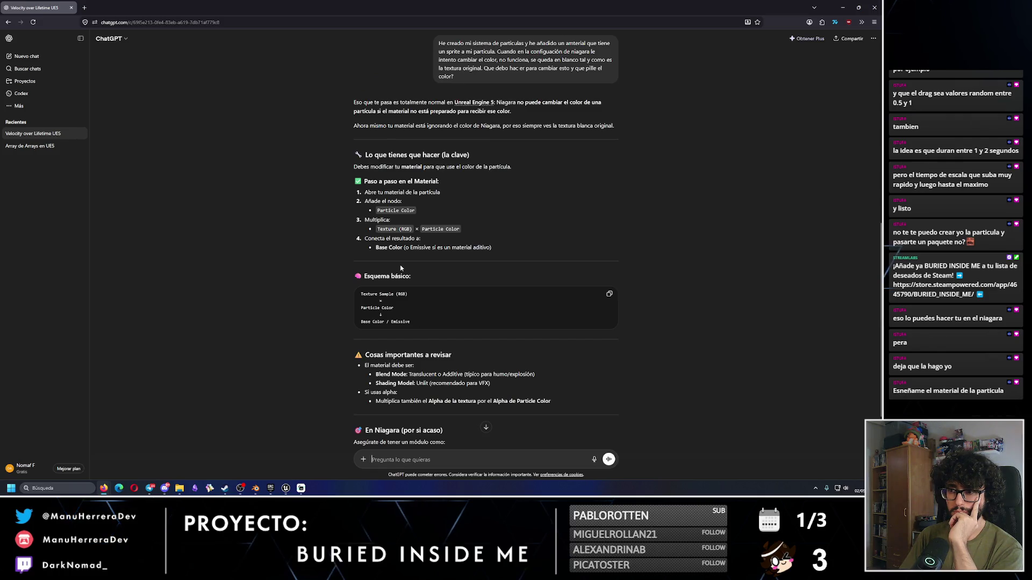
scroll(400, 269, "down", 2)
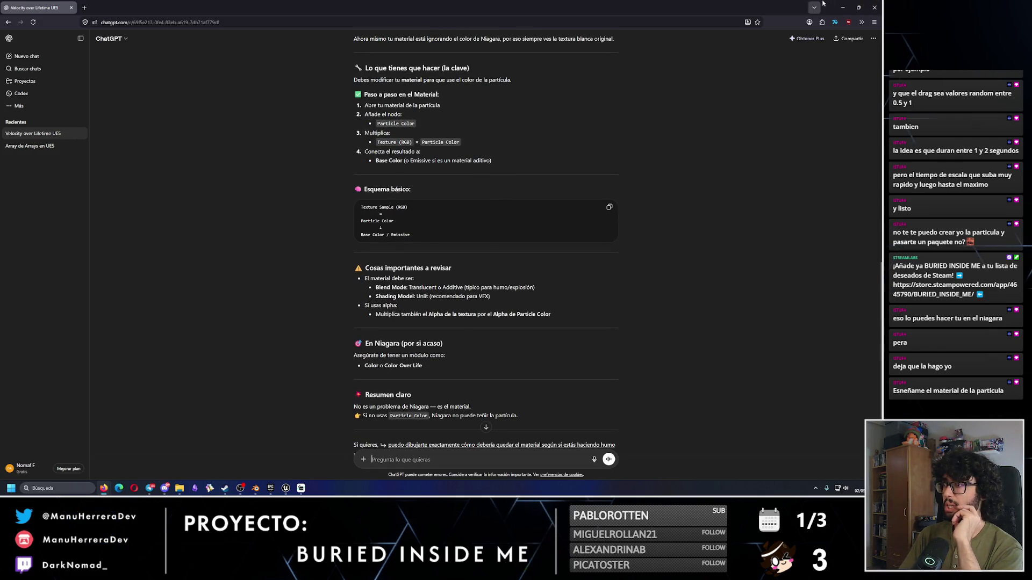
left_click(842, 8)
left_click(283, 15)
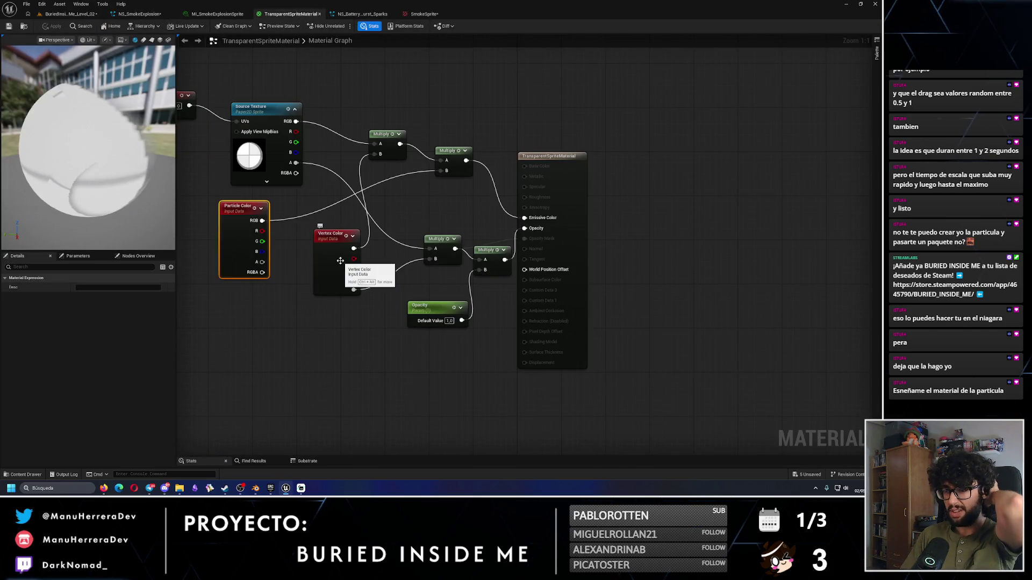
Step: Make room around the opacity nodes and add a Multiply node off the opacity Multiply output
left_click_drag(357, 224, 511, 344)
left_click_drag(440, 240, 404, 262)
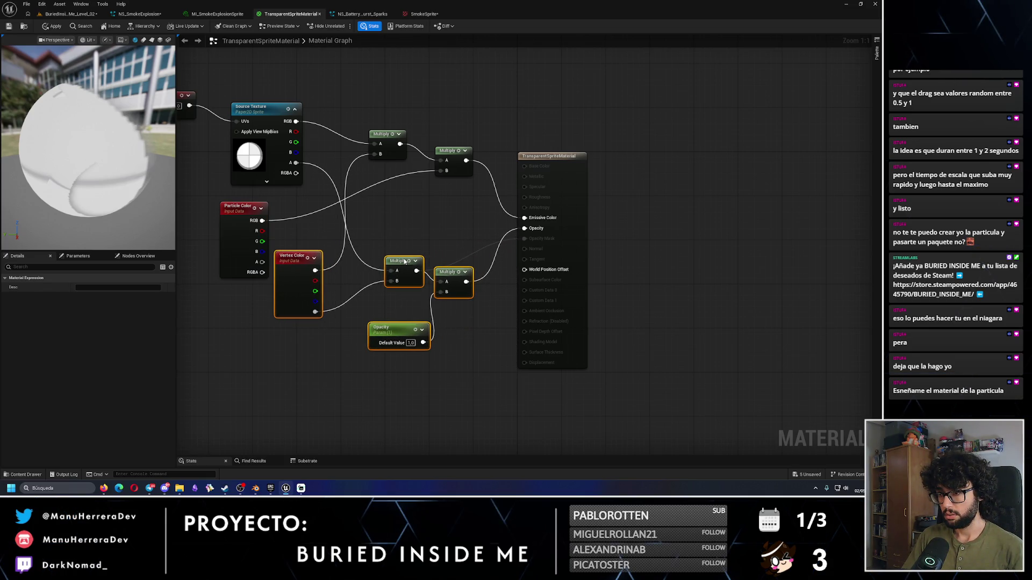
left_click(460, 327)
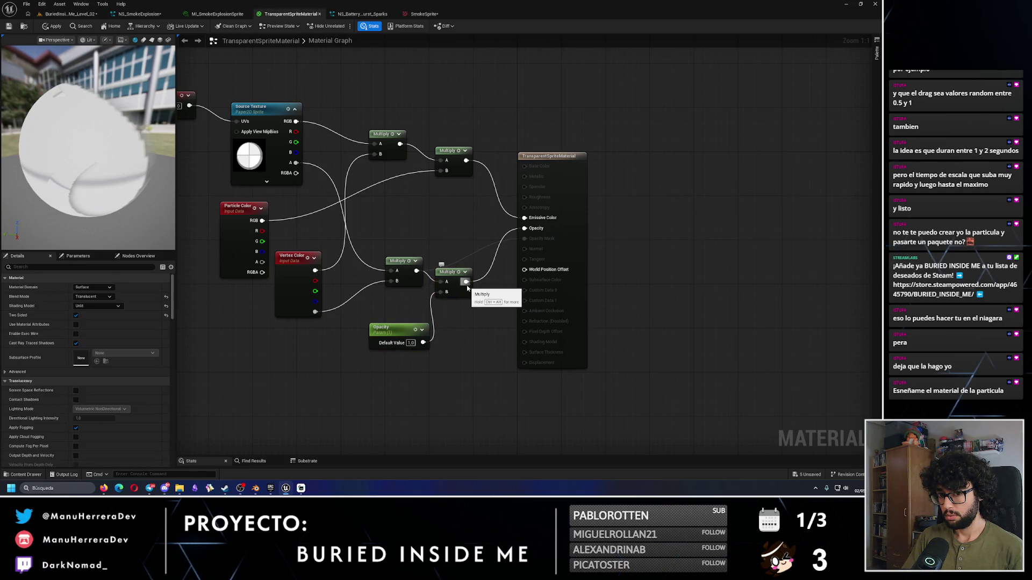
left_click_drag(466, 281, 511, 288)
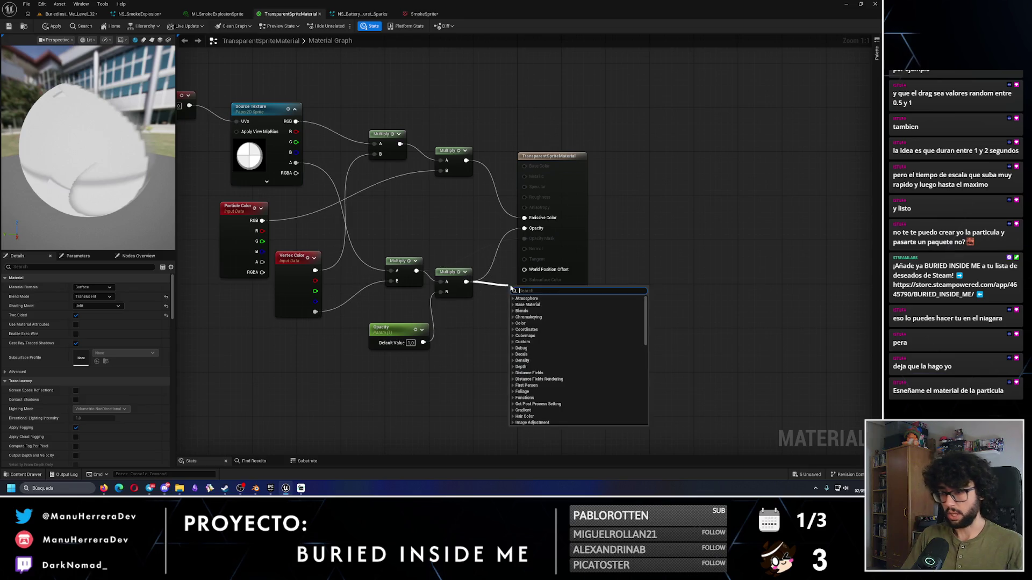
type("multi")
key("Return")
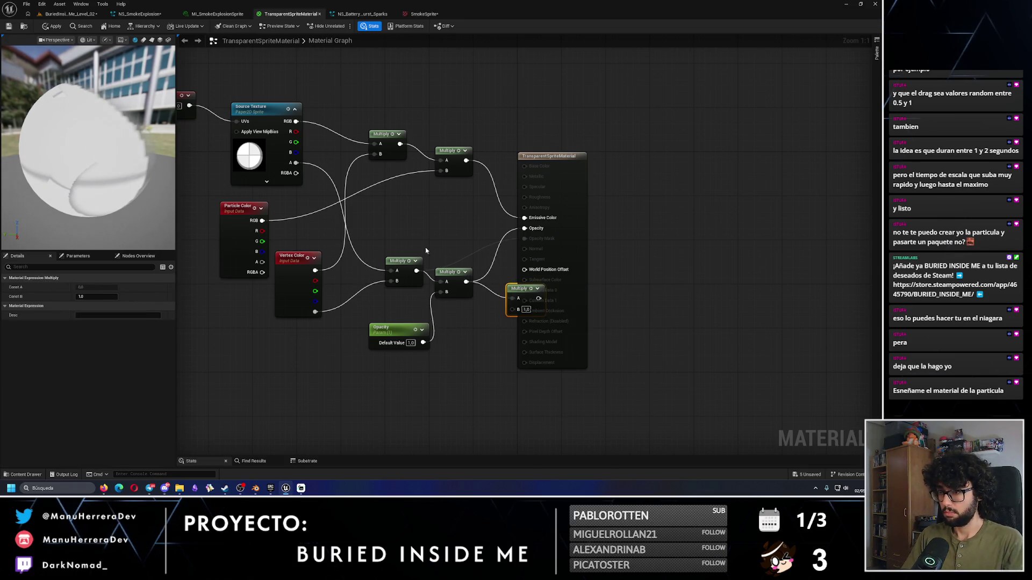
left_click_drag(507, 289, 485, 273)
left_click(500, 251)
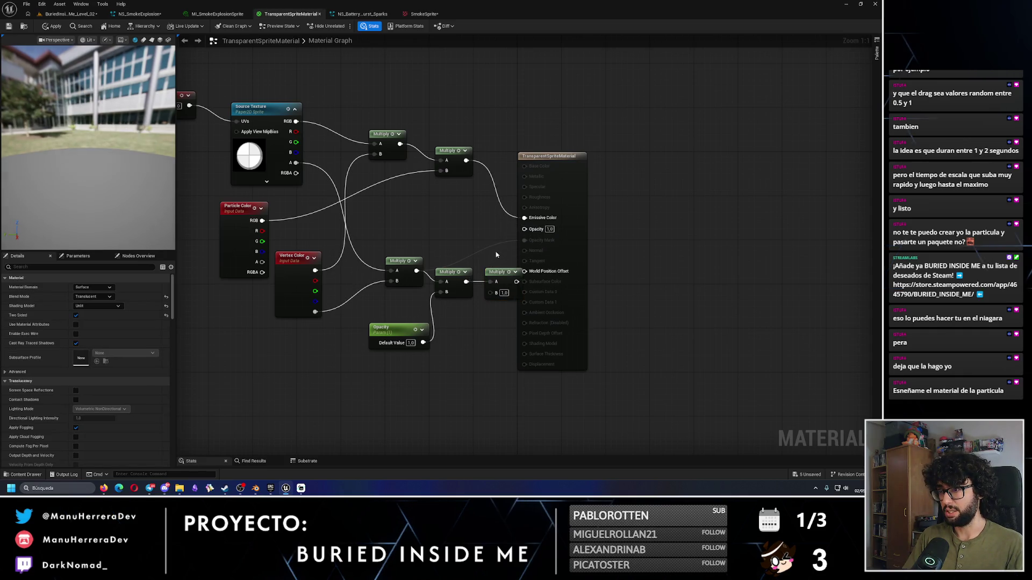
Step: Wire Particle Color RGB into the new Multiply's B input and apply the material
left_click_drag(549, 247, 615, 247)
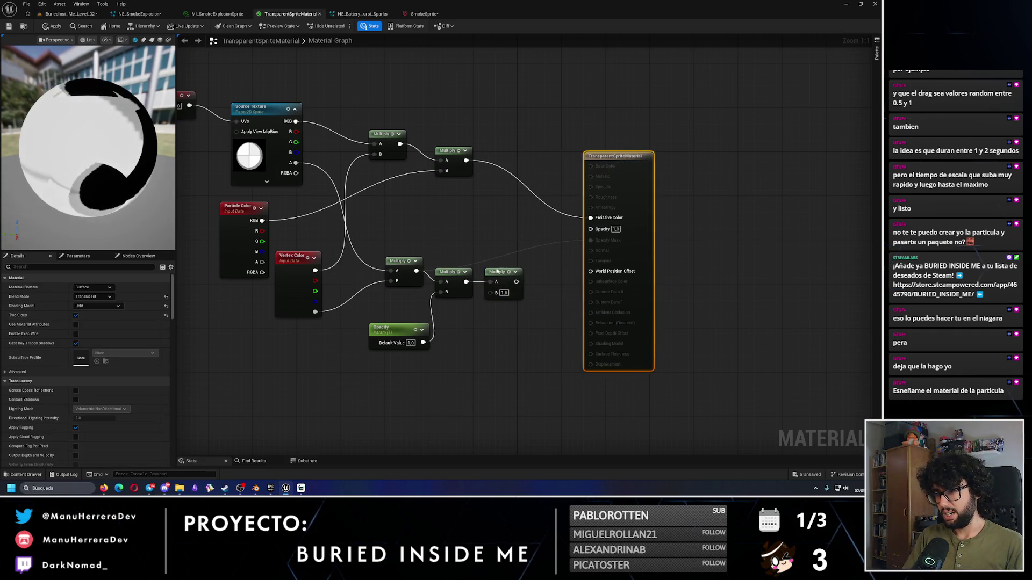
left_click_drag(507, 265, 507, 255)
key("Escape")
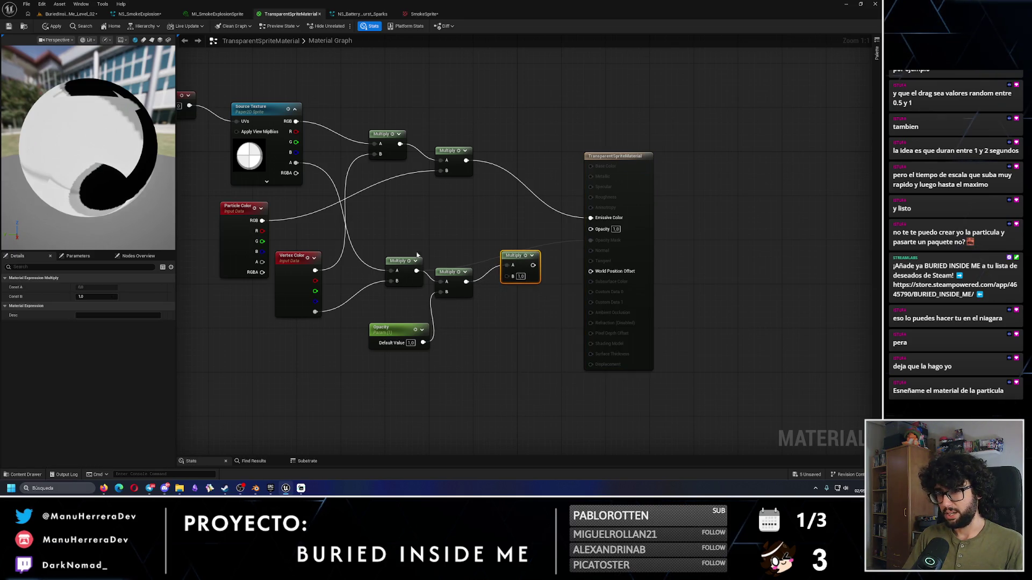
mouse_move(263, 221)
left_mouse_down()
mouse_move(558, 286)
mouse_move(506, 276)
mouse_move(591, 228)
left_mouse_up()
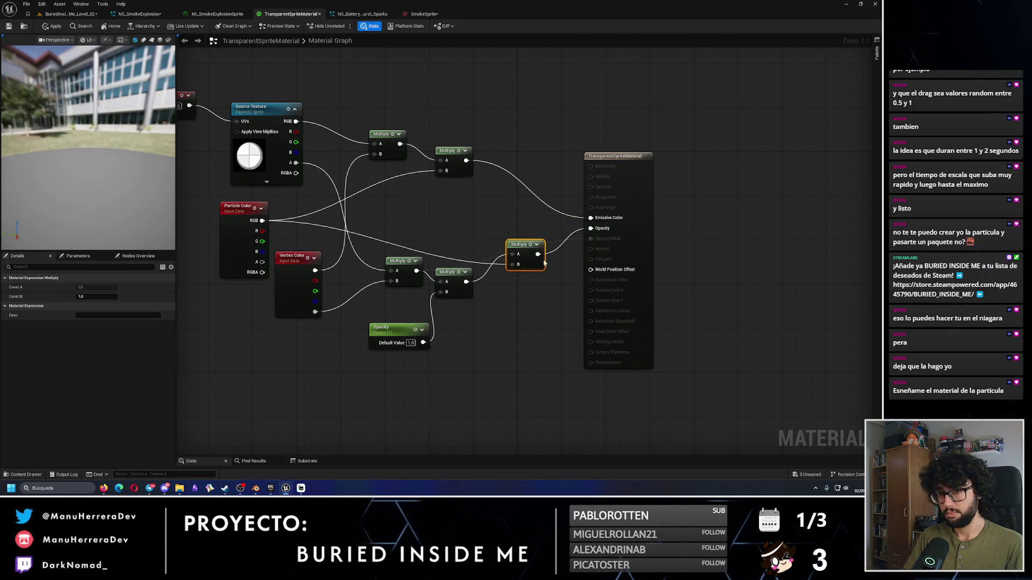
left_click(52, 26)
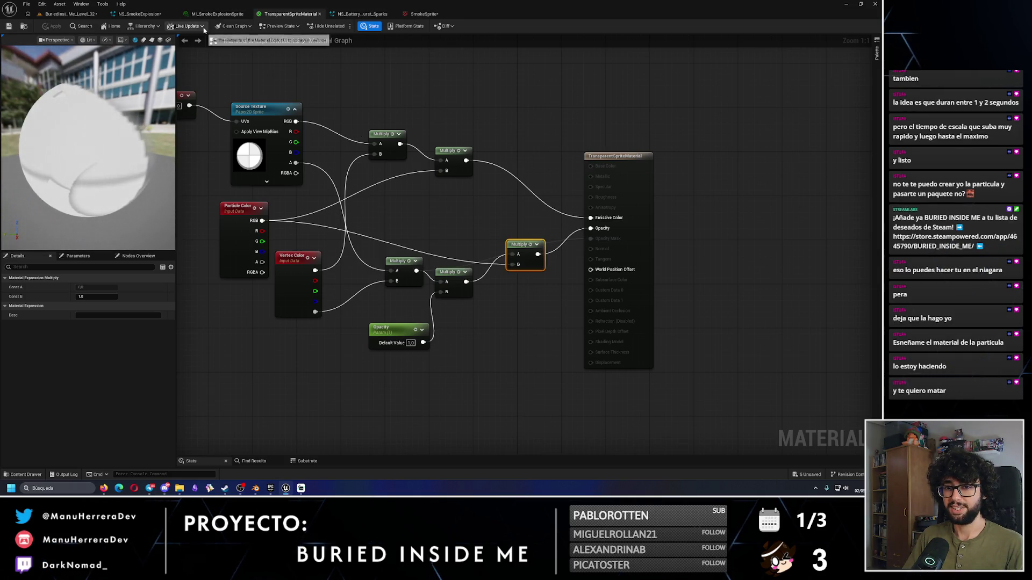
left_click(139, 13)
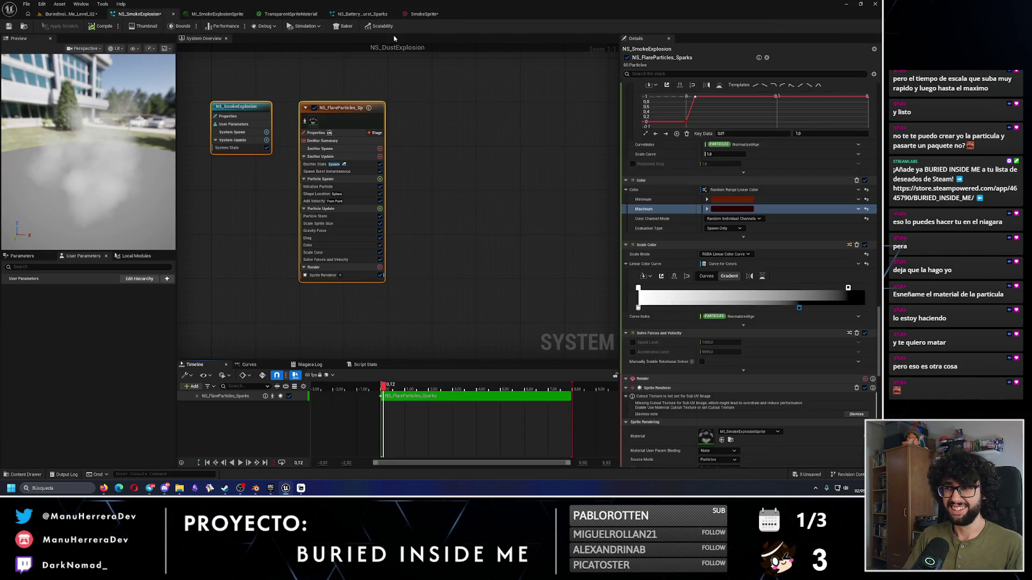
Step: Undo the extra opacity Multiply and nudge the TexCoord, texture and Multiply nodes up-right
left_click(290, 13)
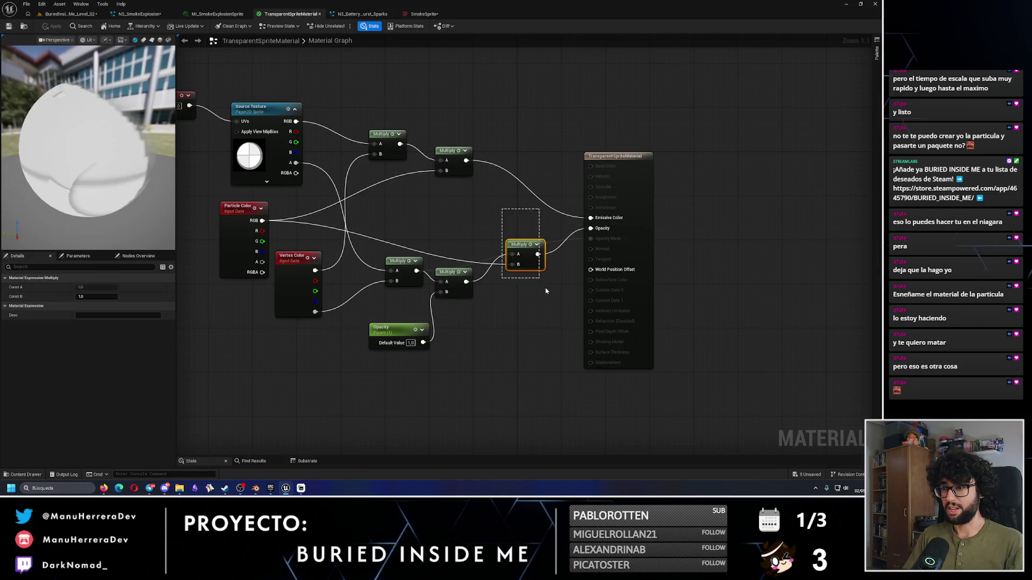
key("ctrl+z")
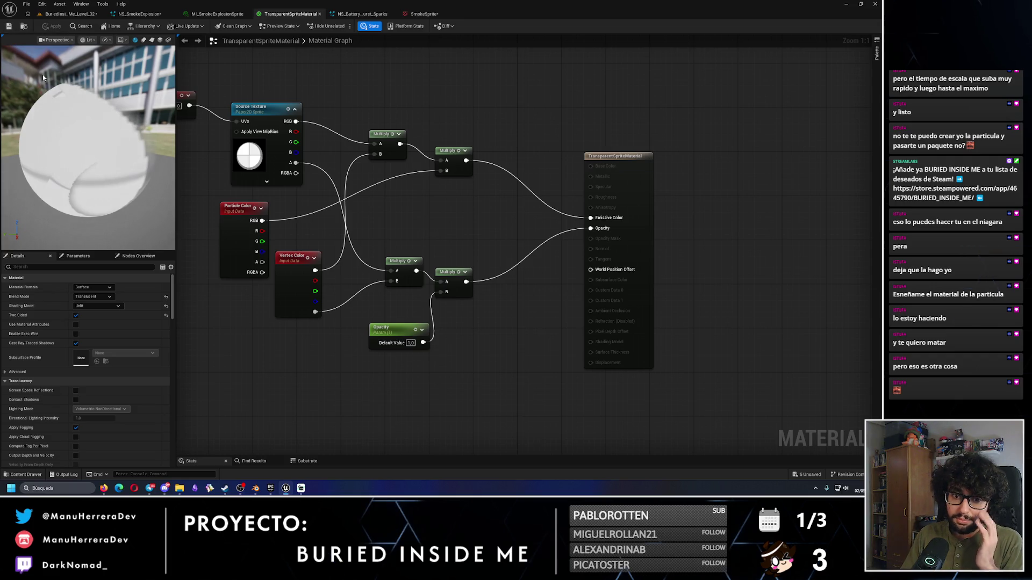
left_click_drag(185, 115, 508, 215)
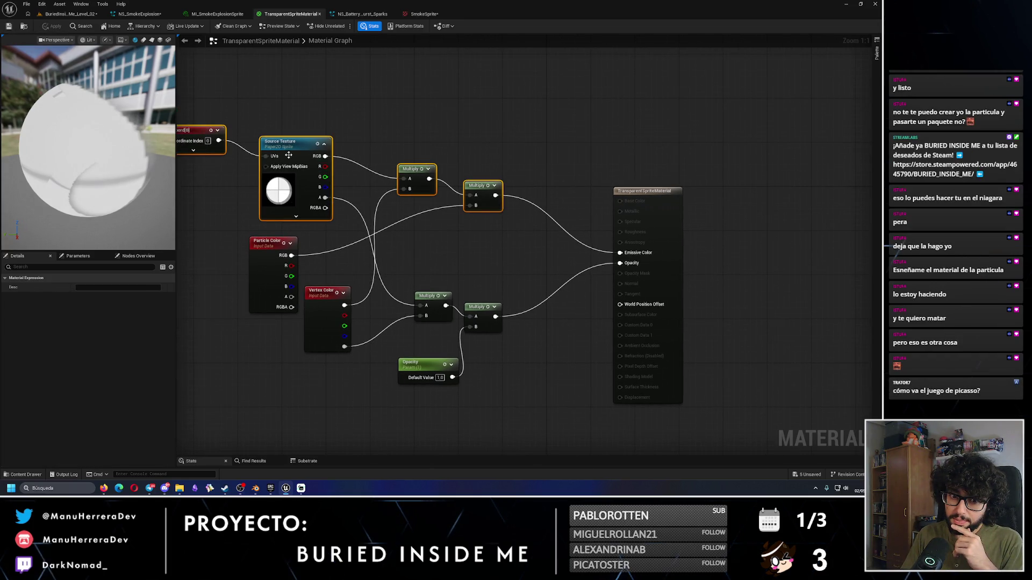
left_click_drag(288, 155, 307, 146)
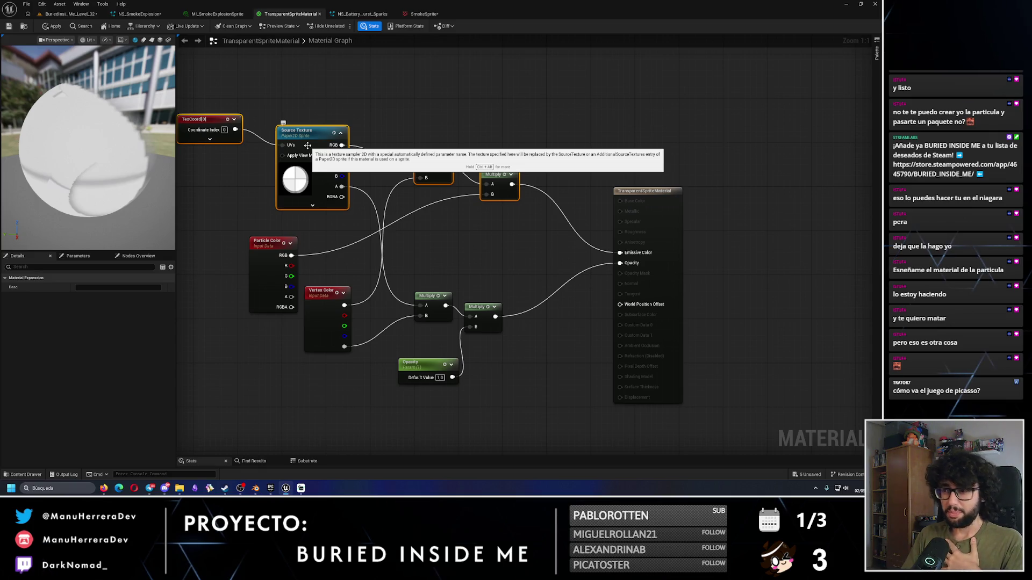
Step: Shift the Vertex Color, Multiply and Opacity nodes right and save TransparentSpriteMaterial
left_click_drag(324, 272, 527, 433)
left_click_drag(433, 296, 449, 296)
left_click(465, 275)
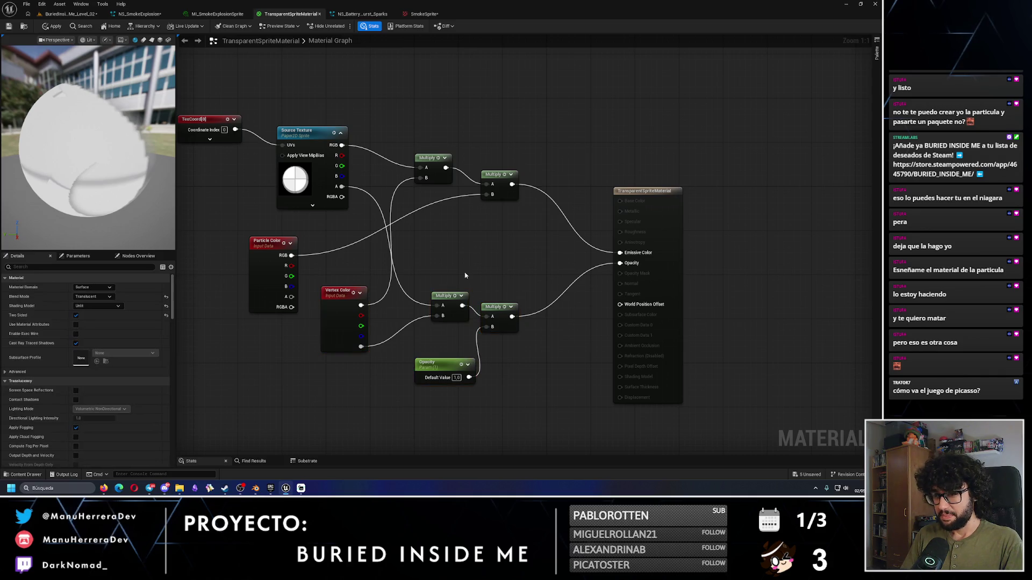
left_click(10, 27)
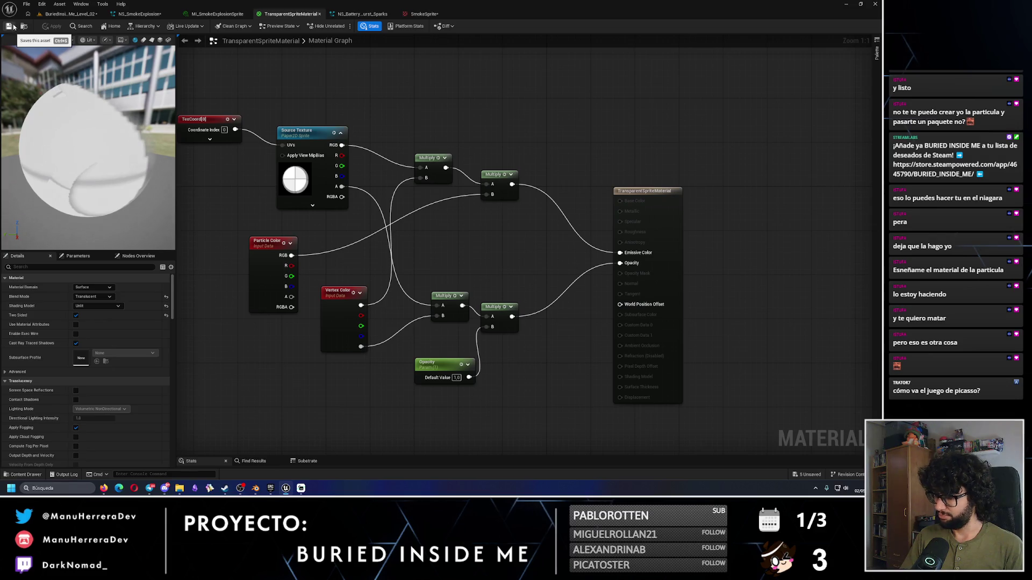
left_click(129, 17)
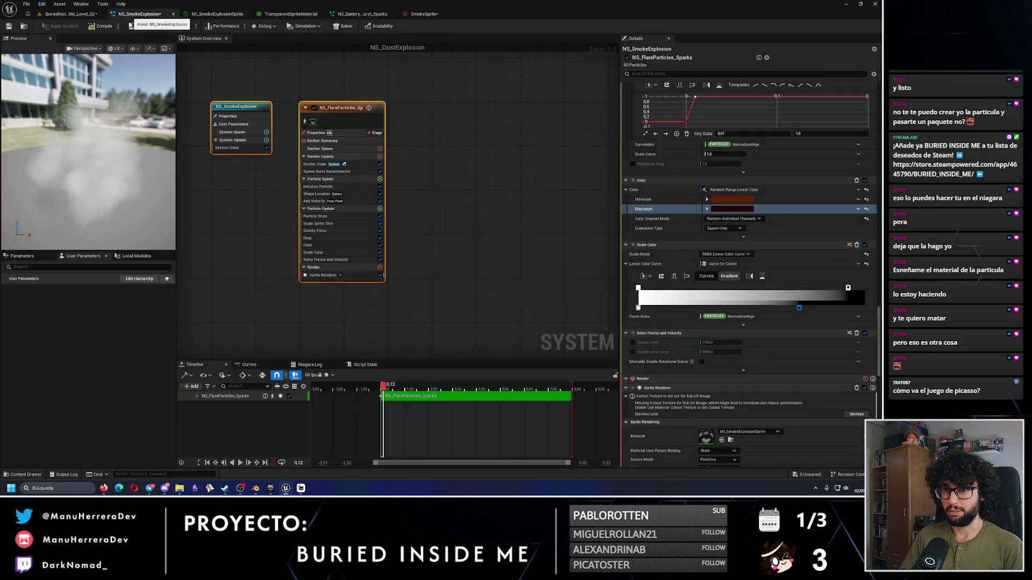
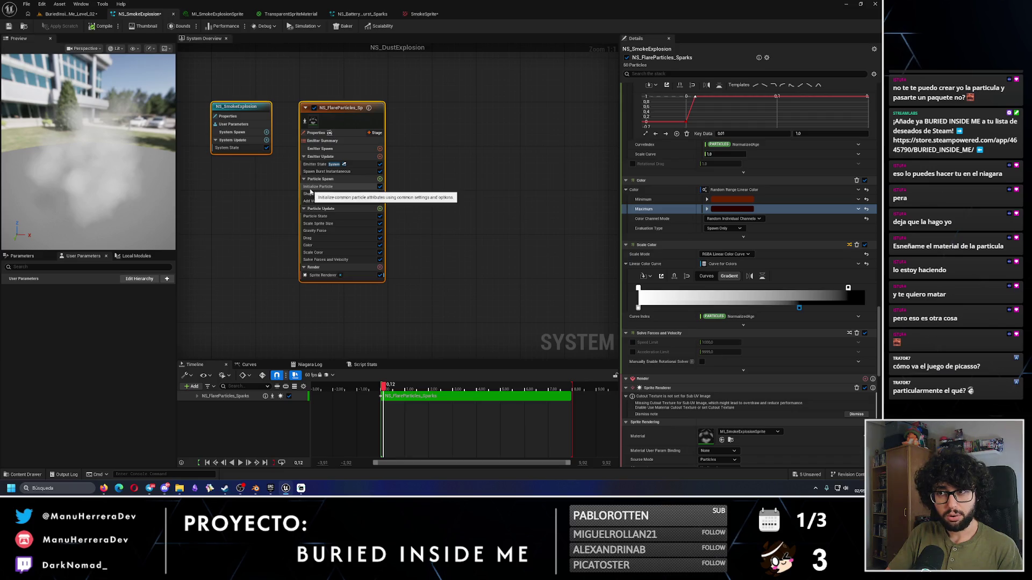
Step: Replay the smoke explosion in the level, run a quick game preview, then view the SmokeSprite sheet
left_click(69, 13)
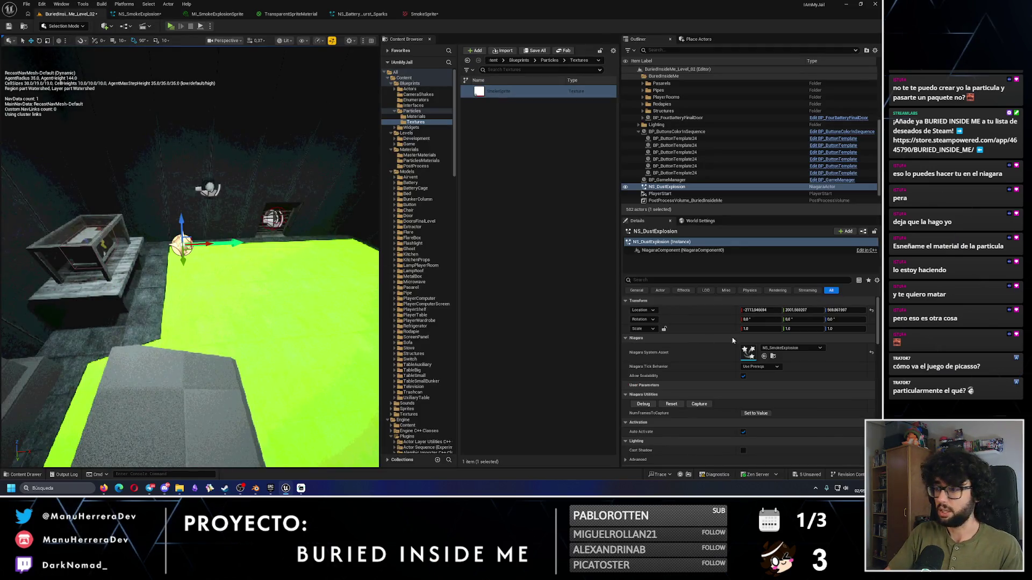
left_click(671, 404)
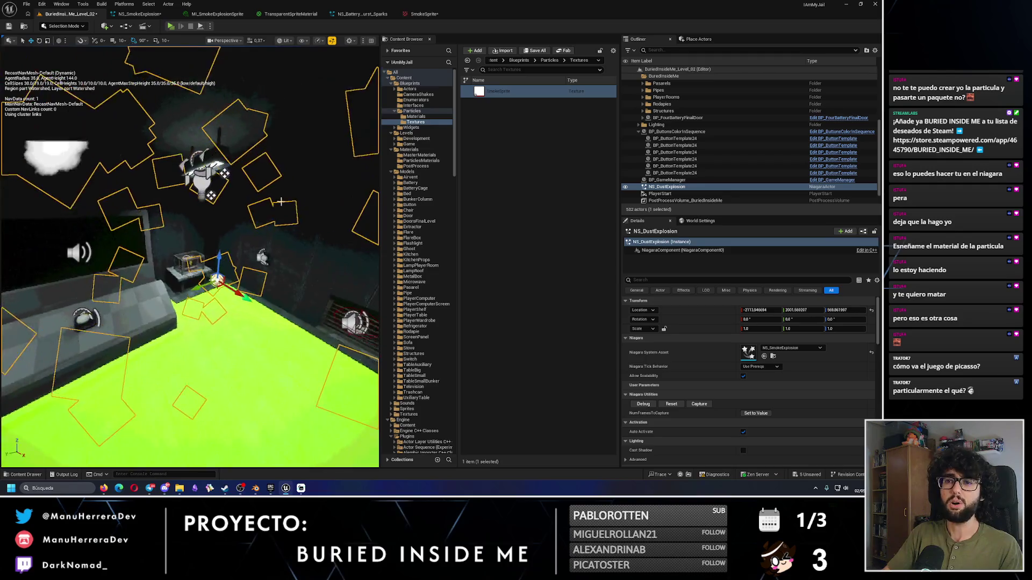
key("alt+p")
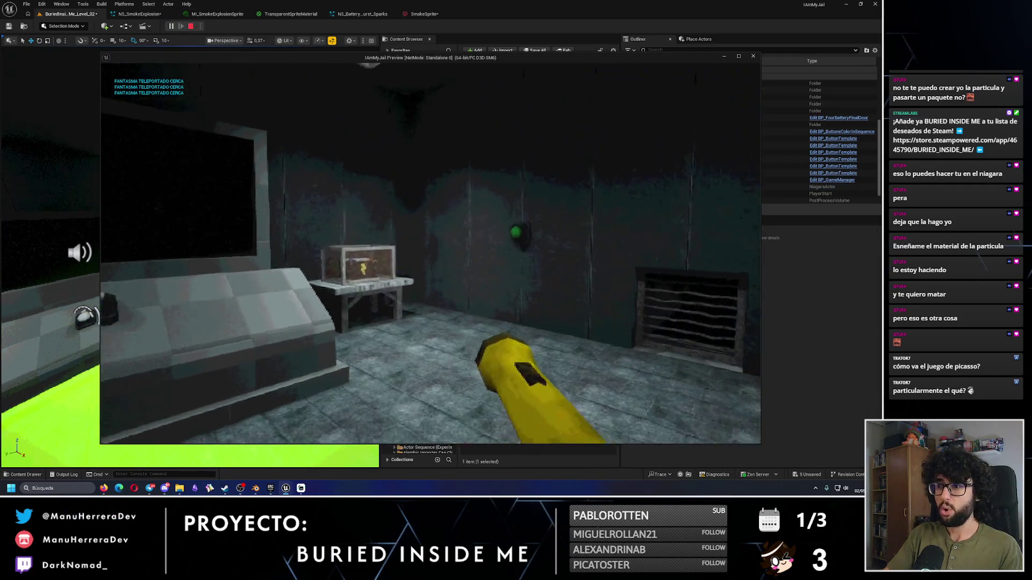
key("Escape")
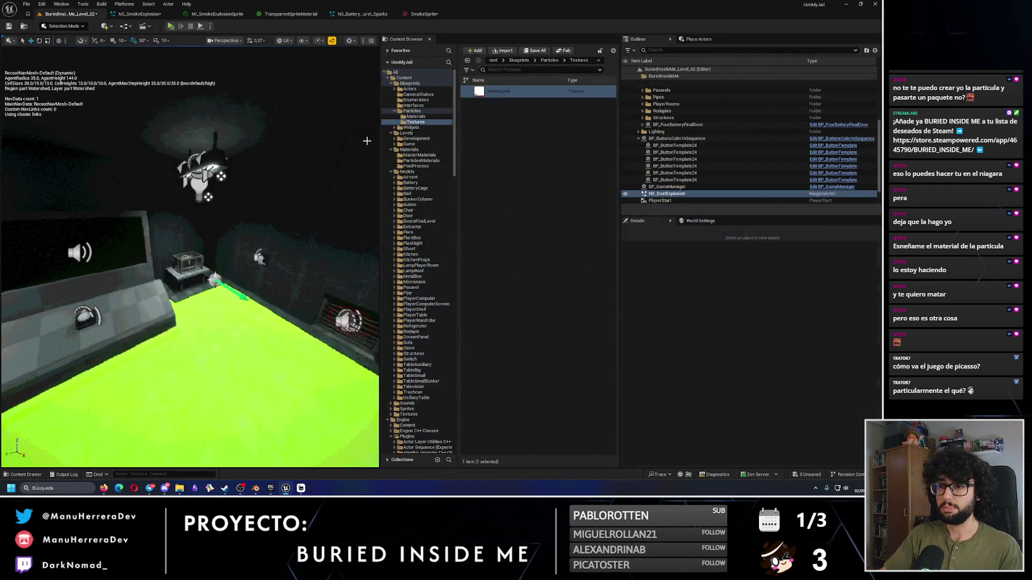
left_click(671, 404)
left_click(672, 404)
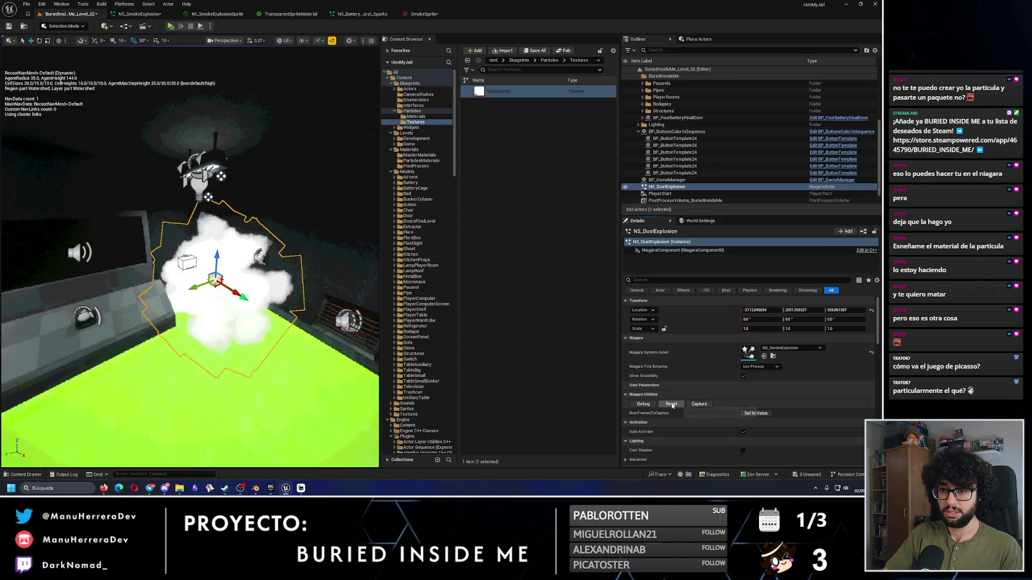
left_click(423, 14)
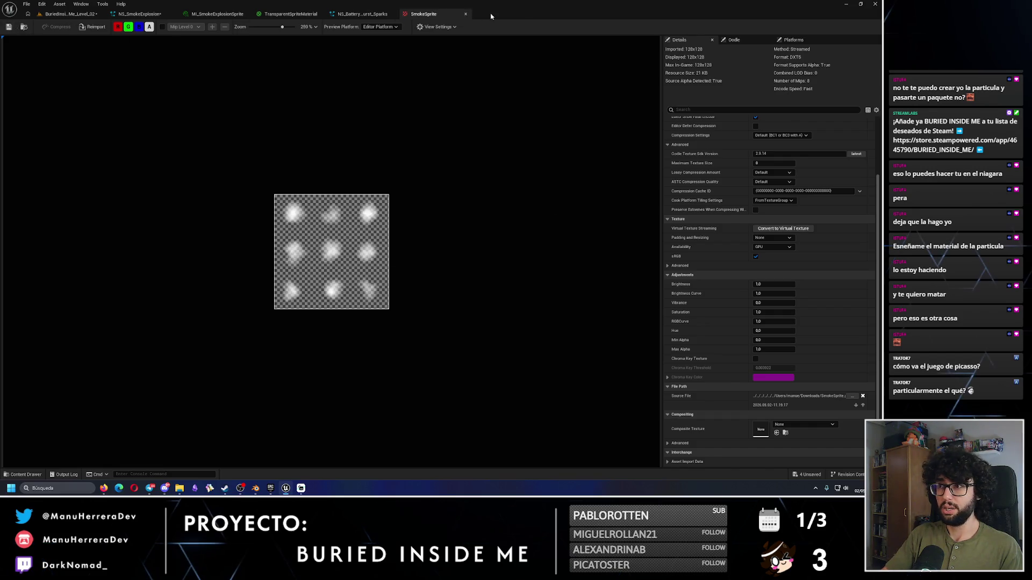
Step: Lower the Opacity parameter in MI_SmokeExplosionSprite and save the material instance
left_click(465, 15)
left_click(290, 14)
left_click(217, 14)
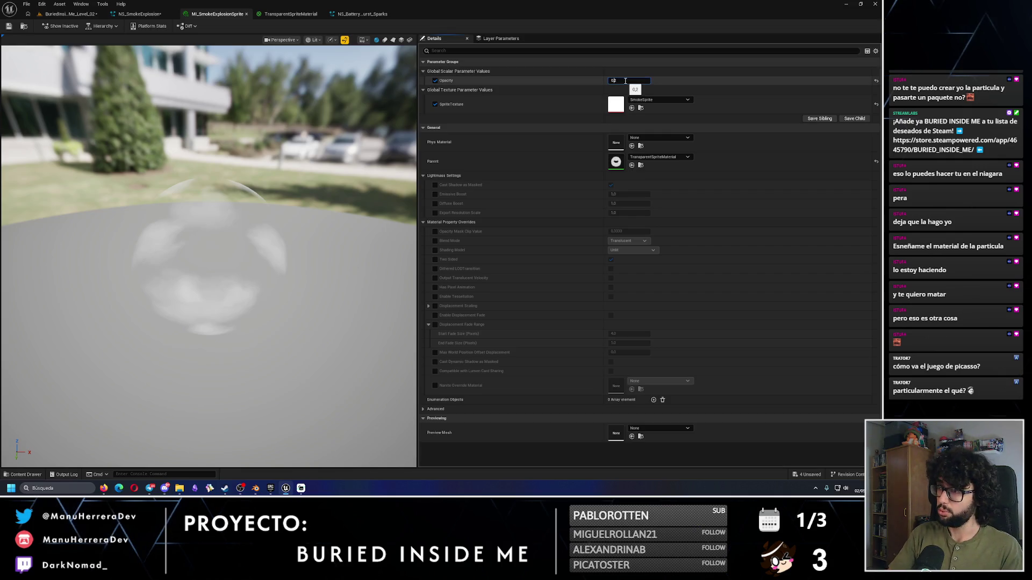
type("00")
key("Return")
left_click(10, 26)
Step: Replay the smoke explosion in the level and test it in a game preview
left_click(68, 13)
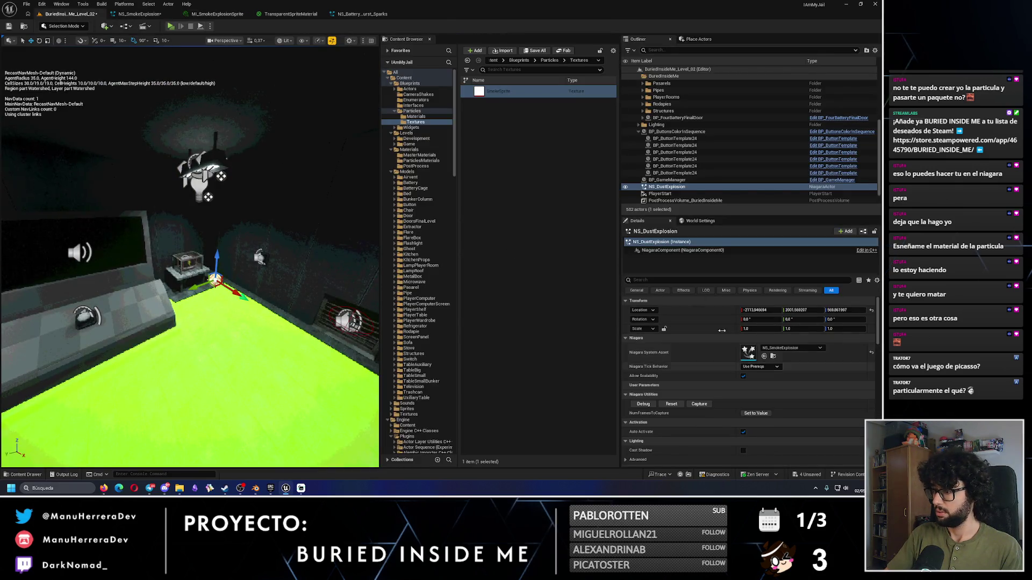
left_click(671, 403)
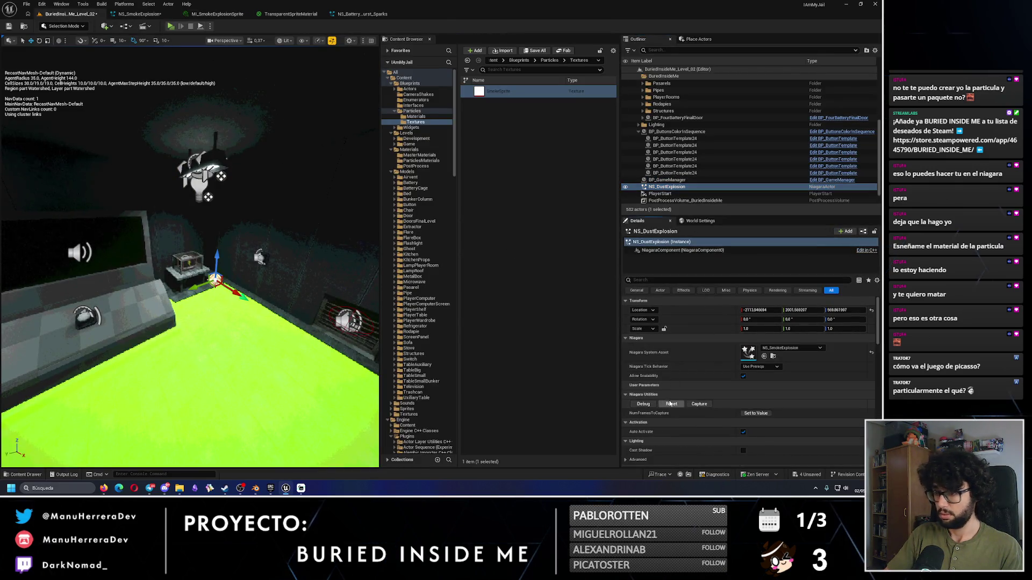
left_click(170, 27)
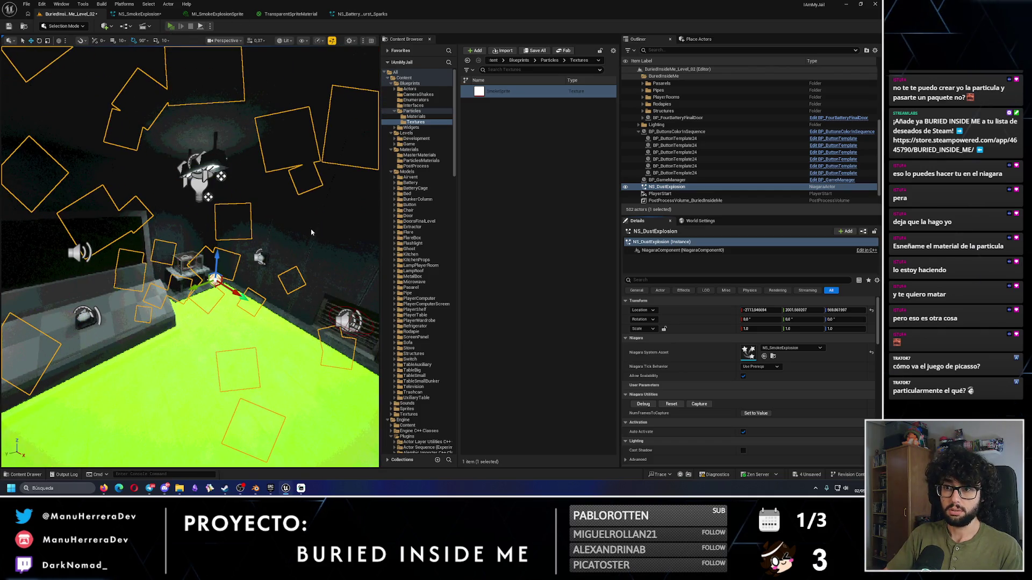
key("Escape")
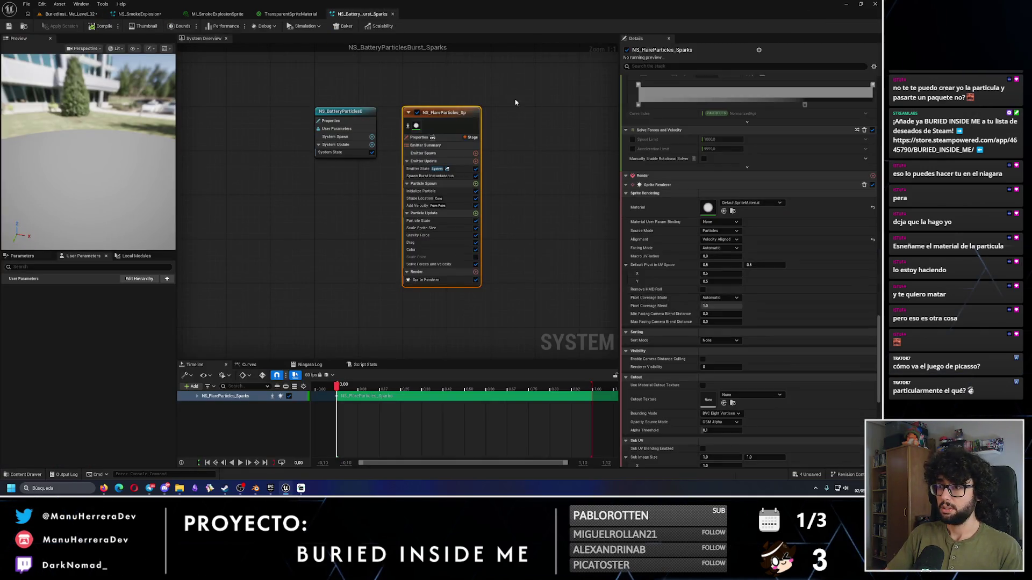
Step: Re-save MI_SmokeExplosionSprite and check the smoke again in a game preview
left_click(288, 13)
left_click(217, 14)
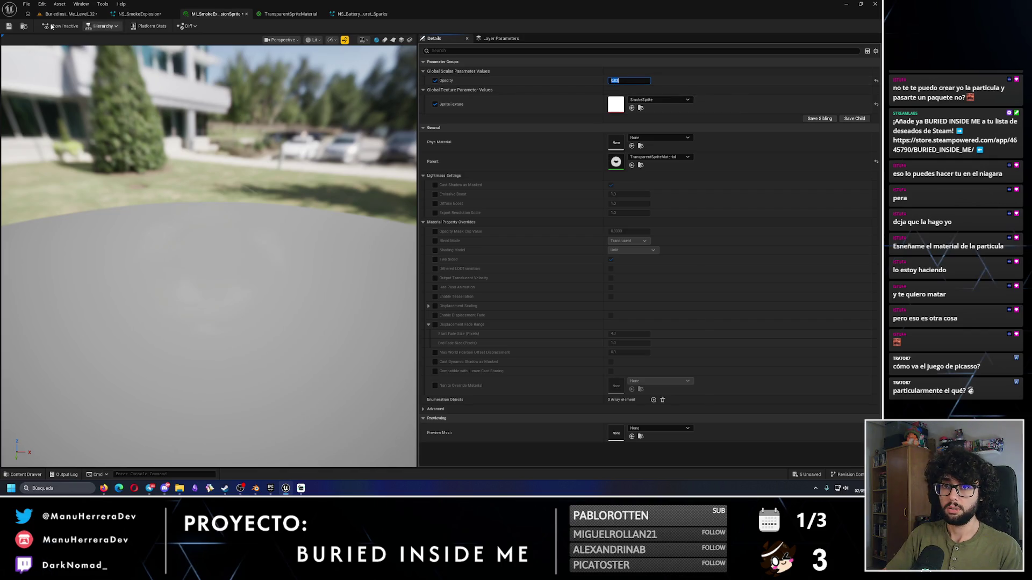
left_click(11, 27)
left_click(69, 14)
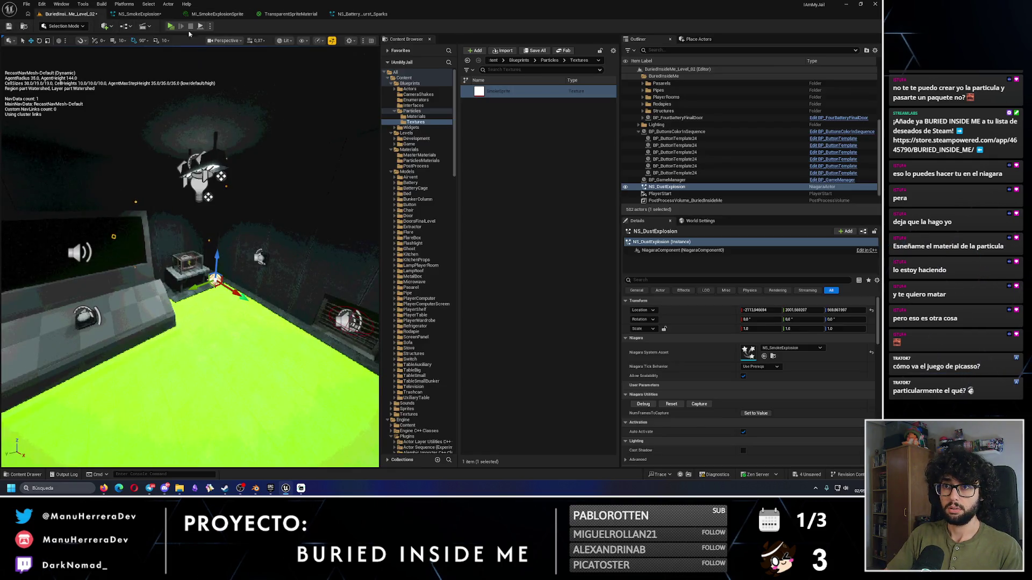
key("alt+p")
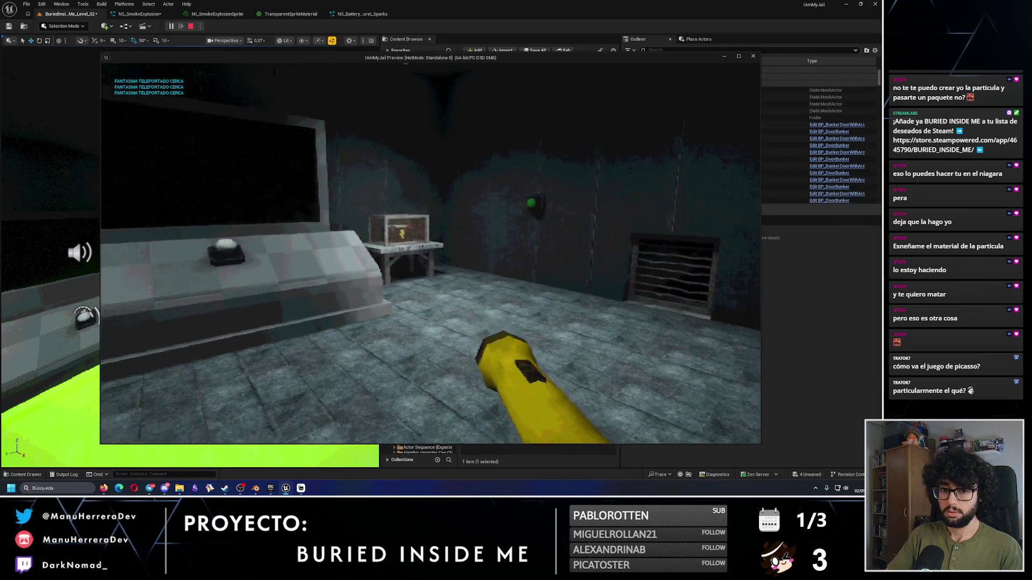
key("Escape")
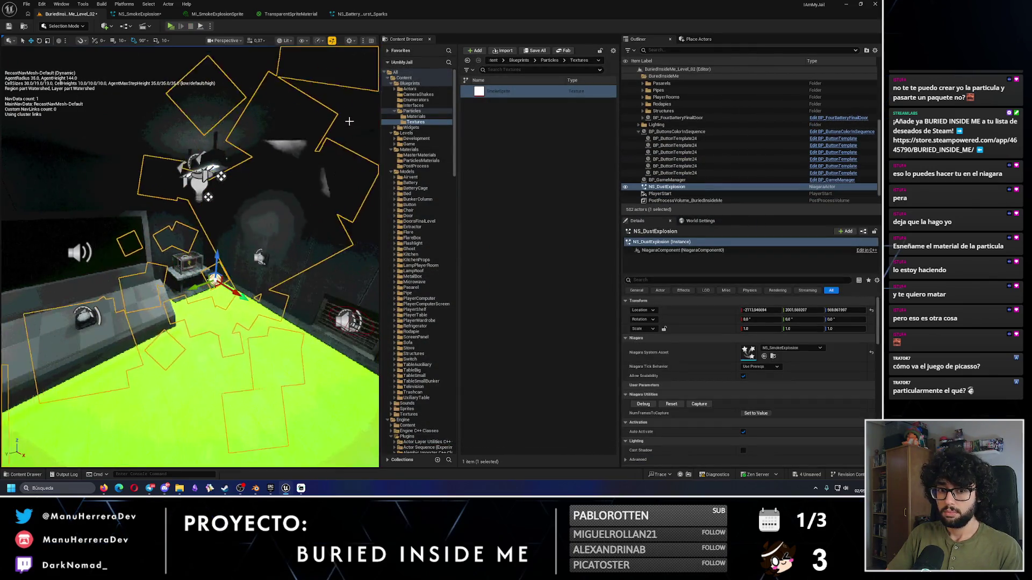
Step: Save the smoke material instance once more and run another game preview
left_click(360, 13)
left_click(291, 14)
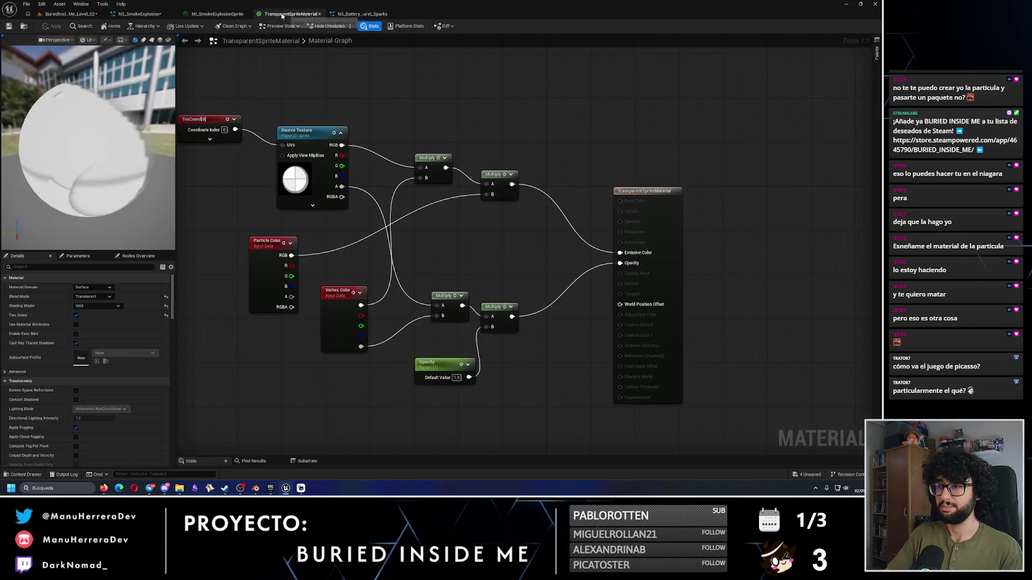
left_click(218, 14)
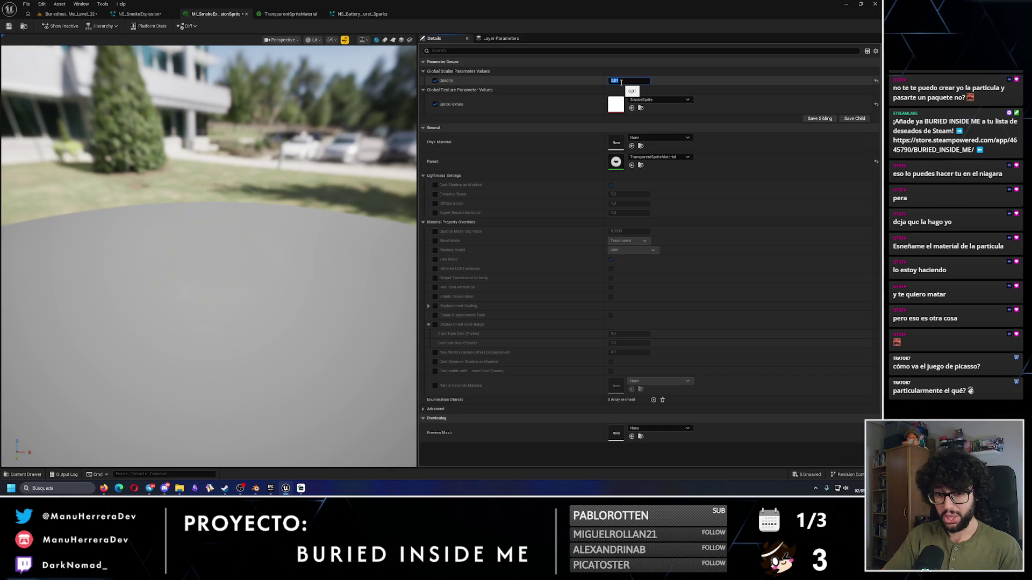
left_click(8, 25)
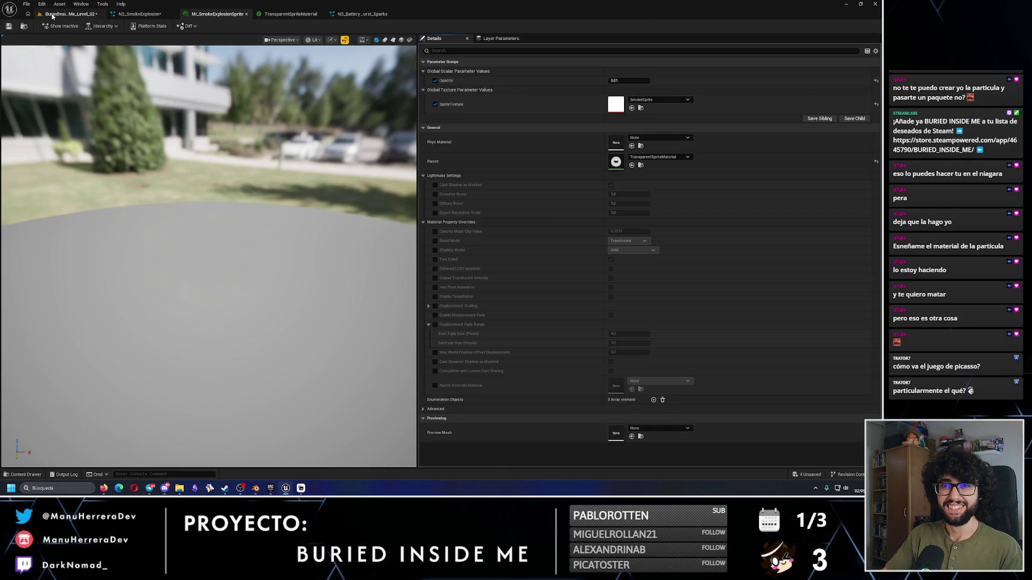
left_click(69, 14)
left_click(170, 26)
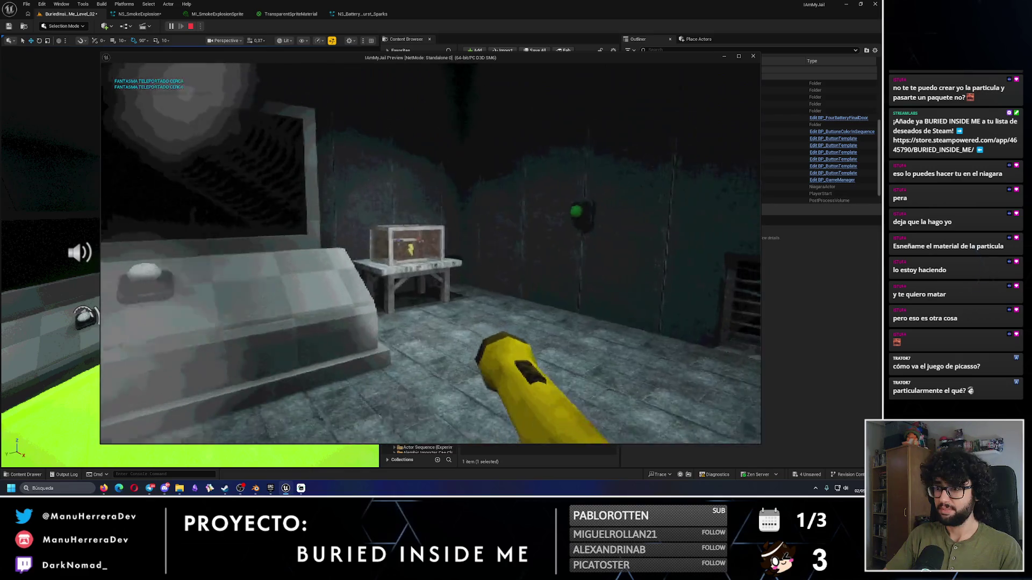
key("Escape")
Step: Open NS_SmokeExplosion and scrub its preview to 1.15 seconds
left_click(137, 13)
left_click(284, 14)
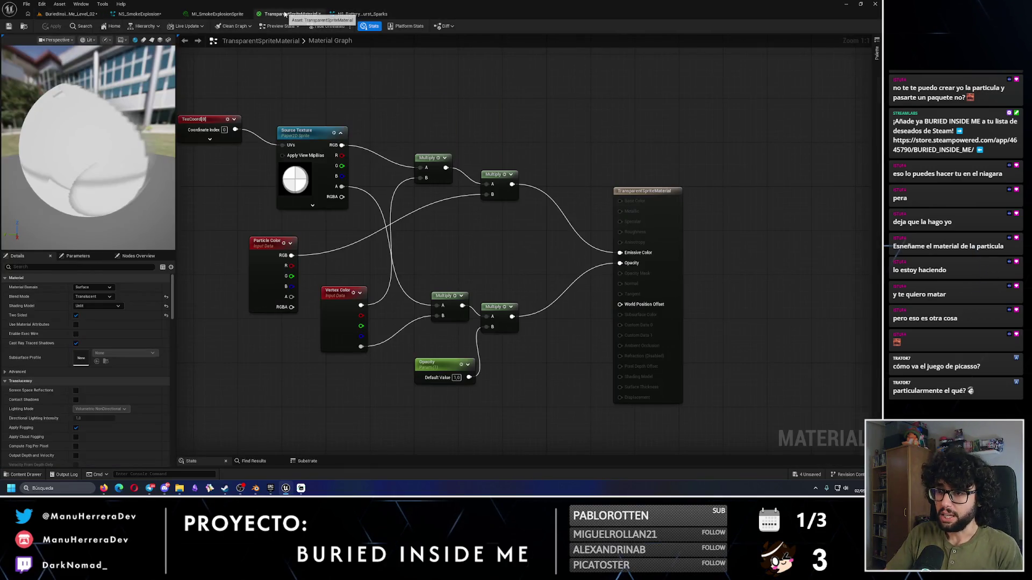
left_click(204, 15)
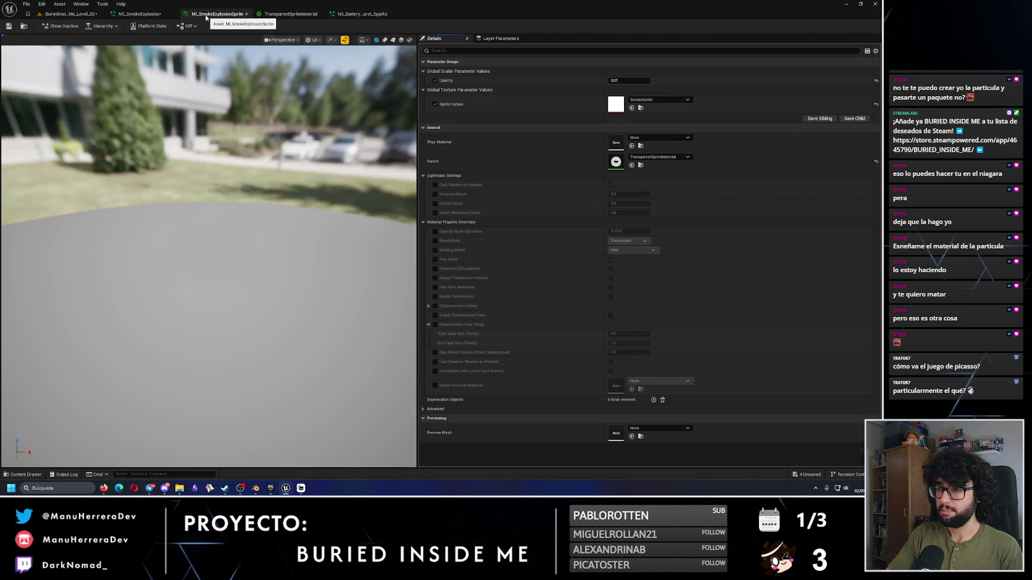
left_click(140, 14)
mouse_move(390, 391)
left_mouse_down()
mouse_move(414, 391)
mouse_move(377, 386)
left_mouse_up()
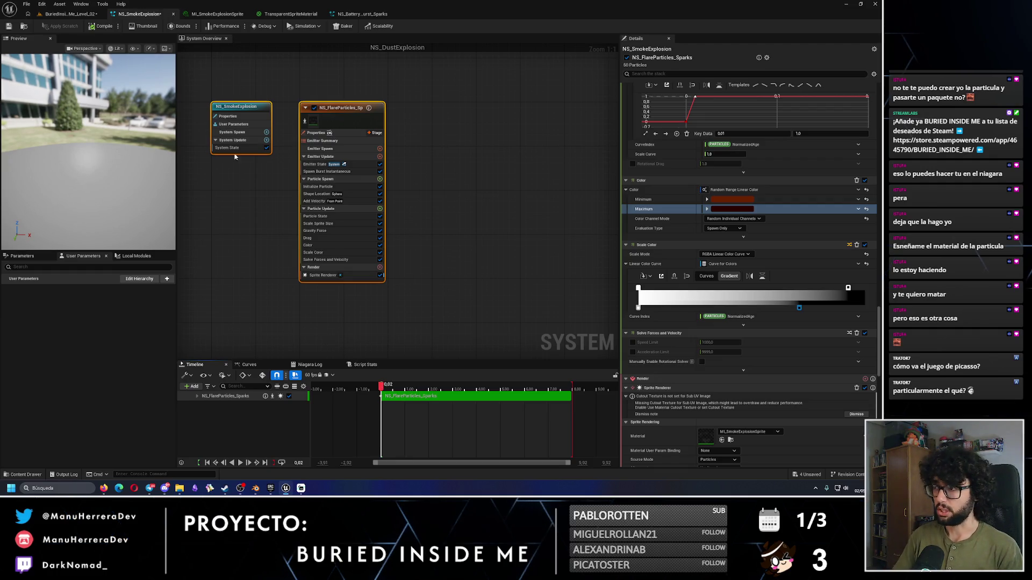
Step: Brighten the smoke emitter's Minimum particle colour to full-value red
scroll(687, 186, "up", 3)
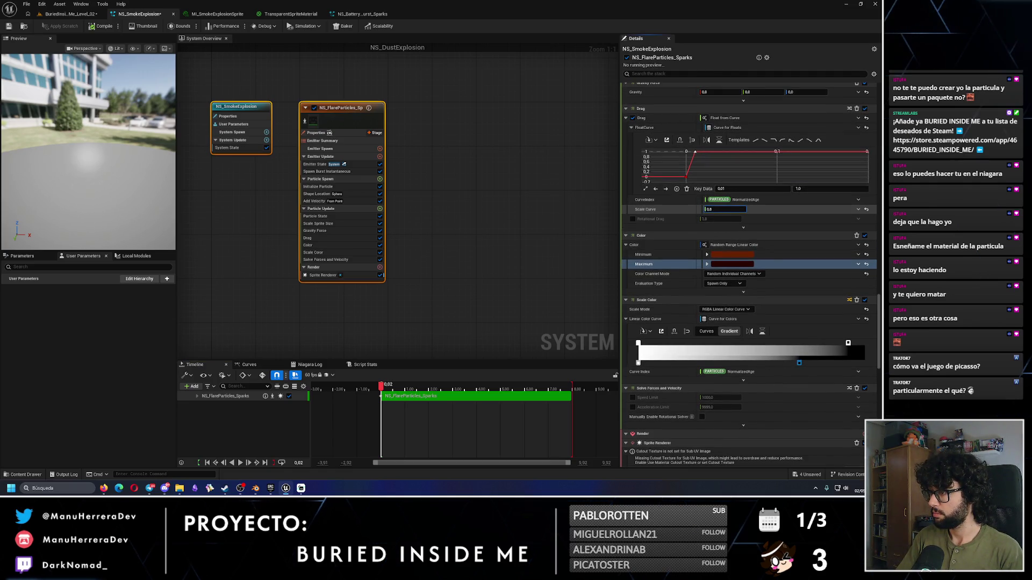
left_click(715, 210)
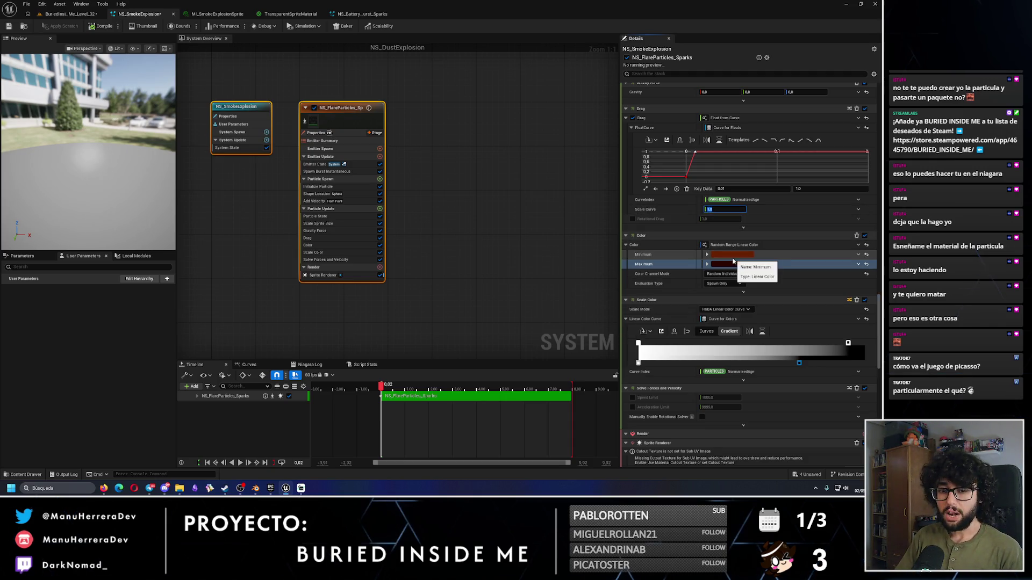
left_click(729, 255)
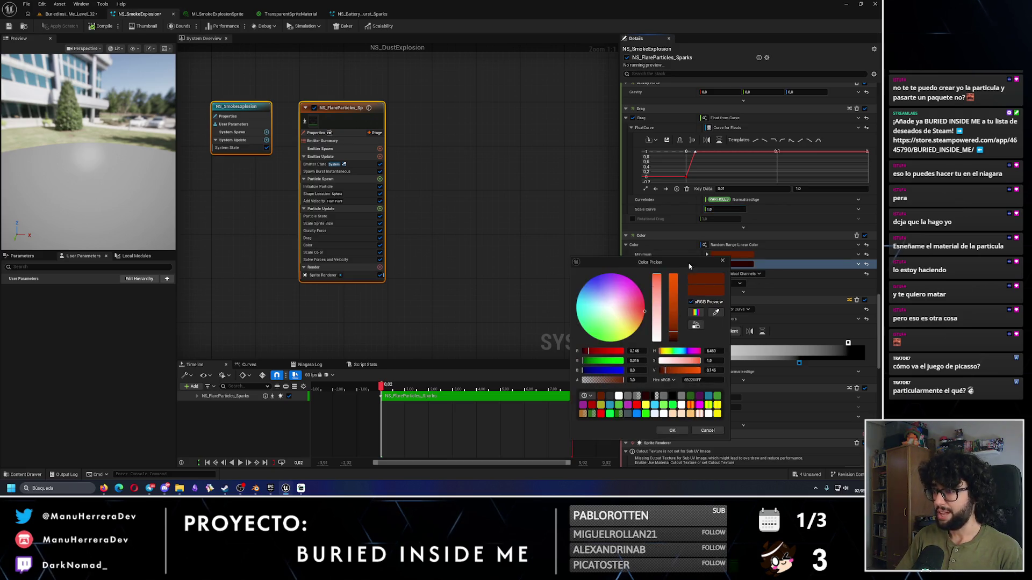
left_click(673, 275)
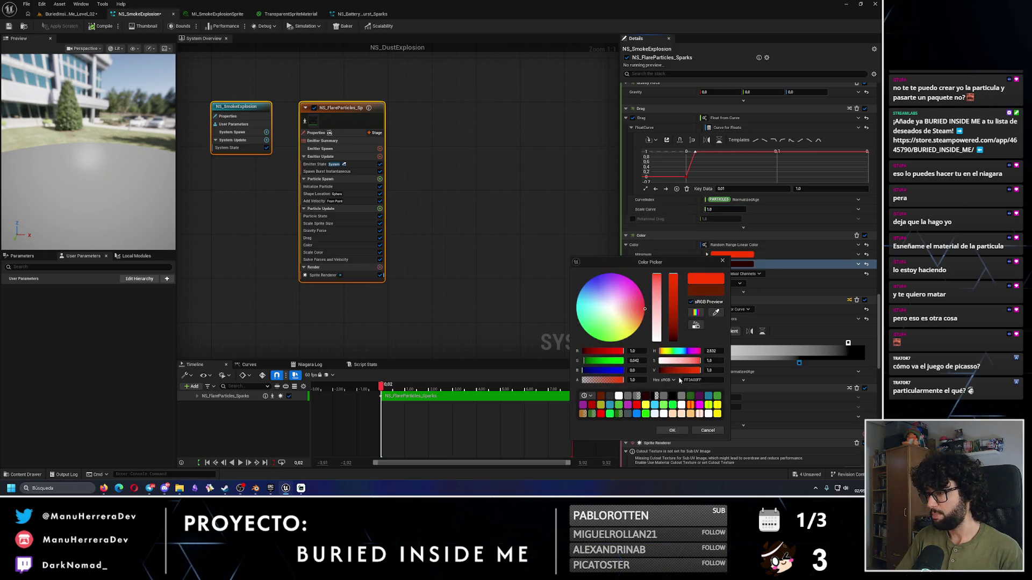
left_click(672, 431)
Step: Set the Maximum particle colour to bright red as well and save NS_SmokeExplosion
left_click(731, 263)
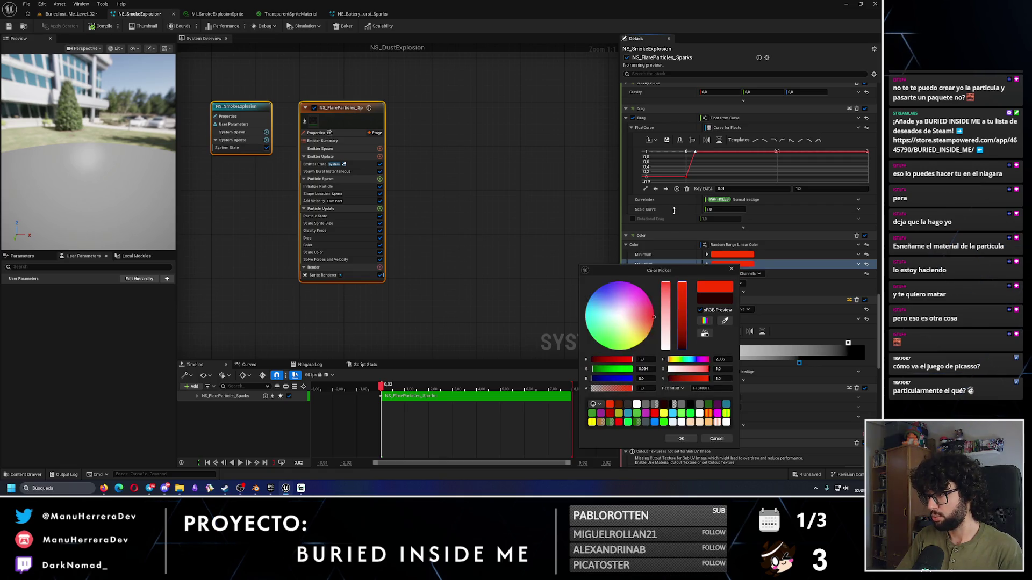
left_click(681, 438)
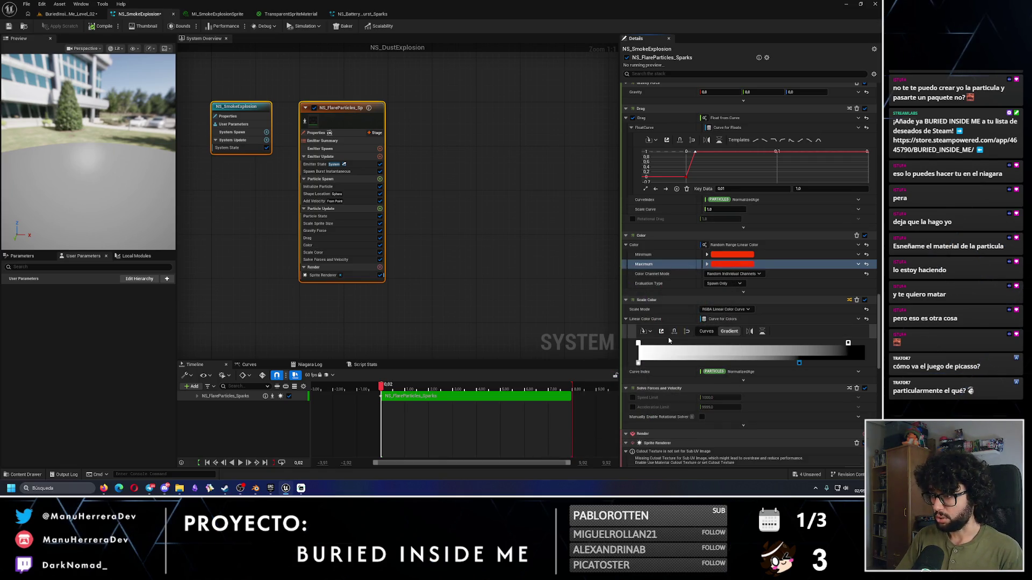
left_click(9, 28)
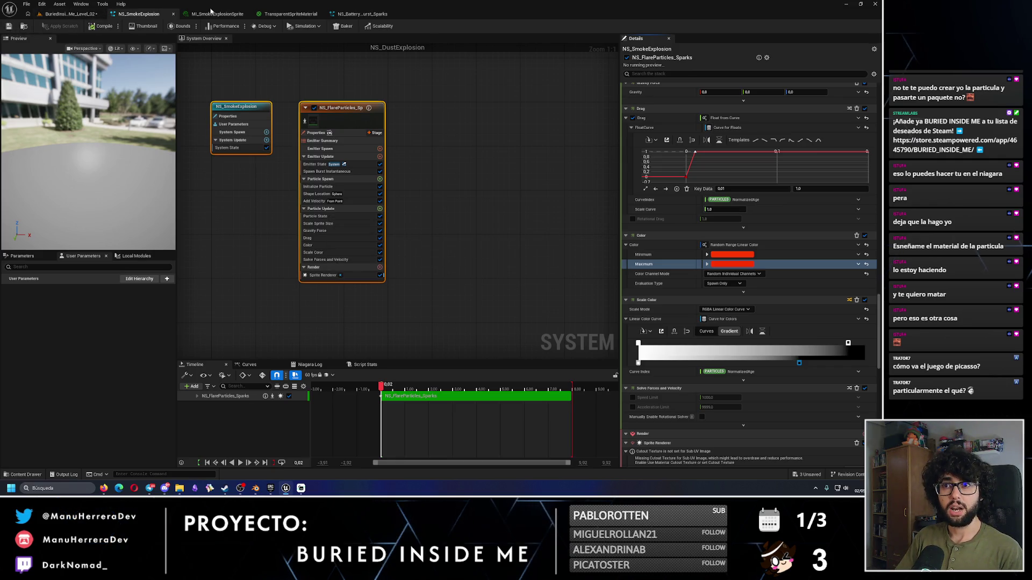
left_click(288, 13)
left_click(44, 14)
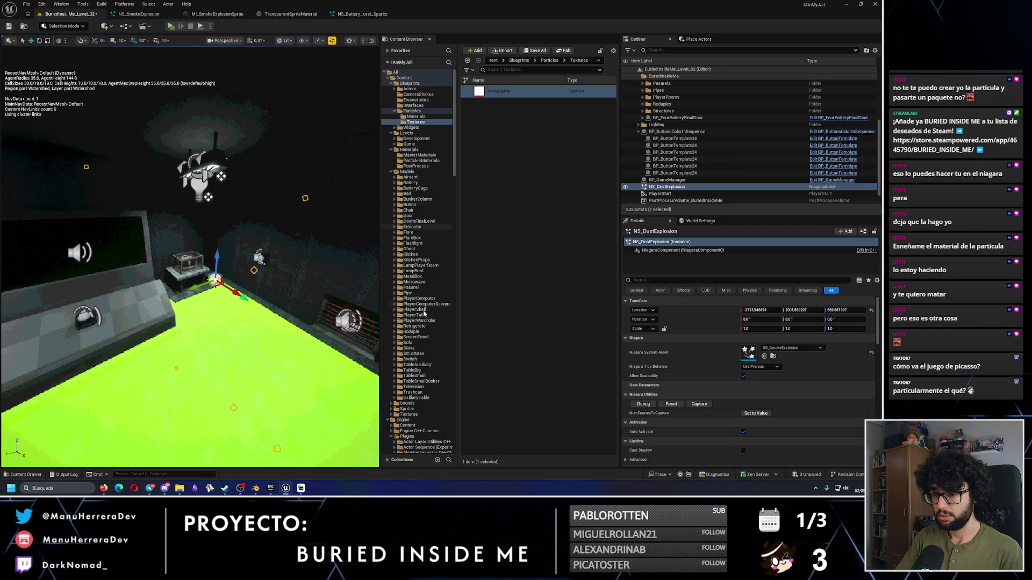
Step: Open DefaultSpriteMaterial from Niagara's DefaultAssets and dock its tab beside the other editors
scroll(424, 291, "down", 15)
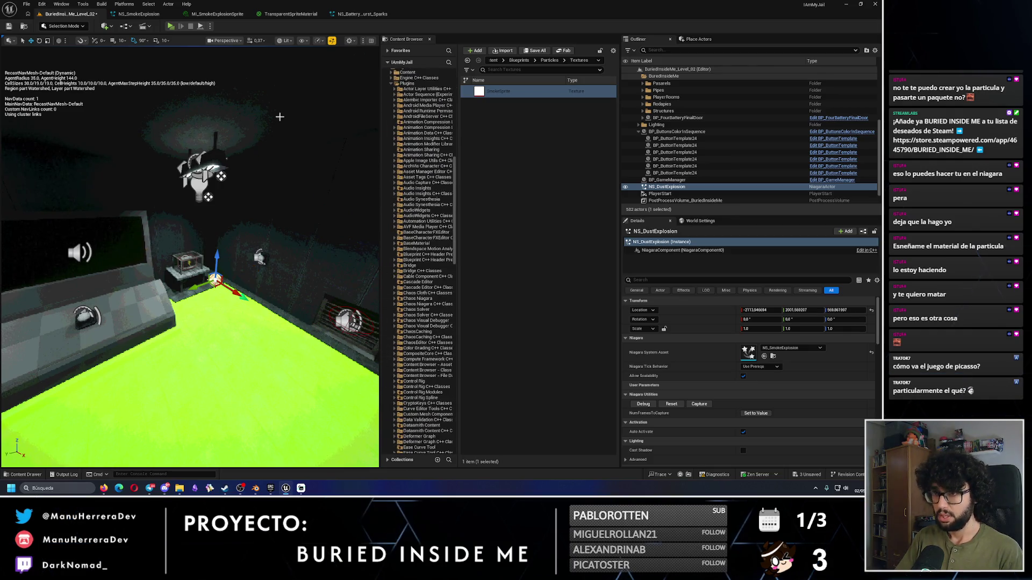
left_click(290, 17)
left_click(346, 18)
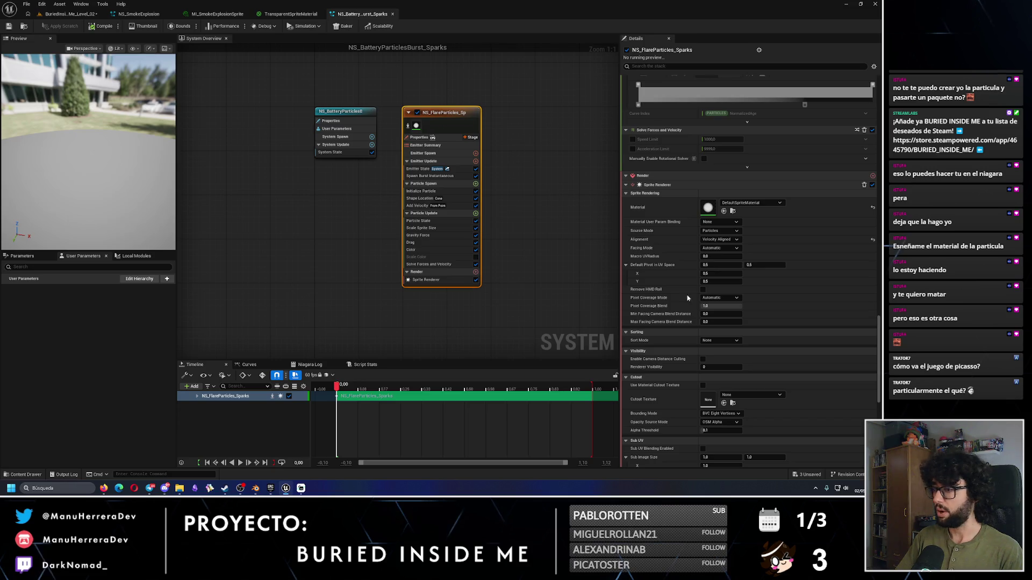
left_click(732, 211)
double_click(512, 216)
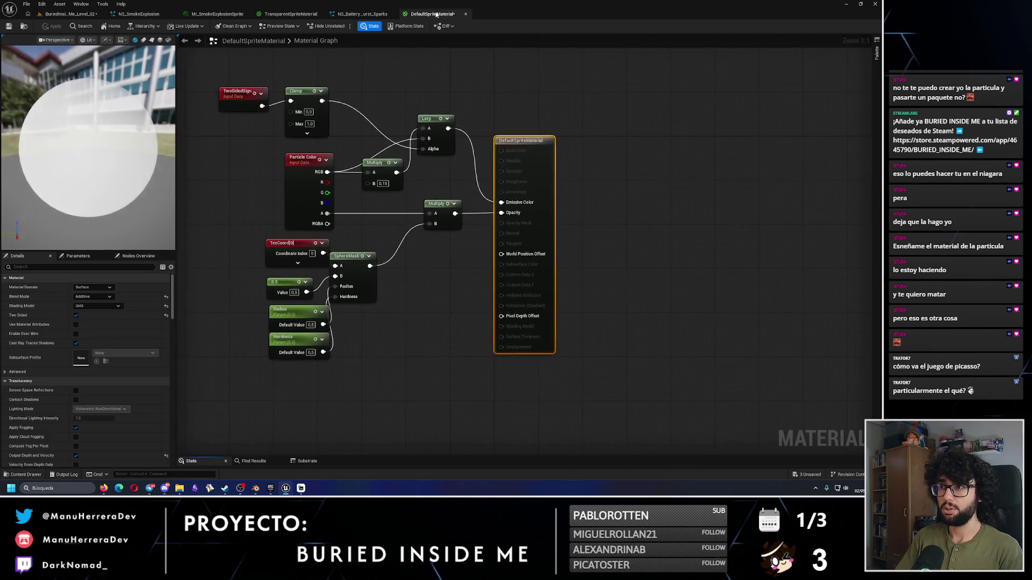
left_click_drag(437, 14, 358, 15)
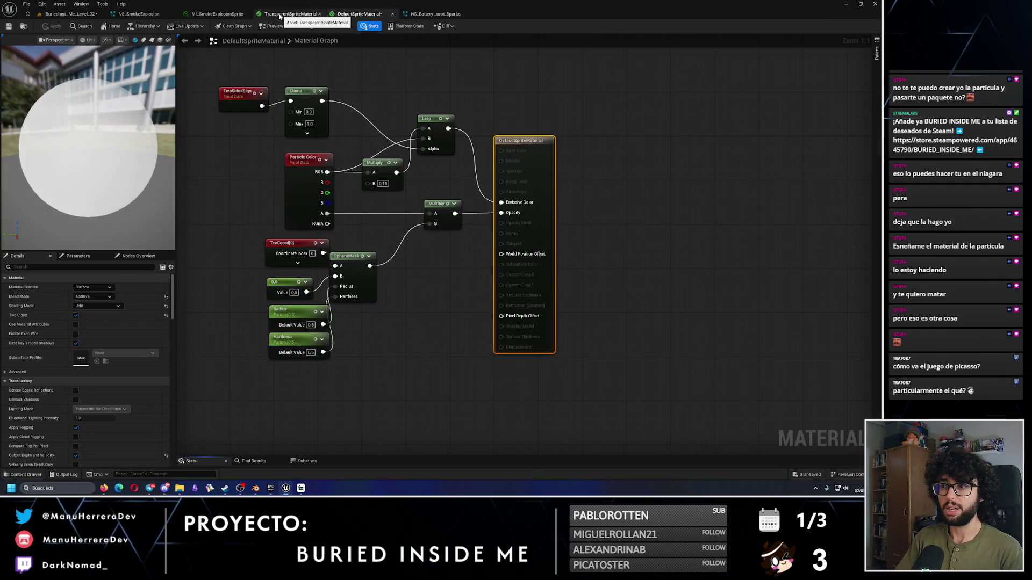
Step: Switch TransparentSpriteMaterial's Blend Mode to Additive and apply the change
left_click(281, 15)
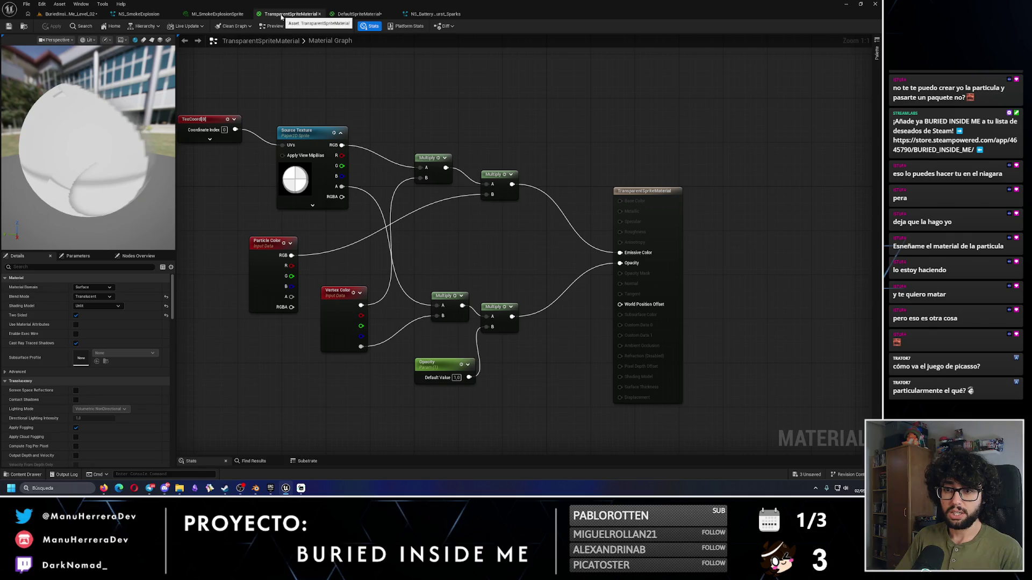
left_click(103, 297)
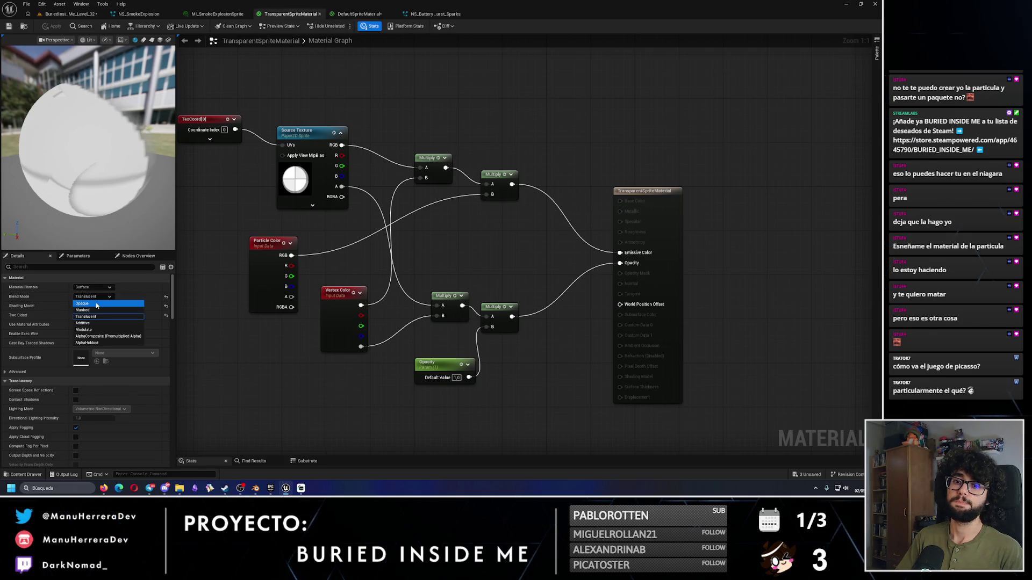
left_click(83, 323)
left_click_drag(131, 194, 126, 173)
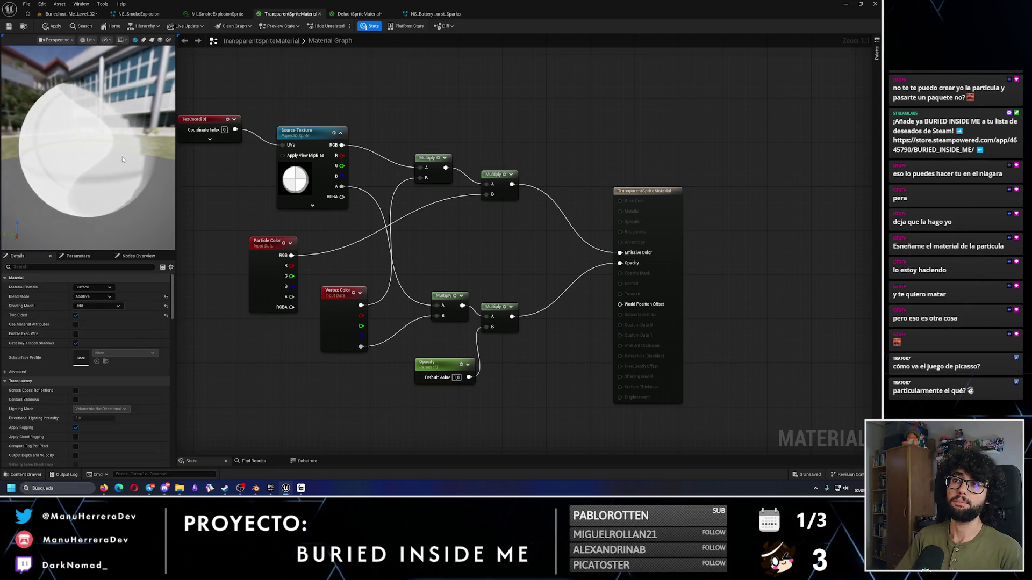
left_click(9, 29)
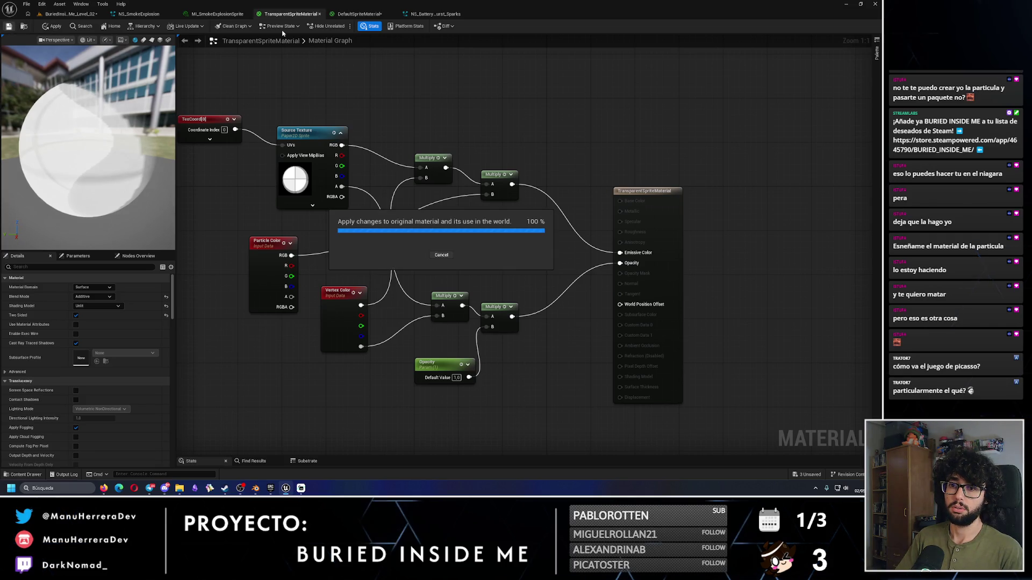
Step: Bring up NS_SmokeExplosion and scrub its timeline to preview the spawned particles
left_click(358, 13)
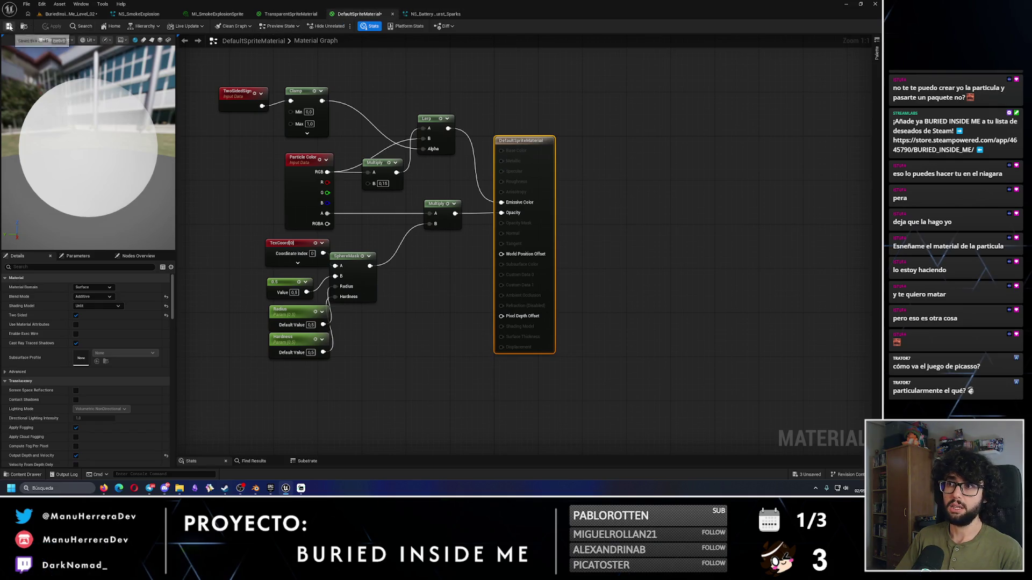
left_click(70, 14)
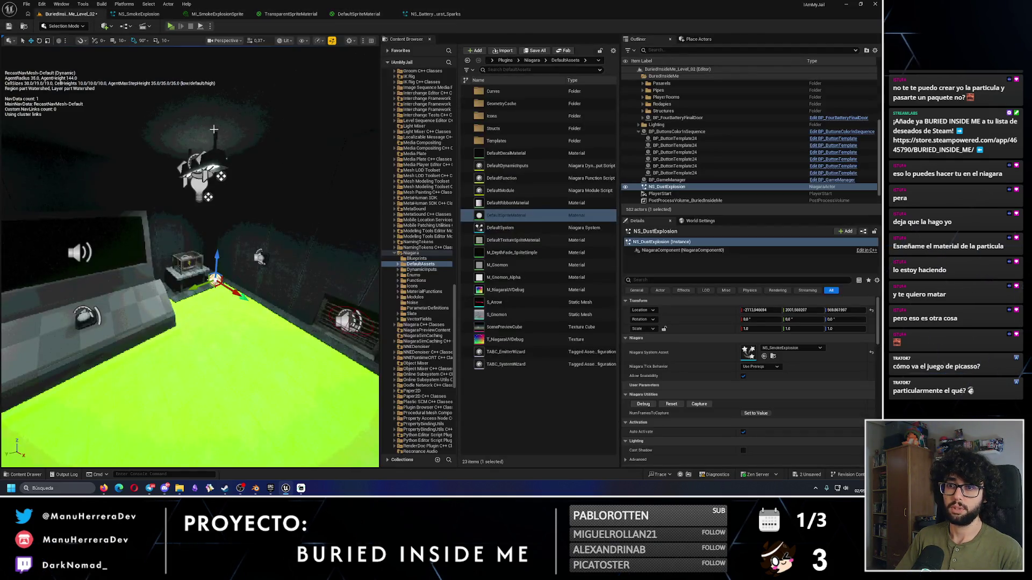
left_click(152, 16)
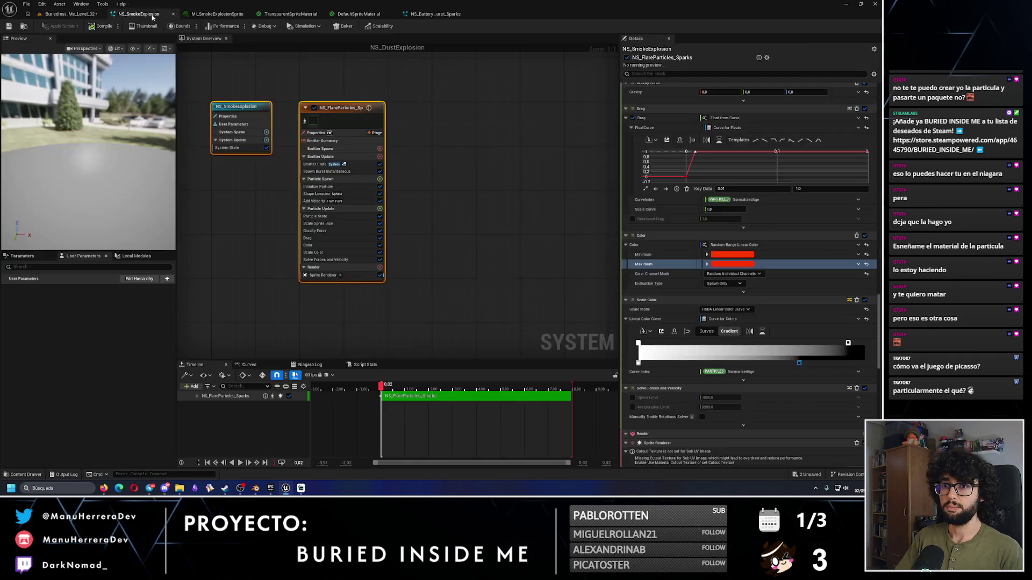
mouse_move(380, 392)
left_mouse_down()
mouse_move(398, 387)
mouse_move(382, 387)
left_mouse_up()
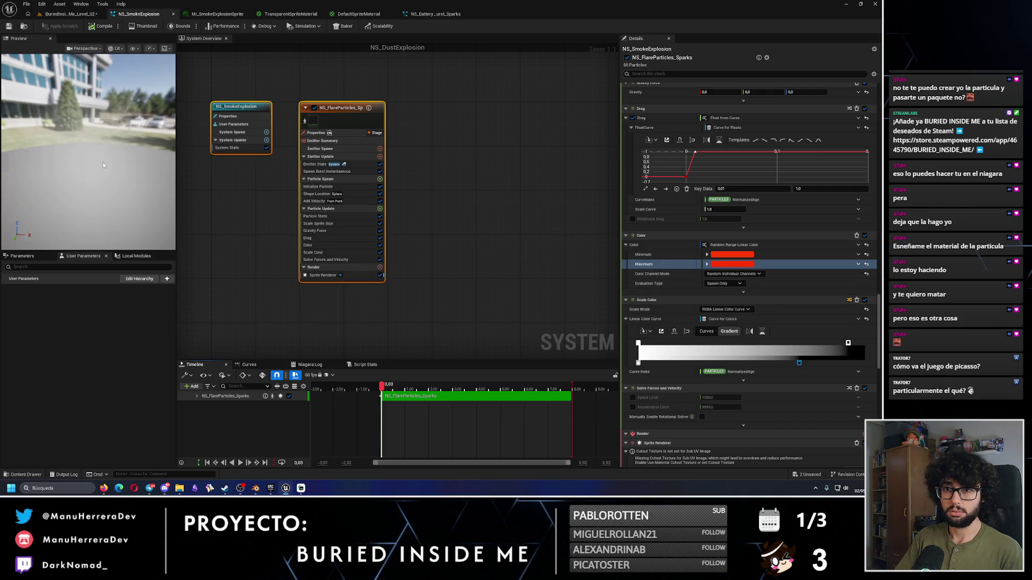
left_click_drag(102, 162, 92, 129)
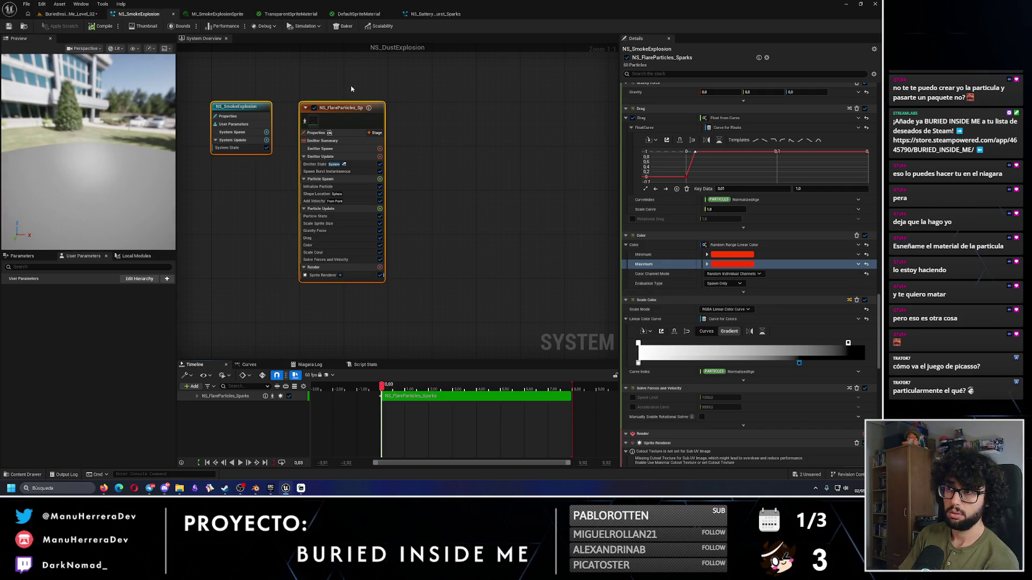
Step: Set MI_SmokeExplosionSprite's Opacity to 0.1 and replay the smoke explosion in the level
left_click(358, 14)
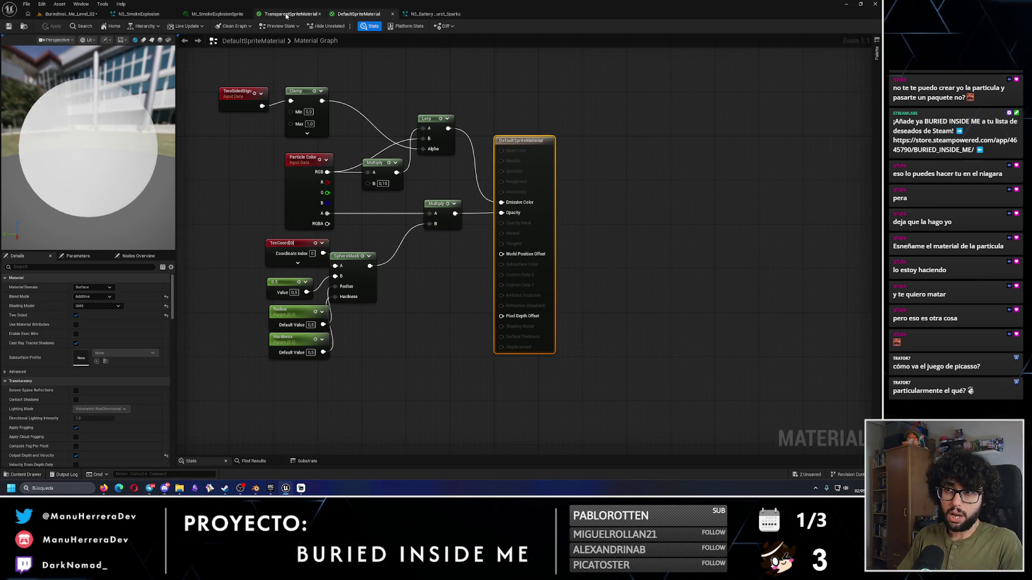
left_click(290, 14)
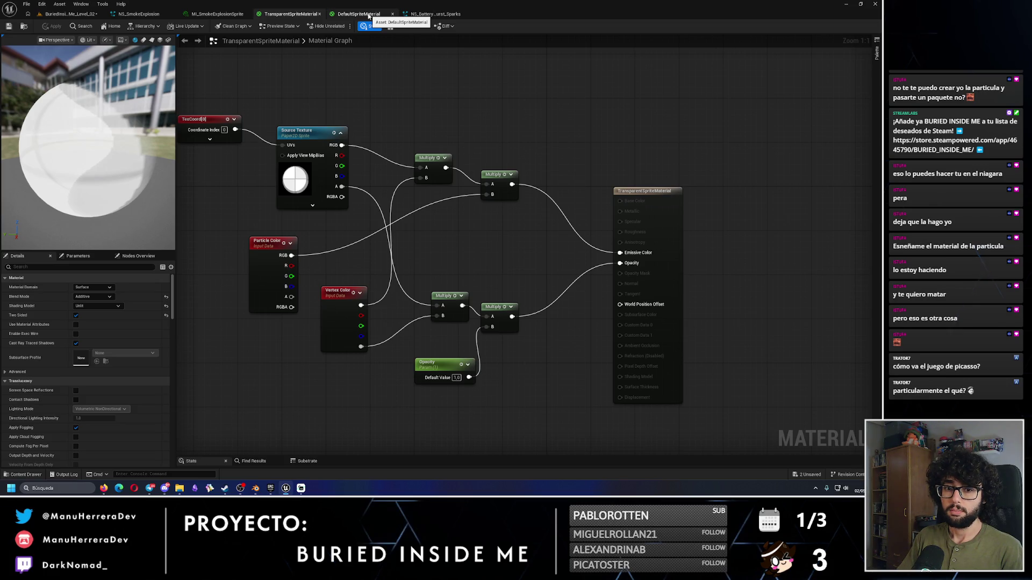
left_click(215, 14)
left_click(626, 80)
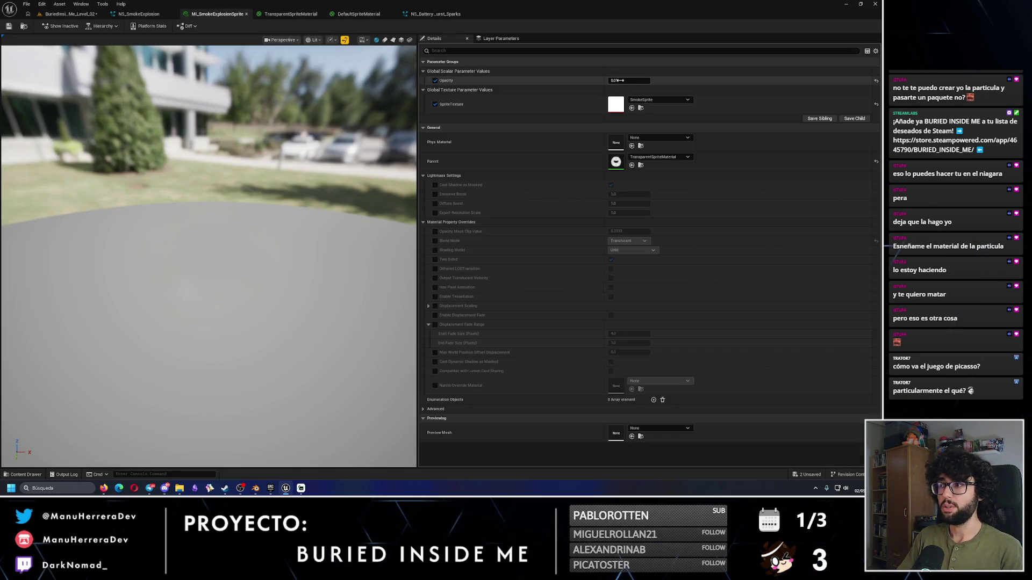
type("0.1")
key("Return")
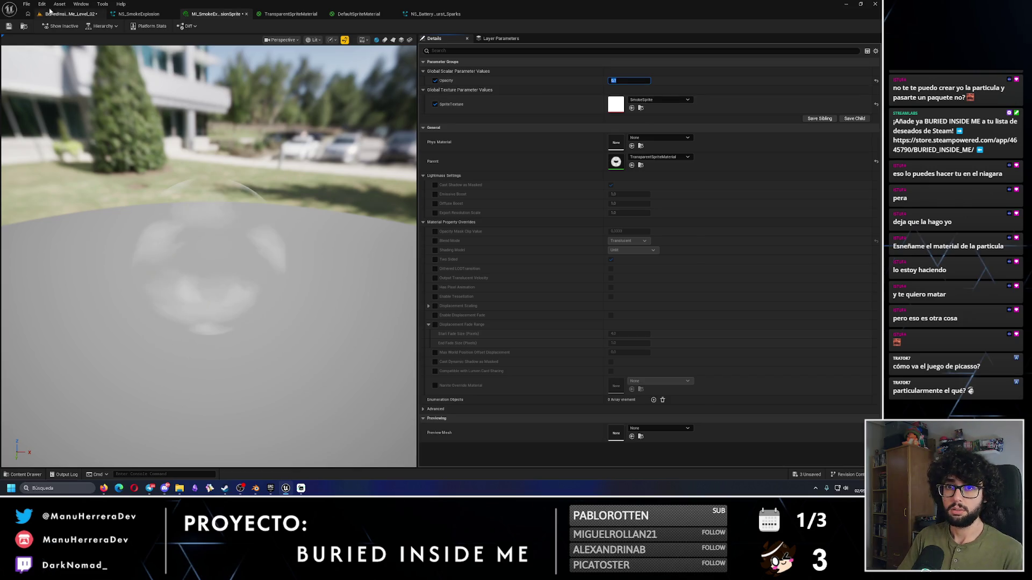
left_click(68, 14)
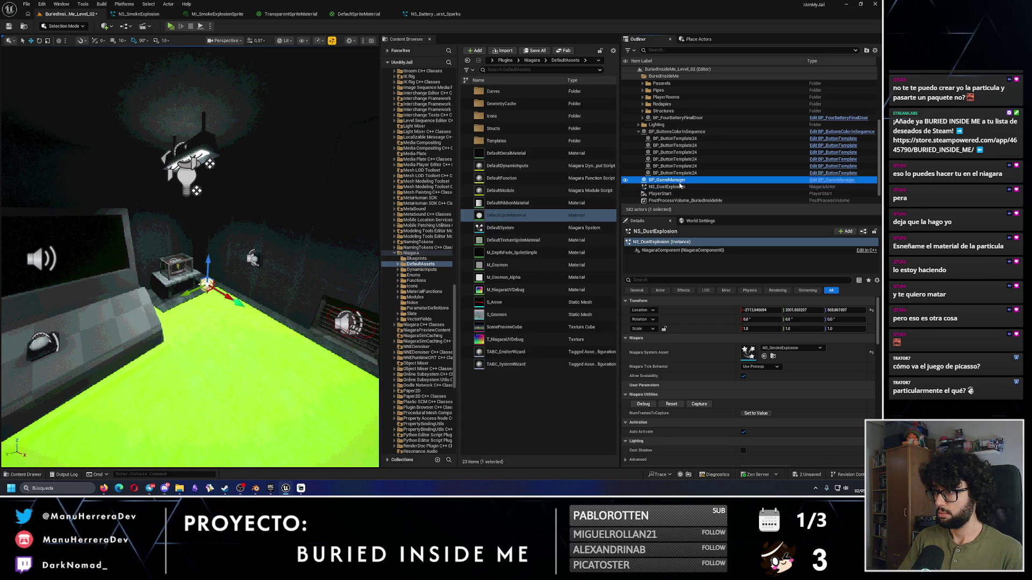
left_click(672, 404)
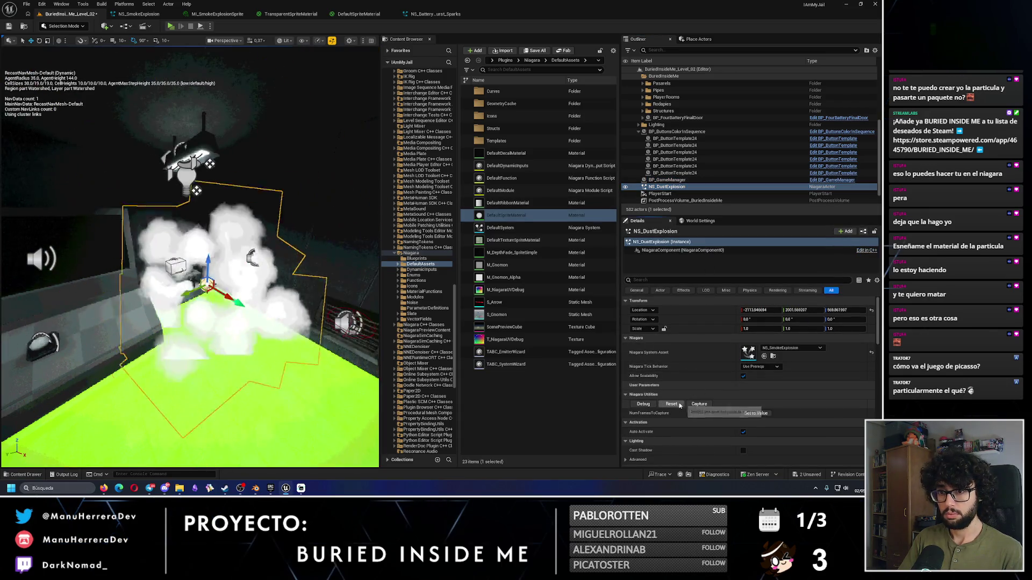
Step: Commit Opacity 0.05, save the material instance, and replay NS_DustExplosion in the level
left_click(358, 14)
left_click(290, 14)
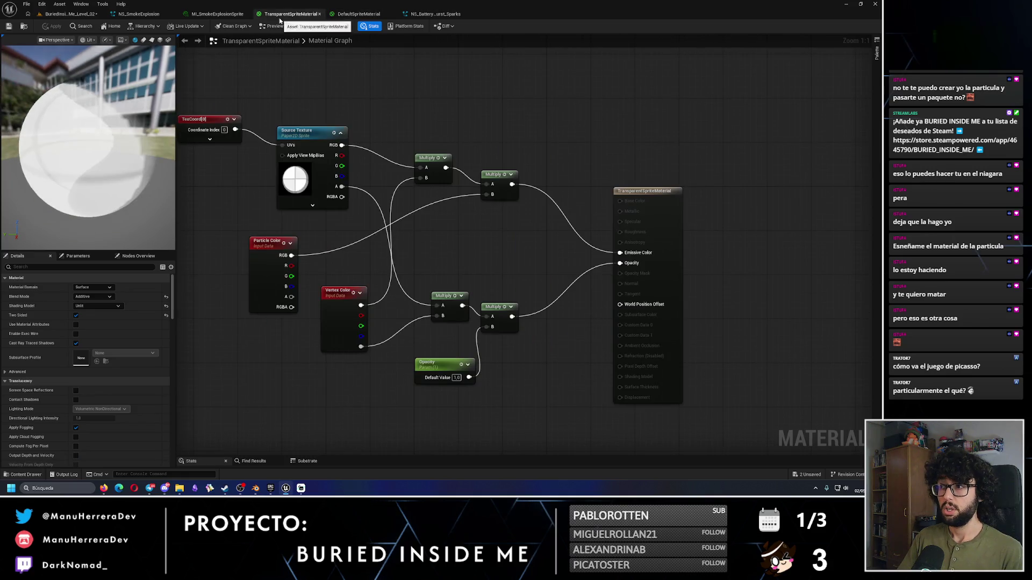
left_click(217, 14)
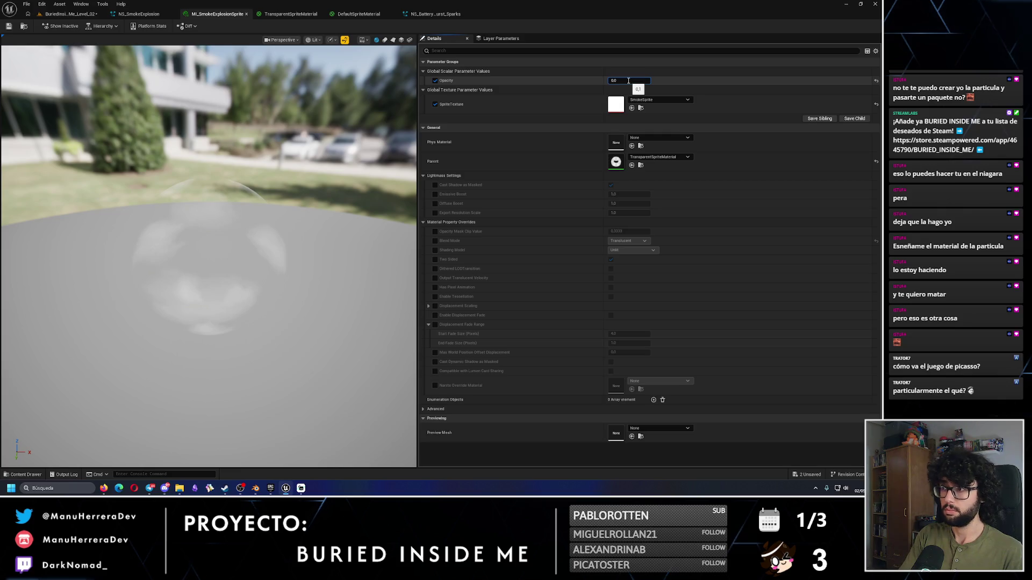
key("Return")
left_click(8, 25)
left_click(61, 14)
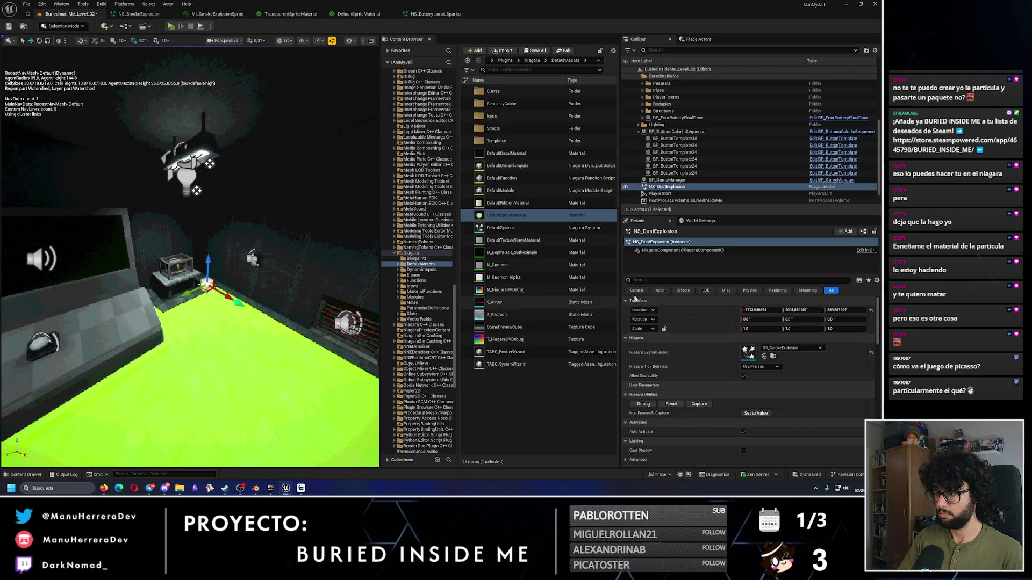
left_click(666, 180)
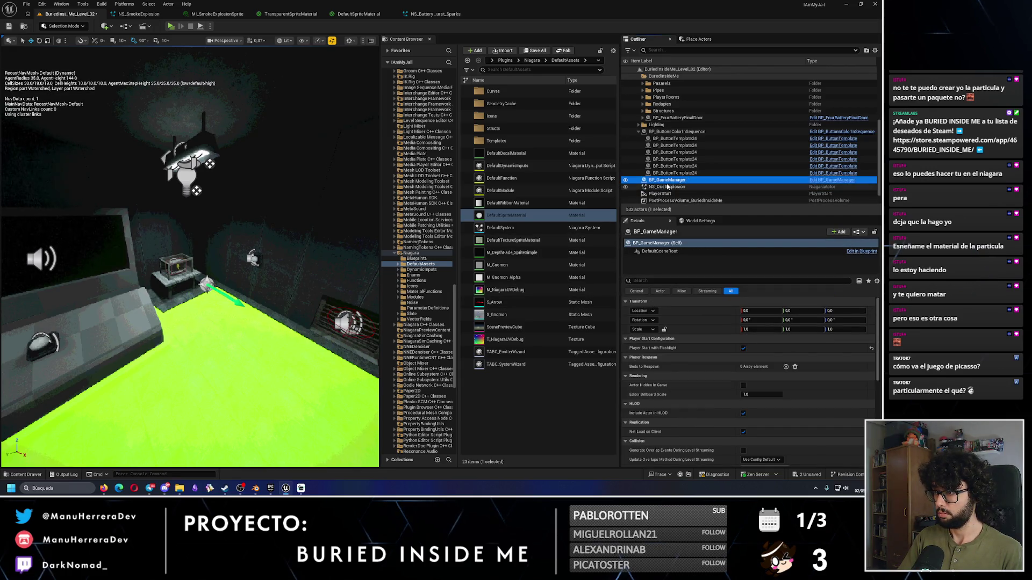
left_click(666, 186)
left_click(680, 406)
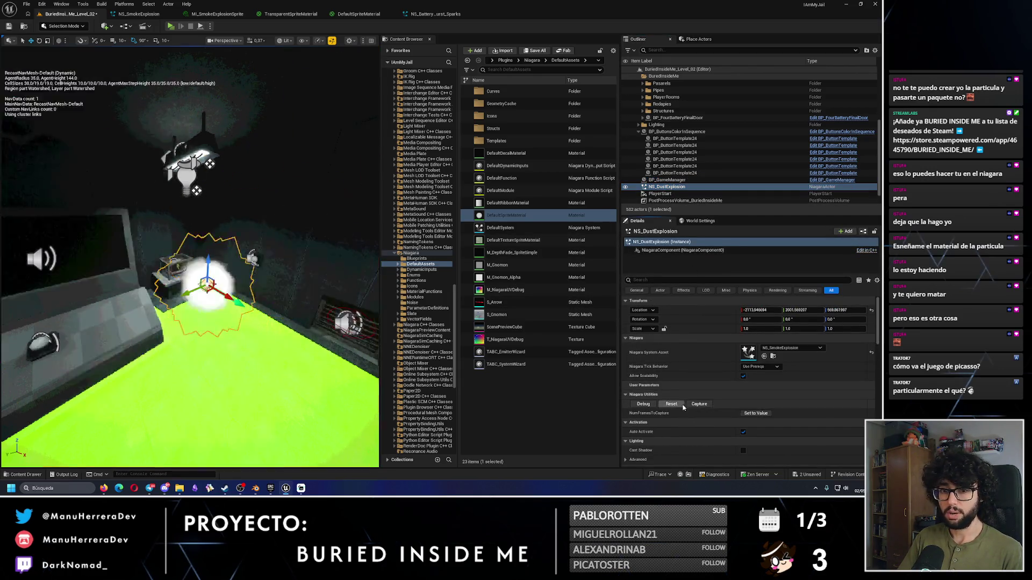
Step: Hide the material statistics, recommit the Opacity value, save with Ctrl+S, and replay the smoke
left_click(443, 16)
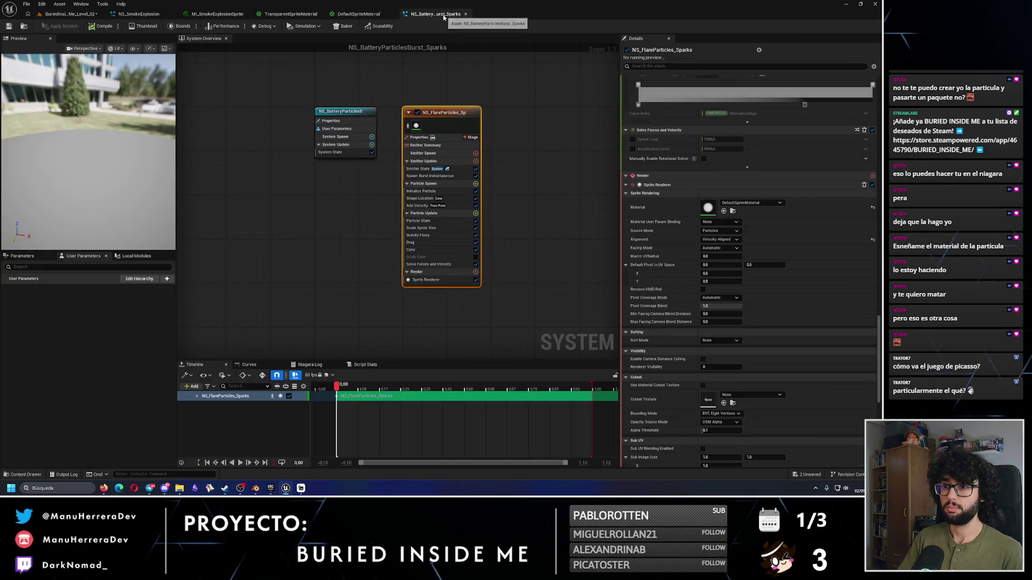
left_click(364, 18)
left_click(282, 14)
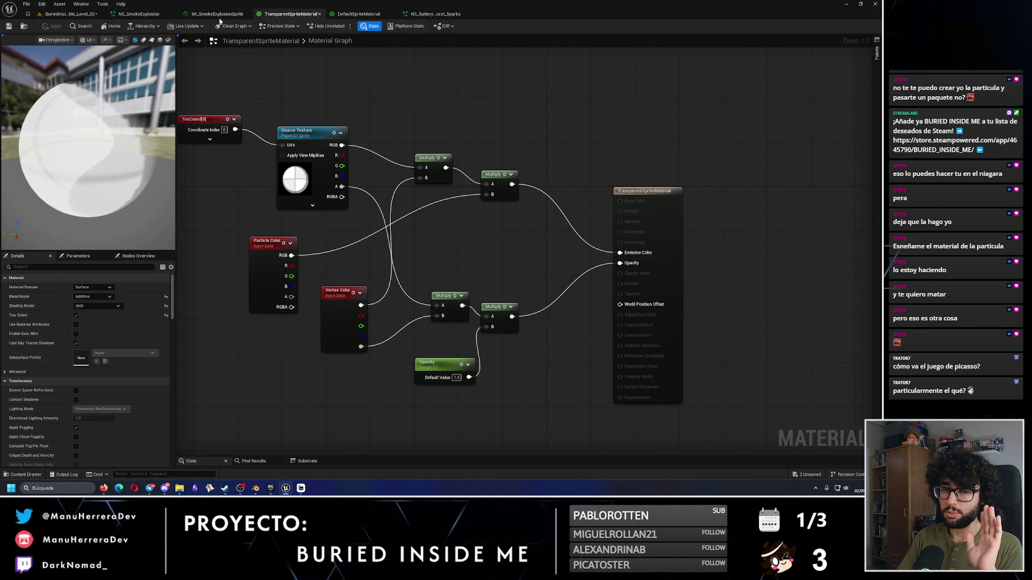
left_click(370, 25)
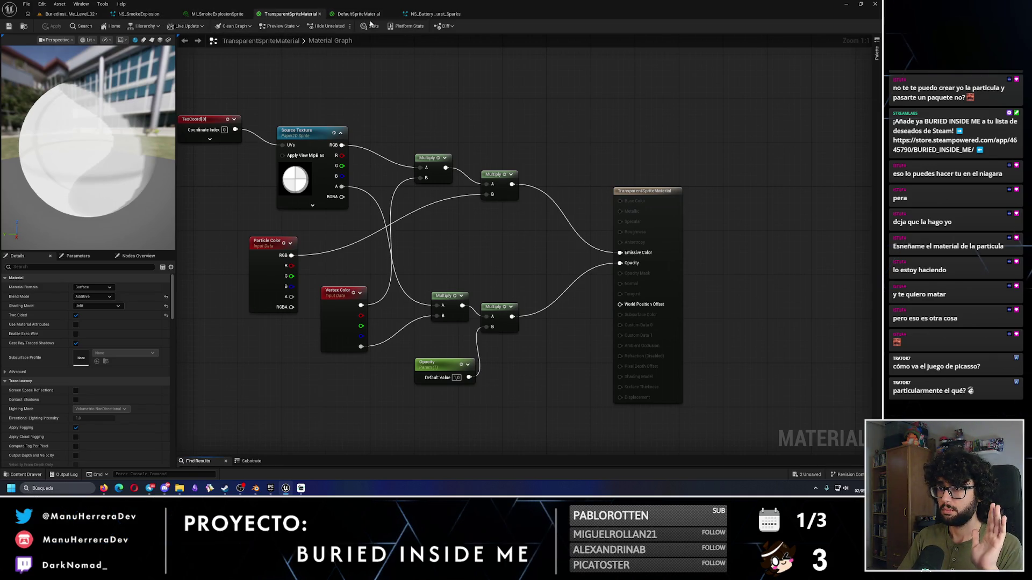
left_click(212, 16)
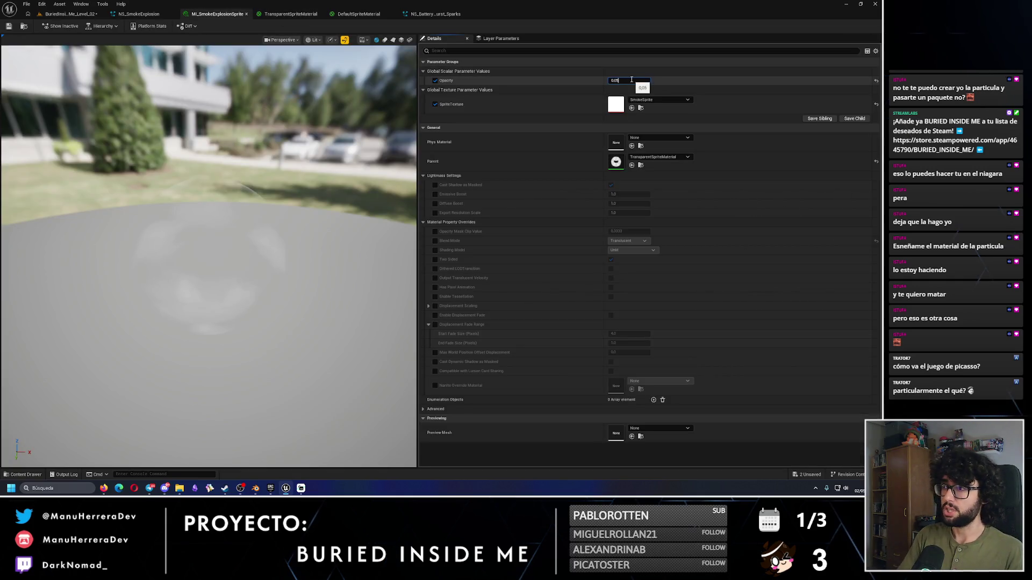
key("Return")
key("ctrl+s")
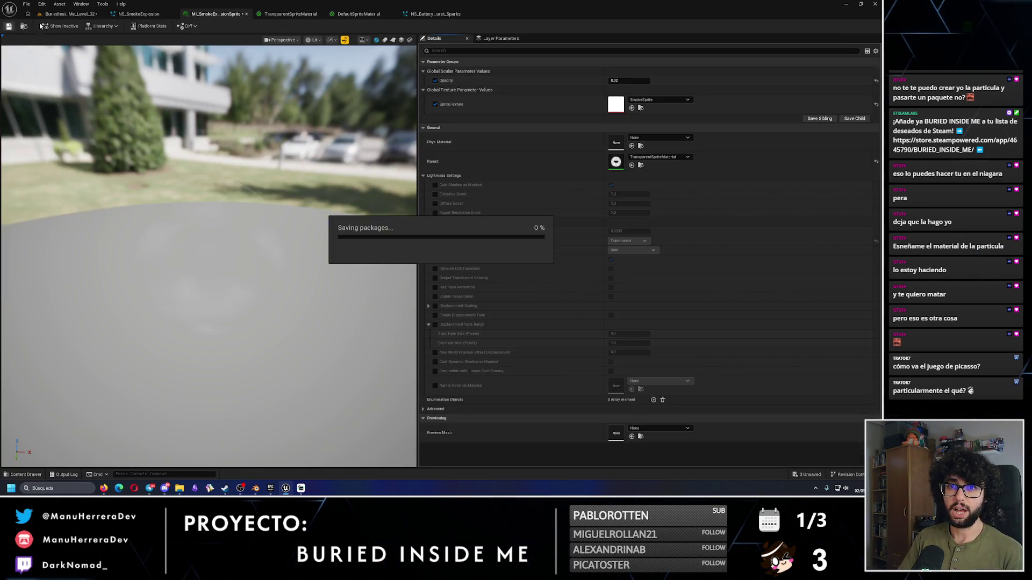
left_click(82, 14)
left_click(671, 405)
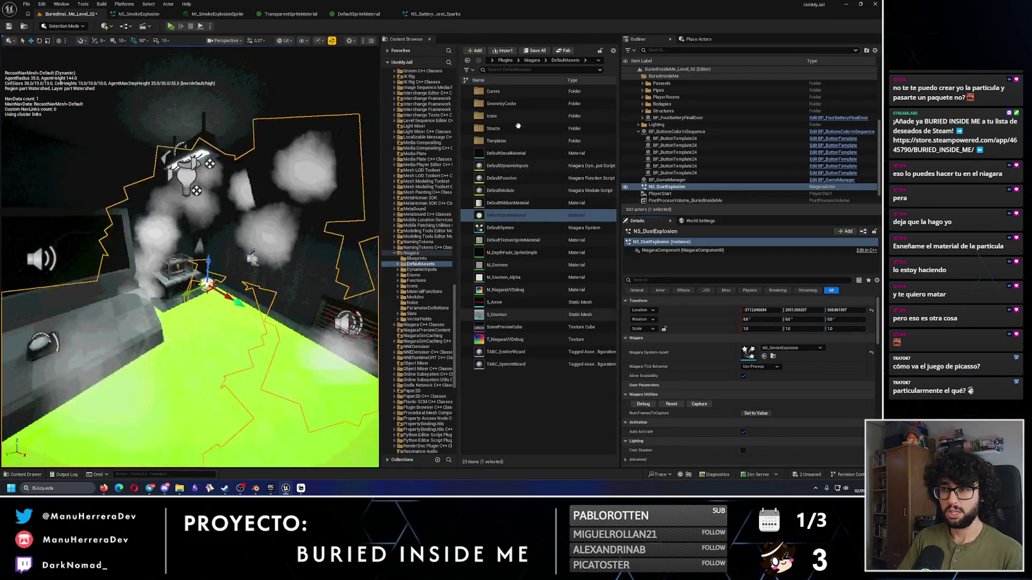
Step: Close the material instance editor and open NS_SmokeExplosion from the level
left_click(291, 15)
left_click(249, 15)
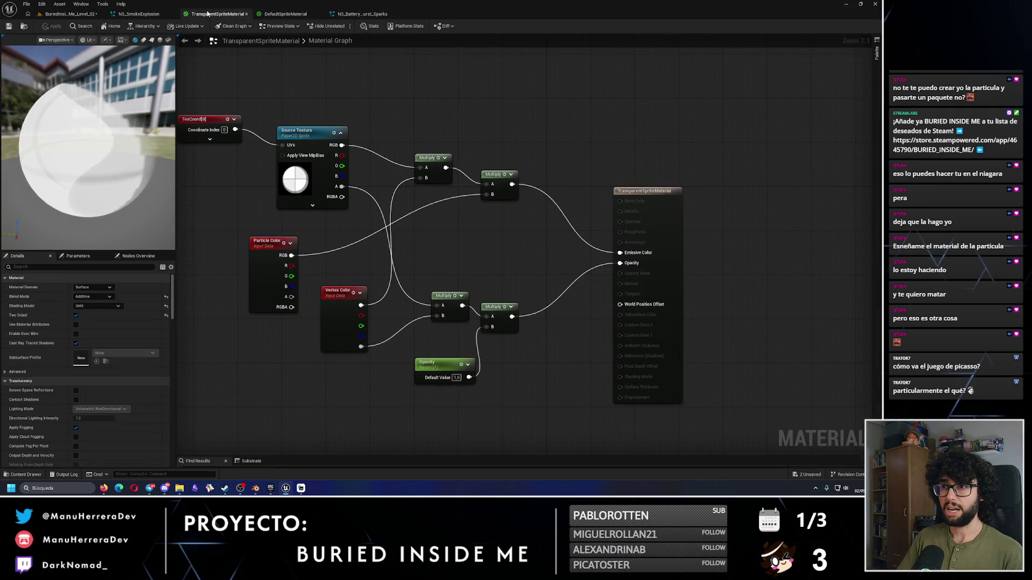
left_click(102, 13)
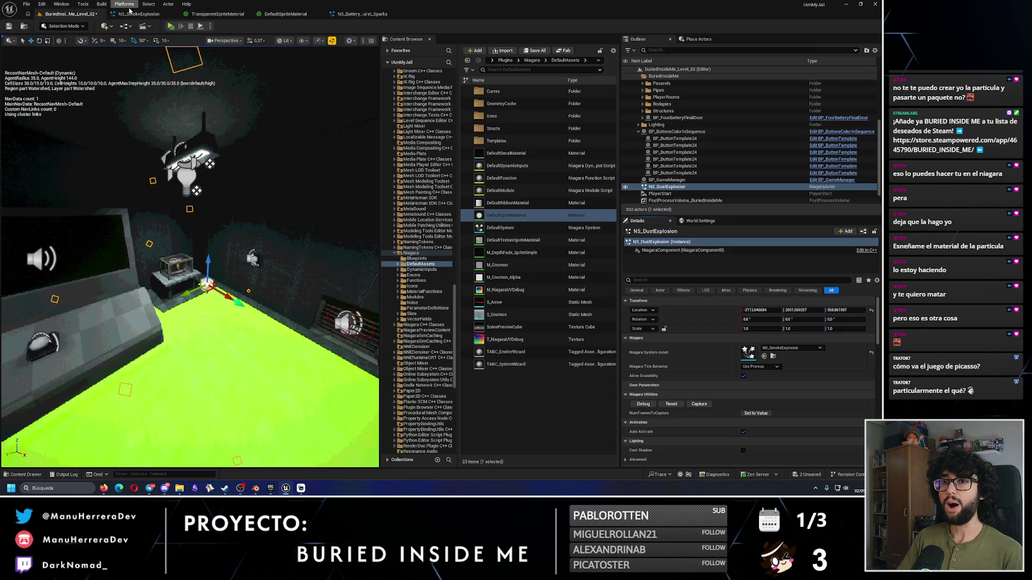
left_click(163, 15)
Step: Open MI_SmokeExplosionSprite from the Content Browser, edit its Opacity, and save
left_click_drag(879, 321, 882, 365)
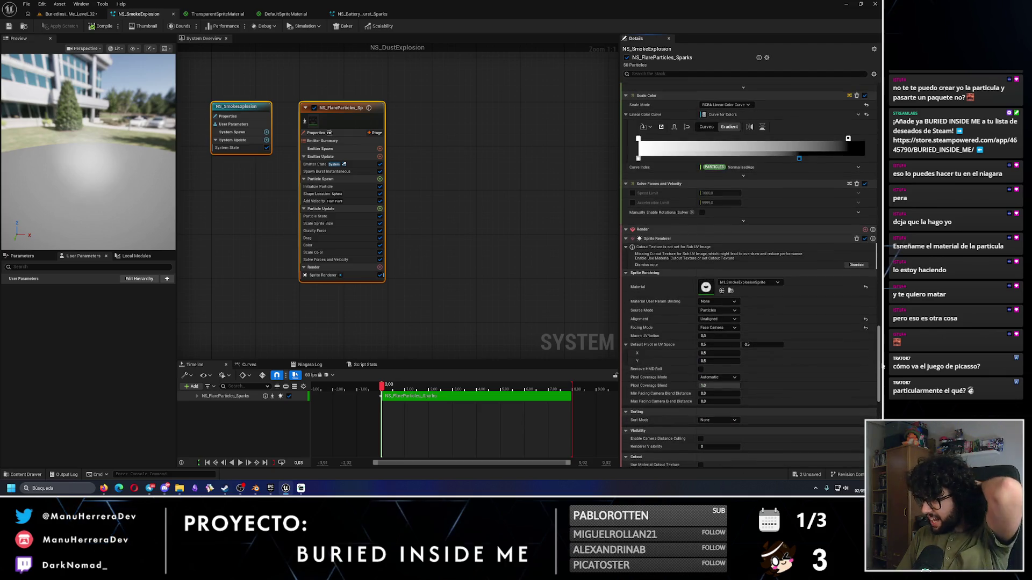
left_click(730, 290)
double_click(492, 92)
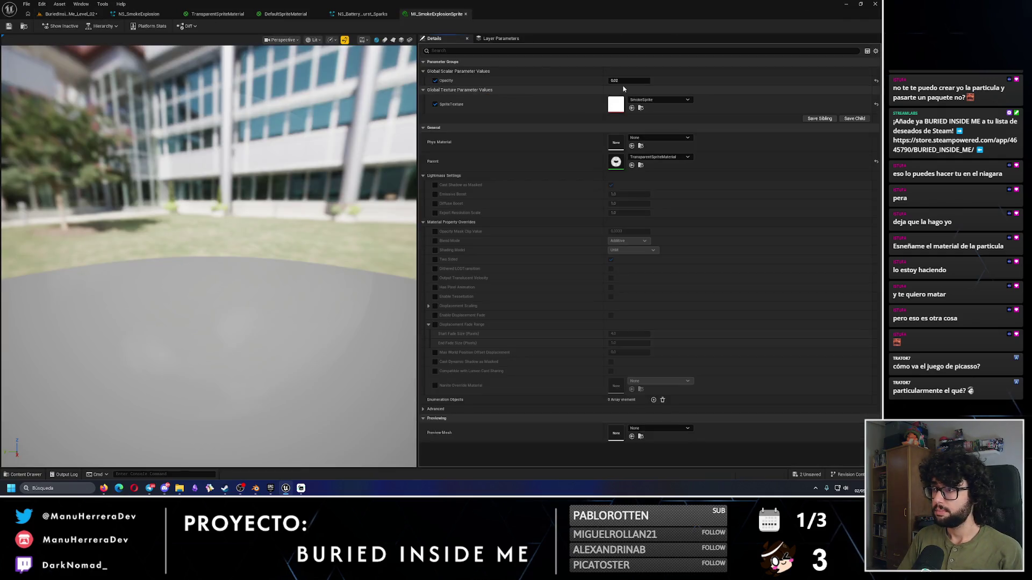
left_click(626, 82)
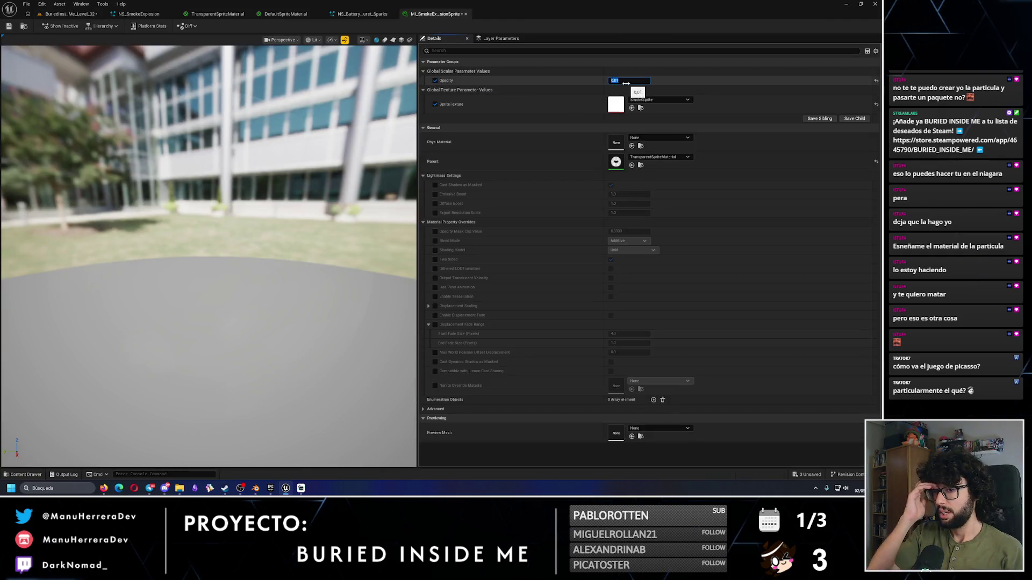
left_click(15, 26)
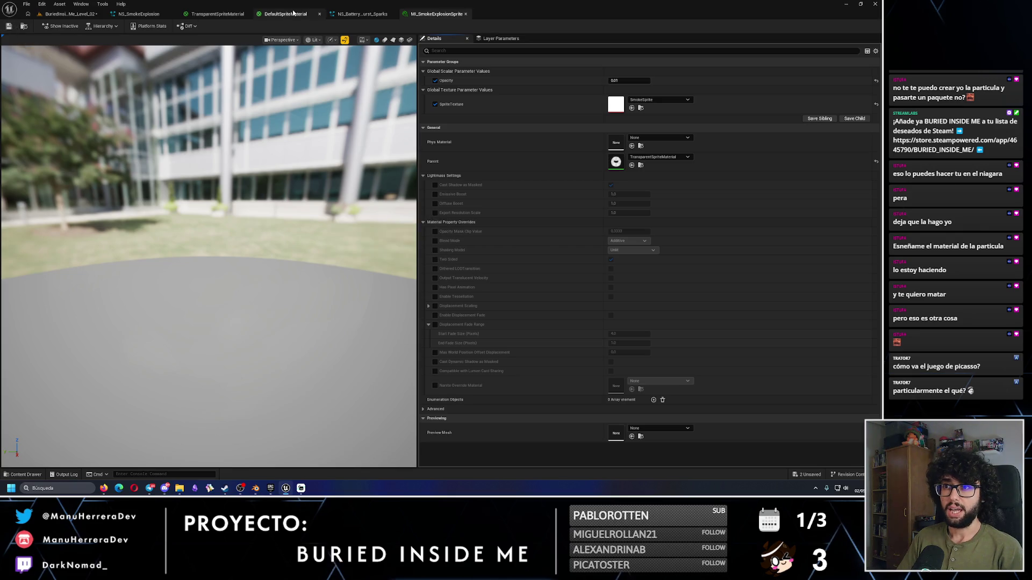
Step: Compare the TransparentSpriteMaterial graph against DefaultSpriteMaterial, then apply TransparentSpriteMaterial
left_click(286, 13)
left_click(208, 14)
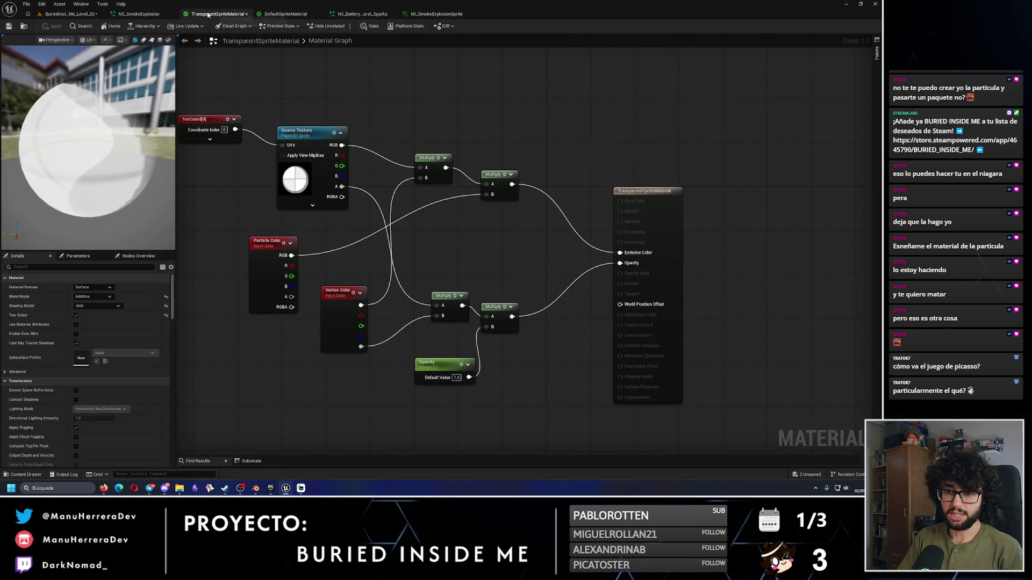
scroll(130, 306, "down", 3)
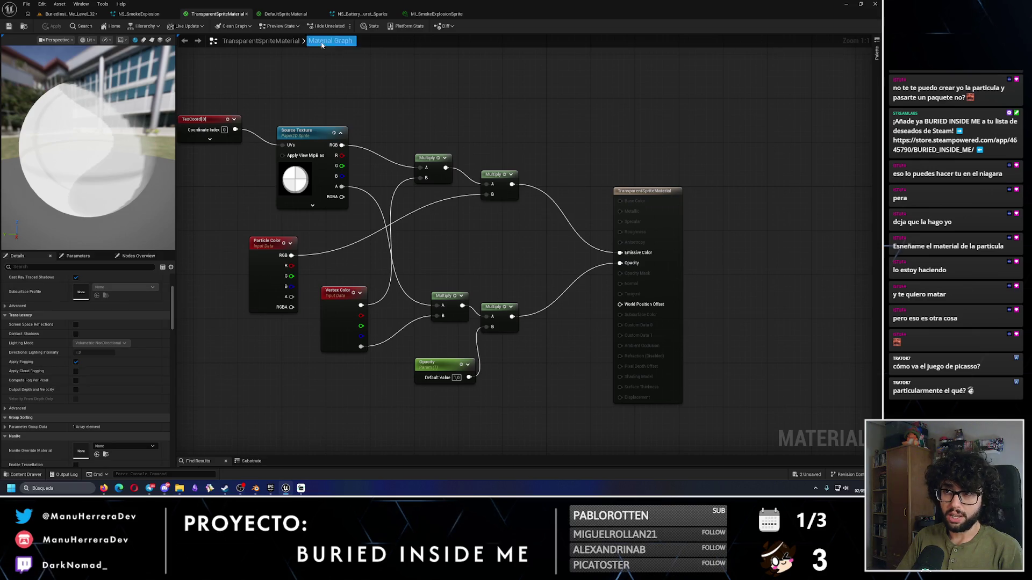
left_click(295, 17)
scroll(141, 365, "down", 3)
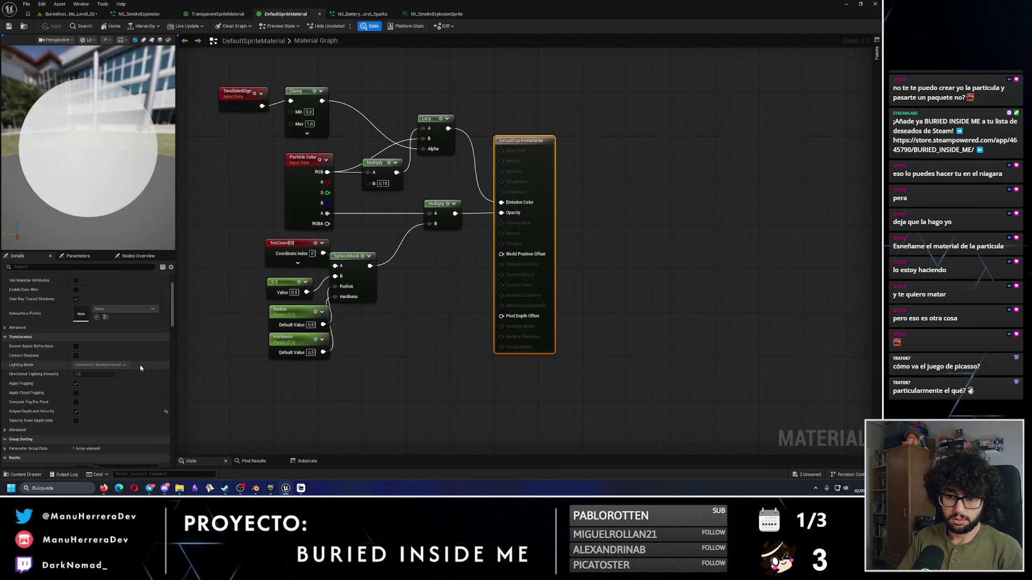
left_click(230, 14)
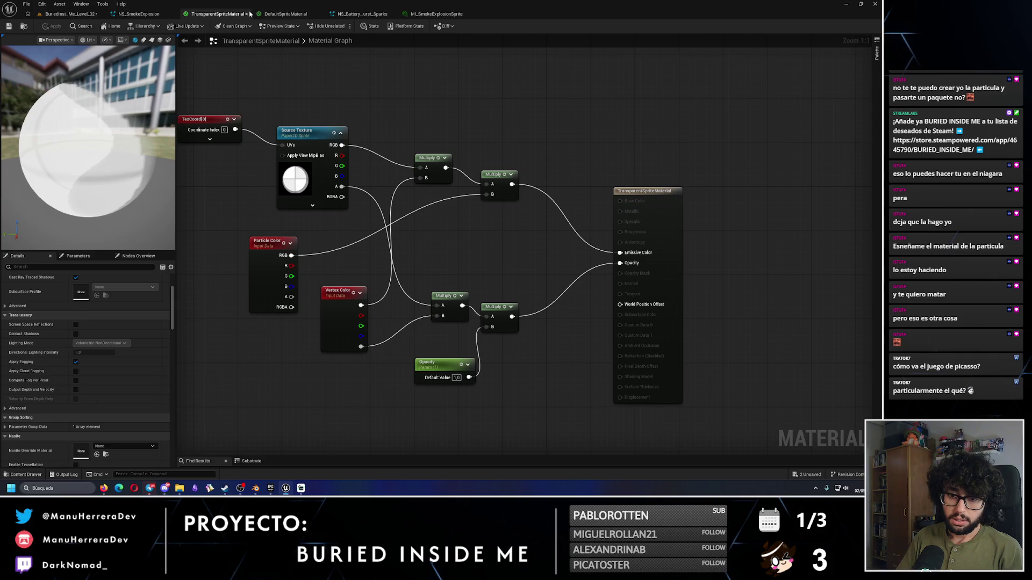
left_click(285, 14)
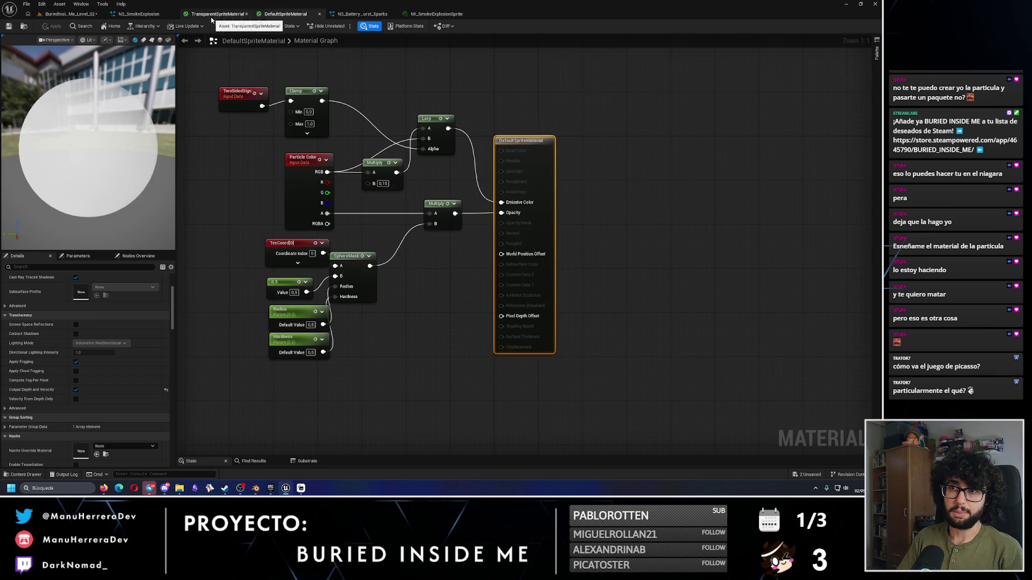
left_click(213, 15)
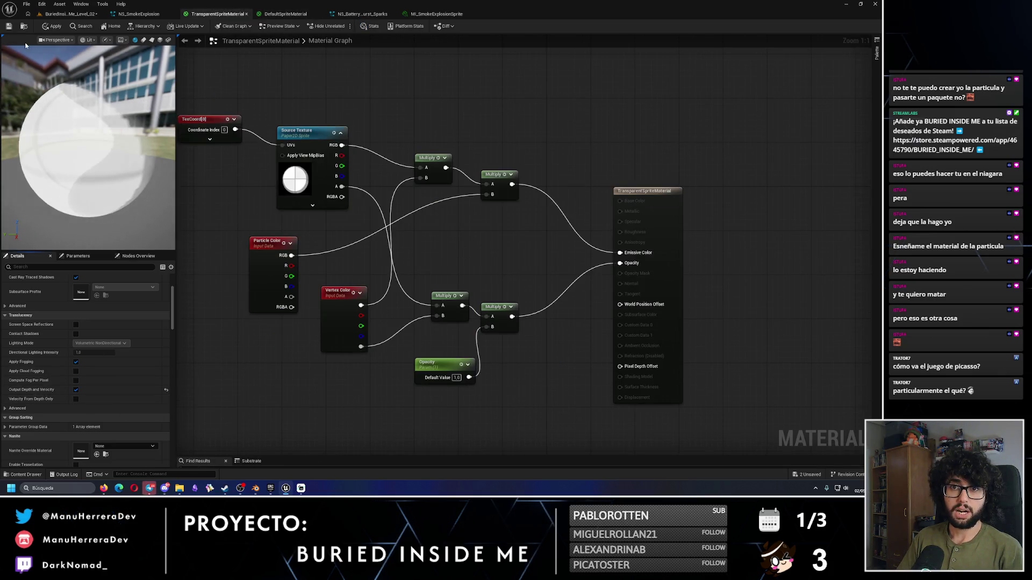
left_click(10, 26)
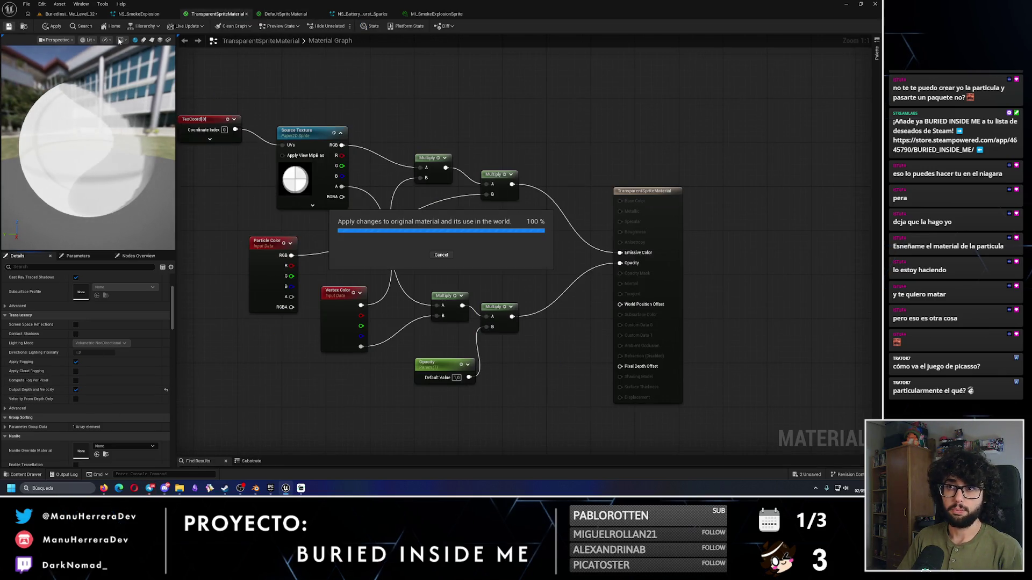
Step: Review NS_SmokeExplosion, then return to the TransparentSpriteMaterial graph
left_click(138, 13)
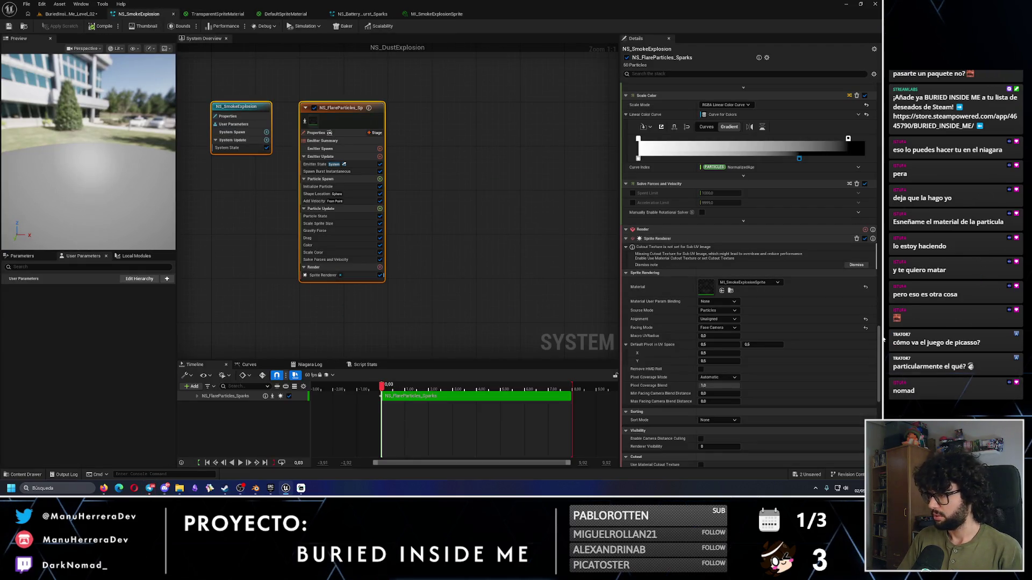
scroll(879, 340, "up", 10)
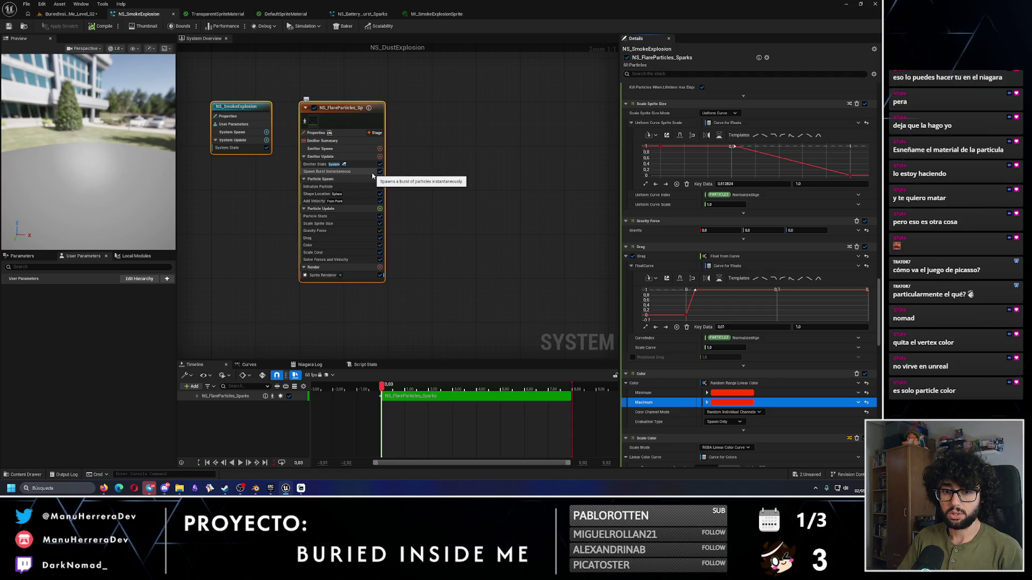
left_click(297, 15)
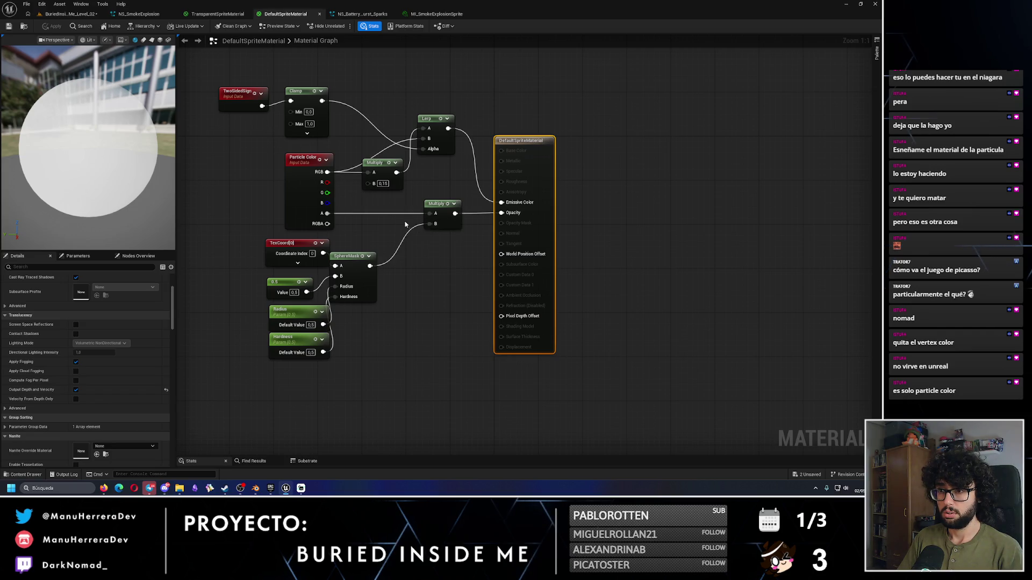
key("ctrl+shift+Tab")
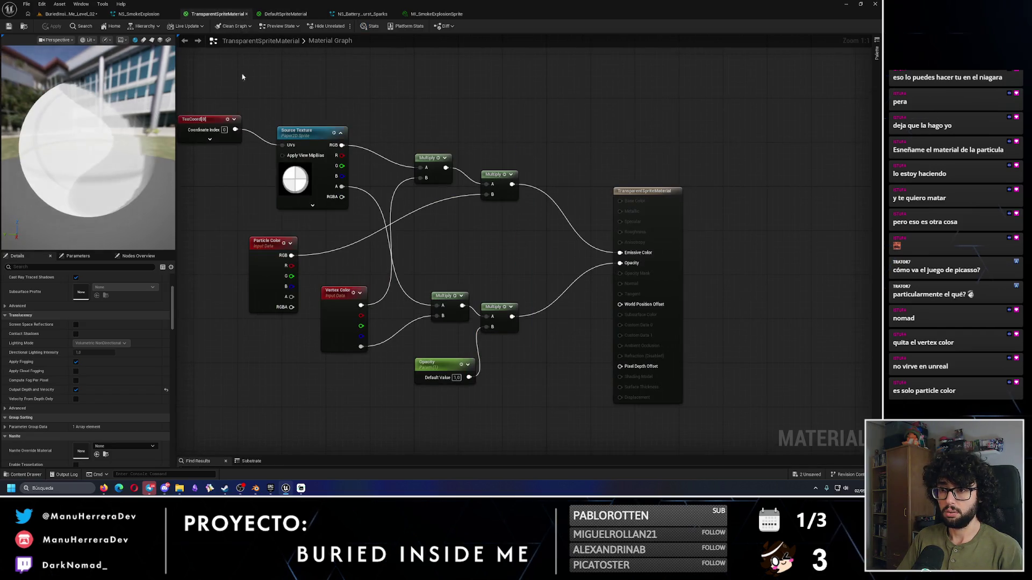
Step: Delete Vertex Color and a redundant Multiply, wire Particle Color RGB into both Multiplies, and apply
left_click(286, 13)
left_click(217, 14)
left_click(339, 291)
key("Delete")
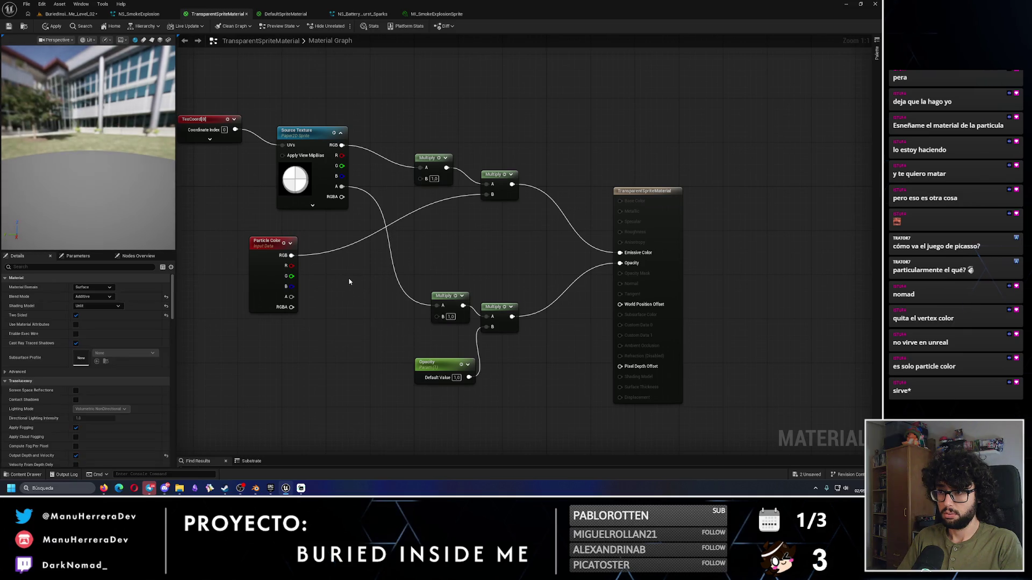
mouse_move(291, 255)
left_mouse_down()
mouse_move(421, 178)
mouse_move(620, 253)
left_mouse_up()
left_click(497, 174)
key("Delete")
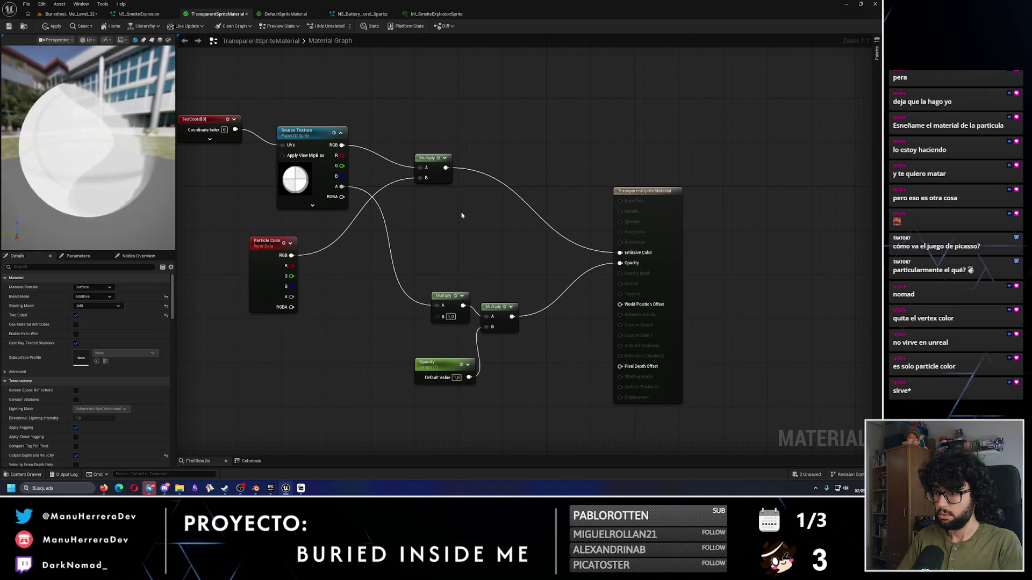
mouse_move(290, 255)
left_mouse_down()
mouse_move(448, 321)
mouse_move(437, 316)
left_mouse_up()
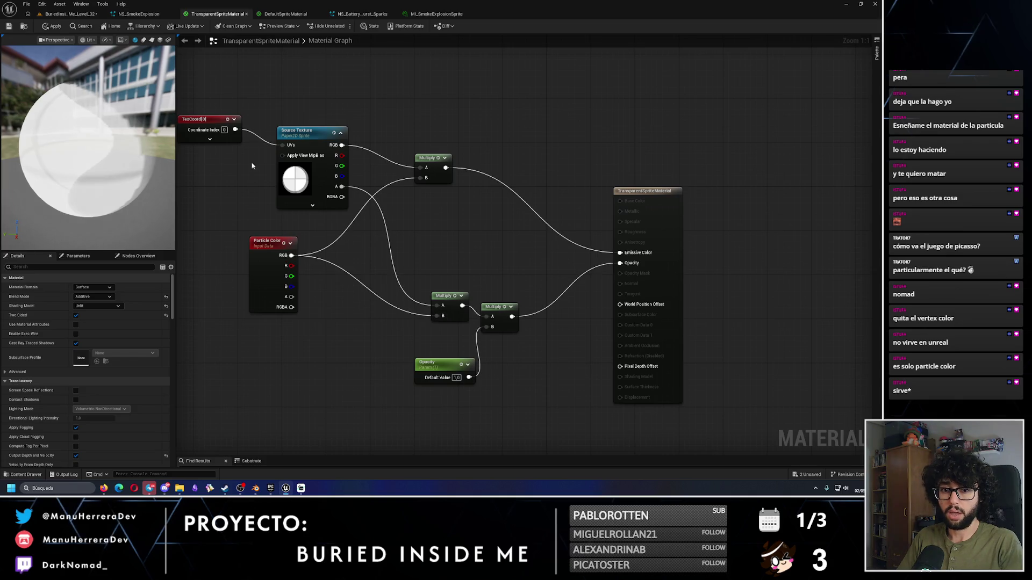
left_click(45, 27)
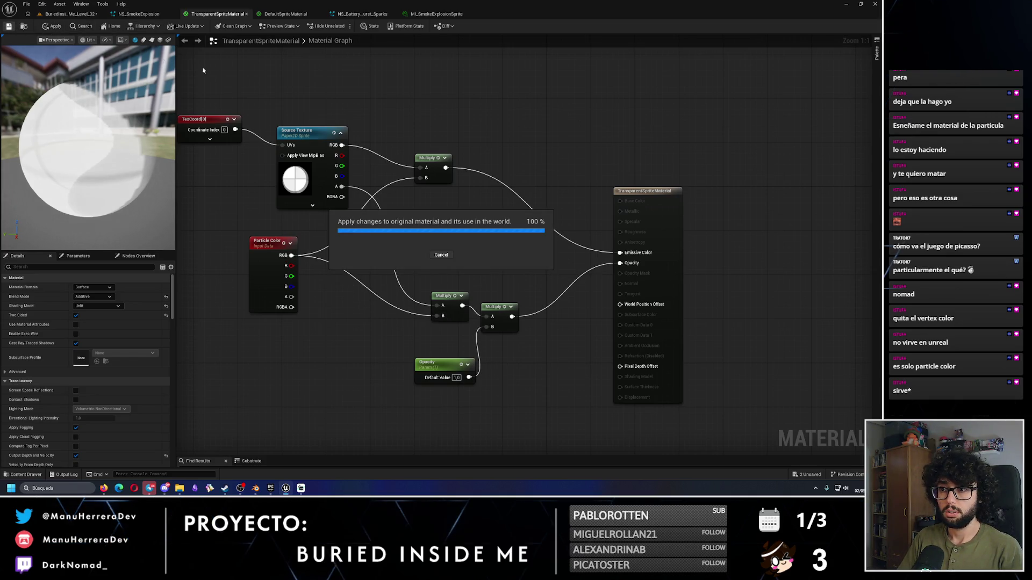
Step: Check NS_SmokeExplosion, then return to the graph and move the Opacity parameter node aside
left_click_drag(301, 98, 342, 116)
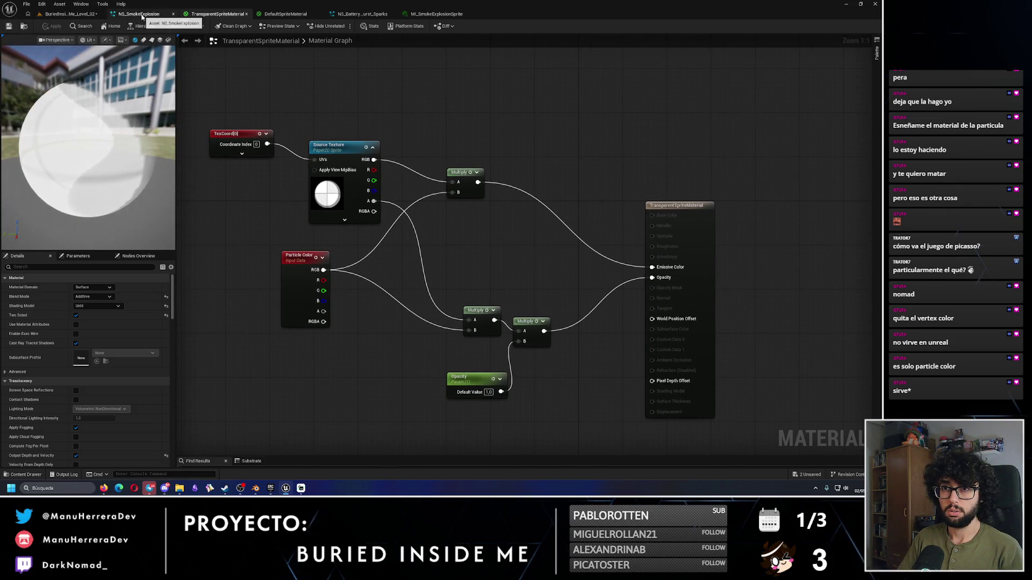
left_click(141, 15)
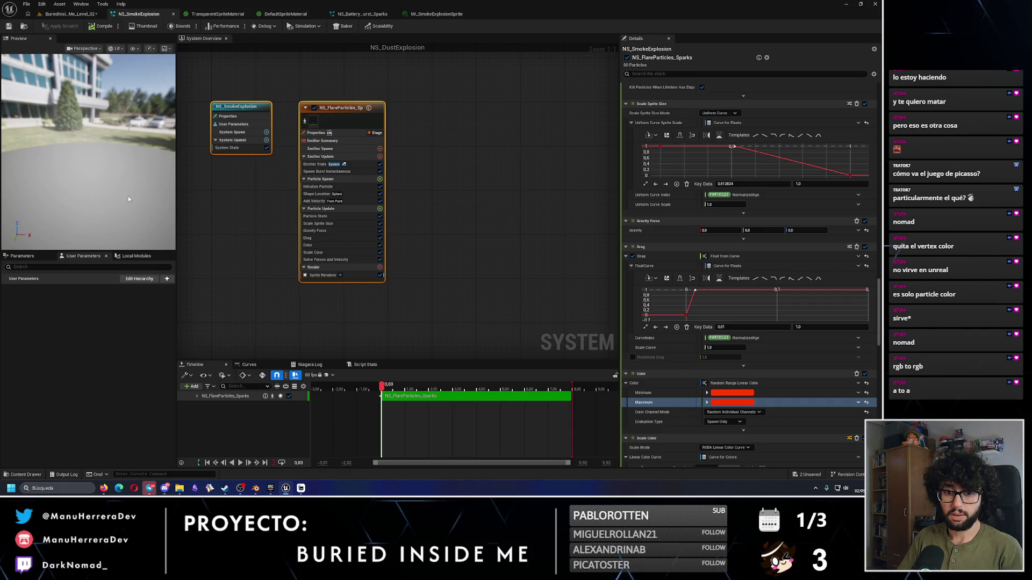
left_click(277, 15)
left_click(217, 14)
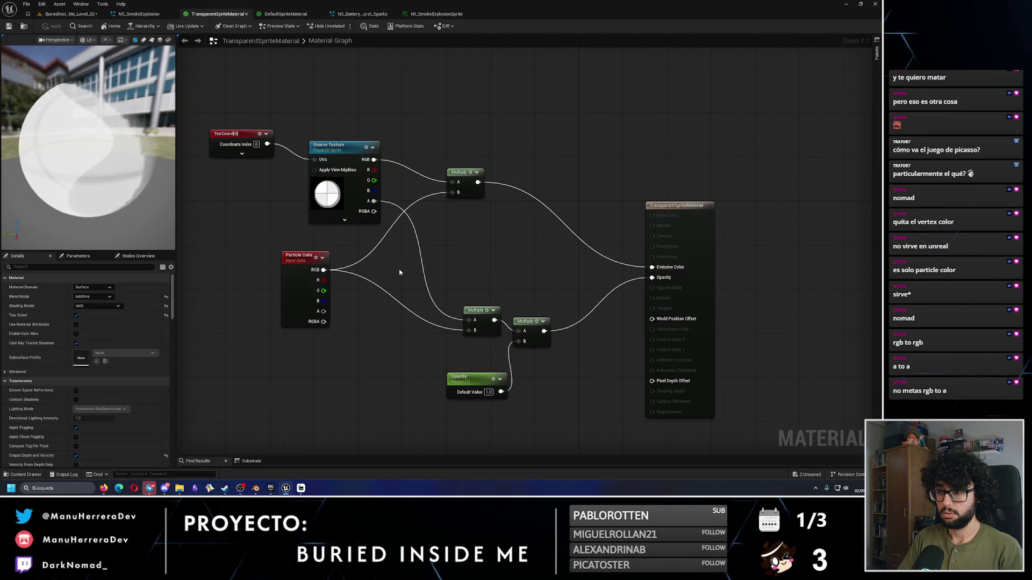
left_click_drag(474, 377, 462, 383)
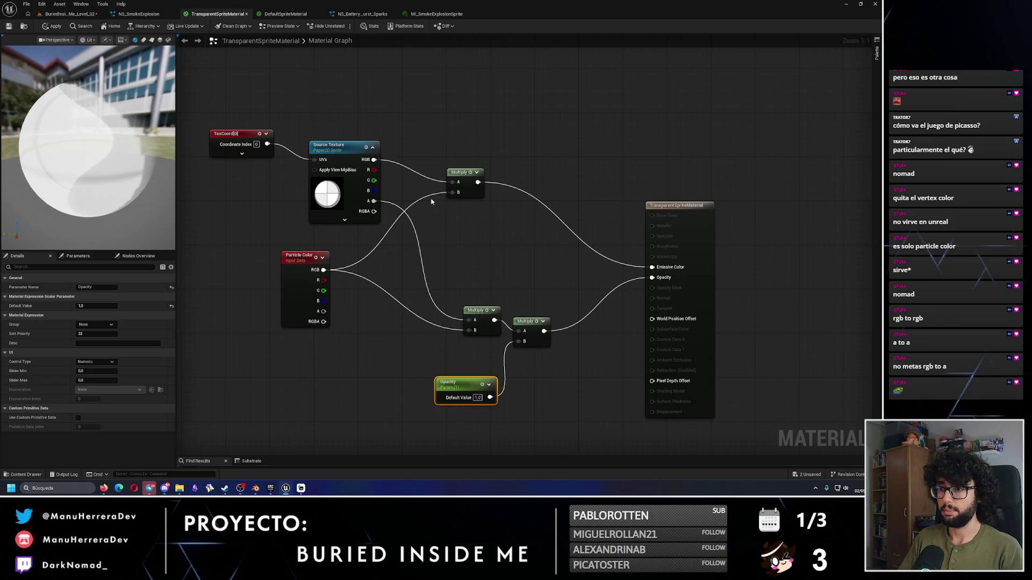
Step: Wire the texture alpha and Particle Color alpha into the lower opacity Multiply and check transparency
left_click(298, 258)
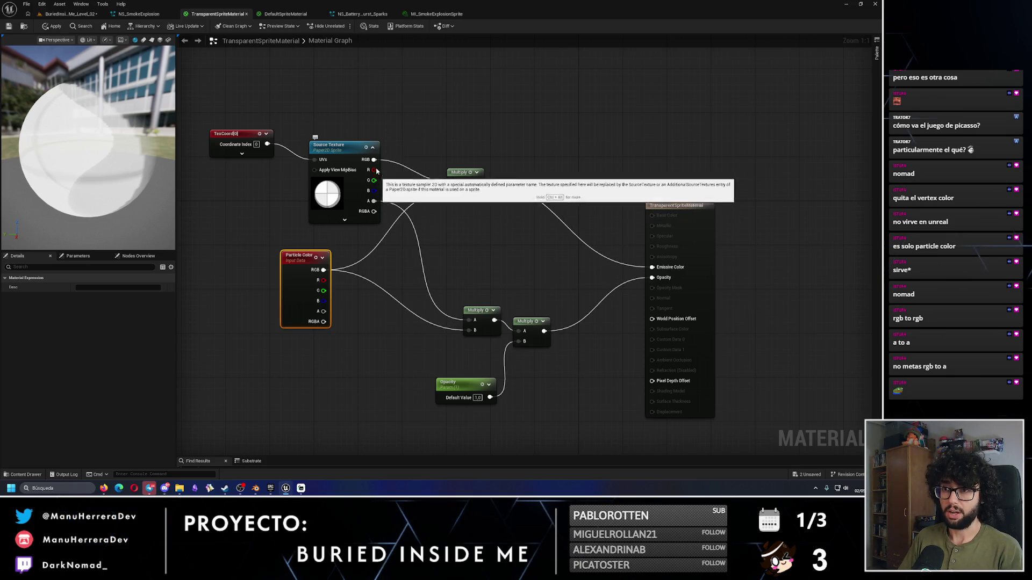
left_click_drag(374, 159, 474, 322)
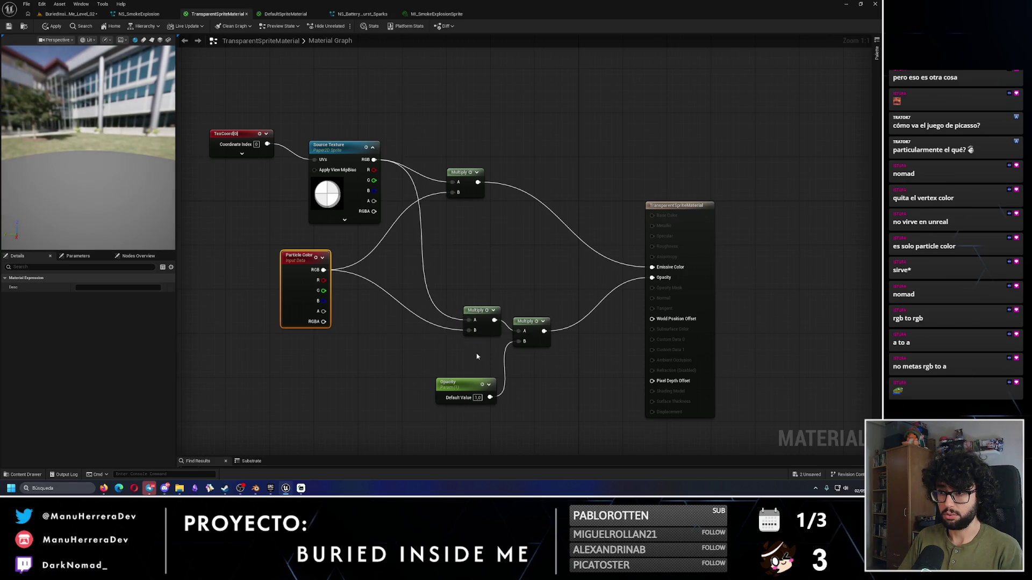
left_click_drag(86, 140, 129, 134)
left_click_drag(374, 200, 467, 320)
left_click_drag(86, 140, 128, 136)
left_click_drag(106, 189, 135, 187)
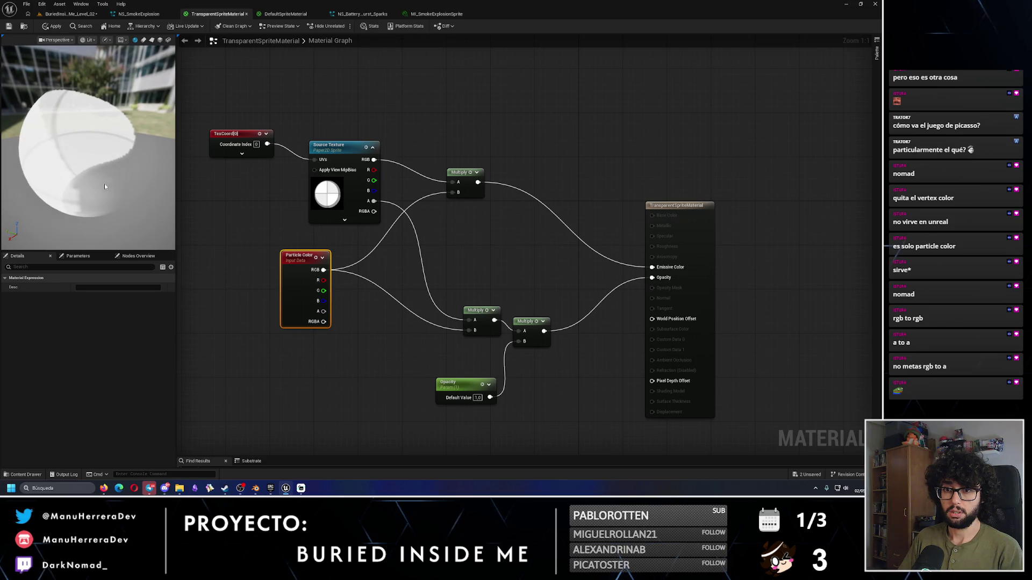
left_click_drag(374, 159, 469, 320)
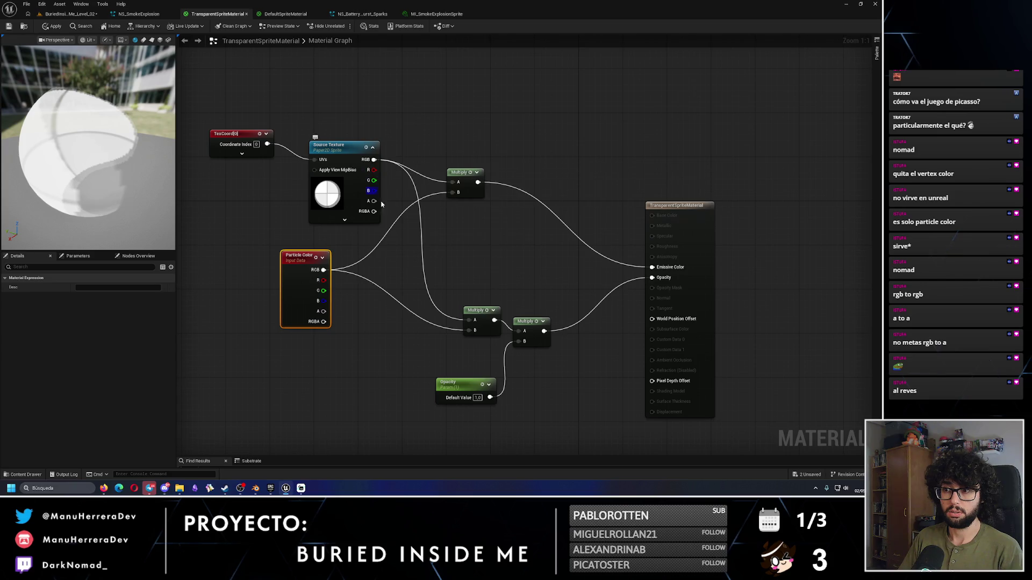
left_click_drag(373, 202, 468, 319)
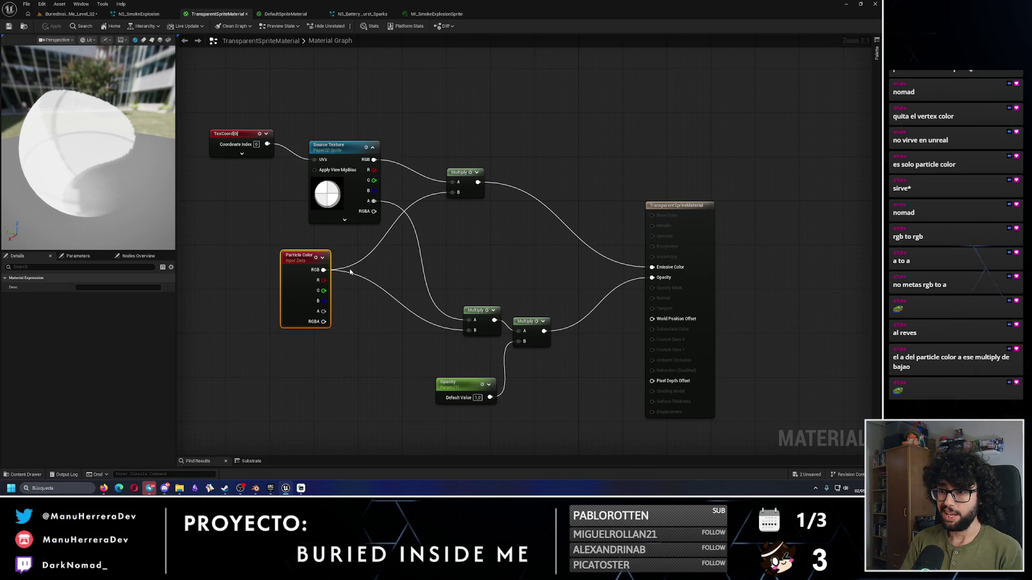
mouse_move(324, 311)
left_mouse_down()
mouse_move(379, 338)
mouse_move(463, 354)
mouse_move(477, 348)
mouse_move(468, 321)
left_mouse_up()
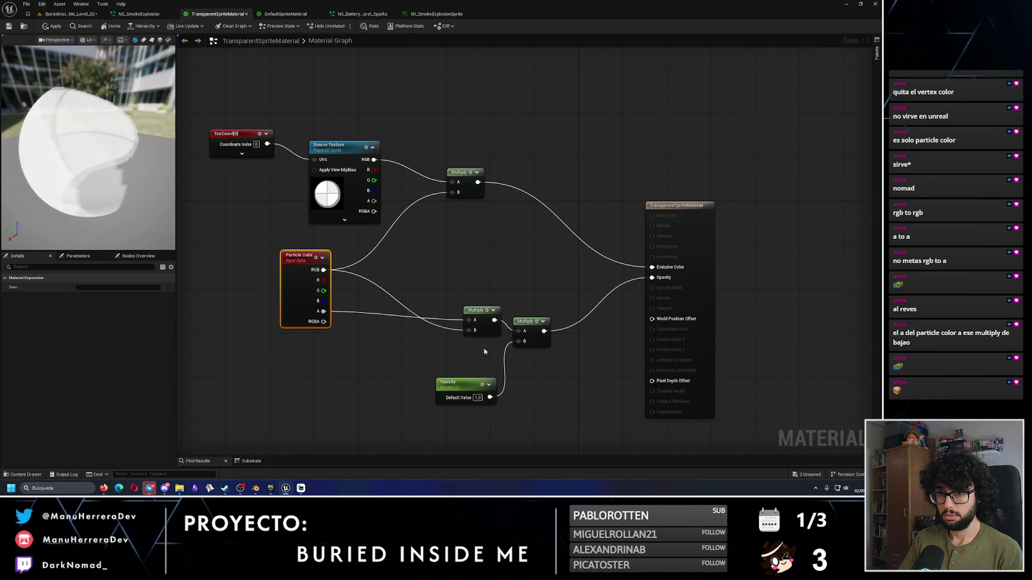
mouse_move(113, 171)
left_mouse_down()
mouse_move(126, 220)
mouse_move(101, 133)
left_mouse_up()
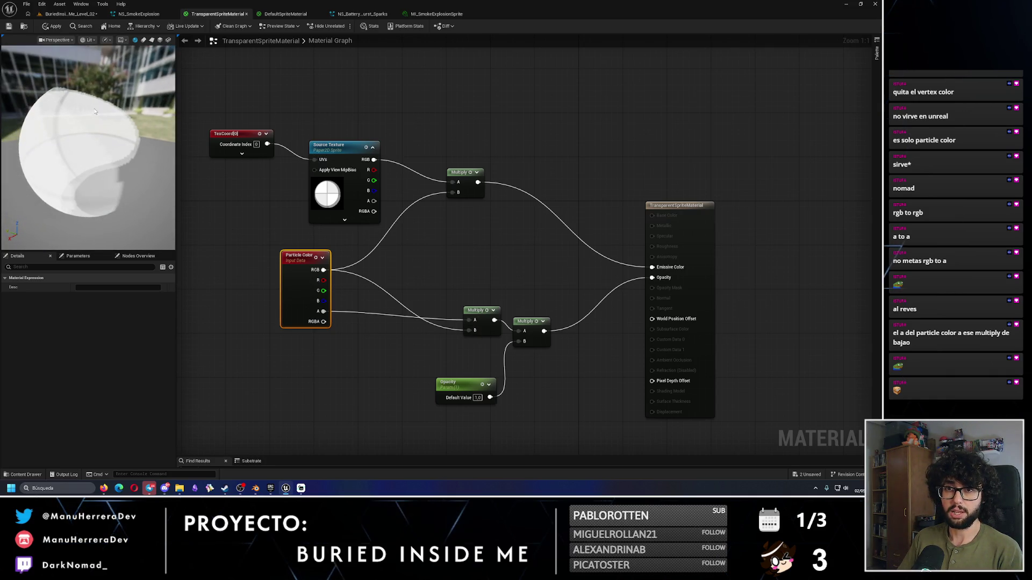
Step: Save the material, glance at NS_SmokeExplosion, and return to the TransparentSpriteMaterial graph
key("ctrl+s")
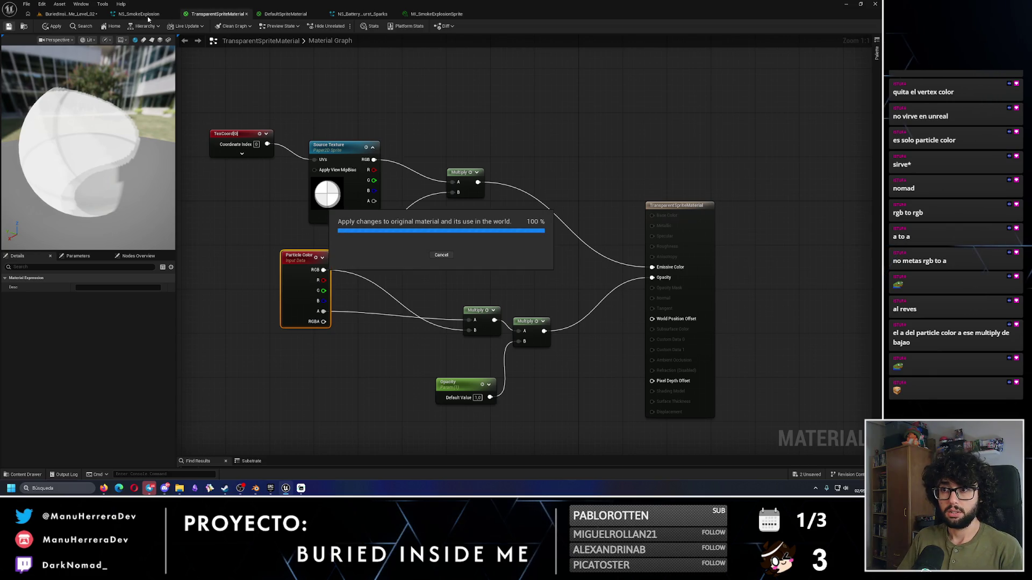
left_click(144, 15)
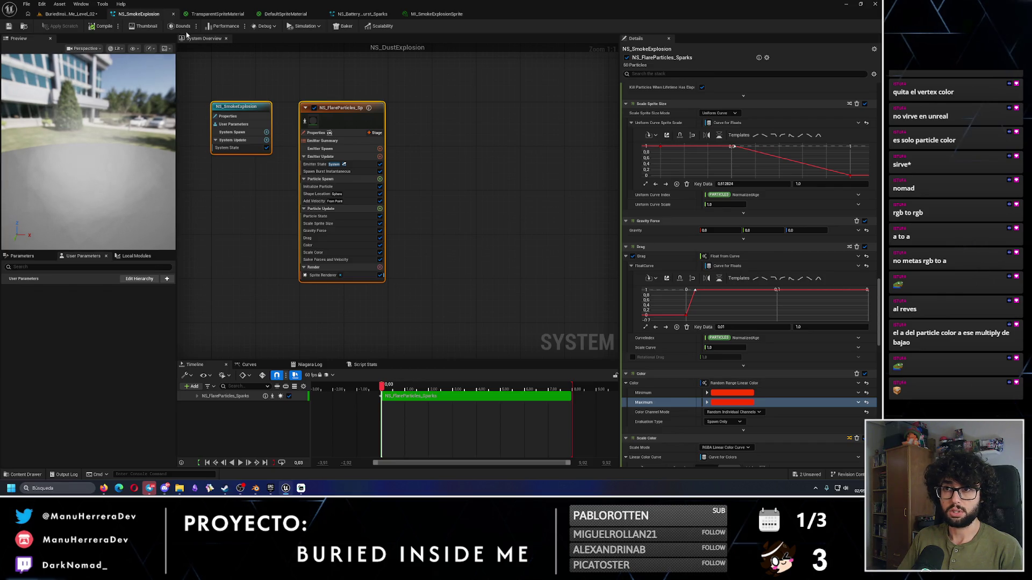
left_click(230, 14)
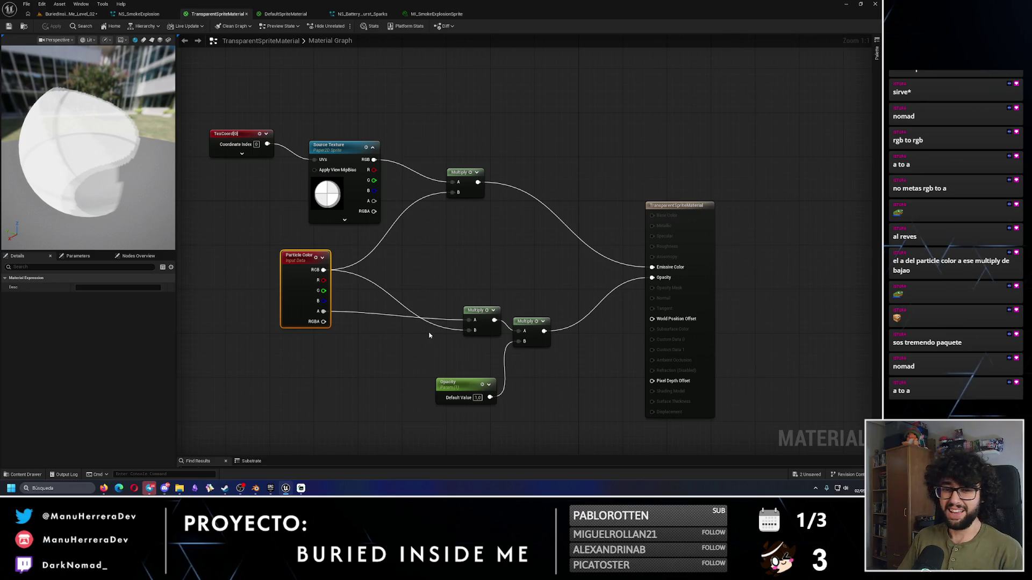
Step: Undo the last link, wire Particle Color alpha into the lower Multiply's B, apply, and return to the level
left_click(428, 297)
key("ctrl+z")
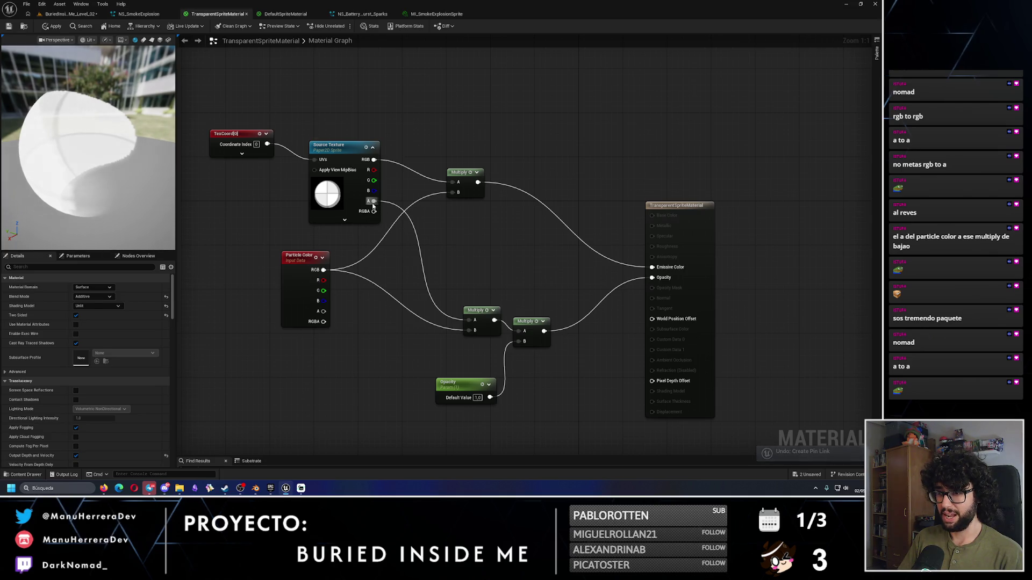
left_click_drag(323, 311, 475, 330)
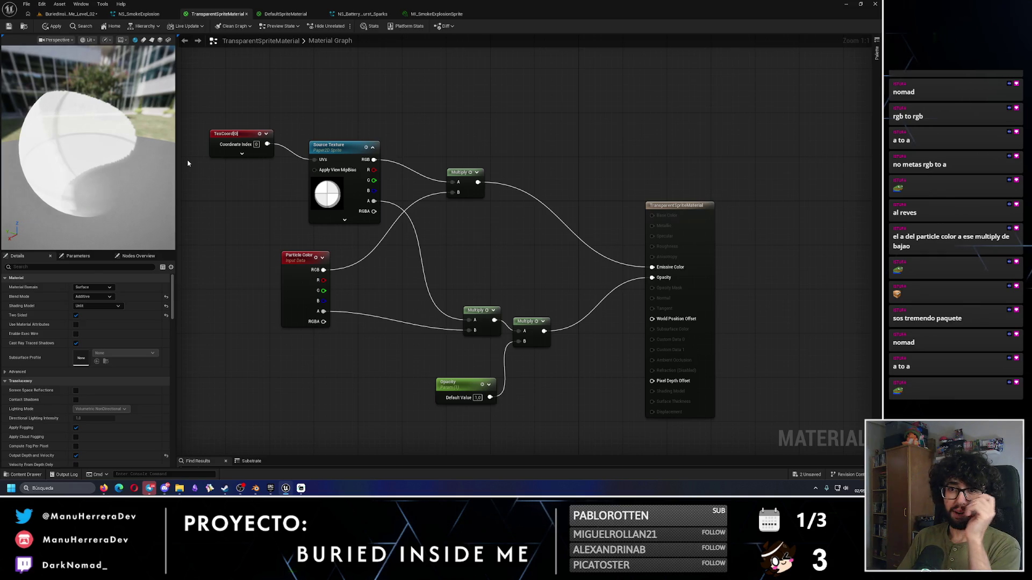
left_click(8, 26)
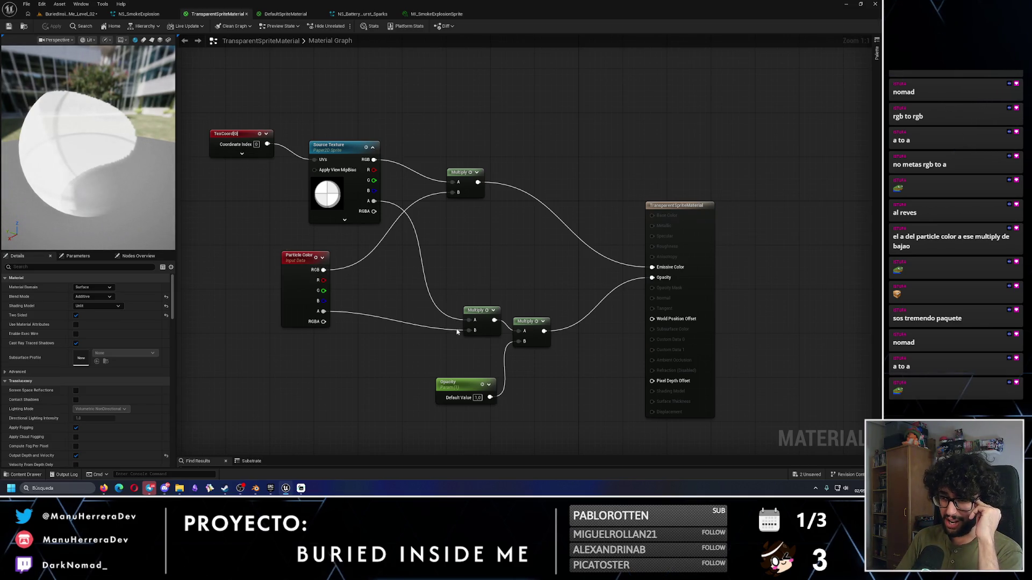
left_click(70, 14)
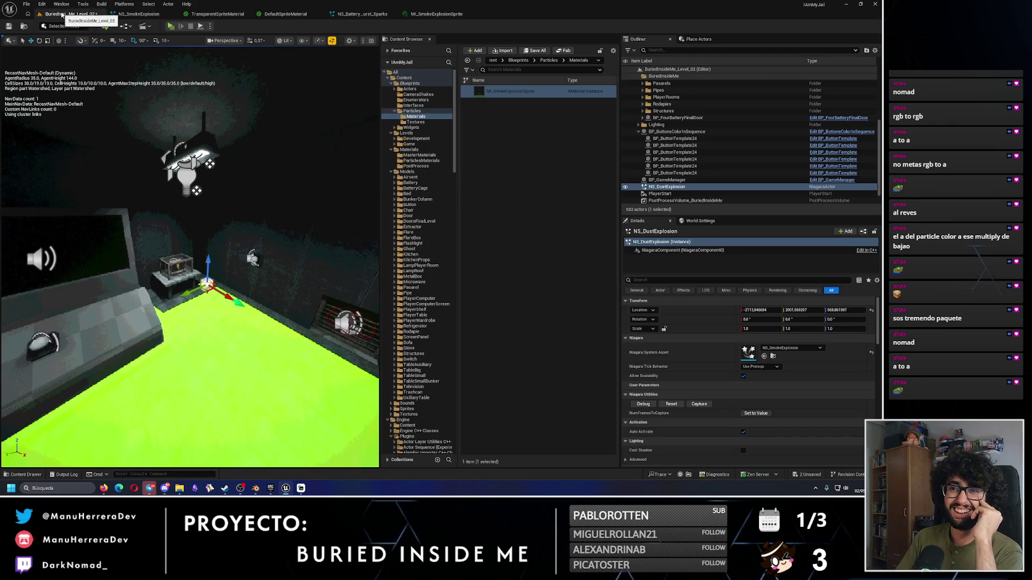
left_click(139, 14)
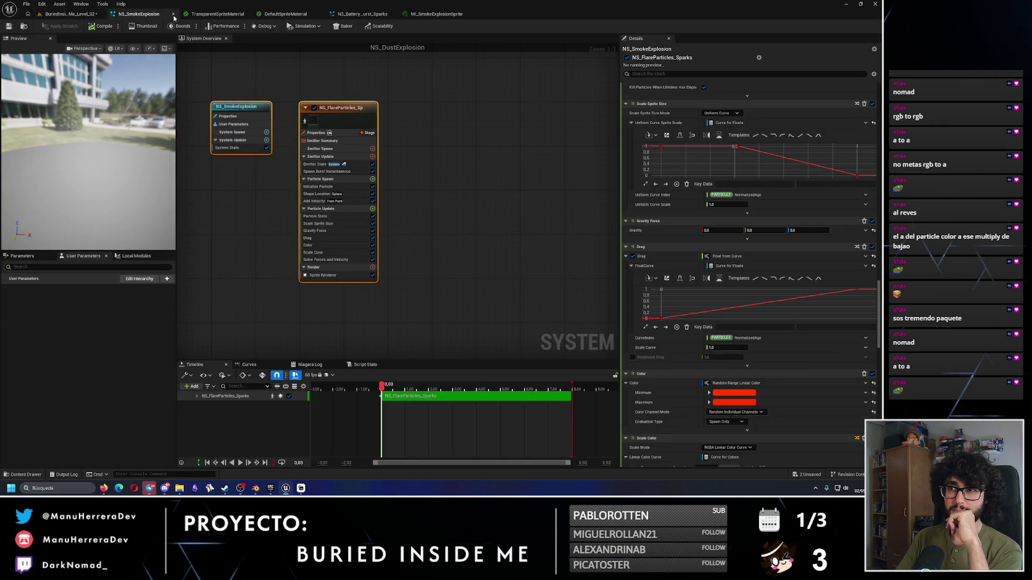
left_click(206, 14)
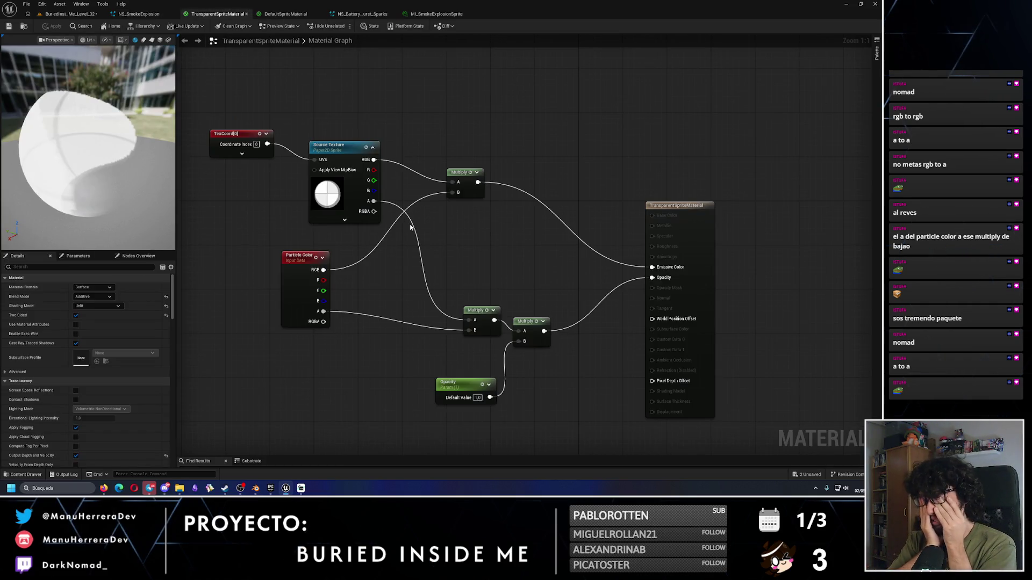
left_click(285, 14)
scroll(103, 353, "down", 6)
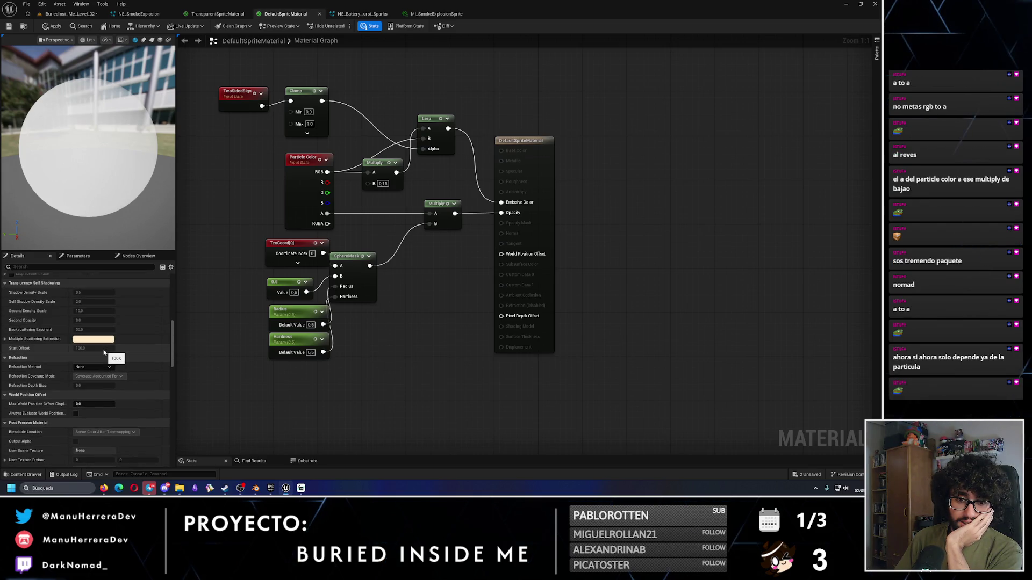
left_click(211, 15)
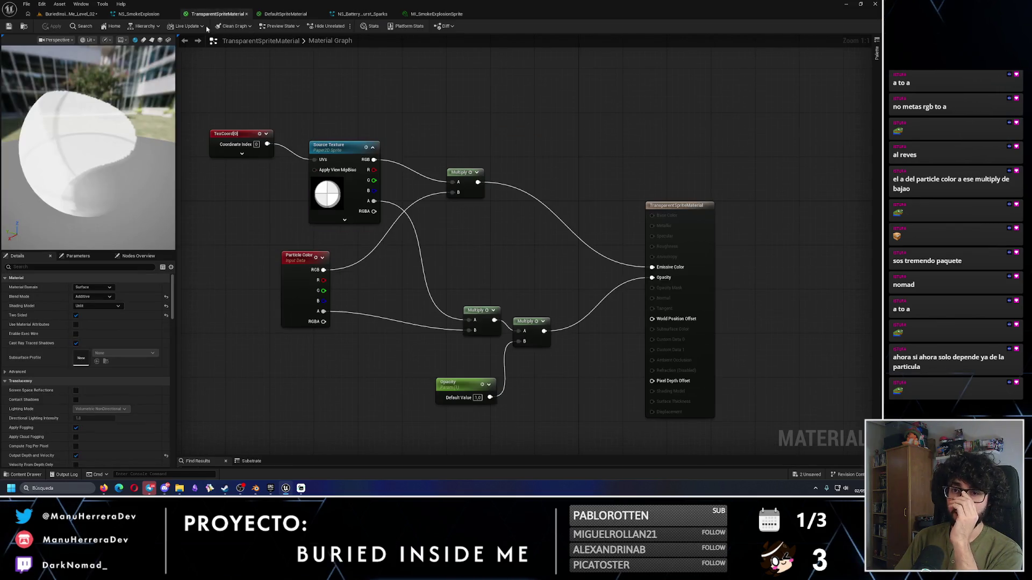
left_click(144, 14)
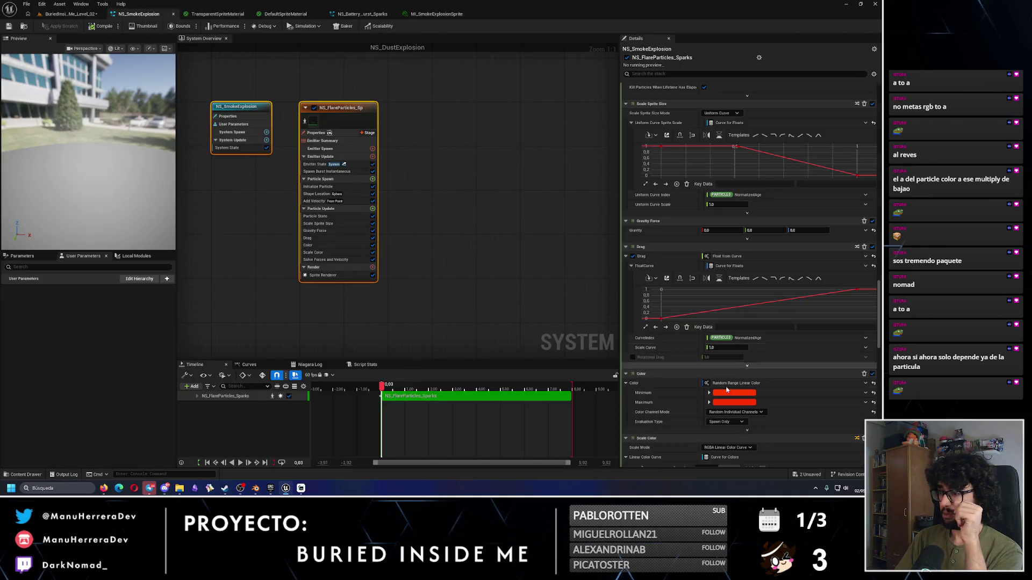
left_click(68, 14)
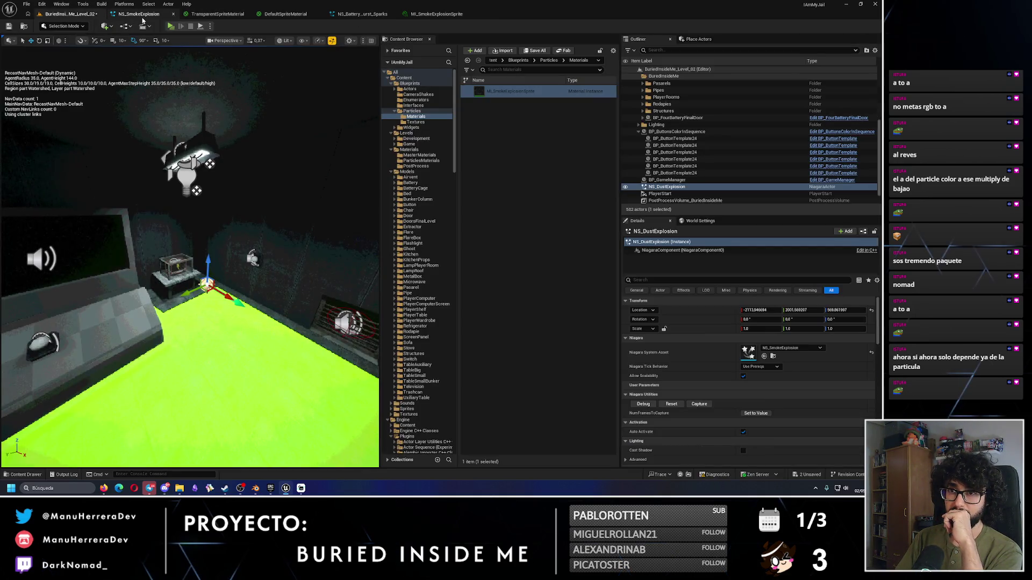
Step: Set MI_SmokeExplosionSprite's Opacity to 1.0, then go back to the NS_SmokeExplosion system
left_click(278, 15)
left_click(436, 14)
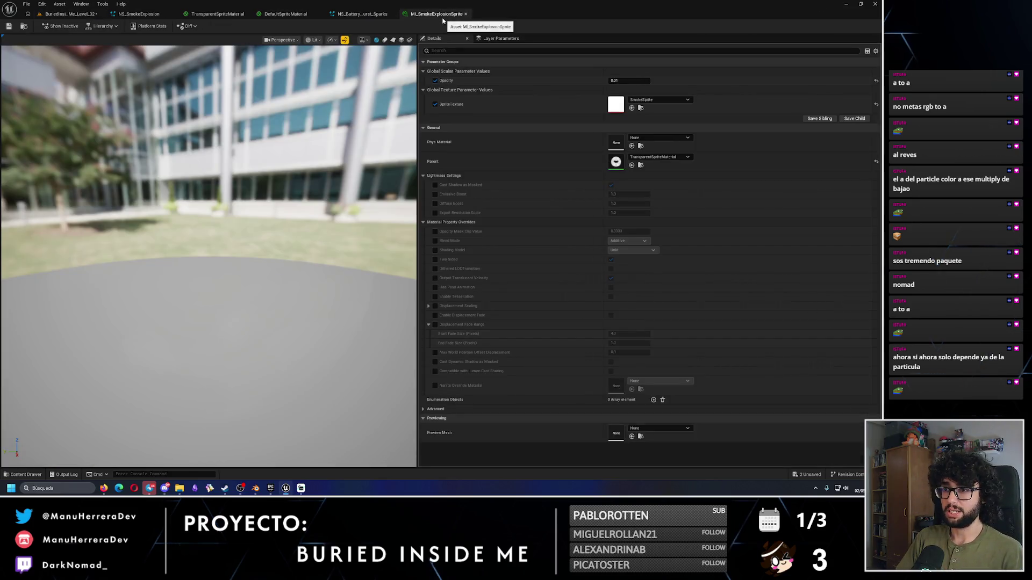
key("Return")
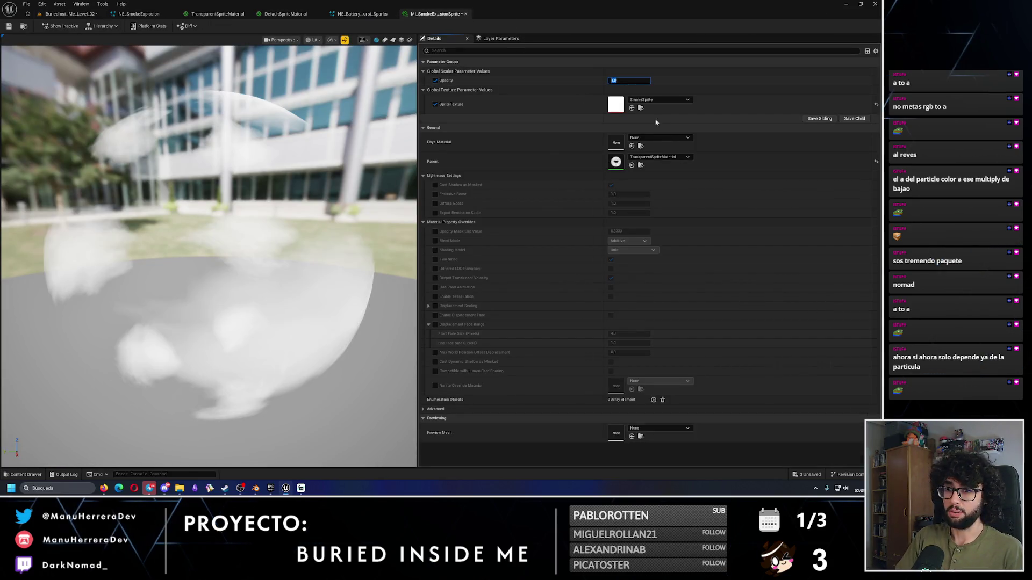
left_click(138, 14)
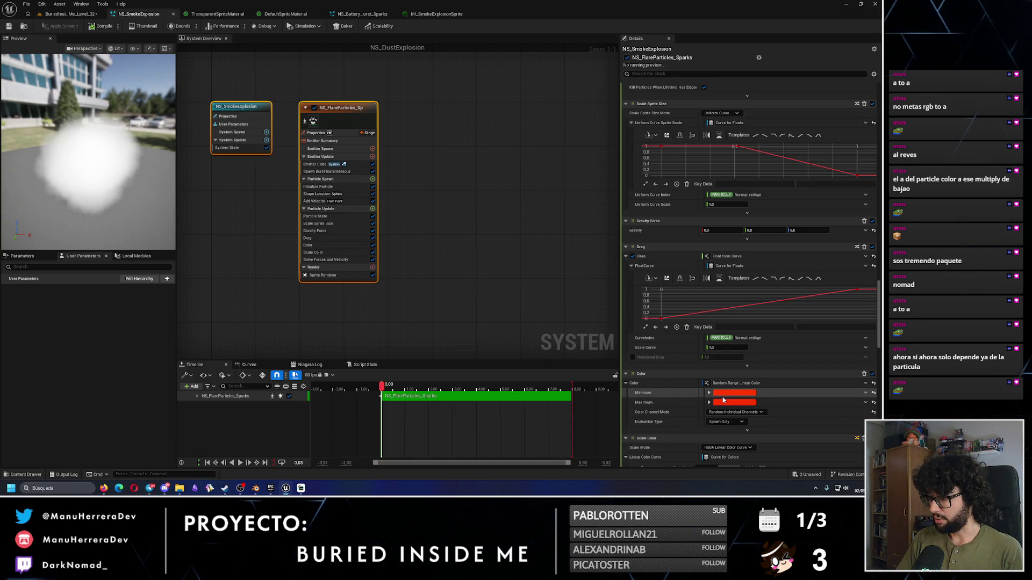
left_click_drag(883, 319, 882, 204)
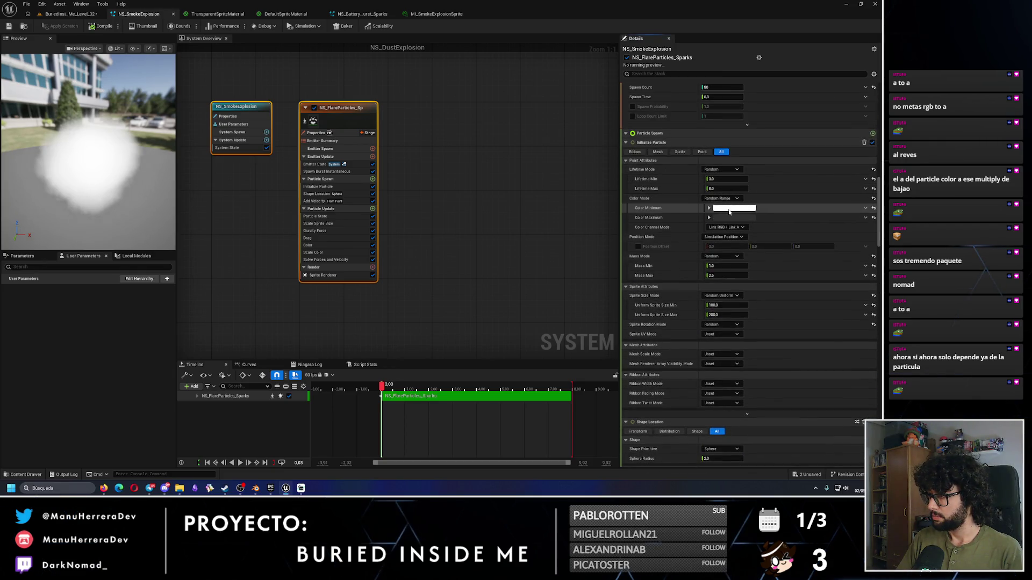
Step: Make the Initialize Particle maximum colour and the Color module's maximum colour white
left_click(726, 217)
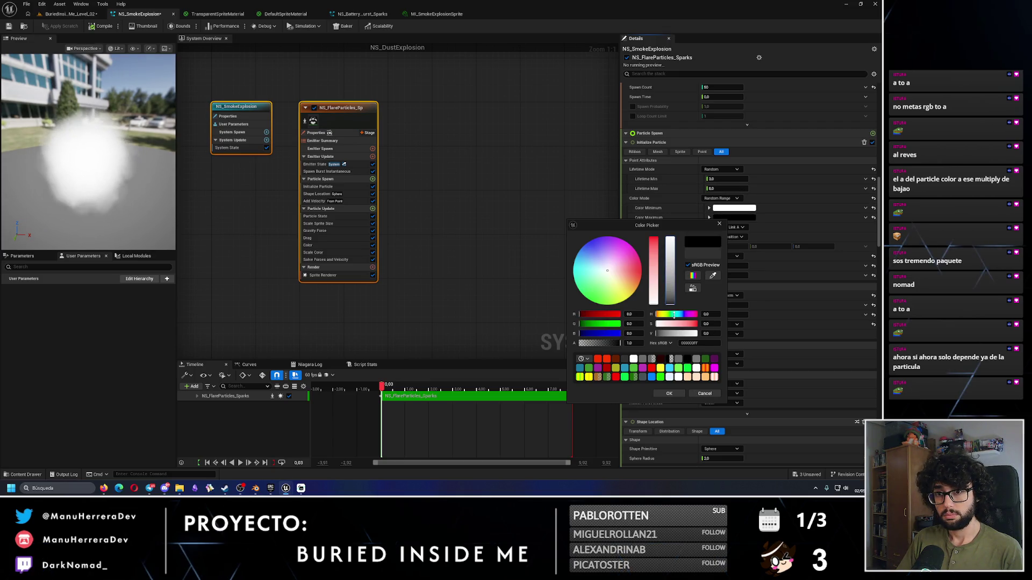
left_click(669, 393)
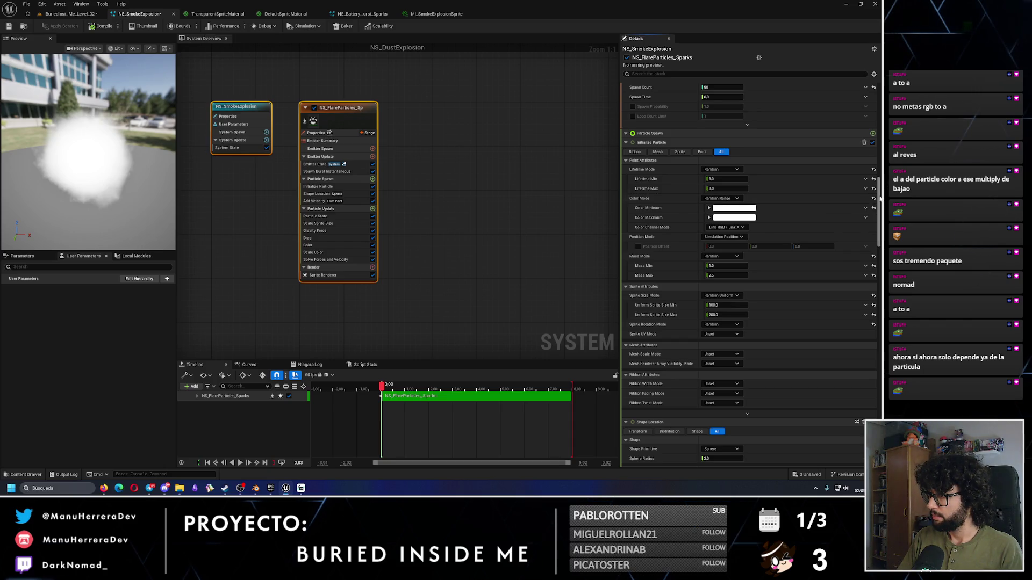
left_click_drag(879, 199, 879, 211)
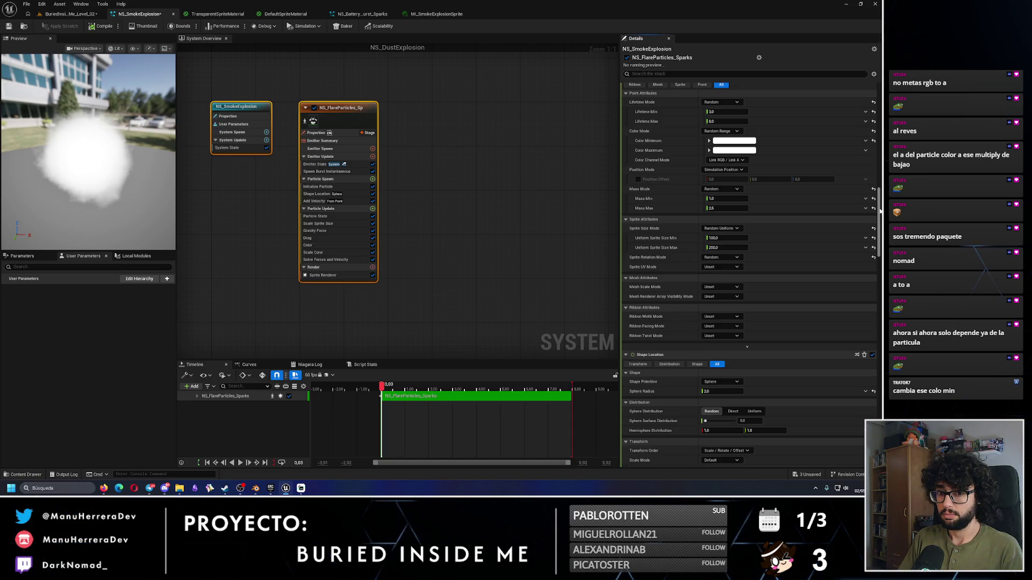
left_click_drag(879, 211, 882, 325)
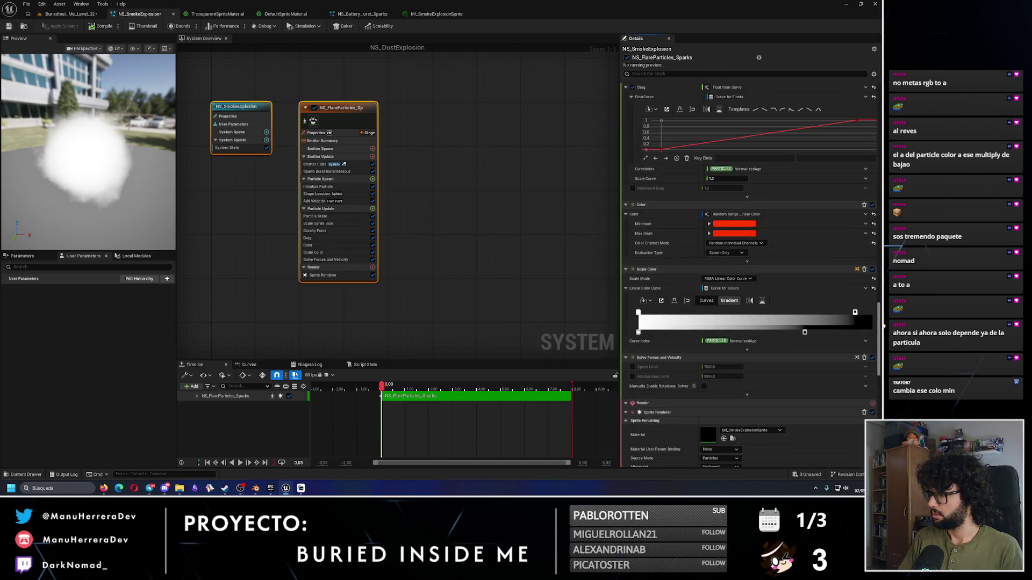
left_click(738, 234)
left_click_drag(670, 293, 675, 367)
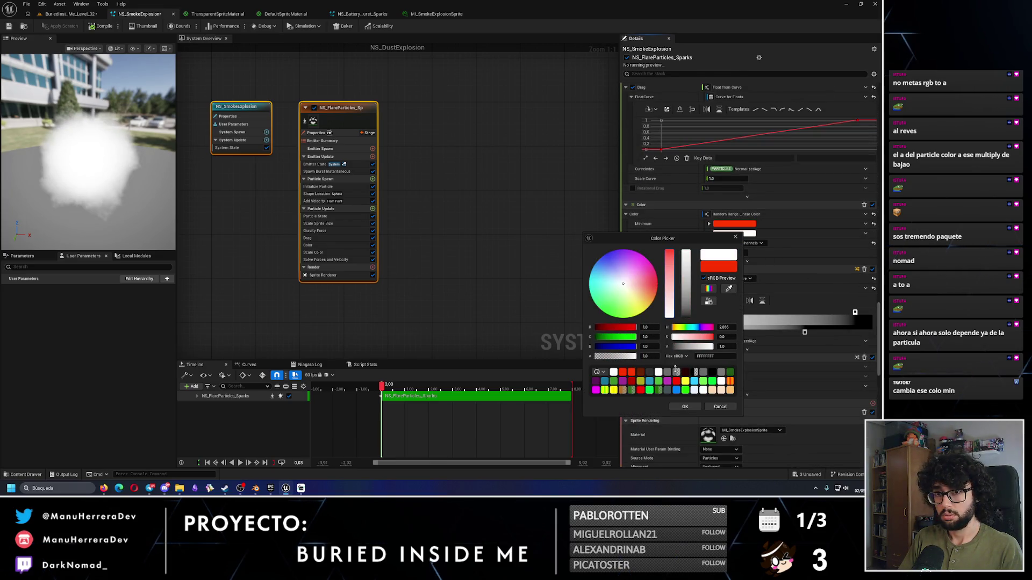
left_click_drag(689, 243, 681, 290)
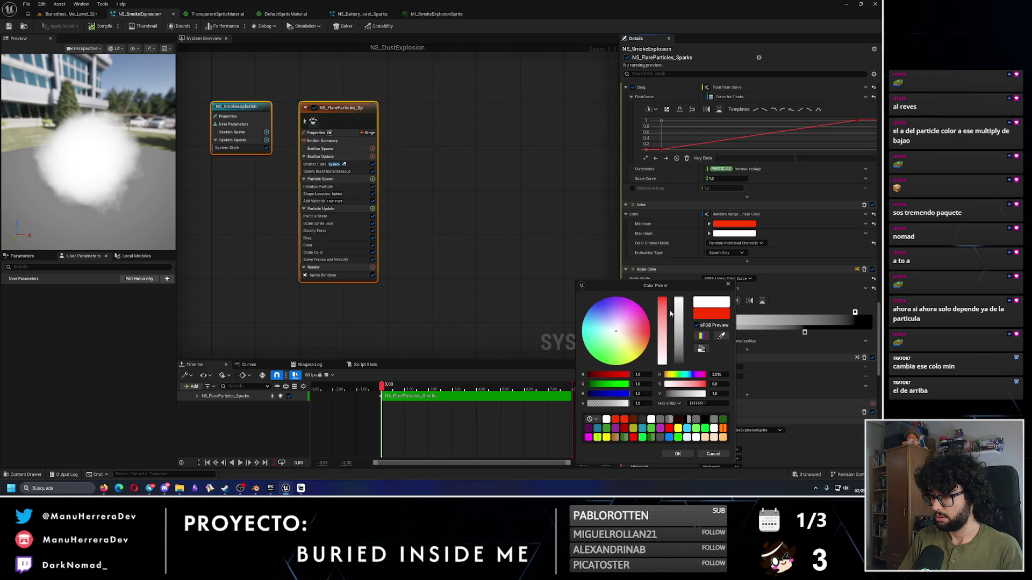
left_click(677, 454)
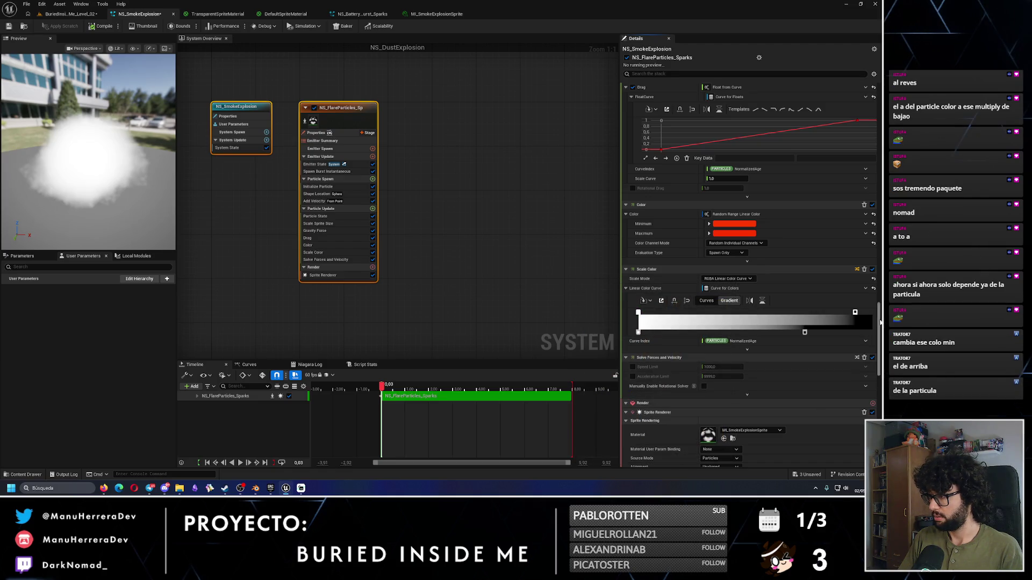
scroll(875, 133, "up", 10)
scroll(875, 134, "down", 7)
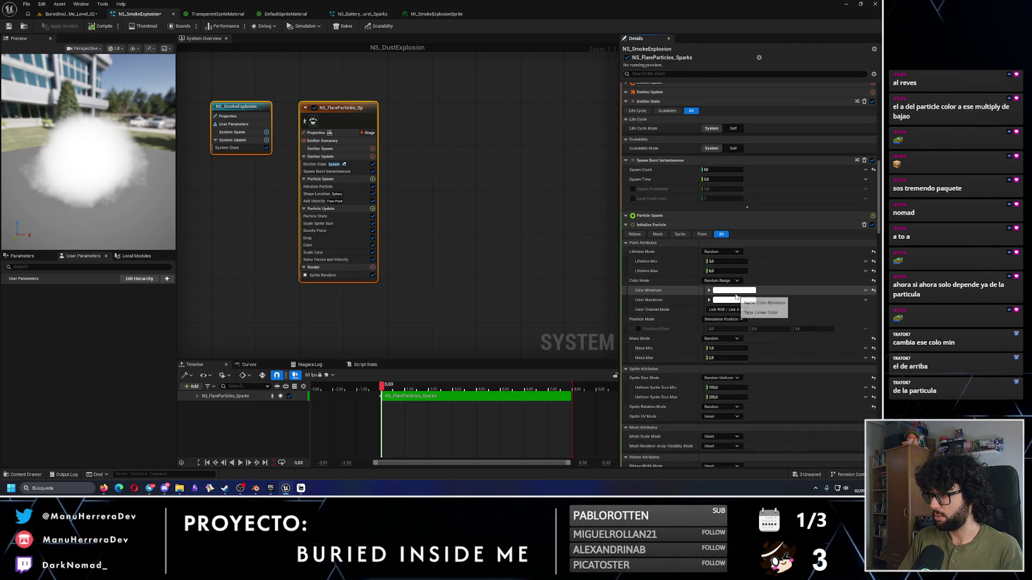
Step: Set the Initialize Particle minimum colour to pure white after trying red and dark grey
left_click(727, 300)
left_click(650, 333)
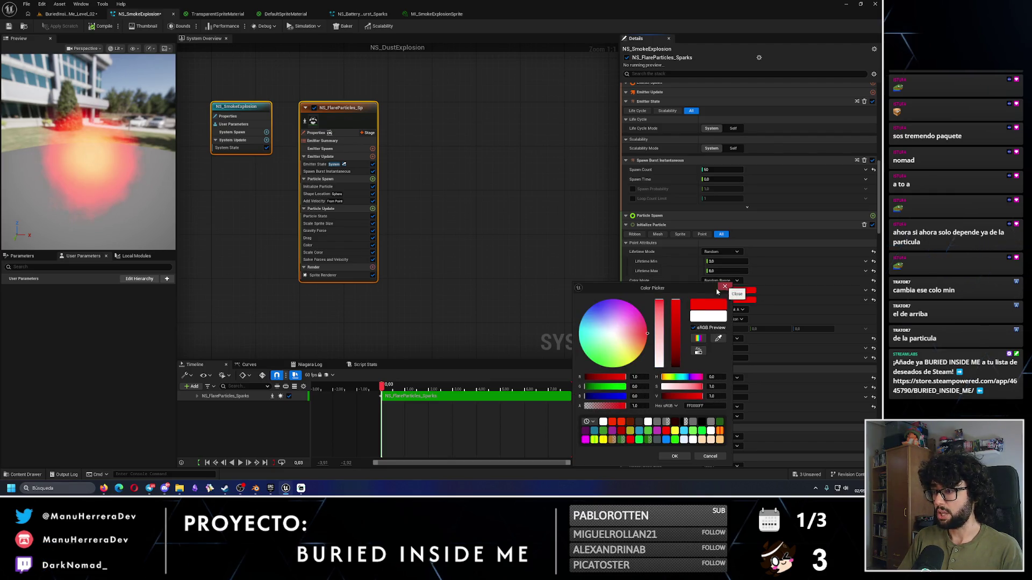
left_click_drag(675, 315, 680, 361)
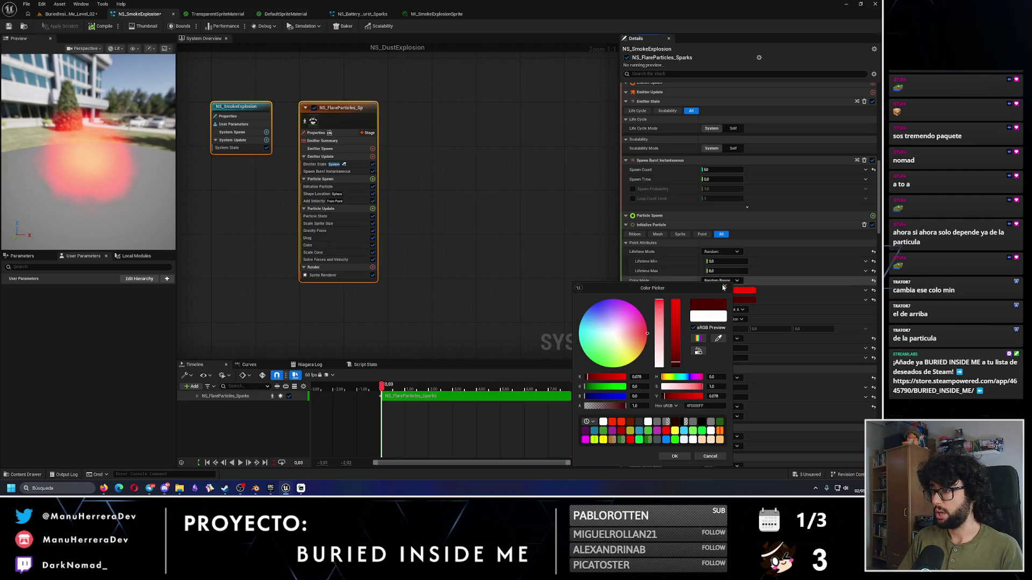
left_click(662, 386)
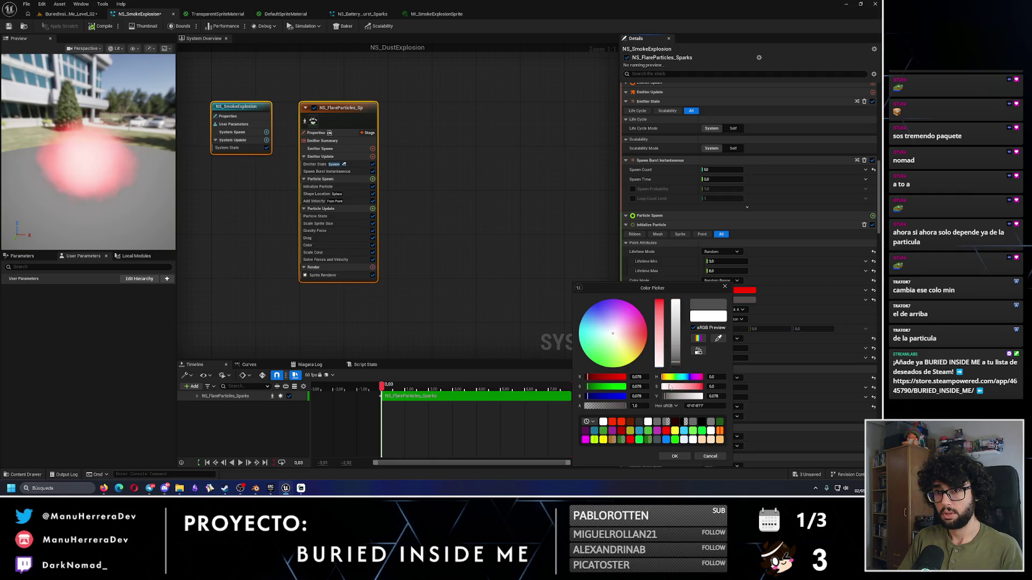
left_click(728, 289)
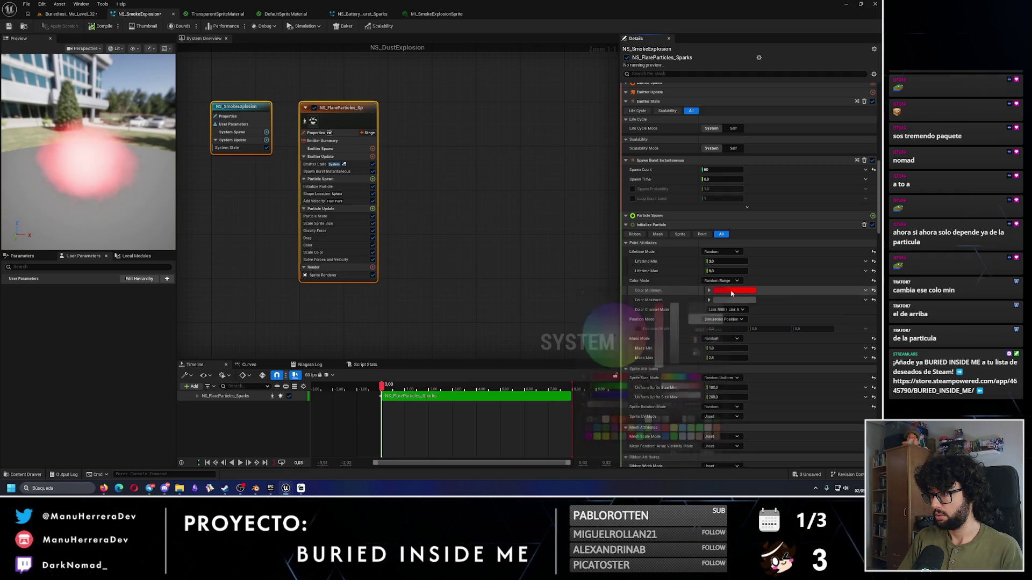
left_click(745, 290)
left_click(662, 386)
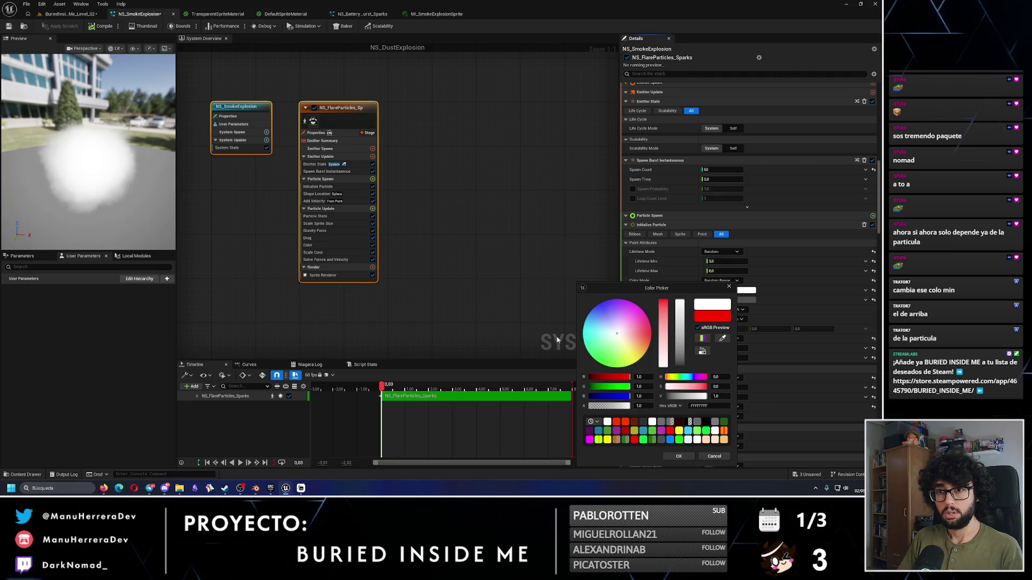
left_click(728, 287)
Step: Adjust the other range colour between black, grey and white while orbiting the smoke preview, then confirm it
left_click(746, 290)
left_click_drag(674, 320, 690, 369)
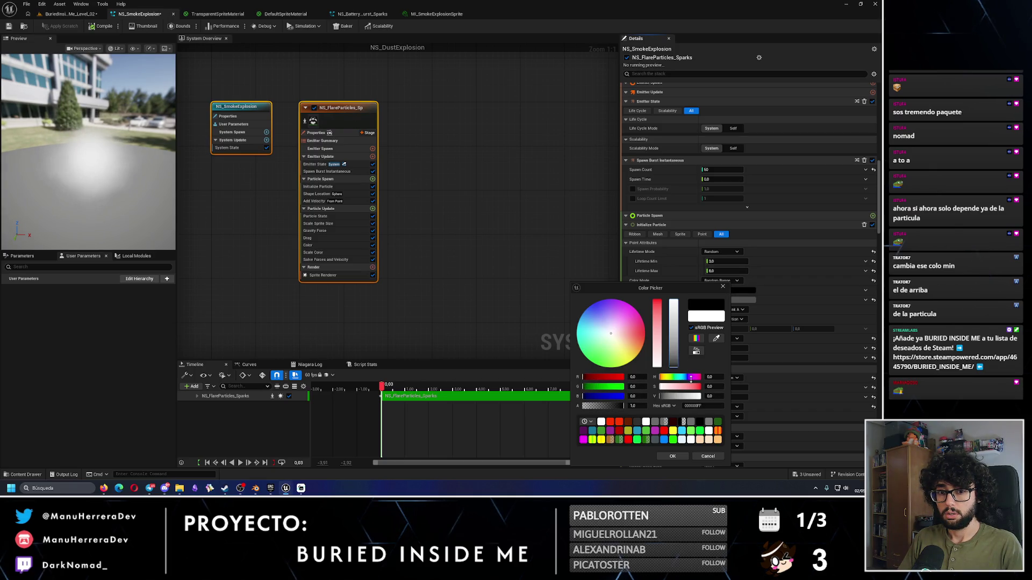
mouse_move(97, 151)
left_mouse_down()
mouse_move(124, 226)
mouse_move(115, 210)
left_mouse_up()
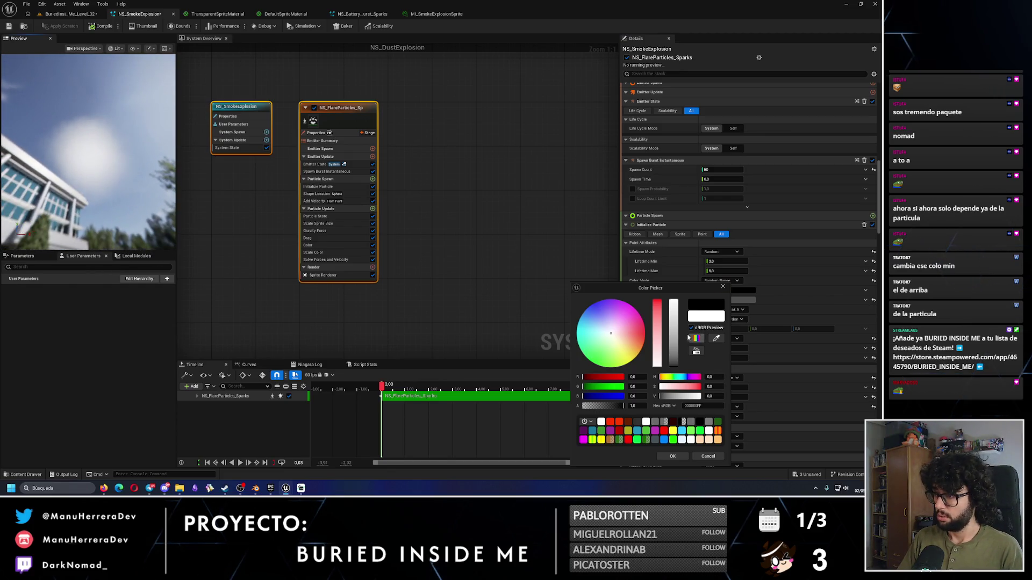
left_click_drag(674, 327, 681, 403)
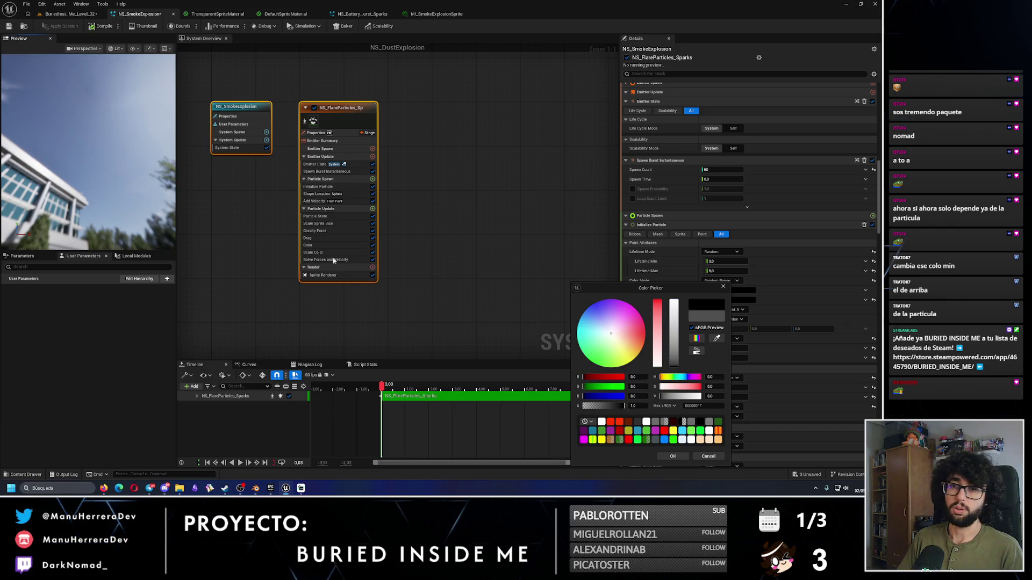
left_click_drag(111, 148, 110, 148)
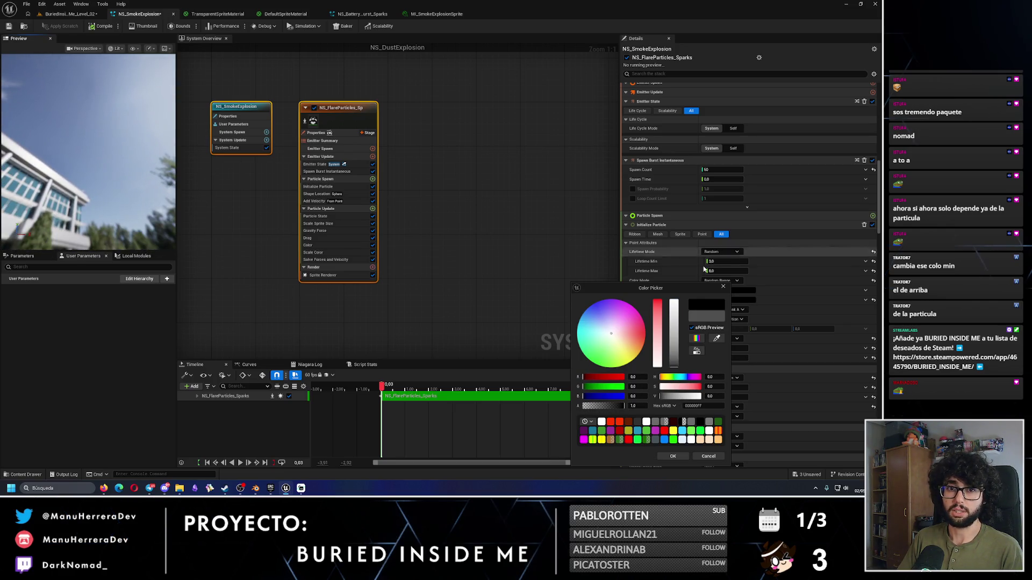
left_click_drag(623, 406, 618, 406)
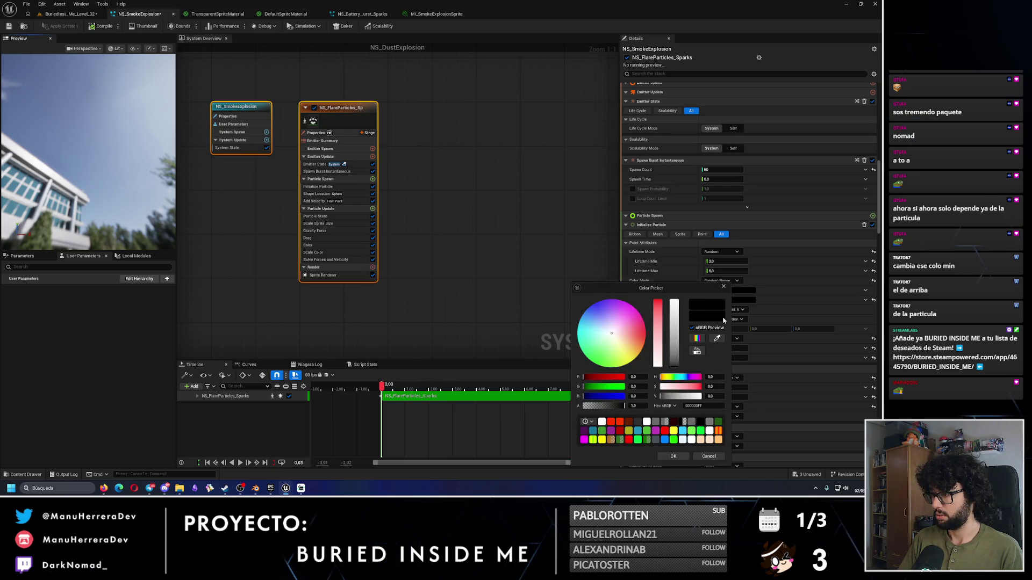
left_click(674, 301)
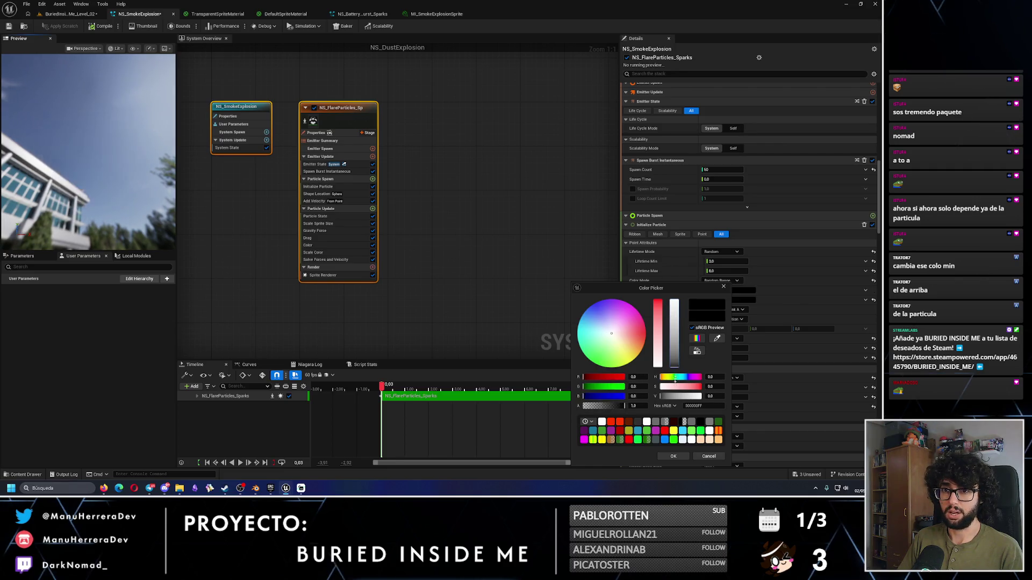
mouse_move(674, 301)
left_mouse_down()
mouse_move(677, 364)
mouse_move(676, 299)
left_mouse_up()
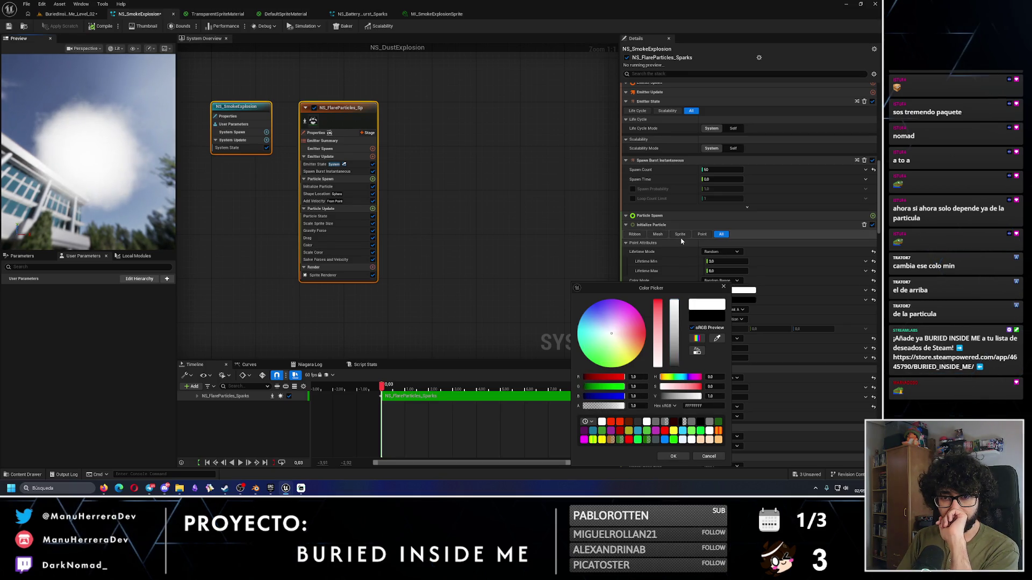
left_click(744, 300)
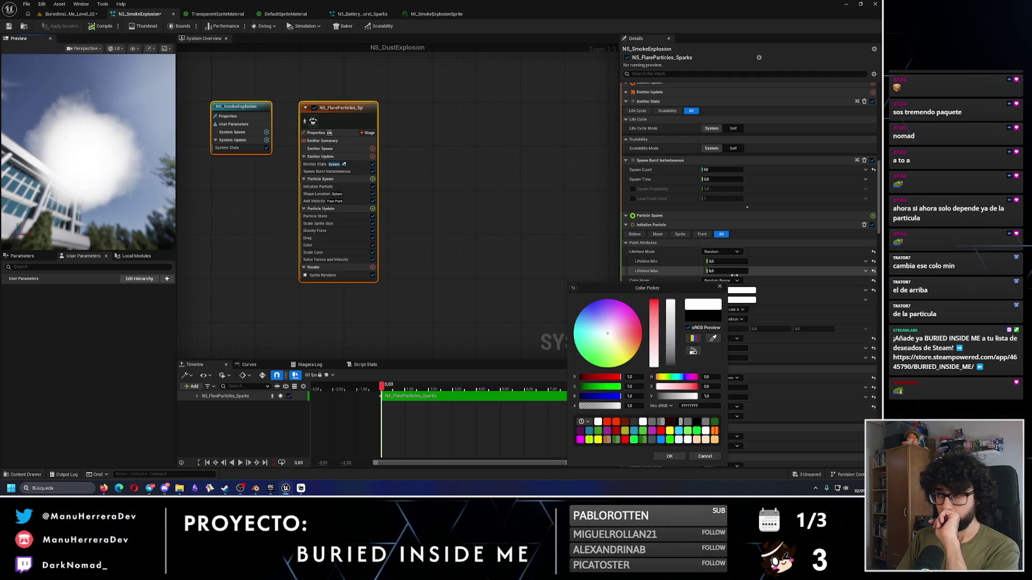
left_click(719, 287)
scroll(717, 292, "down", 15)
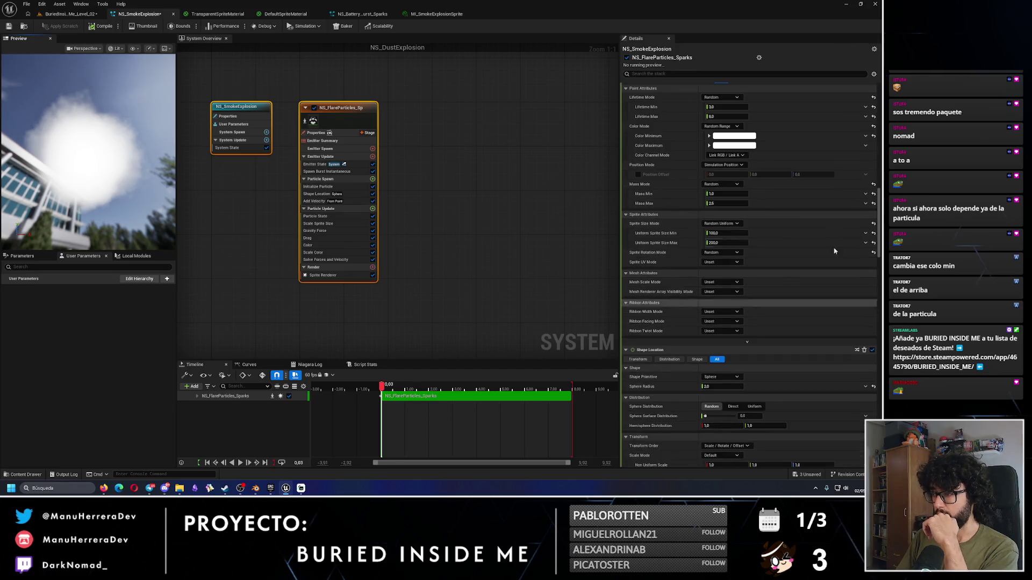
Step: Change the Particle Update Color minimum and maximum from red to white
scroll(860, 301, "down", 3)
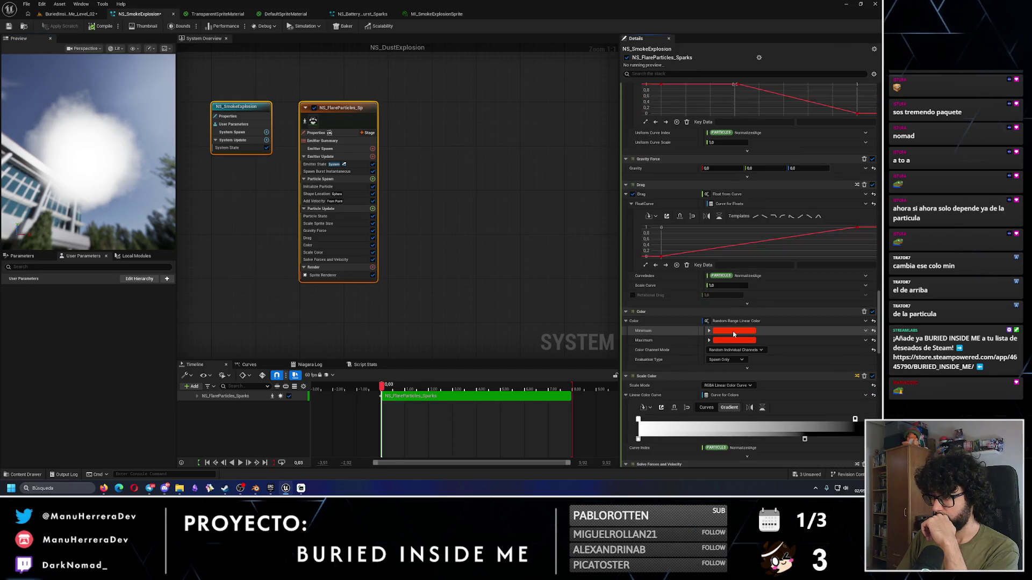
left_click(734, 331)
left_click_drag(663, 321, 661, 368)
left_click(675, 456)
left_click(730, 340)
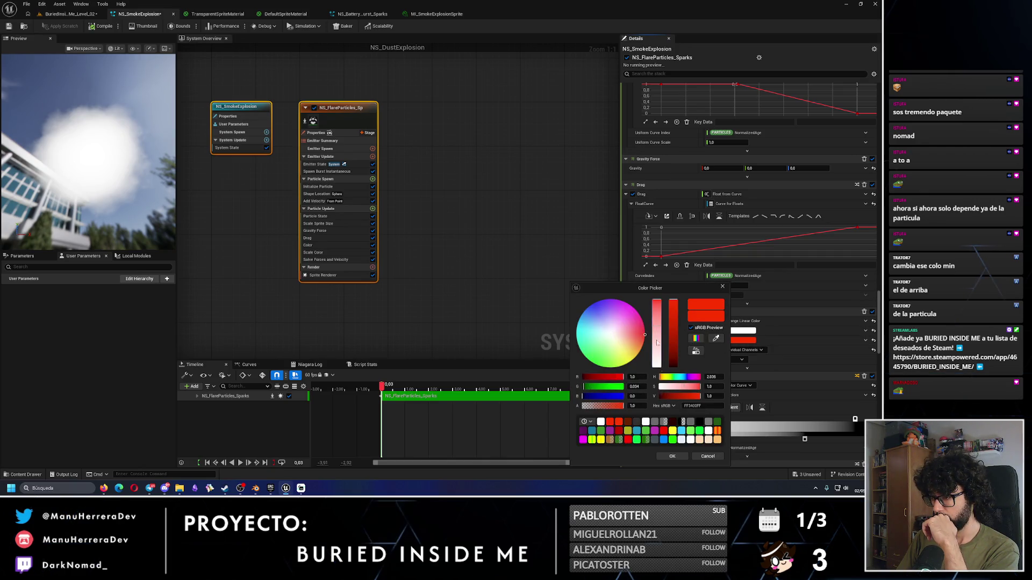
left_click_drag(655, 331, 656, 368)
left_click(672, 456)
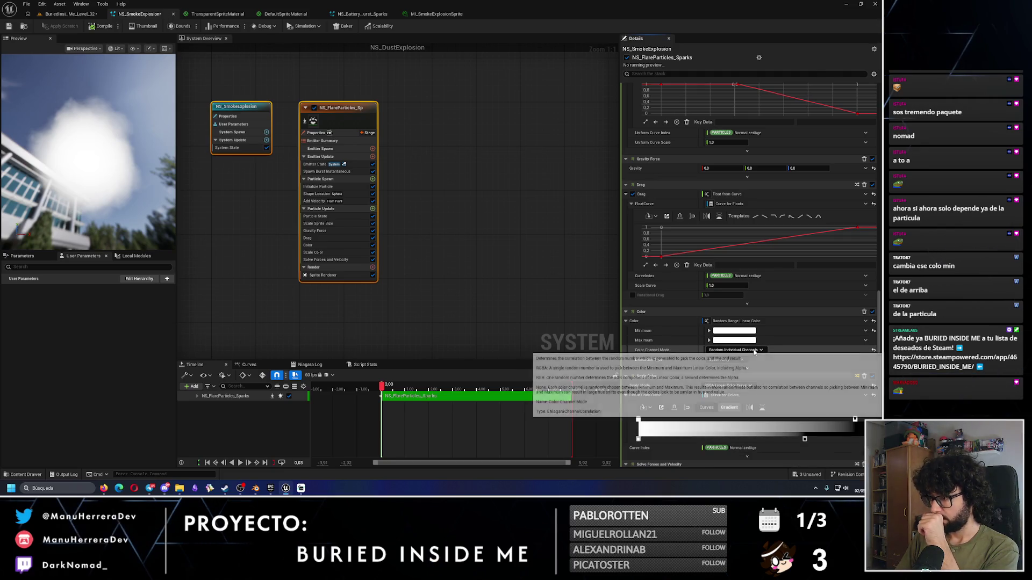
Step: Disable the Particle Update Color module
left_click_drag(880, 320, 883, 329)
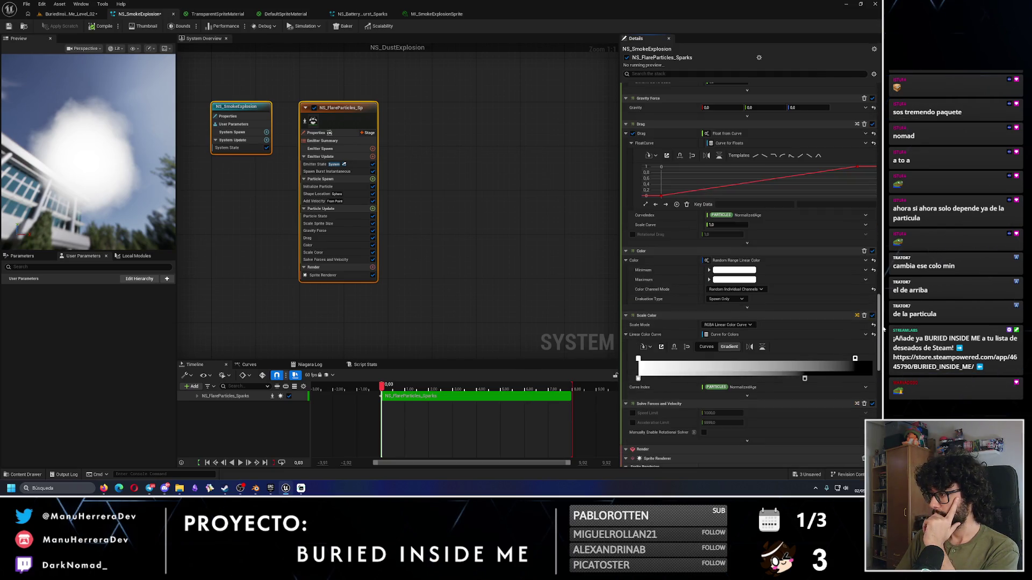
left_click(872, 251)
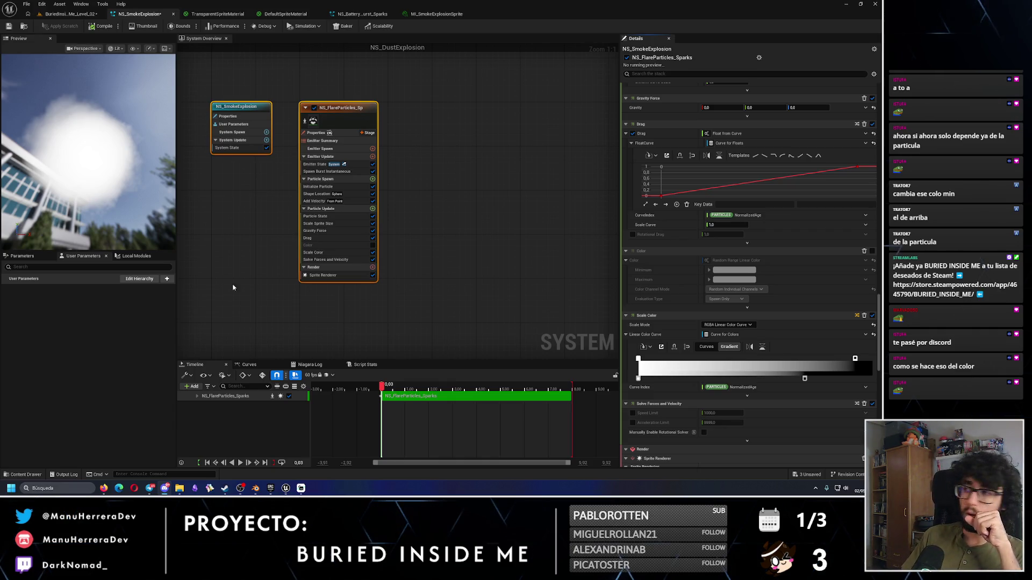
scroll(880, 312, "up", 3)
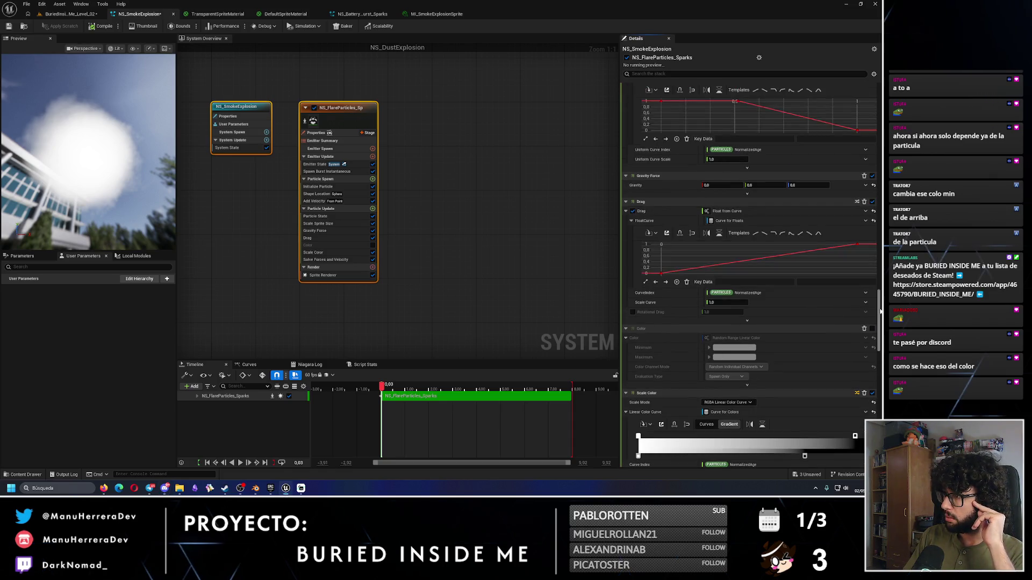
Step: Filter the Details panel with 'scalecolor' and scroll down to the Scale Color module's inputs
left_click_drag(881, 309, 882, 86)
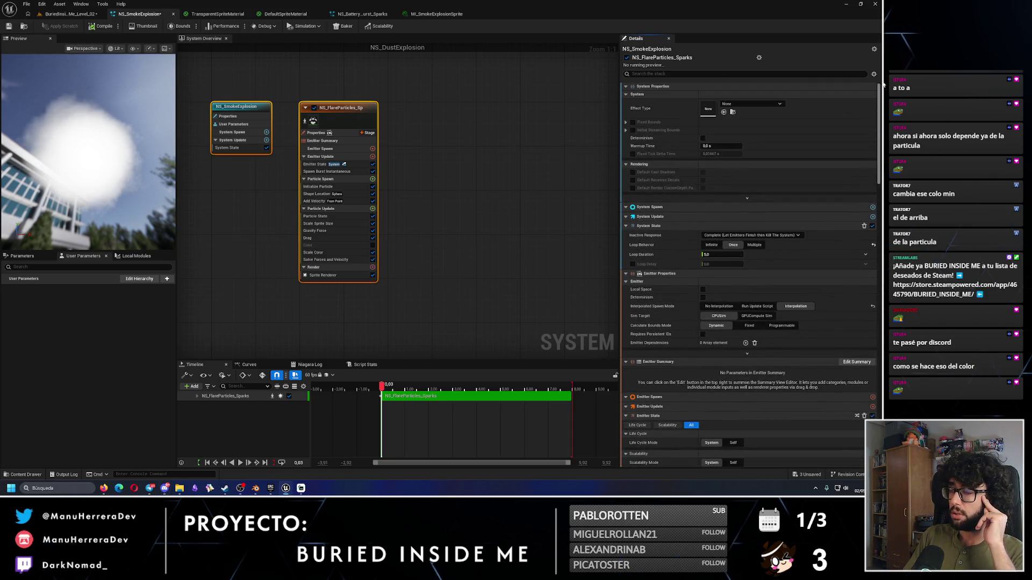
type("scalecolo")
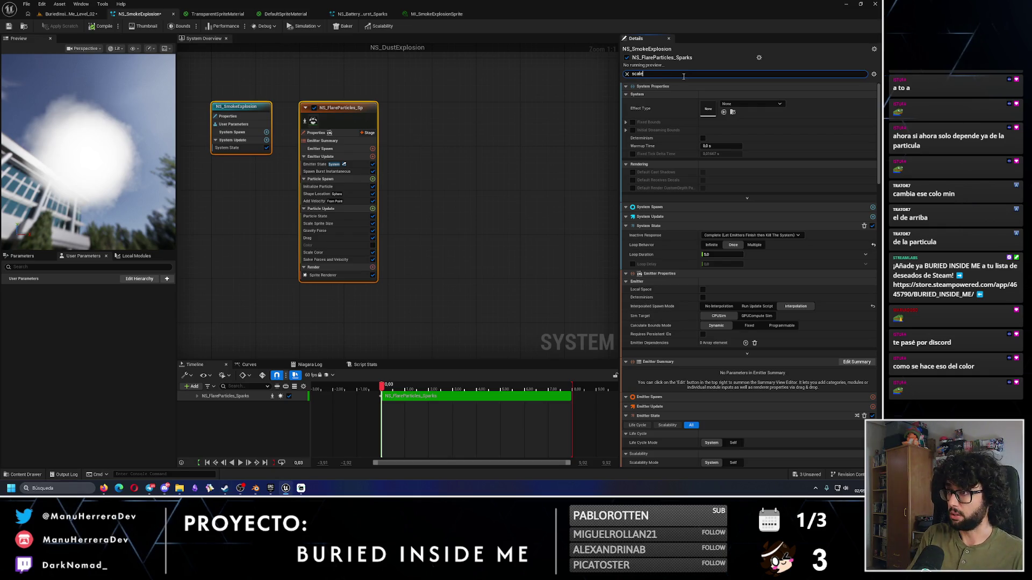
type("r")
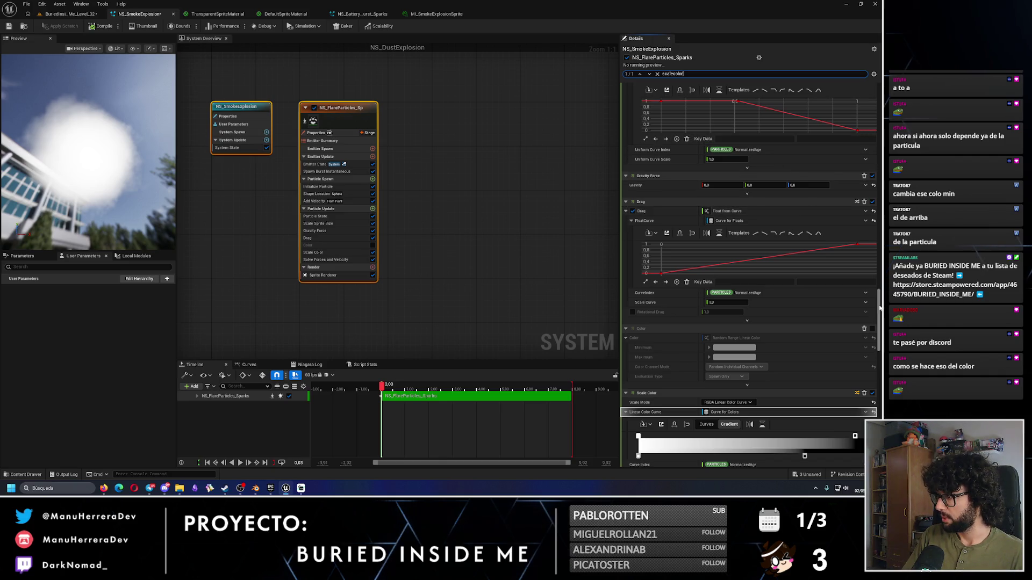
scroll(770, 341, "down", 3)
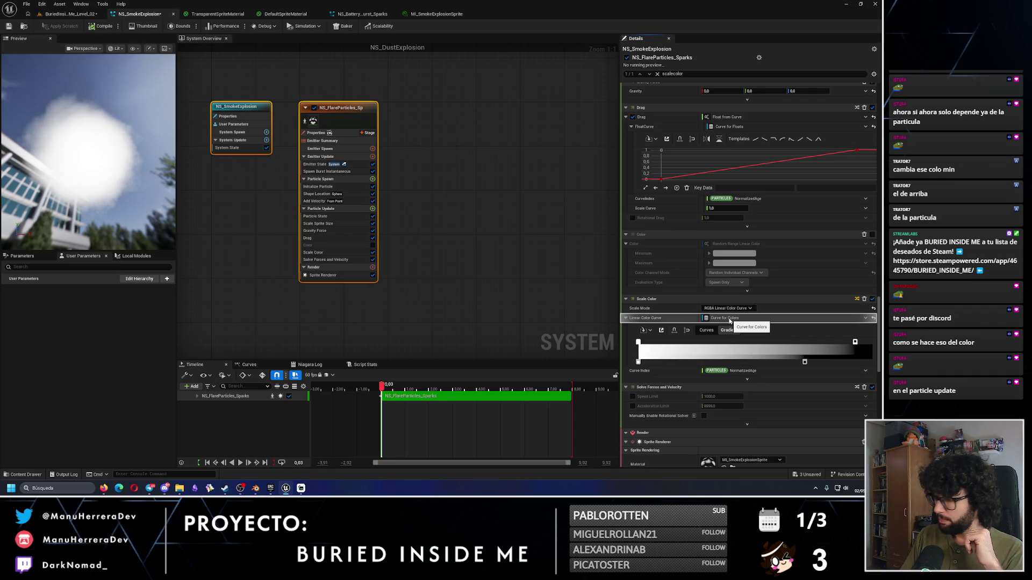
left_click(865, 319)
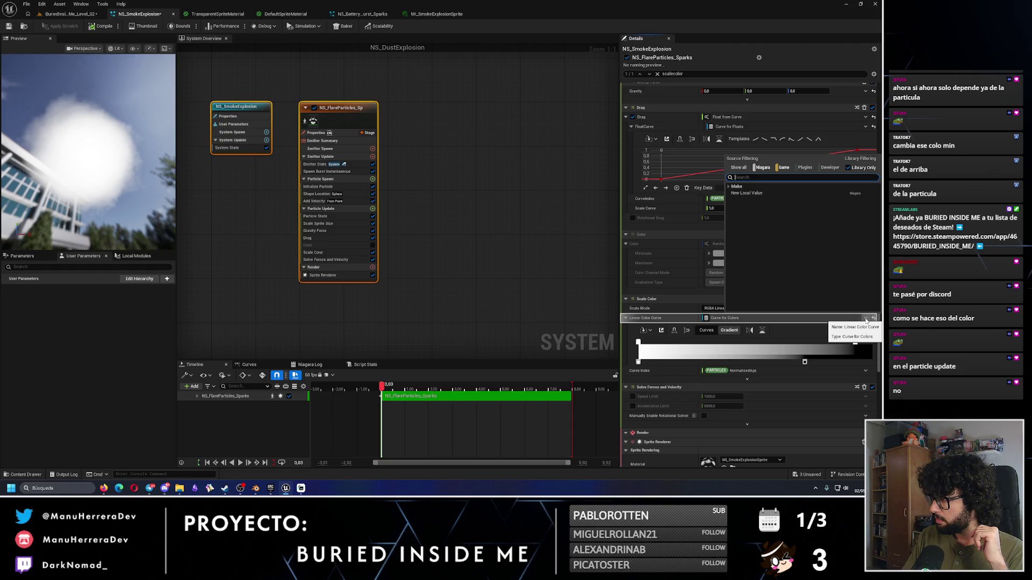
Step: Switch Scale Color's Scale Mode to 'RGB and Alpha Separately'
left_click(865, 321)
left_click(726, 308)
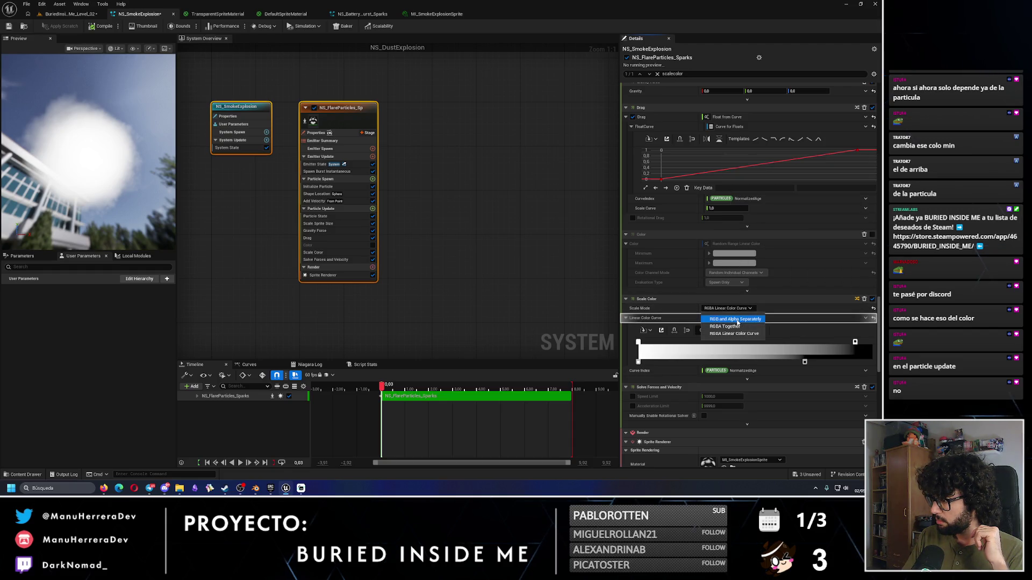
left_click(735, 320)
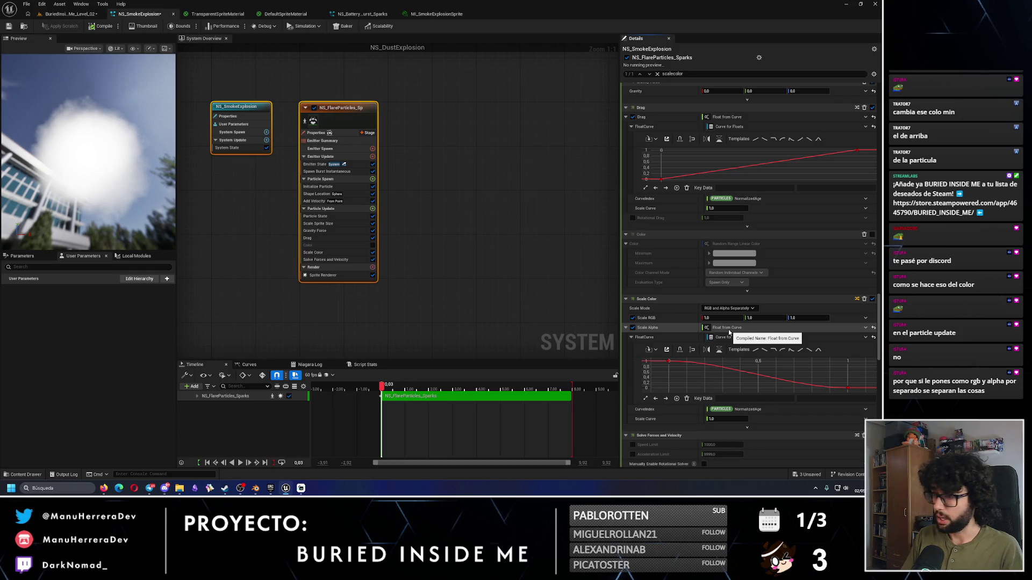
left_click(865, 319)
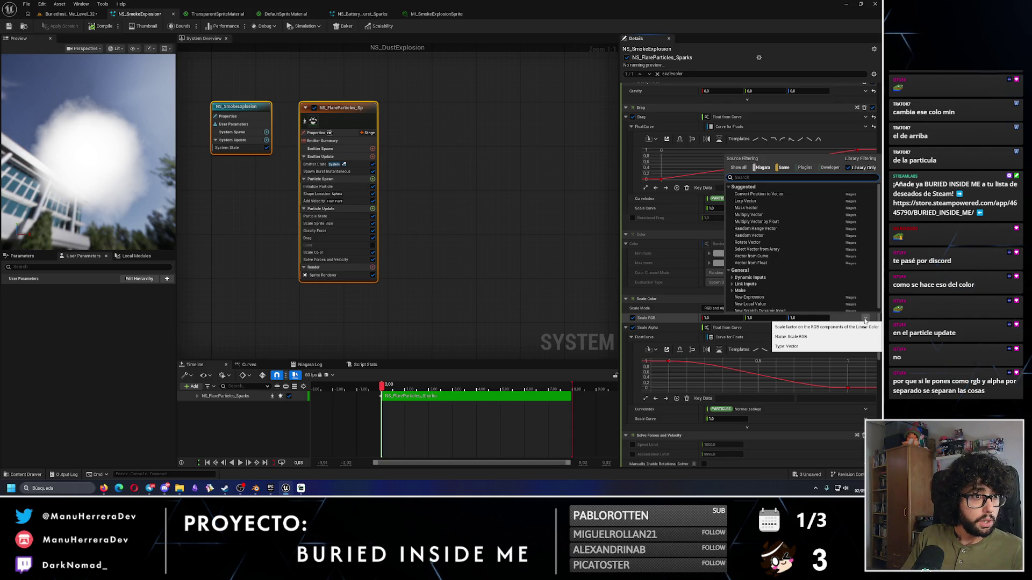
Step: Make Scale RGB a Lerp Vector with A and B each set to Make Vector from Linear Color RGB
type("lerp vector")
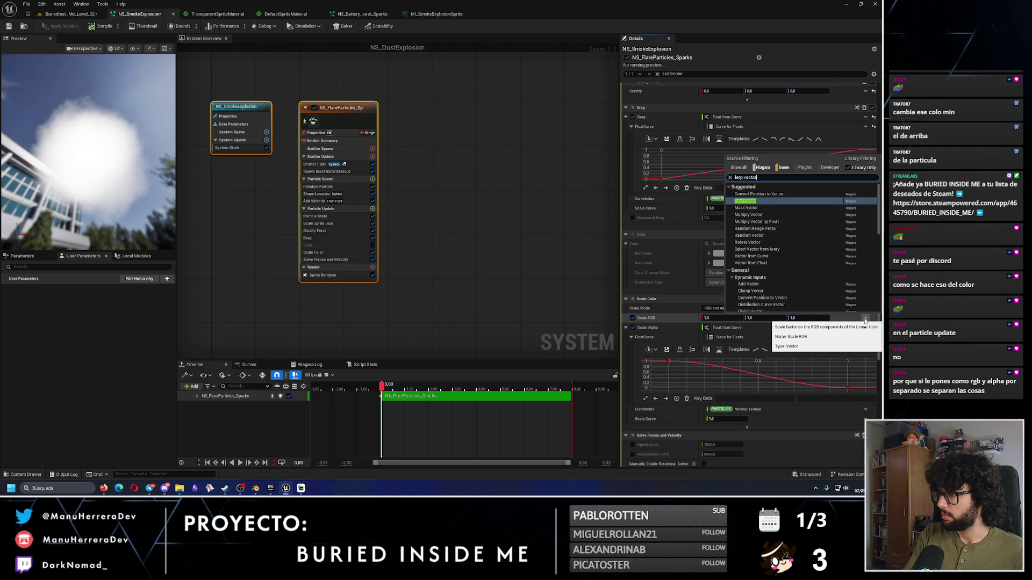
key("Return")
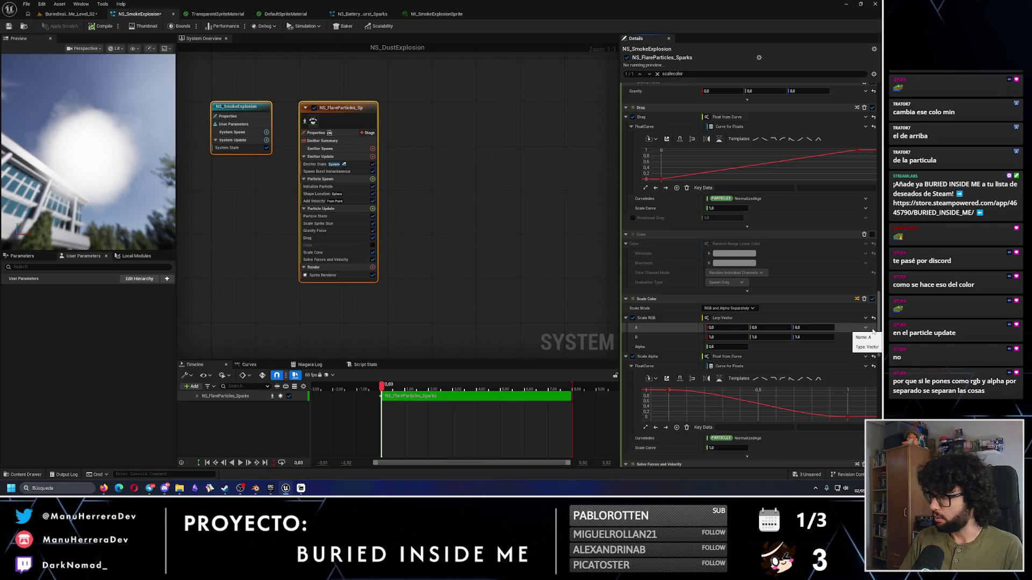
left_click(865, 327)
type("make vector from")
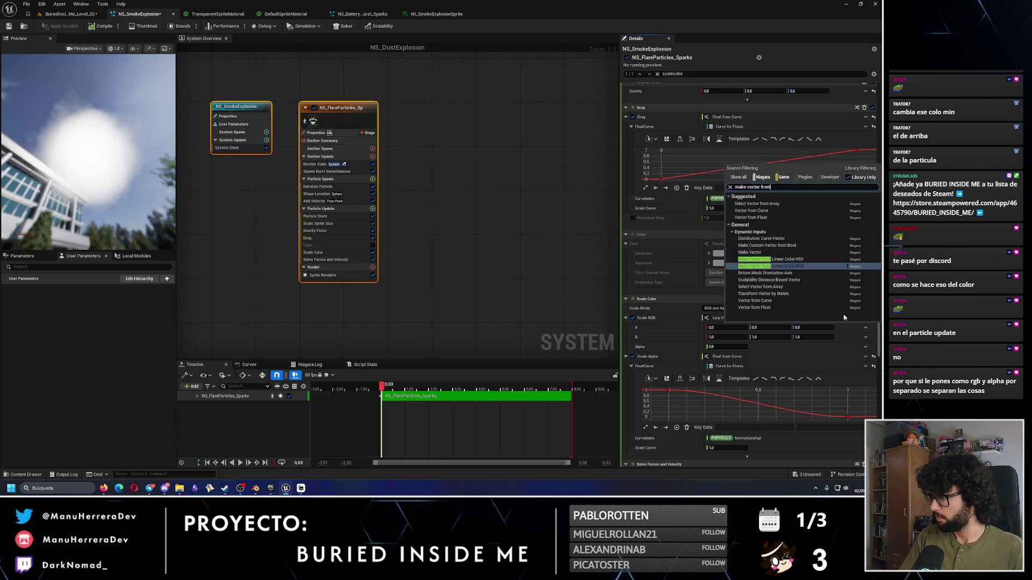
left_click(774, 266)
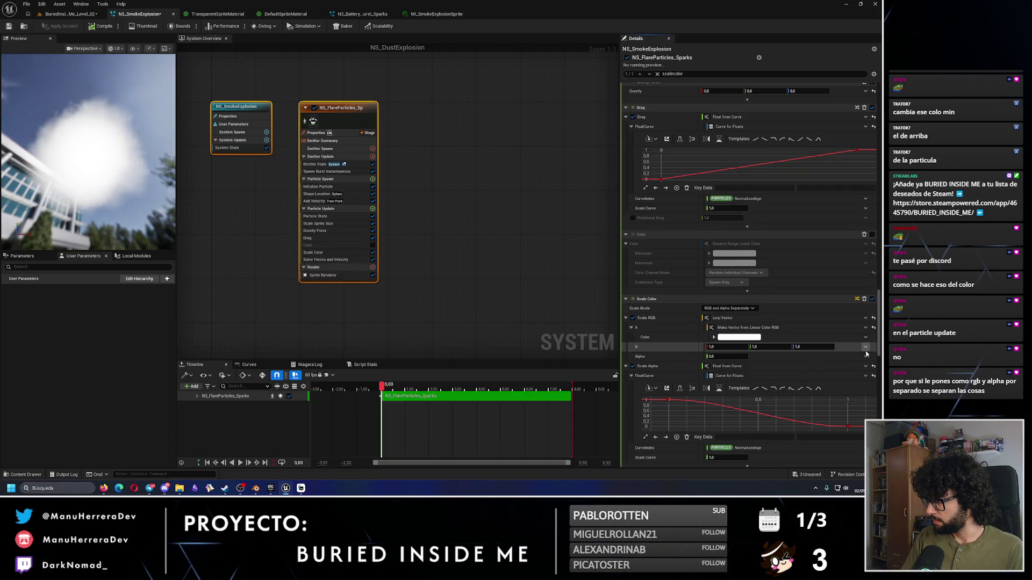
left_click(865, 348)
type("make vector from linear color")
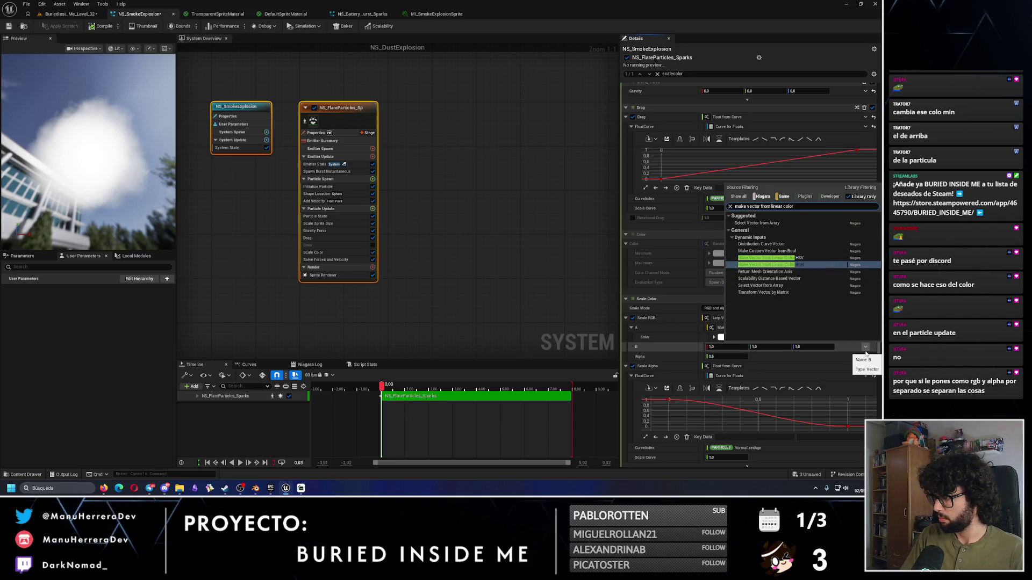
key("Return")
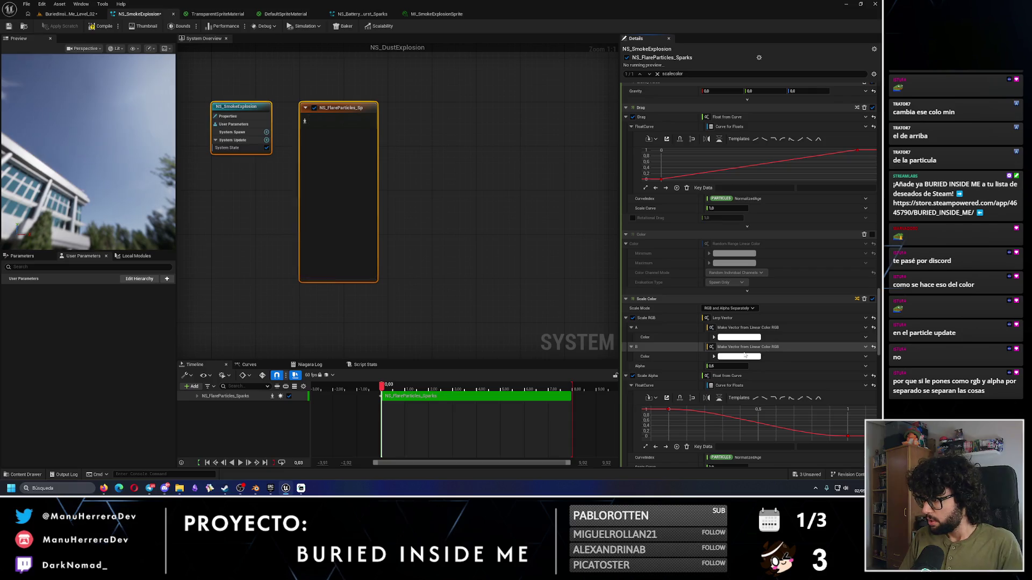
left_click(741, 356)
Step: Set the Lerp Vector's A and B colours to white after trying black and grey
left_click_drag(687, 329, 688, 380)
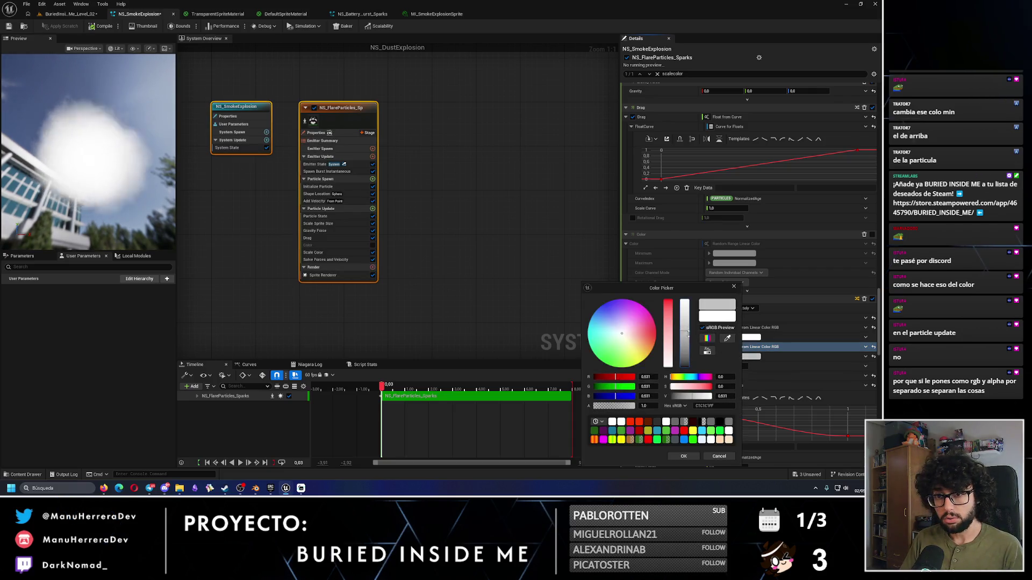
left_click(733, 286)
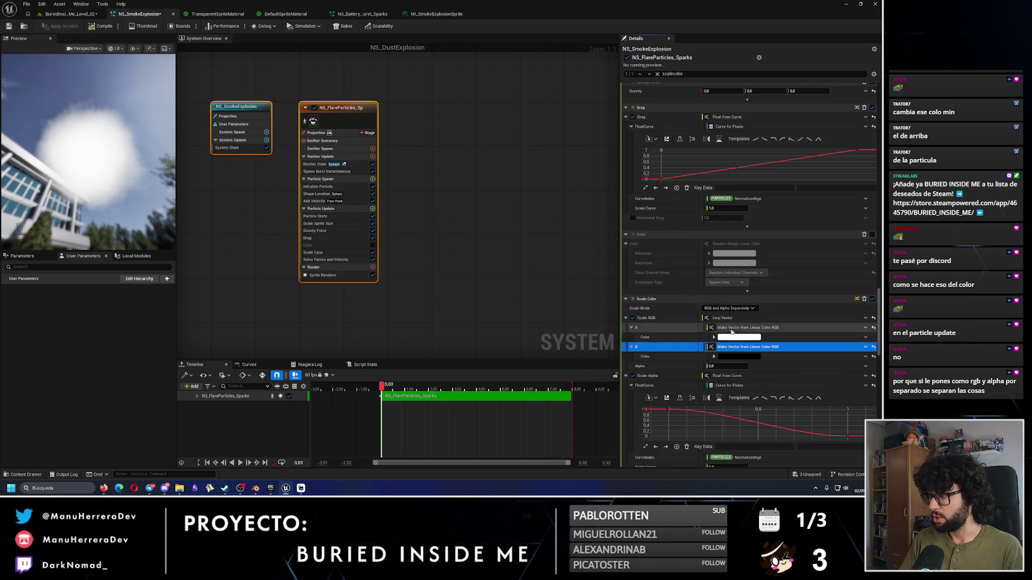
left_click(751, 337)
left_click_drag(675, 322, 678, 377)
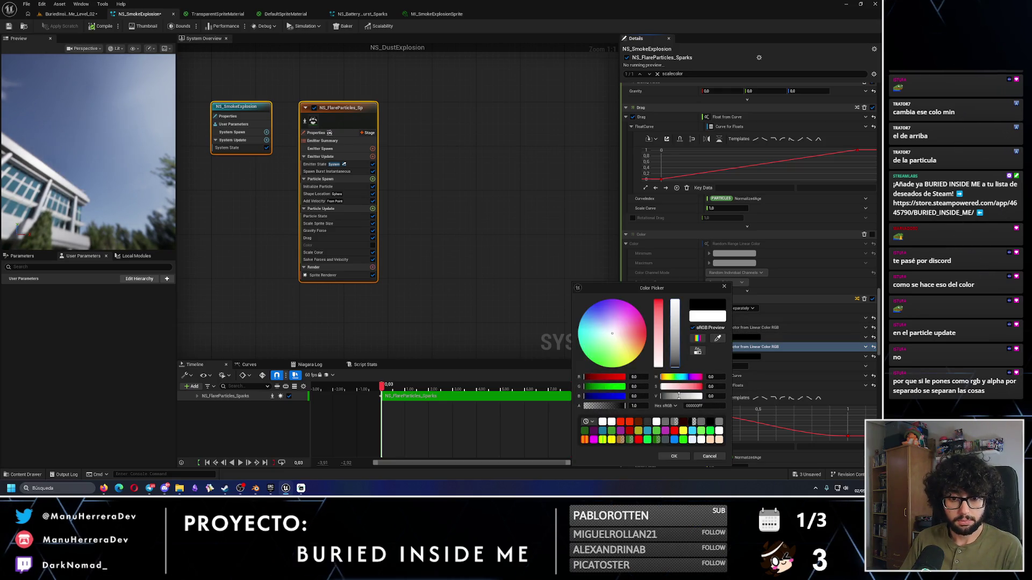
left_click_drag(679, 396, 680, 288)
left_click(730, 363)
left_click_drag(671, 366, 672, 301)
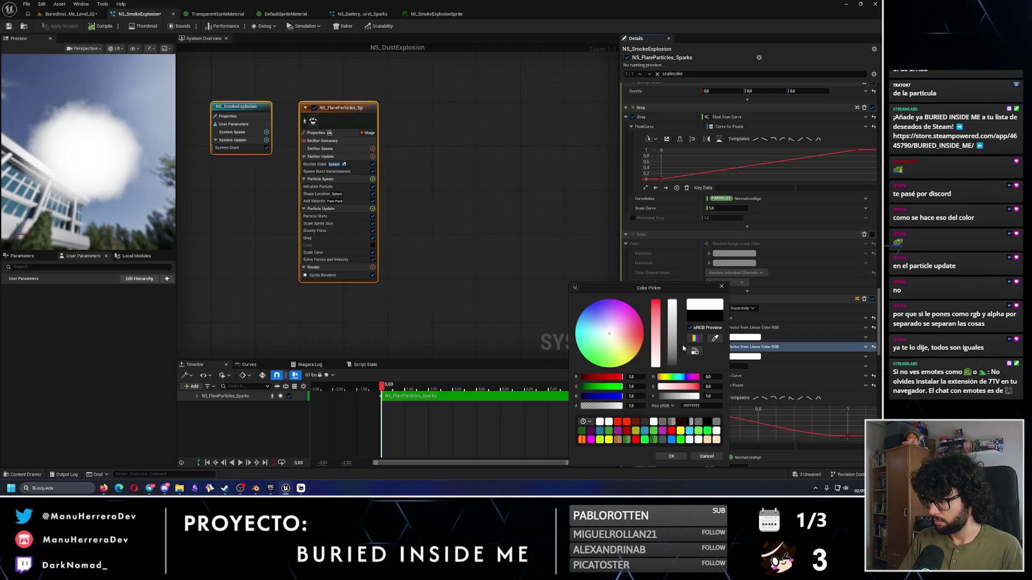
left_click(671, 456)
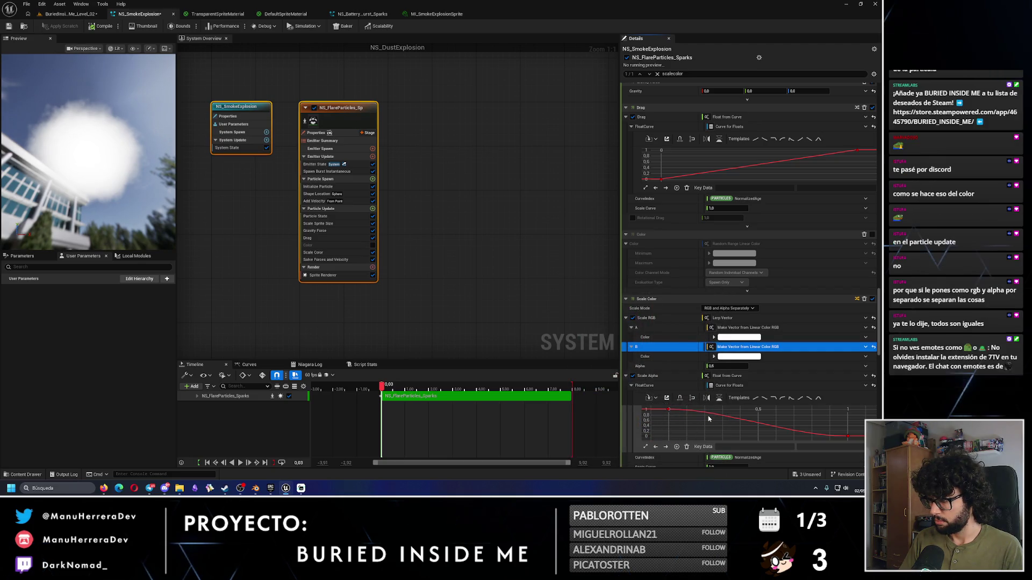
left_click(715, 367)
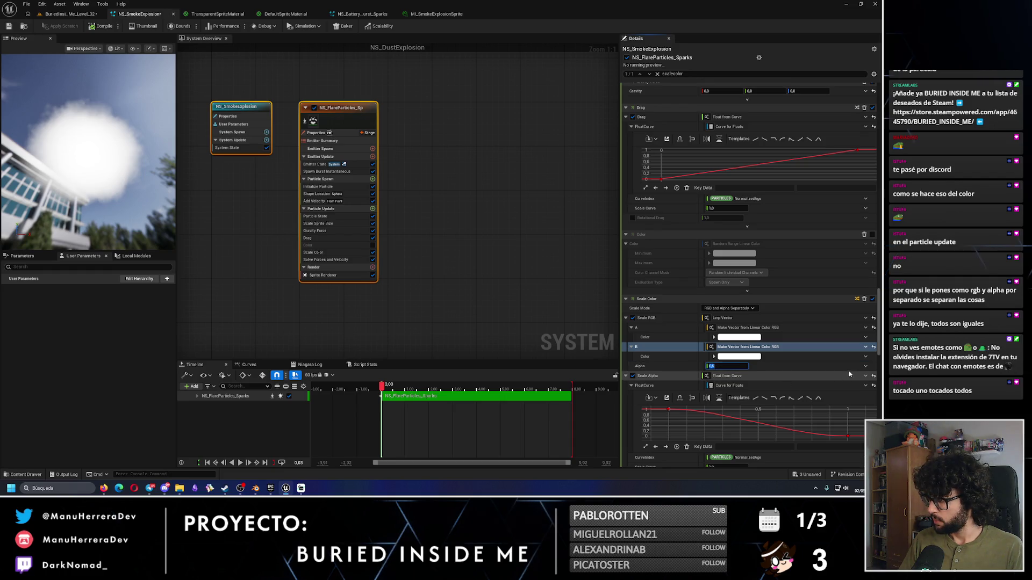
left_click(865, 366)
Step: Drive the lerp Alpha with Float from Curve, first key 0 and last key 1
type("curve")
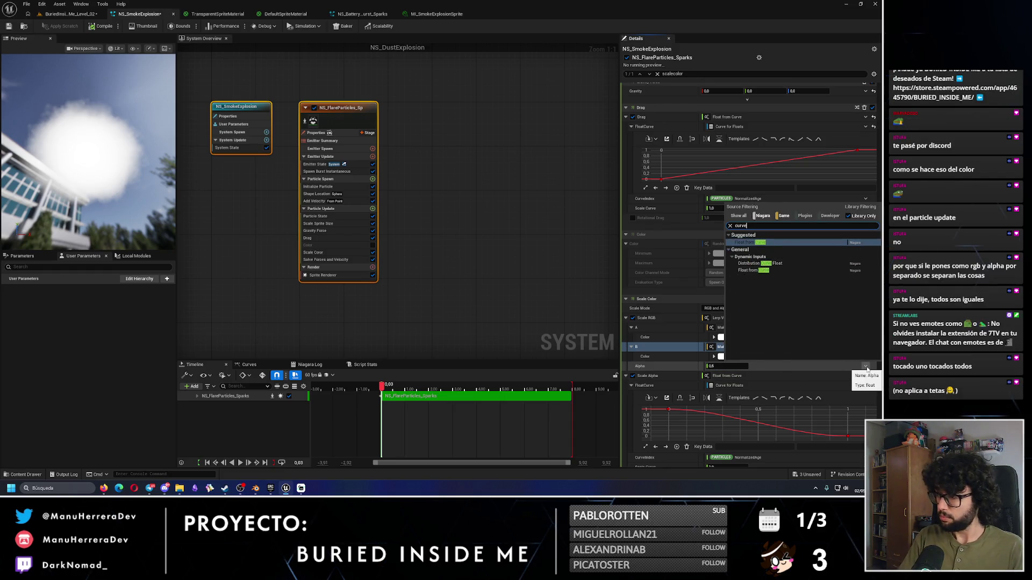
left_click(779, 240)
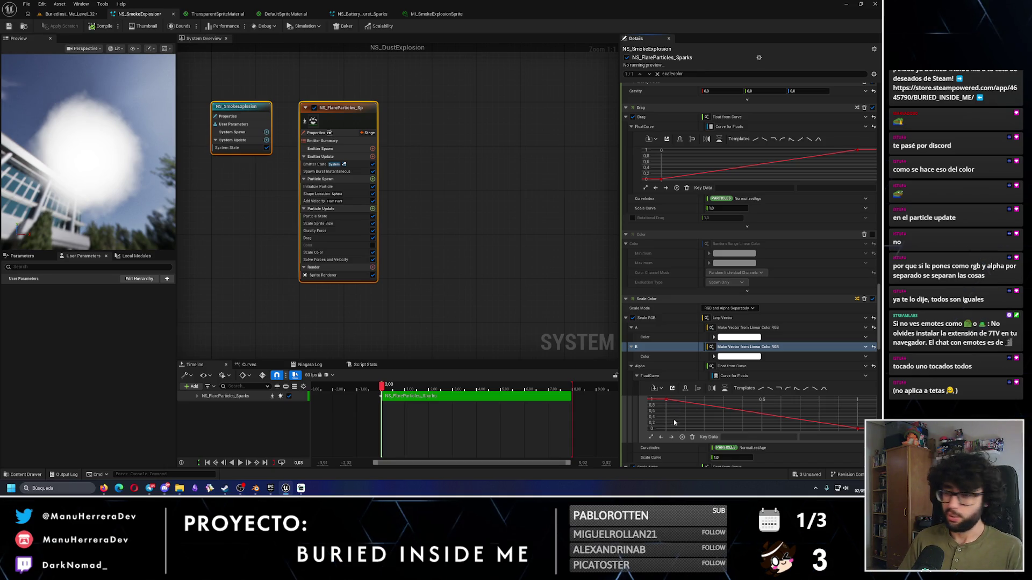
left_click(665, 400)
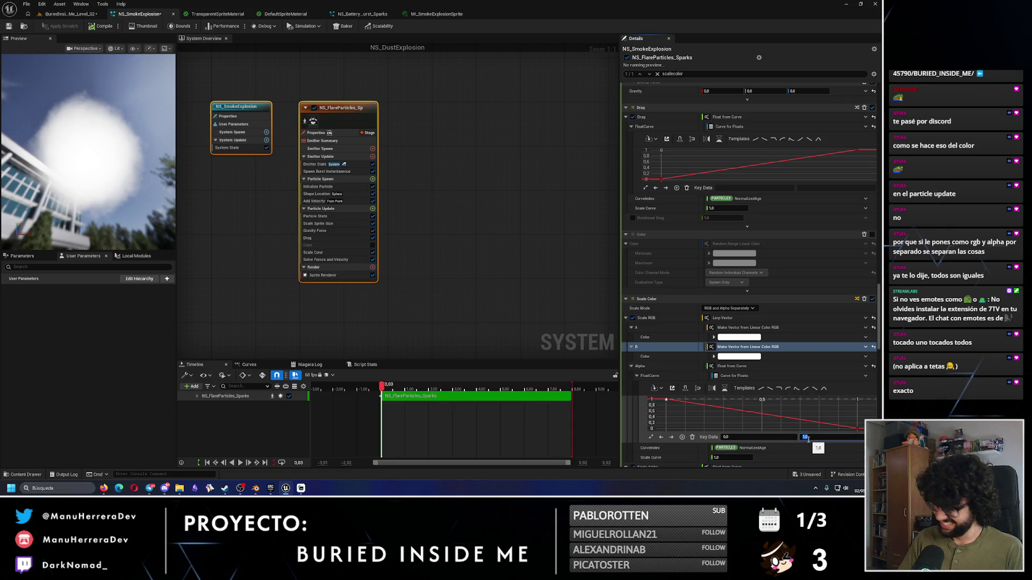
key("Return")
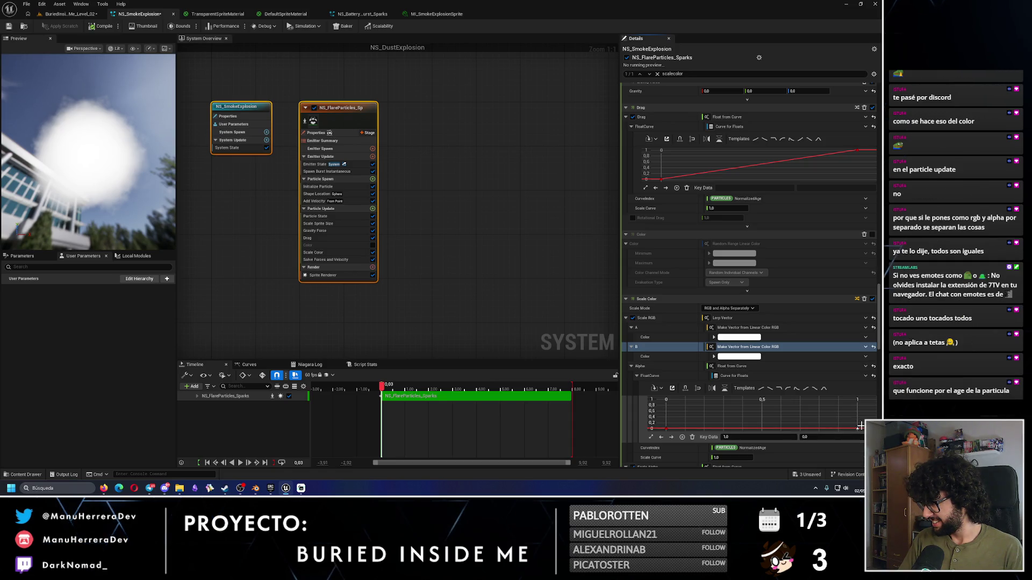
left_click(856, 427)
left_click(857, 429)
type("1")
key("Return")
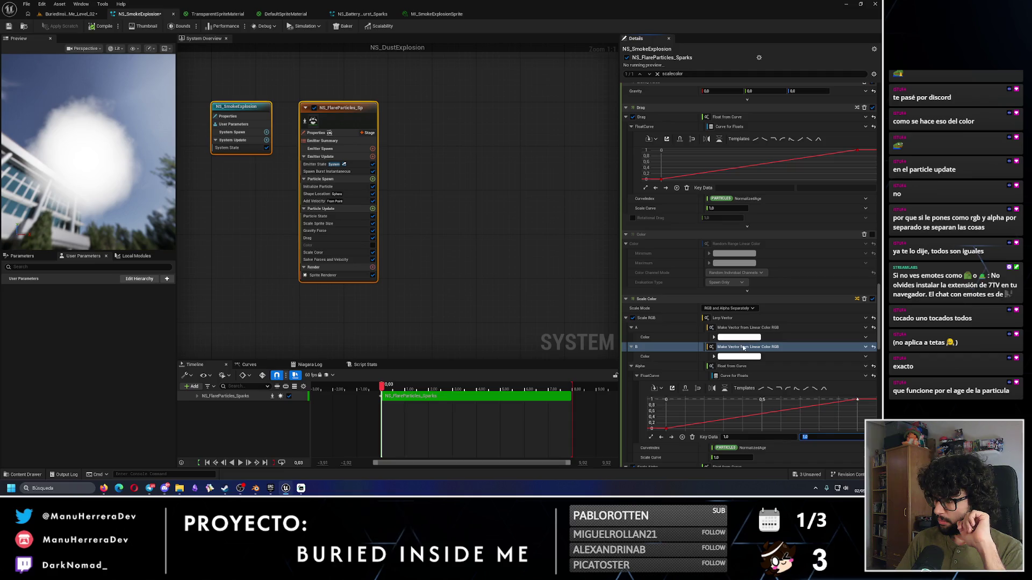
mouse_move(382, 387)
left_mouse_down()
mouse_move(465, 387)
mouse_move(376, 387)
left_mouse_up()
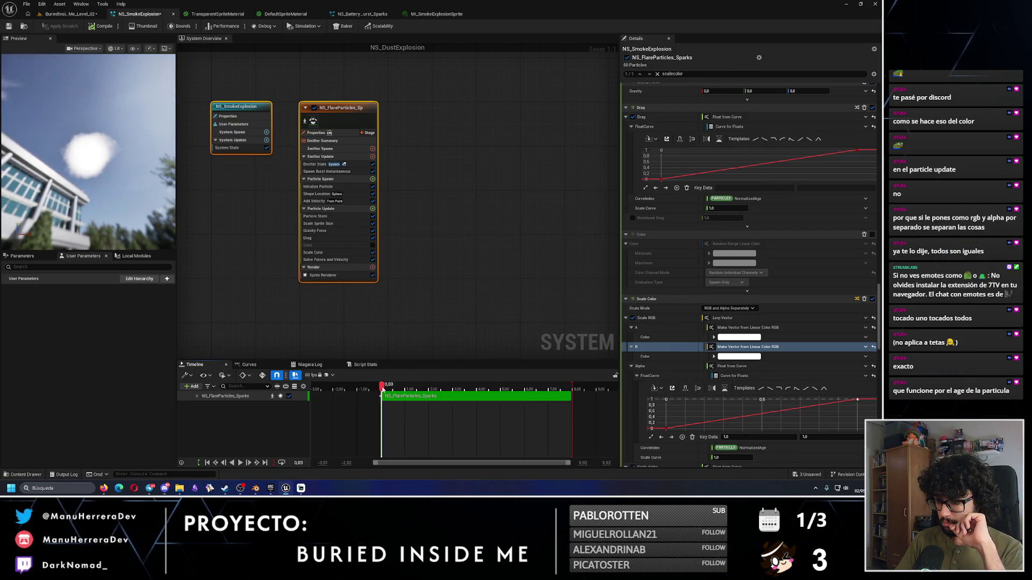
left_click(732, 356)
Step: Set the Scale RGB B colour to black, then try full red while previewing the smoke
left_click(717, 422)
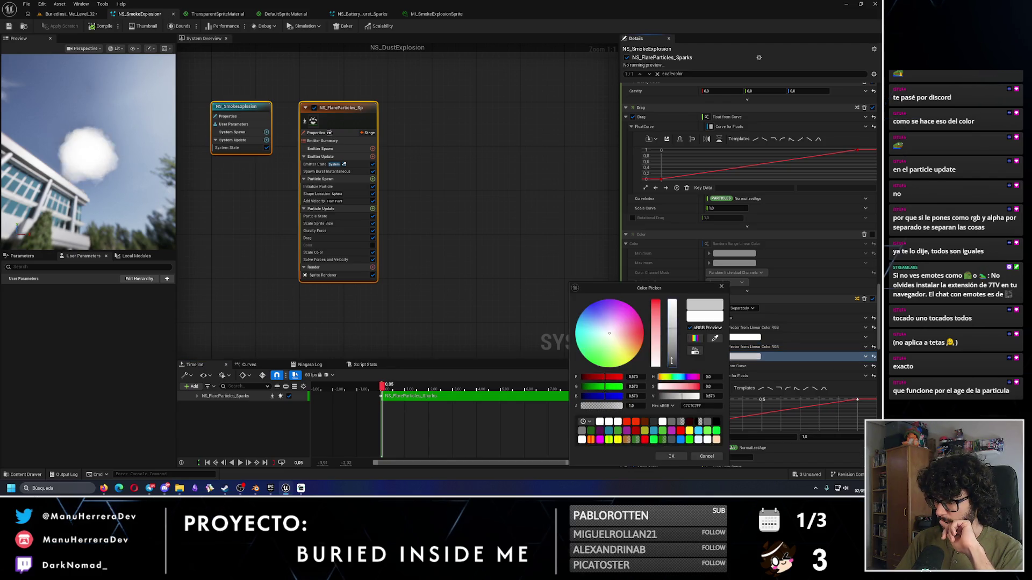
left_click(671, 456)
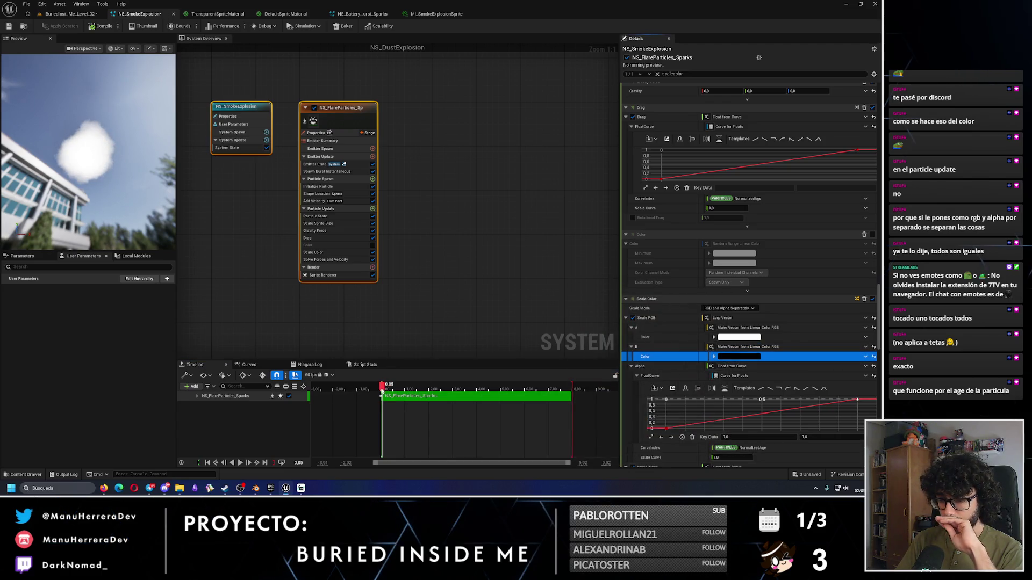
mouse_move(418, 388)
left_mouse_down()
mouse_move(526, 398)
mouse_move(372, 396)
left_mouse_up()
left_click(736, 357)
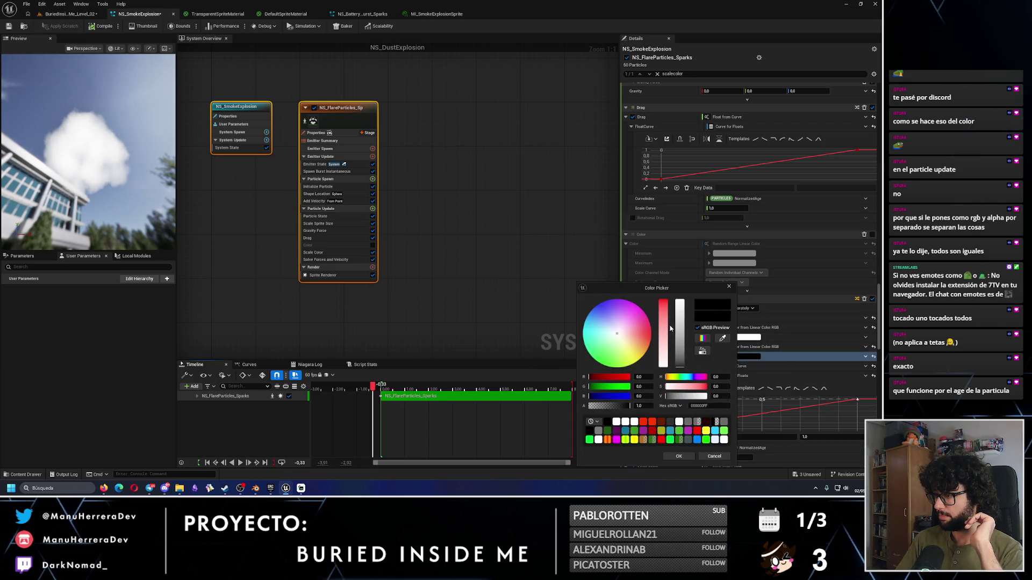
left_click(664, 304)
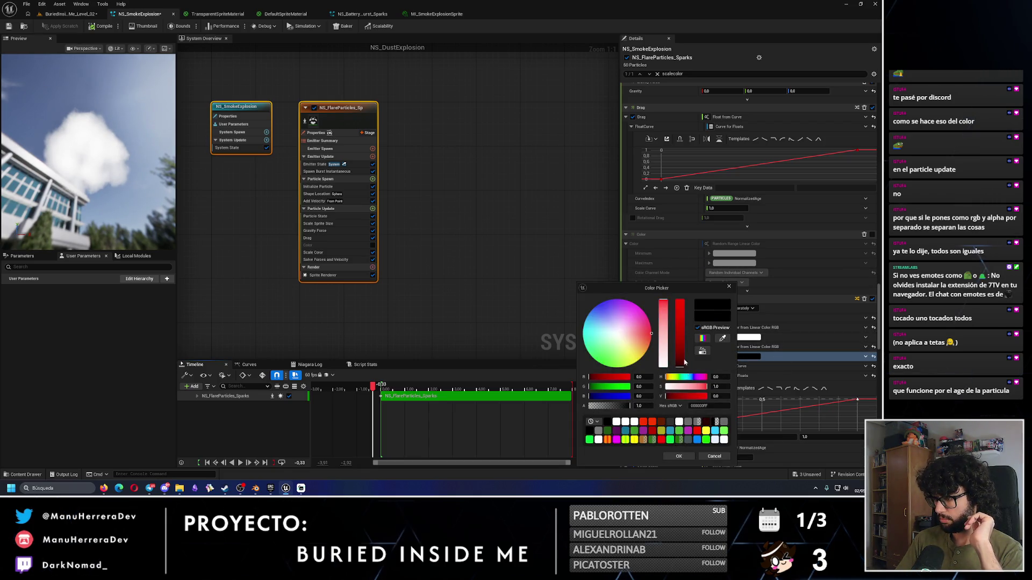
left_click(679, 302)
left_click(679, 456)
mouse_move(381, 385)
left_mouse_down()
mouse_move(491, 390)
mouse_move(383, 394)
left_mouse_up()
Step: Return B to black, keep A white, and bring up the TransparentSpriteMaterial graph
left_click(739, 356)
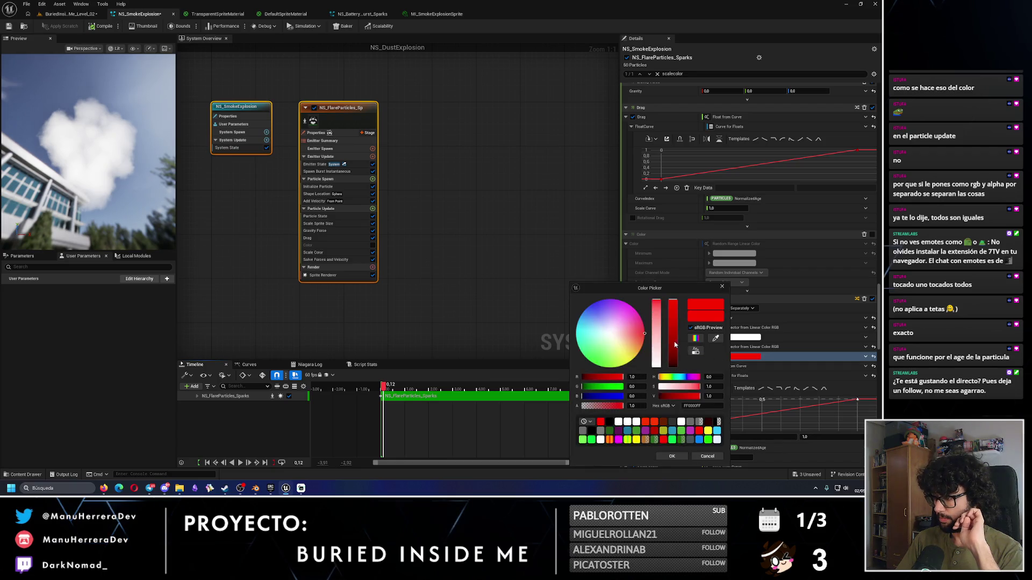
left_click_drag(674, 344, 688, 445)
left_click(682, 456)
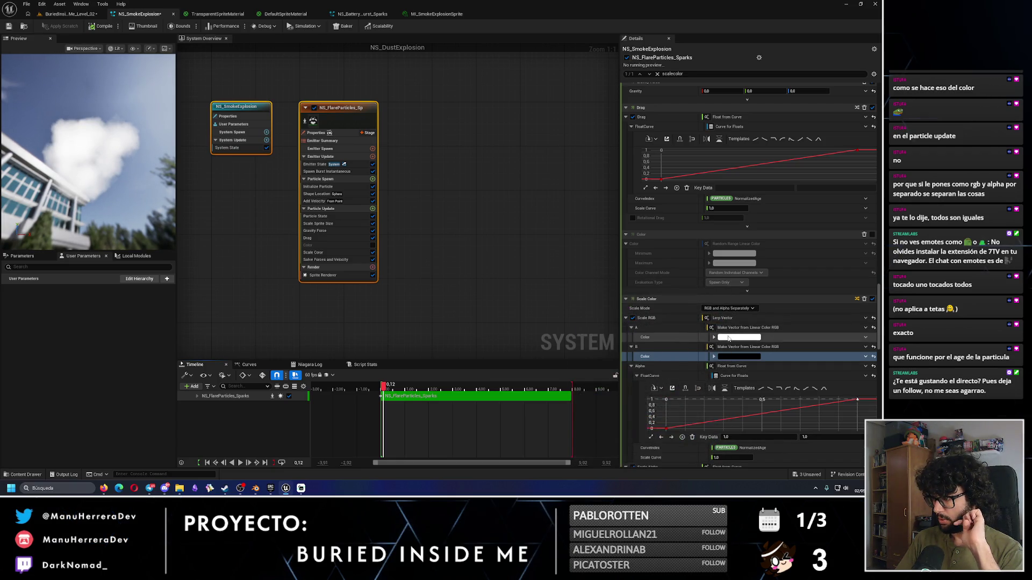
left_click(736, 337)
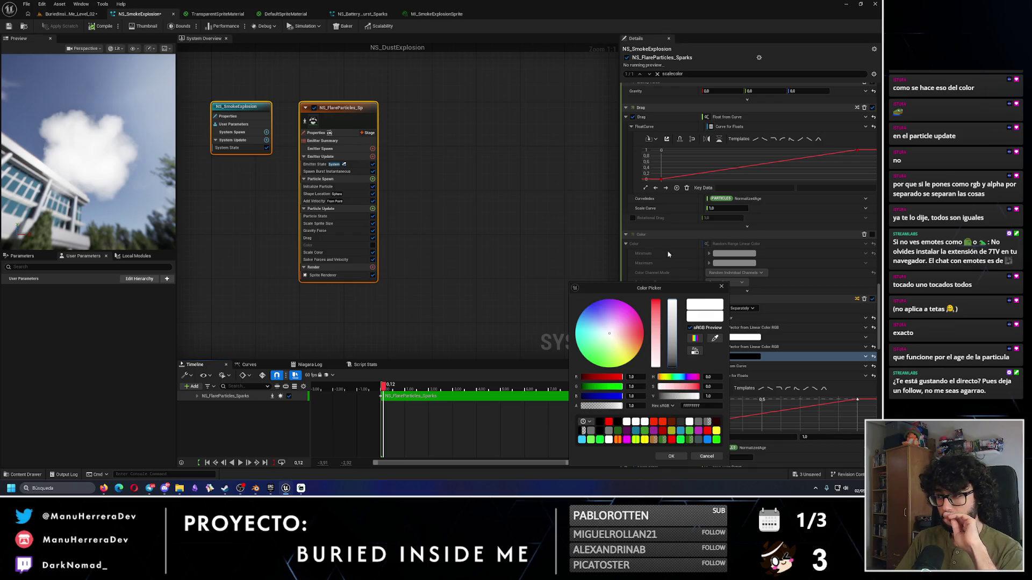
left_click(669, 456)
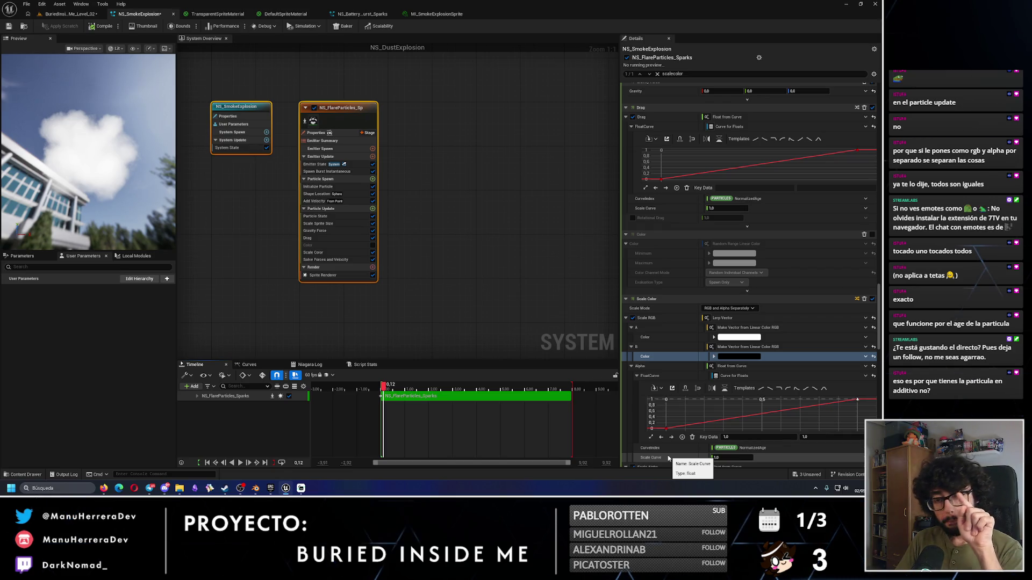
left_click(283, 15)
left_click(215, 14)
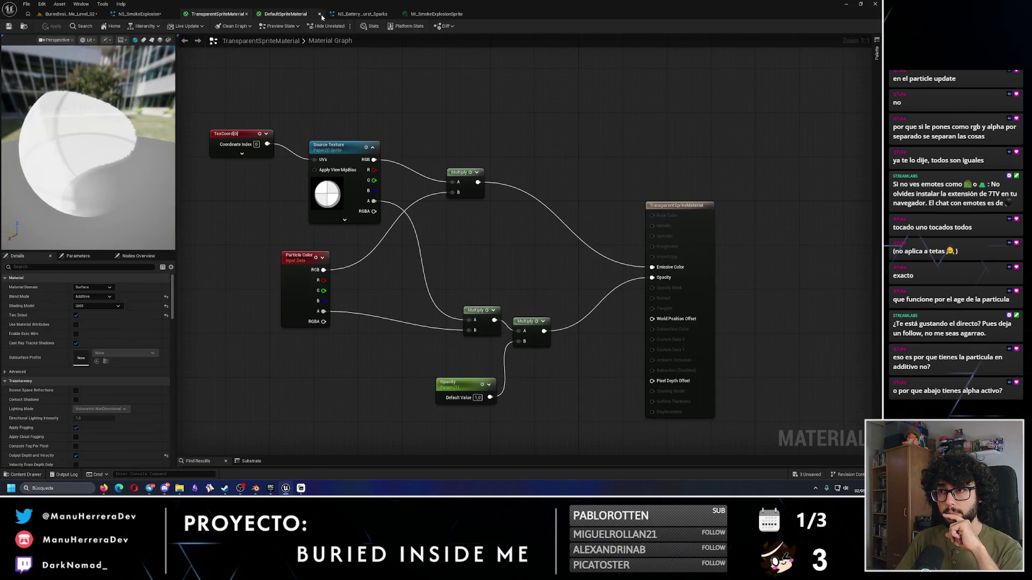
Step: Close DefaultSpriteMaterial unsaved, then apply Translucent blend mode to TransparentSpriteMaterial
left_click(319, 14)
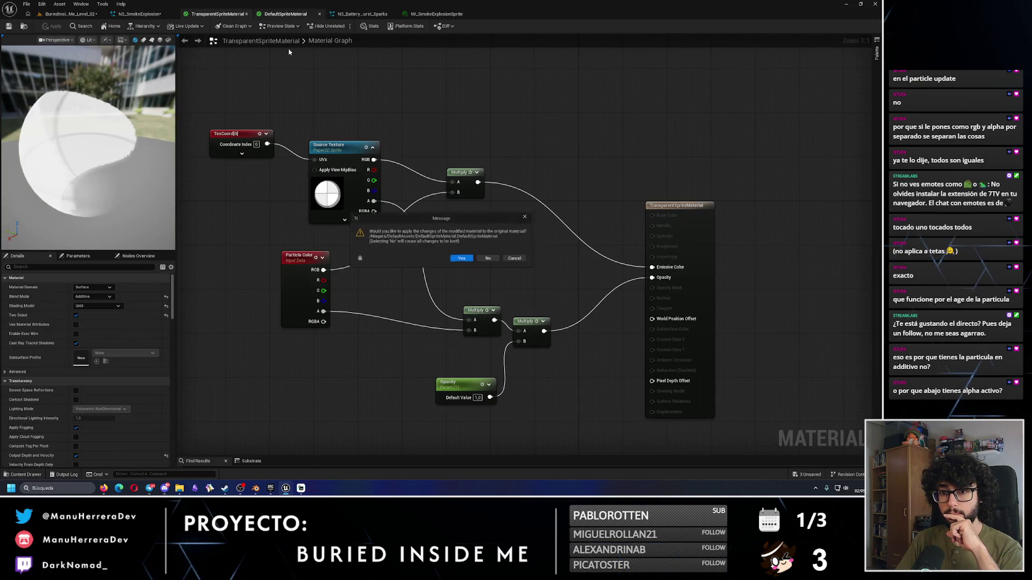
left_click(496, 262)
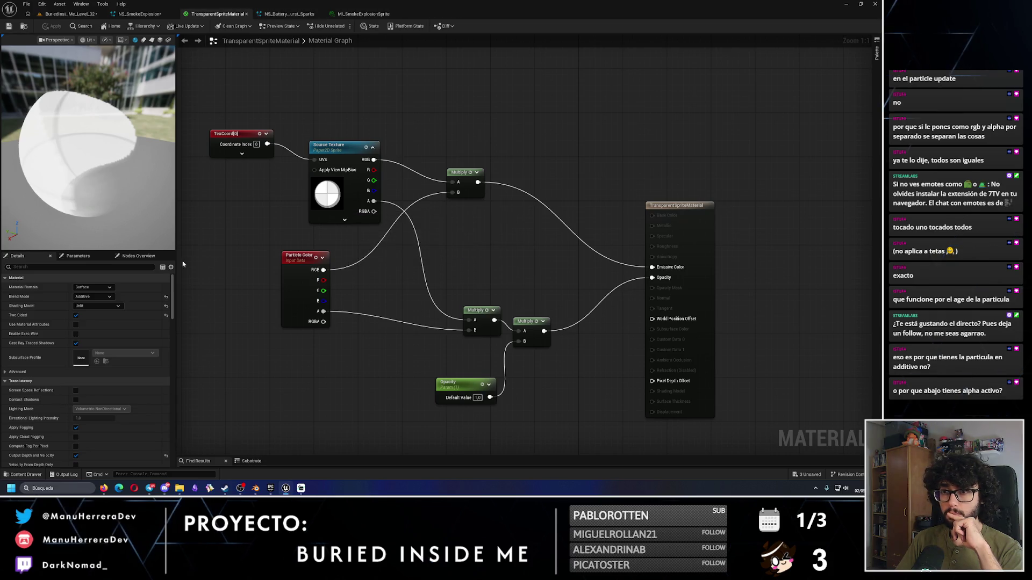
left_click(94, 297)
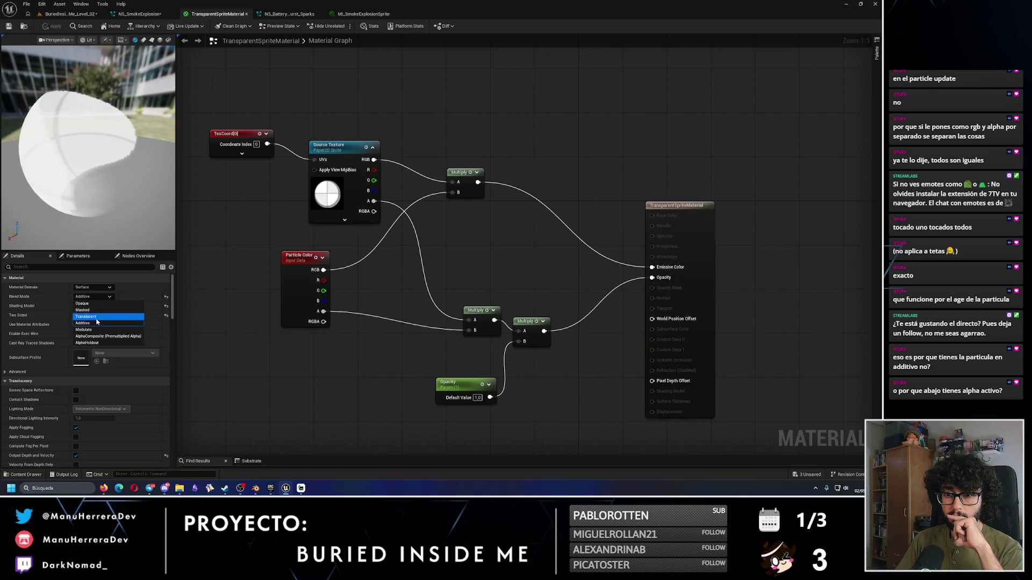
left_click(102, 317)
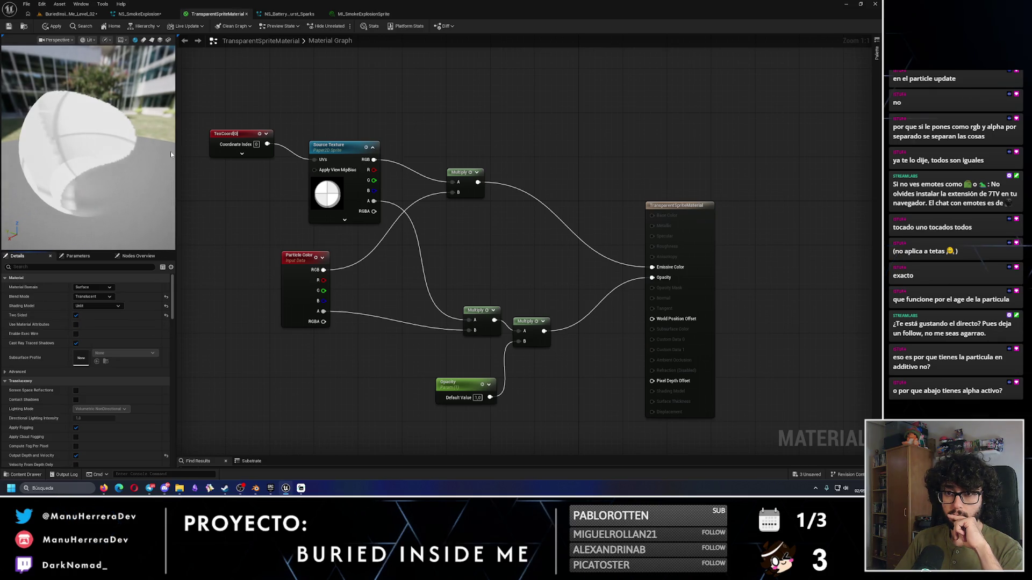
left_click(8, 26)
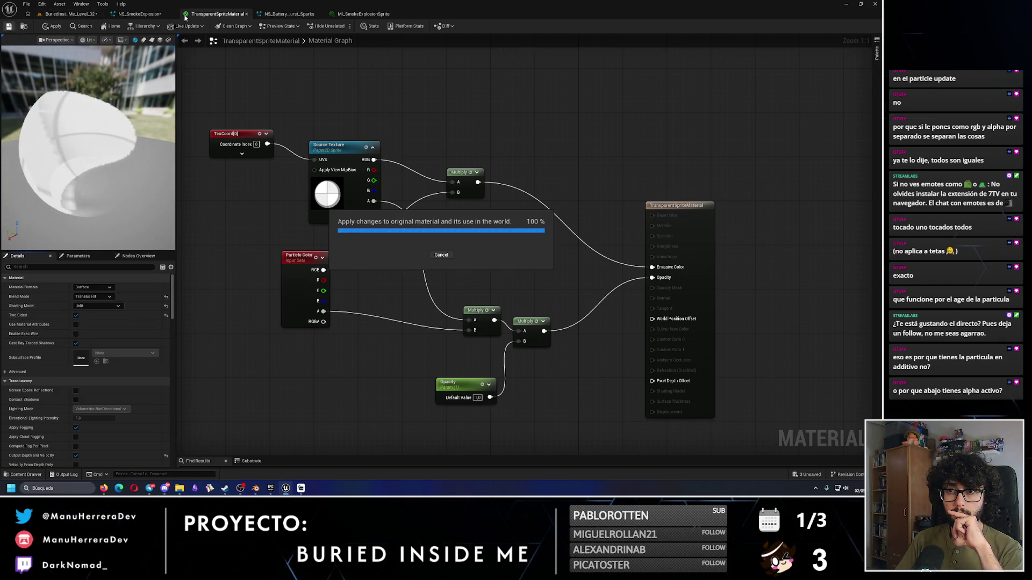
left_click(150, 14)
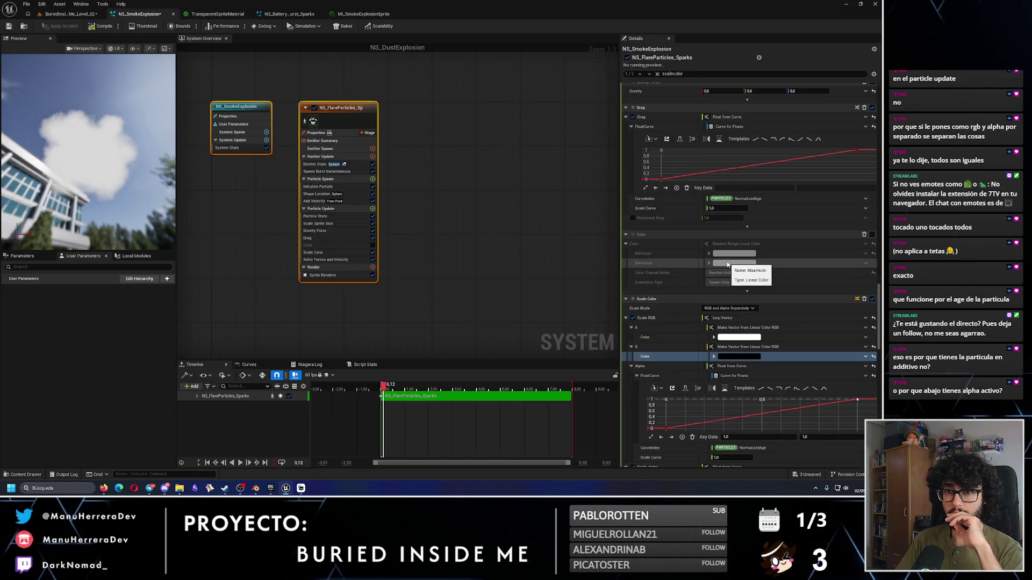
left_click(732, 264)
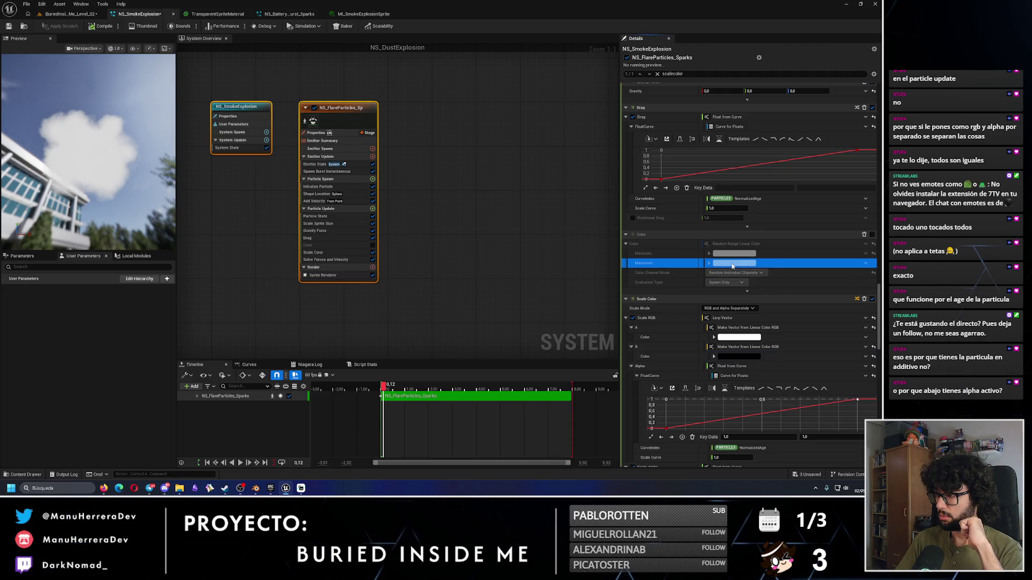
left_click(738, 337)
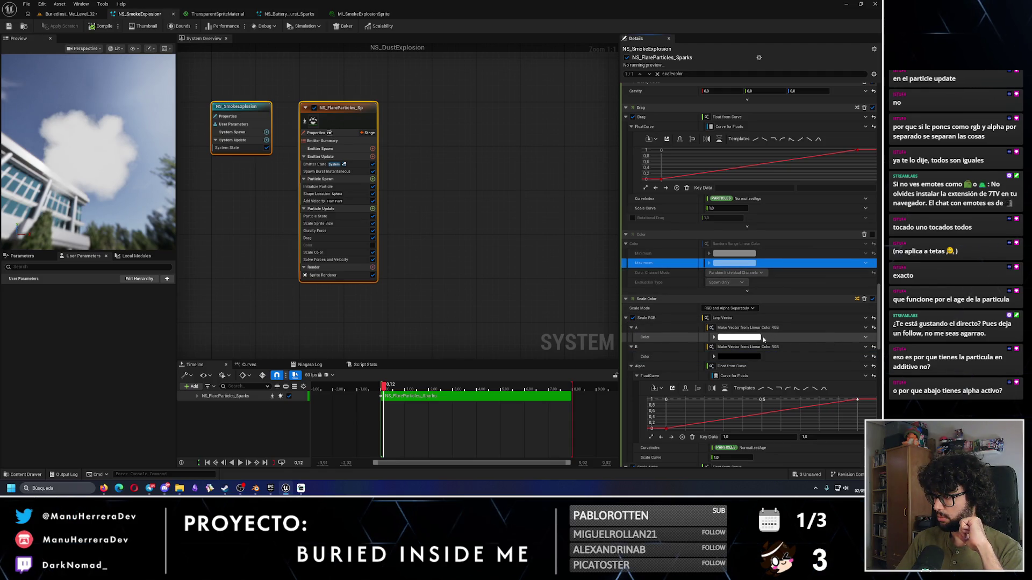
left_click_drag(696, 342, 697, 372)
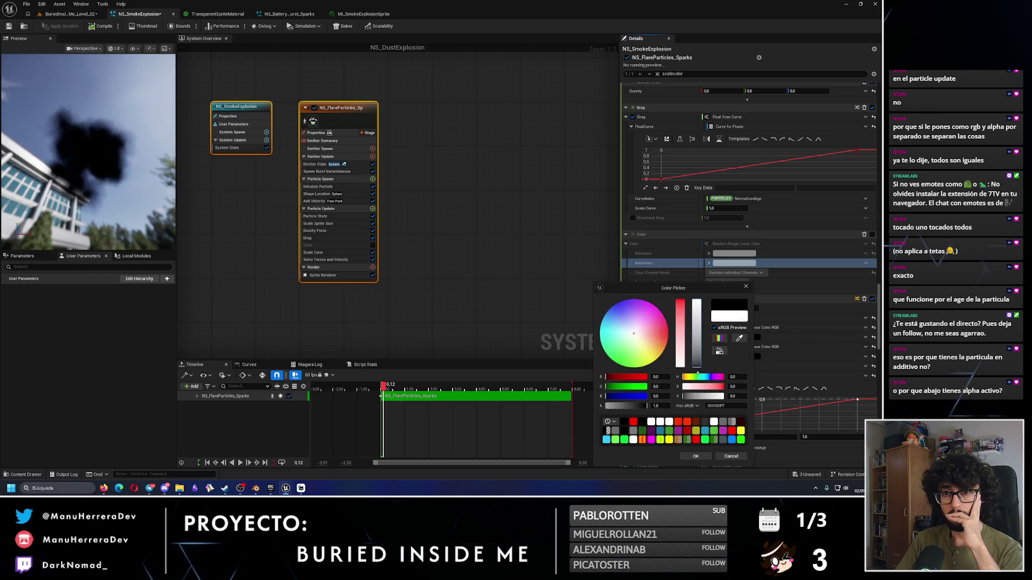
left_click(728, 316)
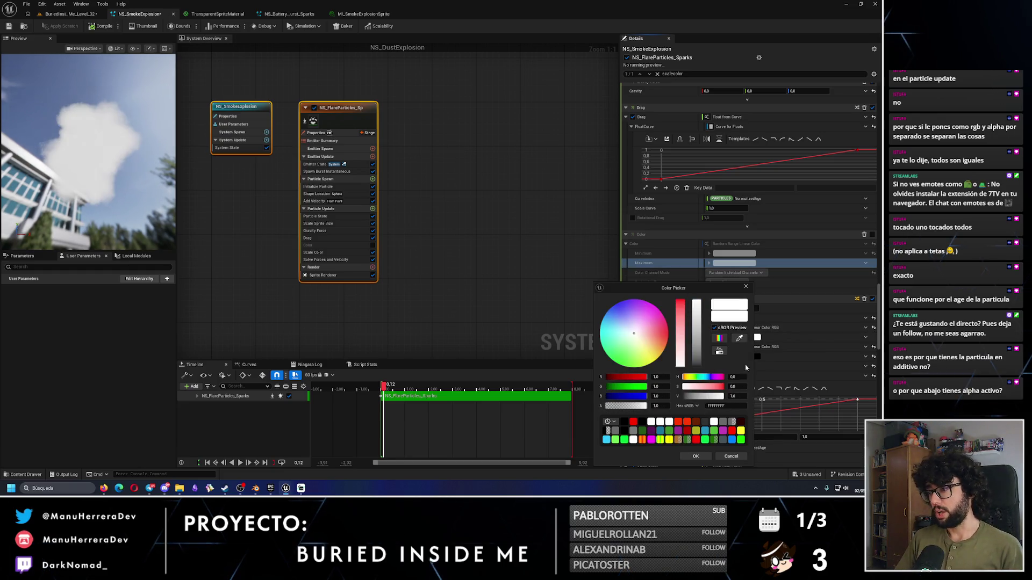
left_click(705, 456)
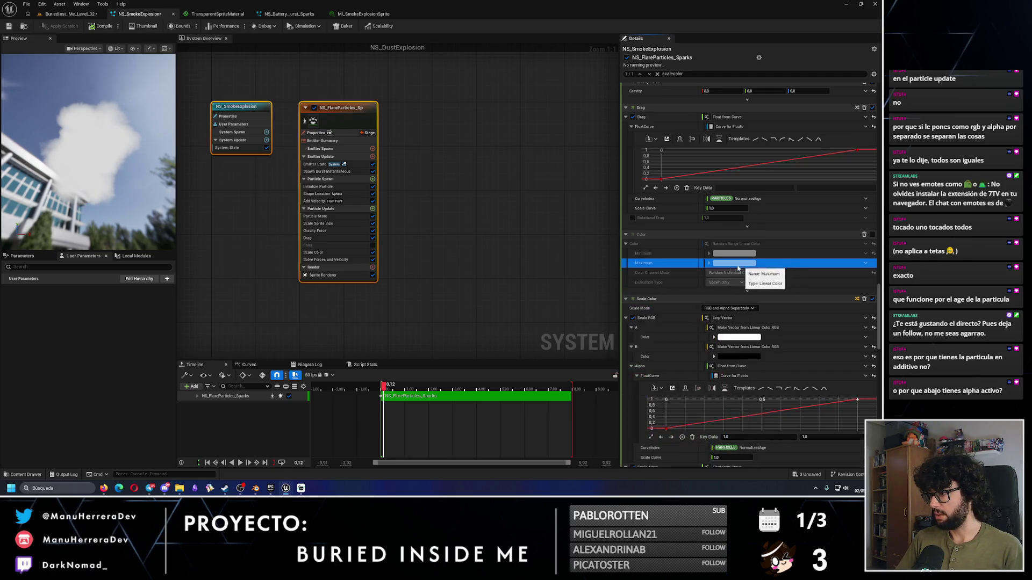
scroll(735, 299, "up", 1)
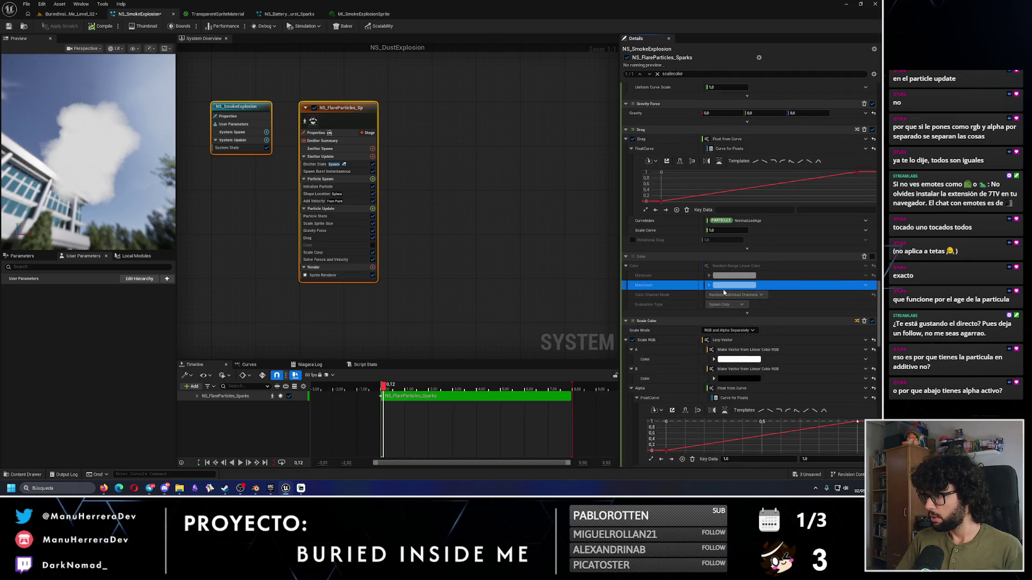
left_click(738, 379)
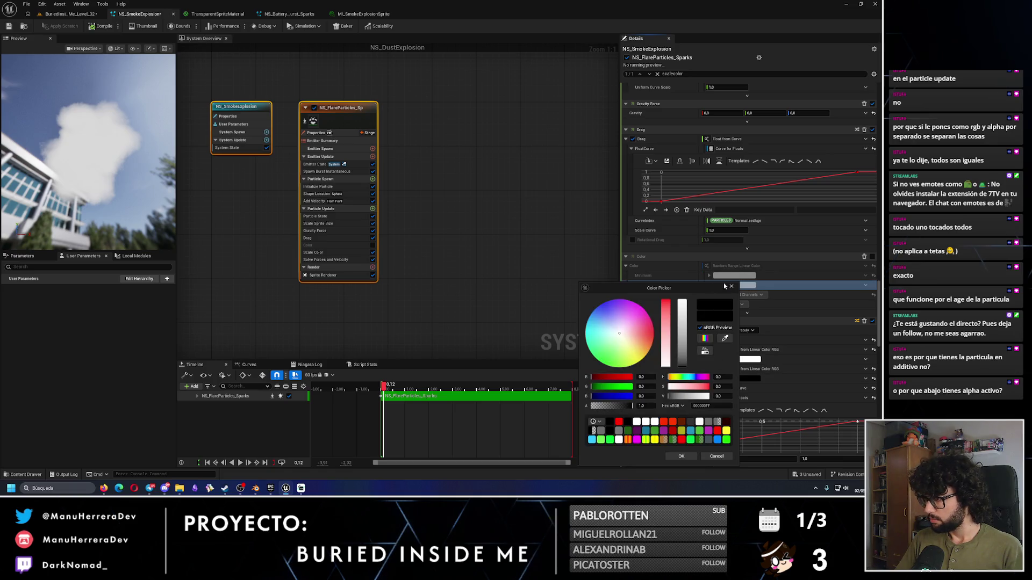
left_click(420, 388)
mouse_move(421, 389)
left_mouse_down()
mouse_move(538, 389)
mouse_move(379, 395)
left_mouse_up()
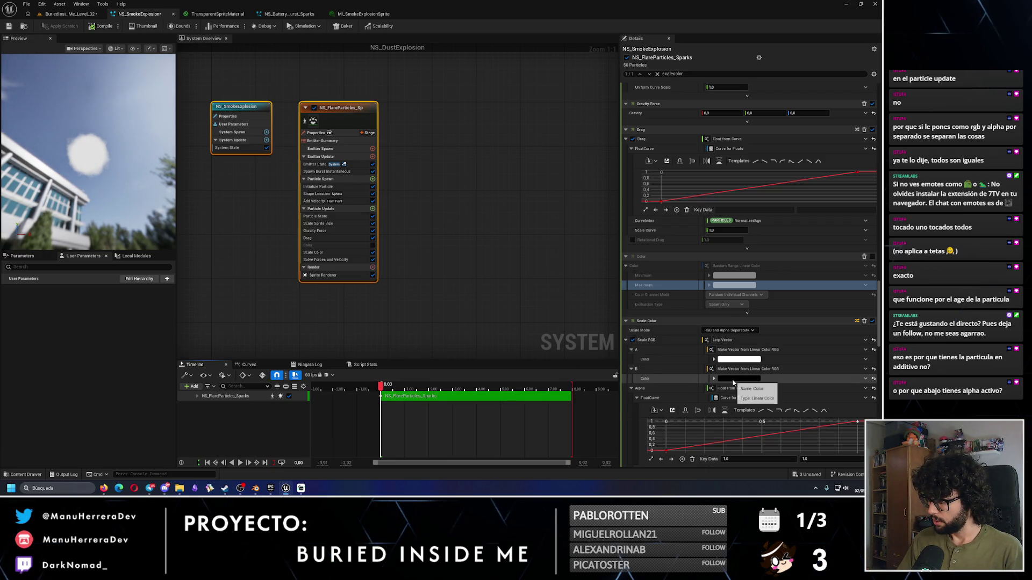
left_click_drag(879, 333, 883, 365)
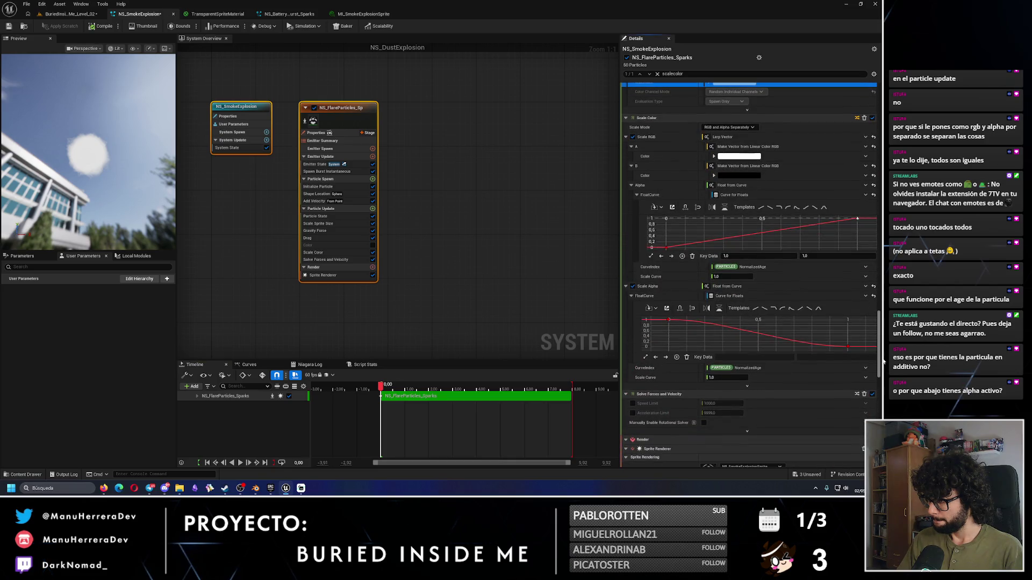
Step: Set the Scale Alpha end key to 1 and shift the alpha curve's first key to about 0.57
left_click(848, 348)
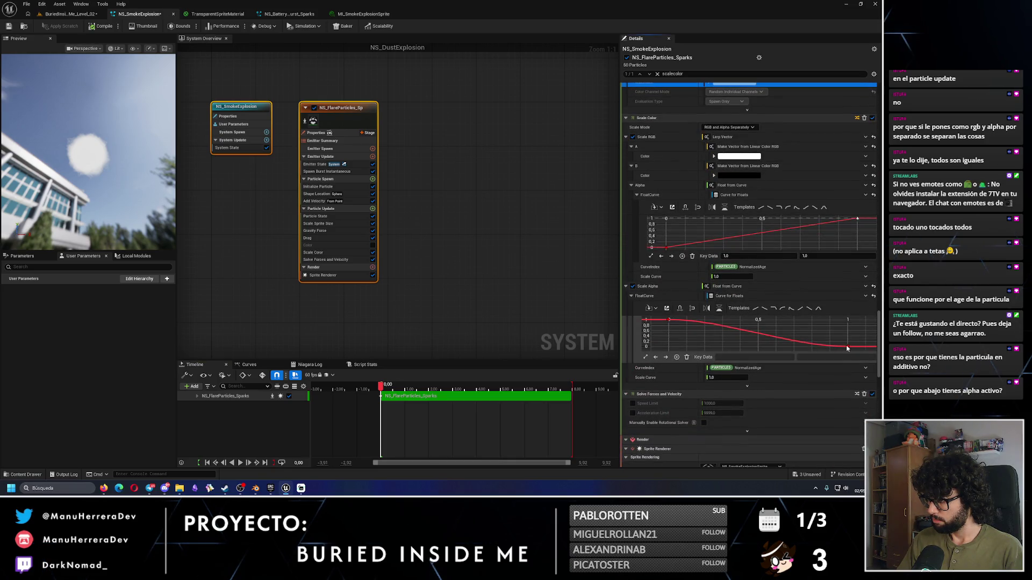
type("1")
key("Return")
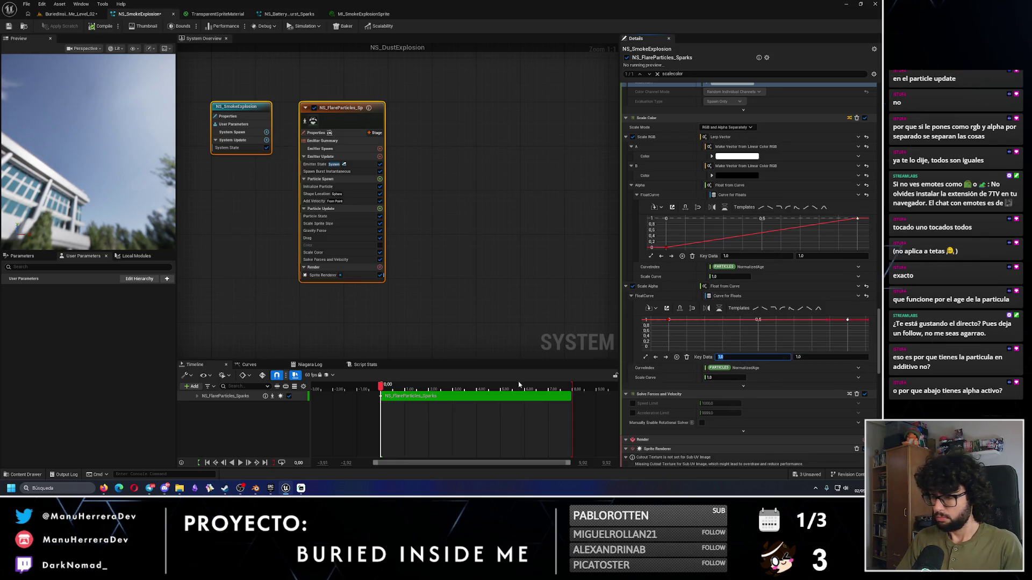
mouse_move(387, 388)
left_mouse_down()
mouse_move(492, 388)
mouse_move(384, 386)
left_mouse_up()
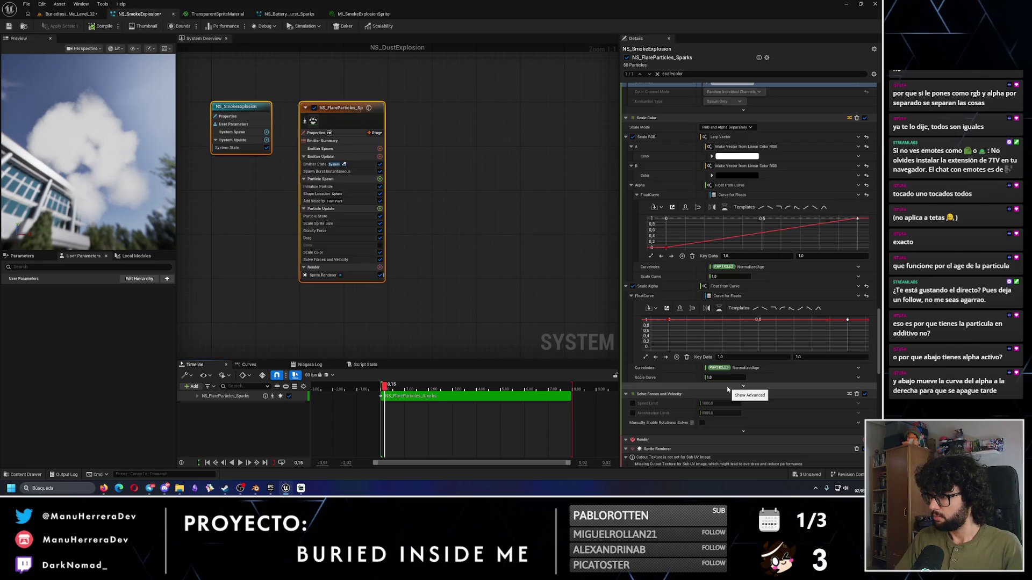
mouse_move(384, 387)
left_mouse_down()
mouse_move(531, 389)
mouse_move(448, 389)
left_mouse_up()
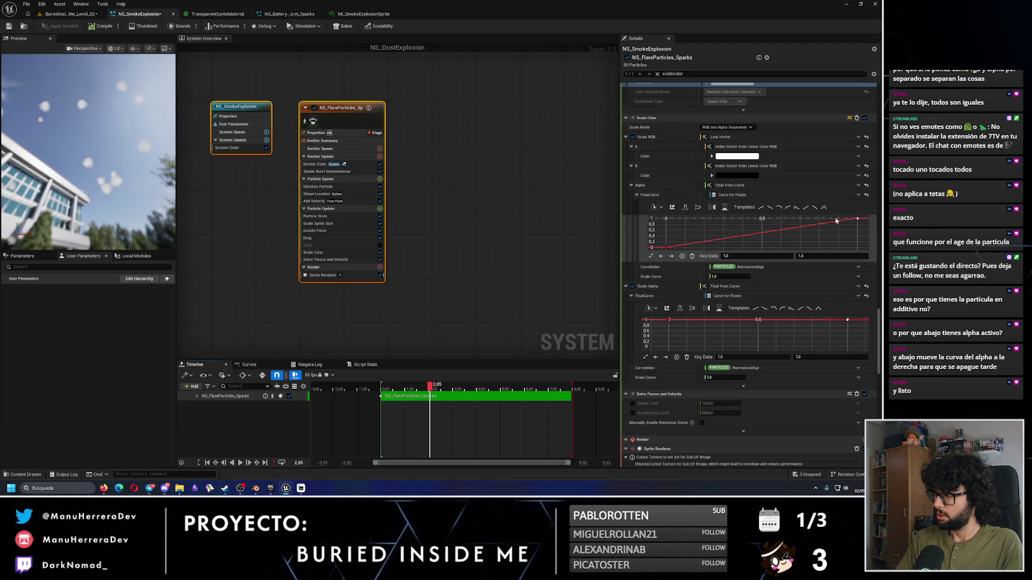
left_click_drag(668, 250, 772, 247)
Step: Put the Scale Color alpha curve's first key at time 0, value 0, and replay the preview
left_click(383, 387)
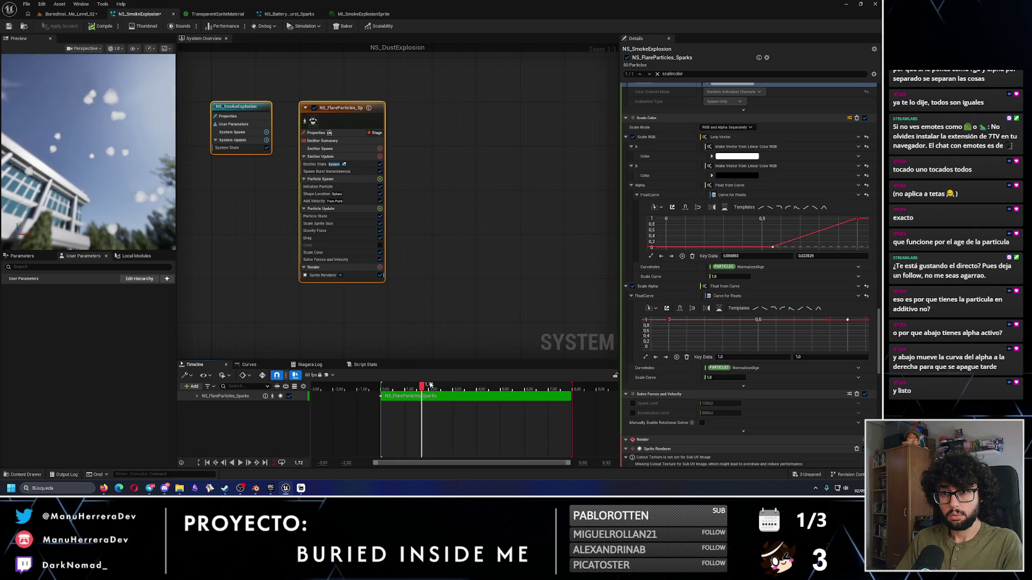
left_click(362, 387)
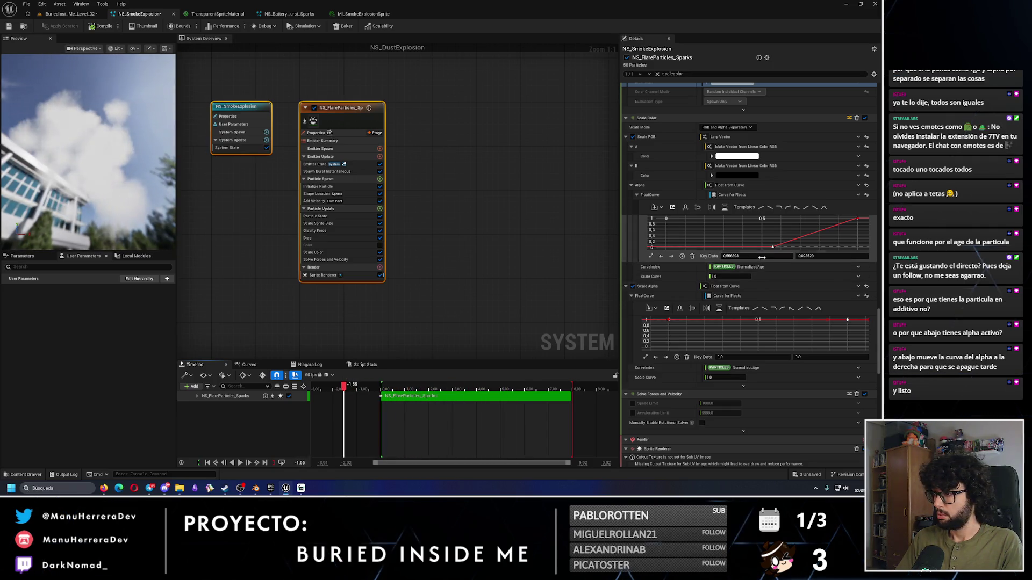
left_click(730, 256)
type("0")
key("Return")
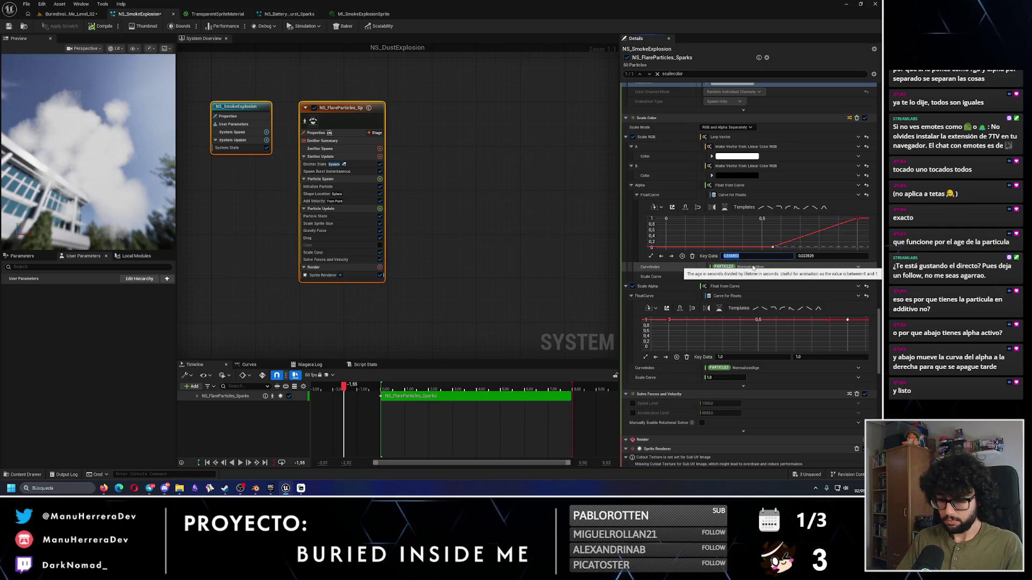
left_click(806, 256)
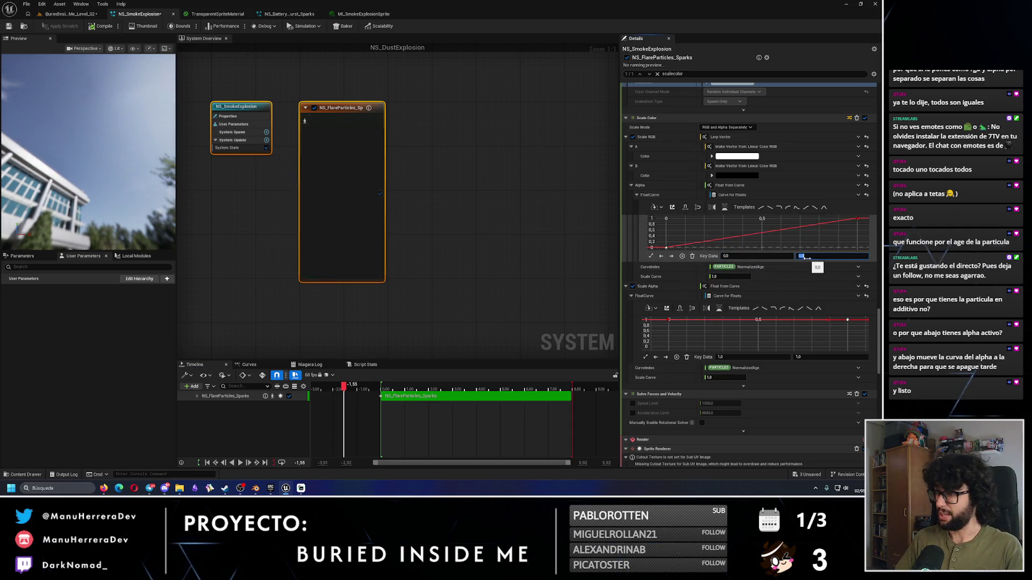
type("0")
key("Return")
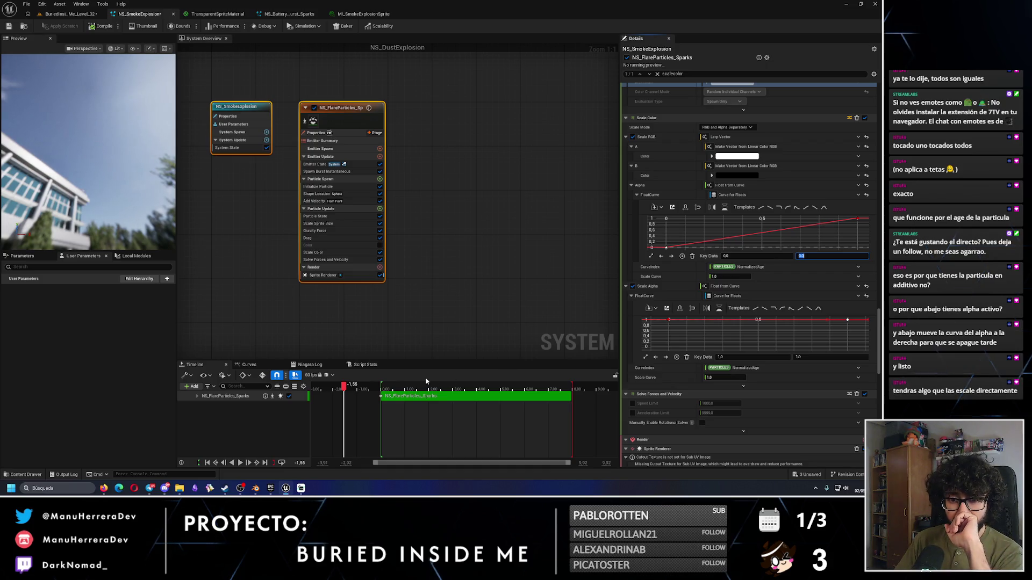
left_click_drag(343, 386, 393, 386)
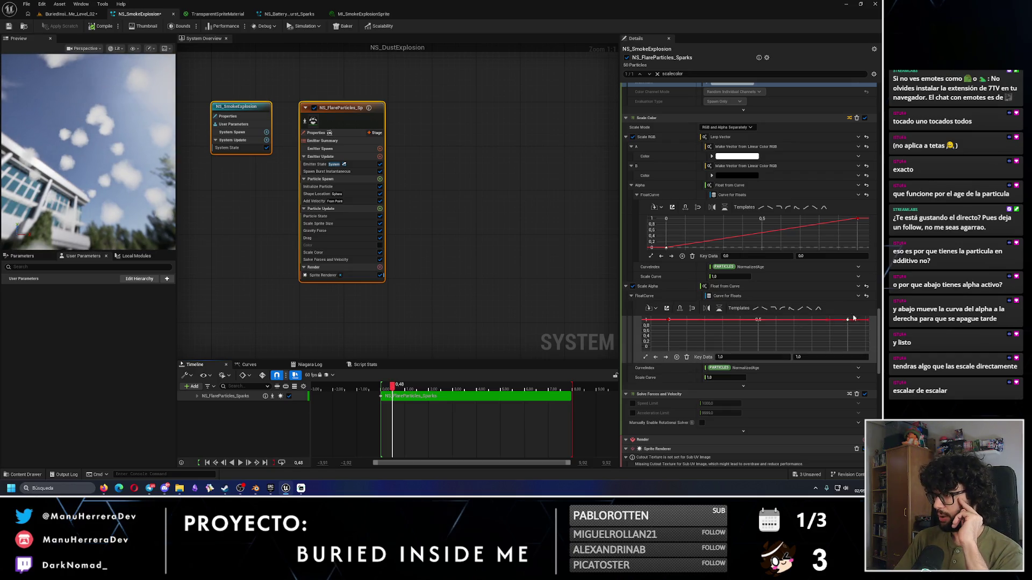
scroll(882, 340, "down", 3)
Step: Scroll Details down to Scale Sprite Size and select its size curve's end key
mouse_move(882, 340)
left_mouse_down()
mouse_move(882, 367)
mouse_move(881, 140)
mouse_move(858, 81)
left_mouse_up()
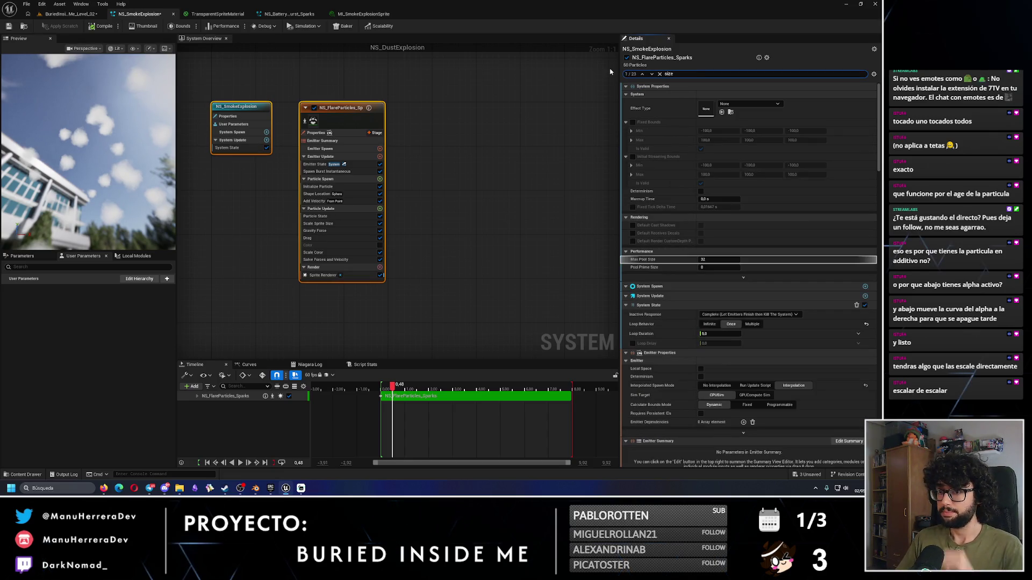
left_click_drag(883, 111, 883, 267)
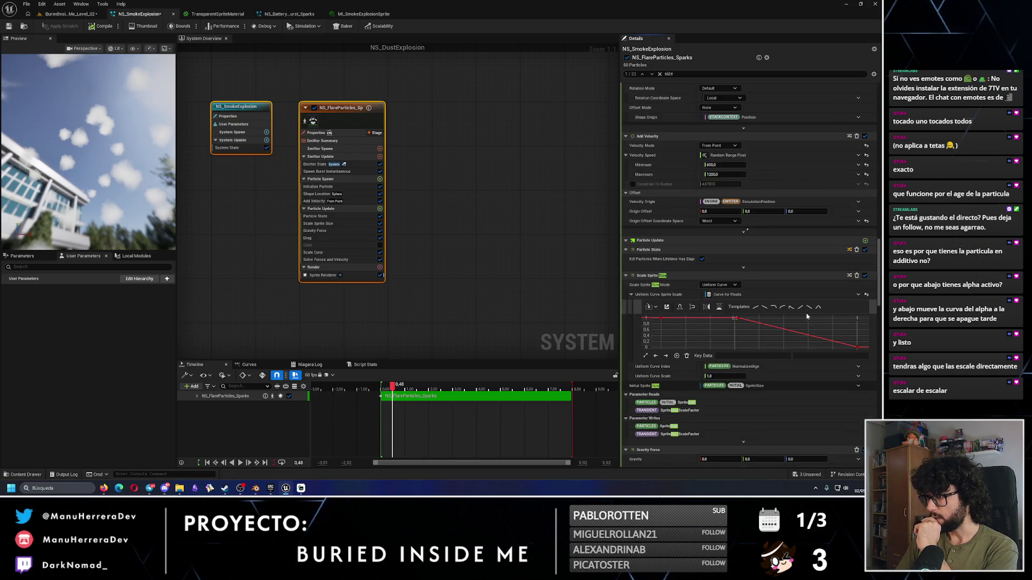
left_click(857, 347)
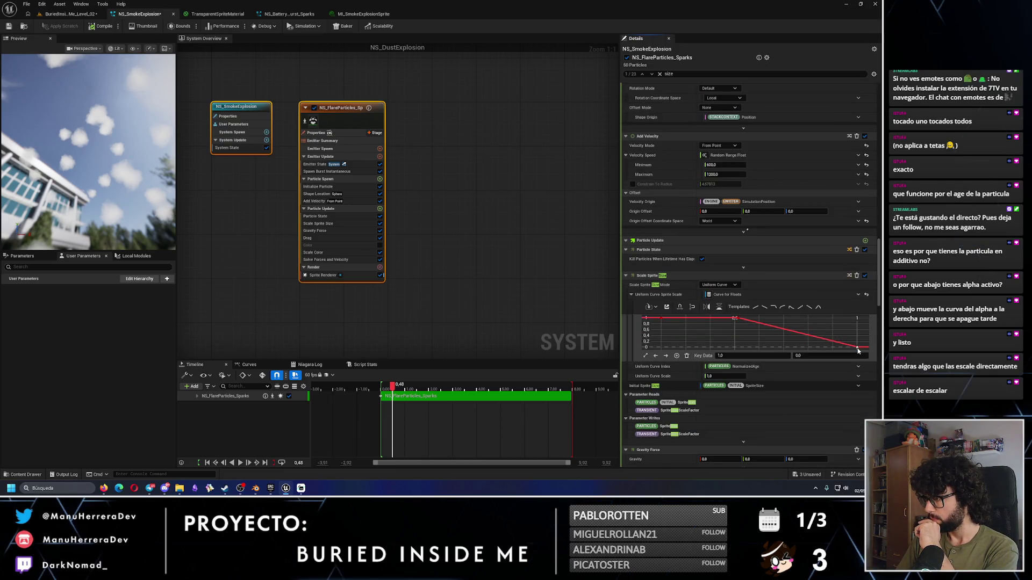
Step: Set the sprite size curve's end key to 1 and scrub the preview to the end of lifetime
left_click(833, 356)
type("1")
key("Return")
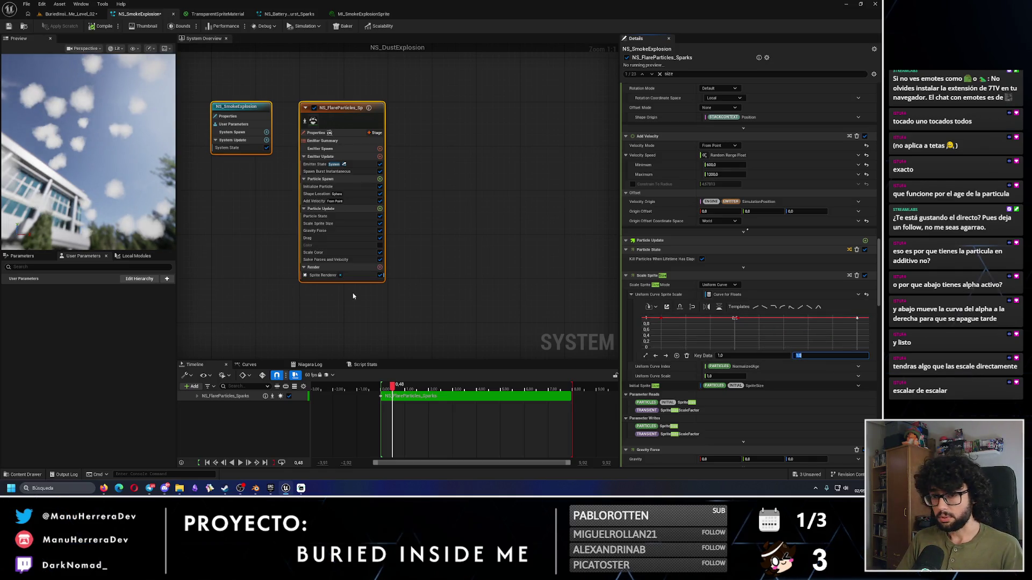
mouse_move(406, 390)
left_mouse_down()
mouse_move(521, 387)
mouse_move(380, 386)
left_mouse_up()
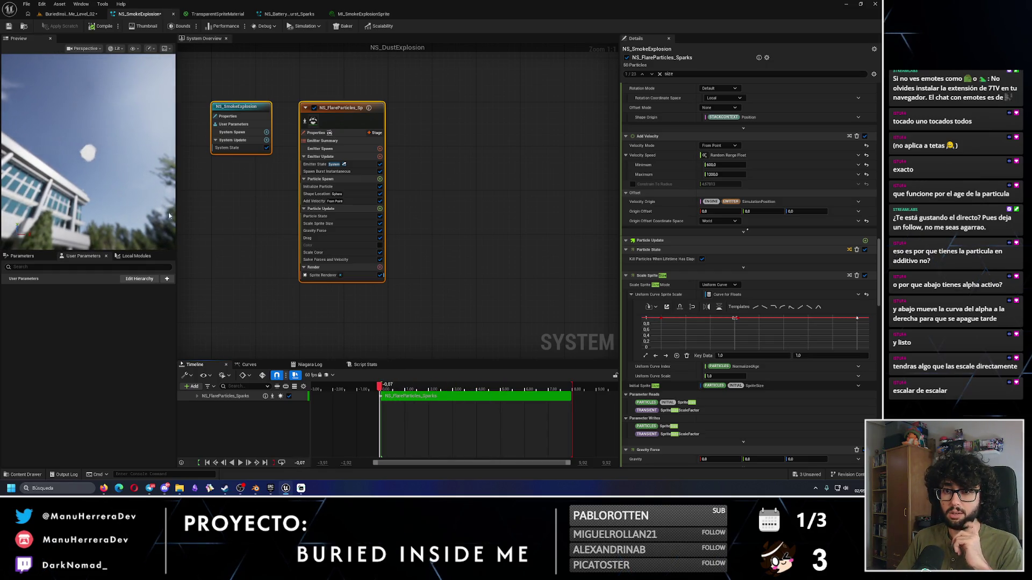
mouse_move(456, 386)
left_mouse_down()
mouse_move(575, 398)
mouse_move(527, 387)
left_mouse_up()
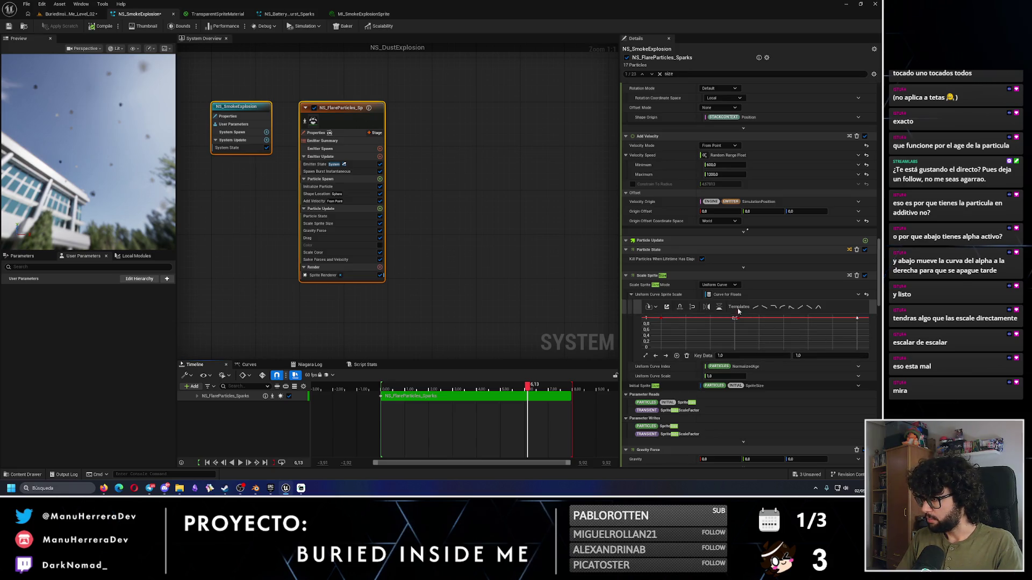
Step: Change Scale Sprite Size Mode from Uniform Curve to Uniform and rewind the preview
left_click(726, 285)
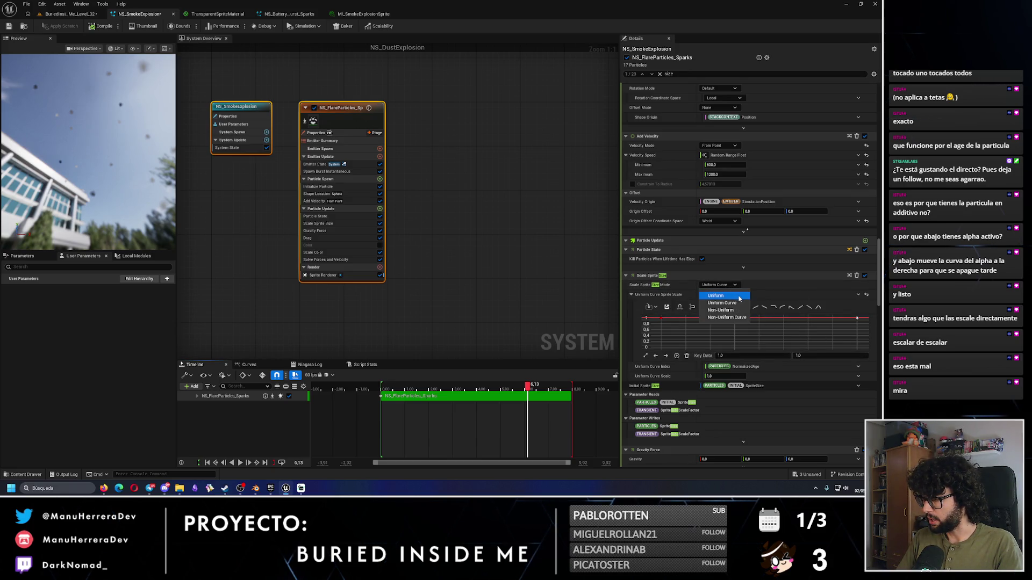
left_click(739, 297)
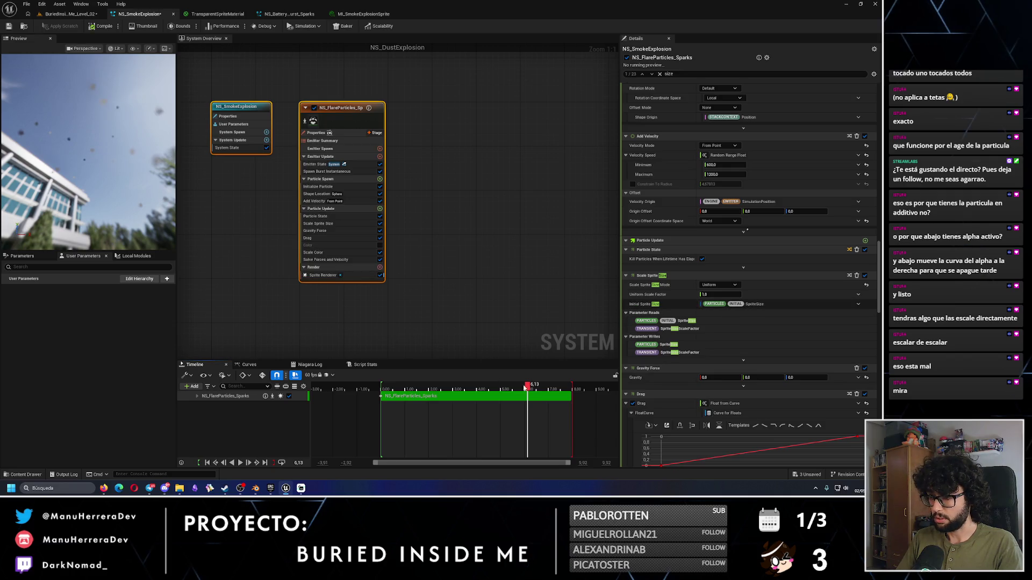
mouse_move(521, 387)
left_mouse_down()
mouse_move(388, 396)
mouse_move(528, 396)
mouse_move(383, 389)
left_mouse_up()
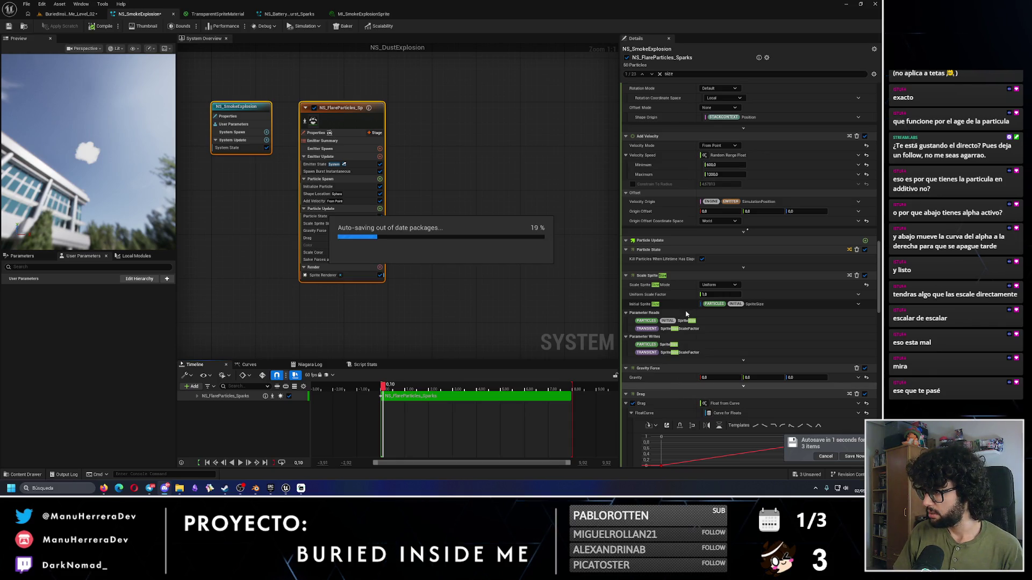
Step: Switch Scale Sprite Size back to Uniform Curve with its first key at time 0, value 0
left_click(719, 286)
left_click(728, 303)
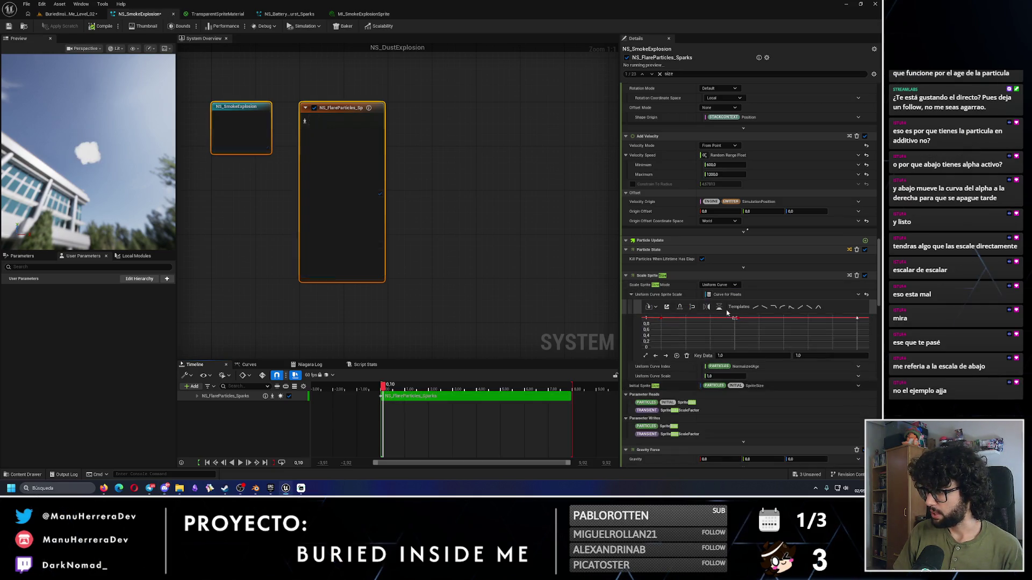
left_click(731, 356)
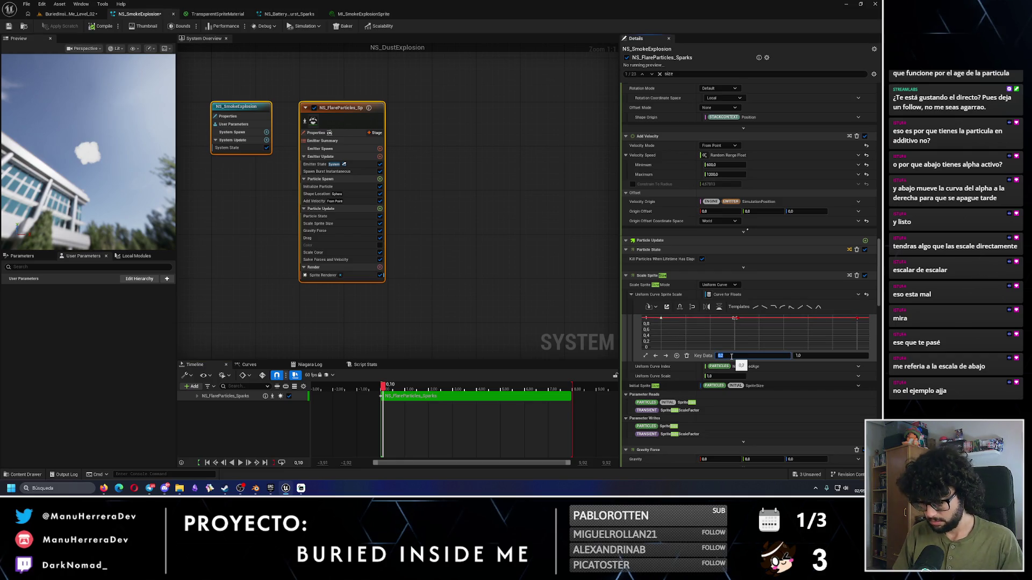
type("0")
key("Return")
left_click(806, 356)
type("0")
key("Return")
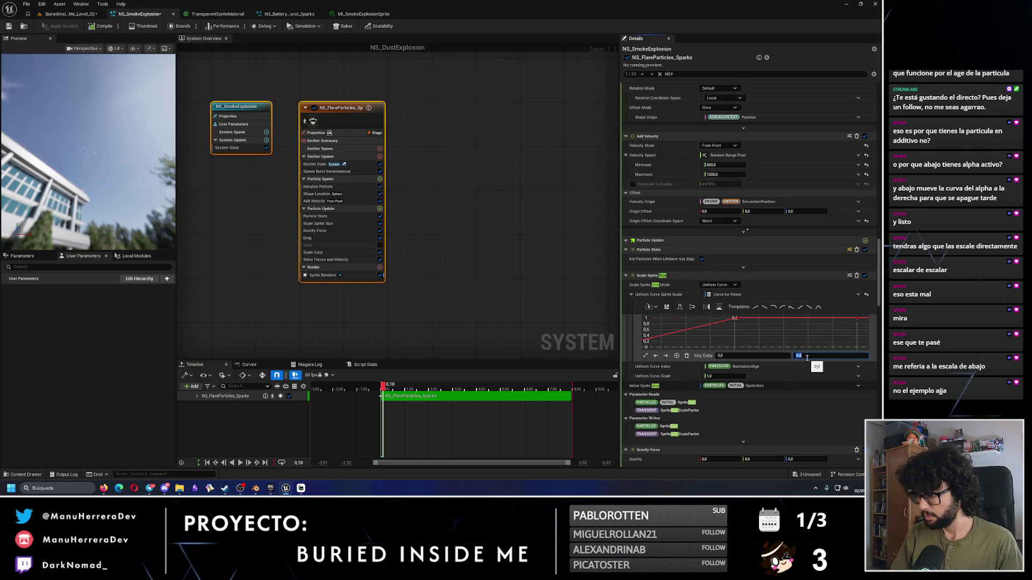
Step: Pull the second size key earlier to about 0.13, change its tangent, and add a new key
scroll(699, 332, "down", 3)
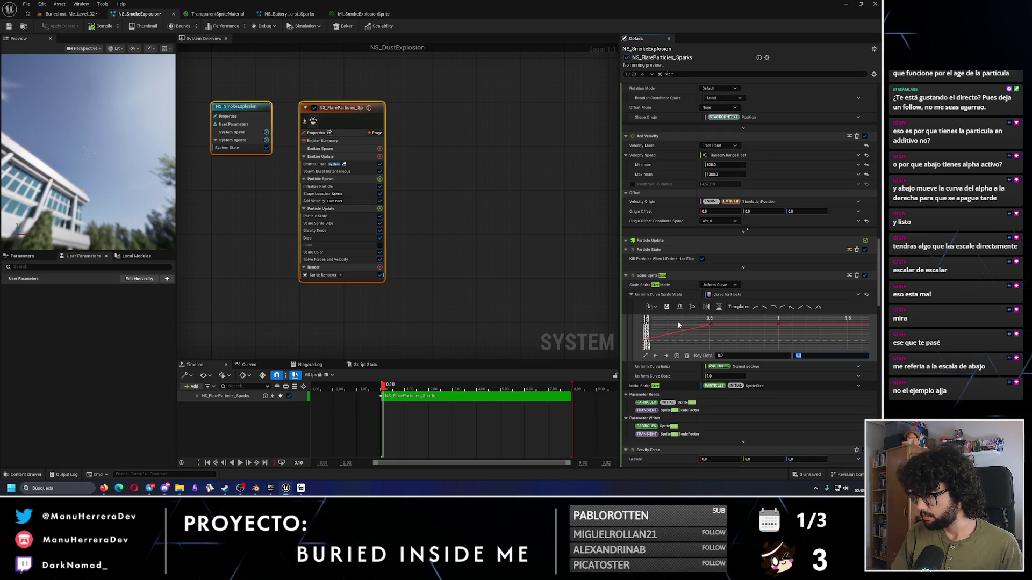
scroll(713, 331, "down", 1)
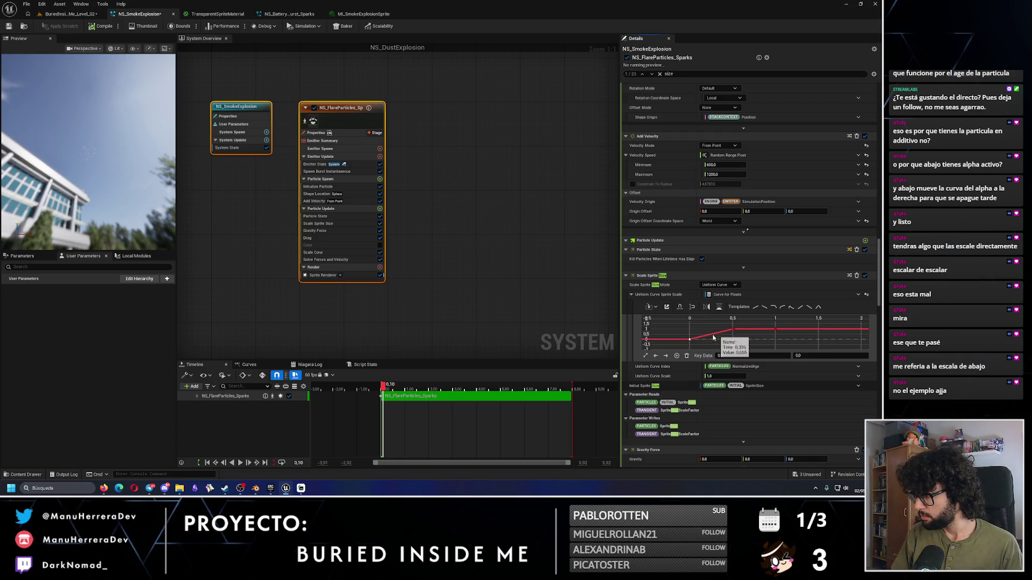
right_click(706, 342)
left_click(732, 329)
left_click_drag(733, 329, 701, 330)
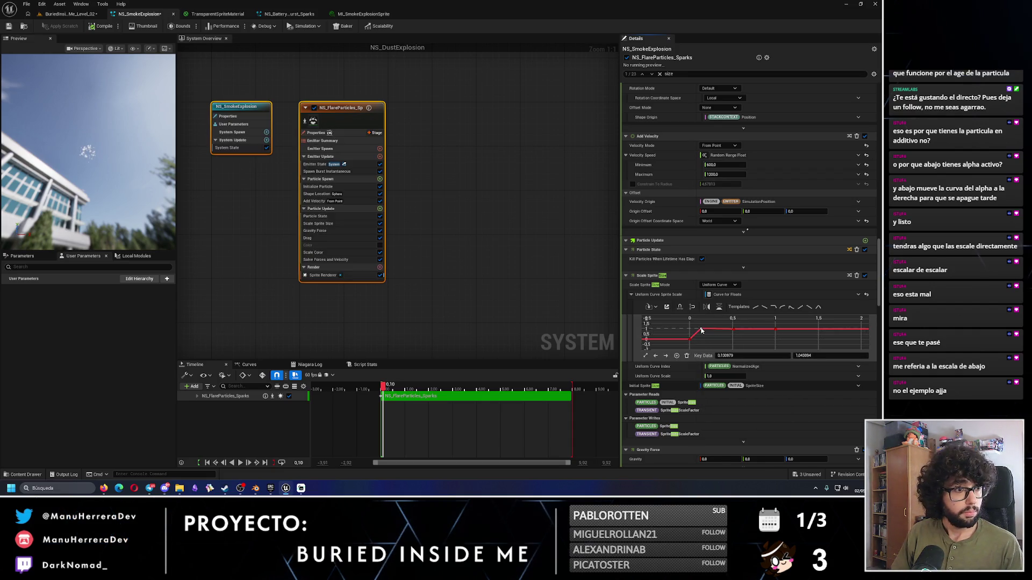
scroll(700, 330, "up", 1)
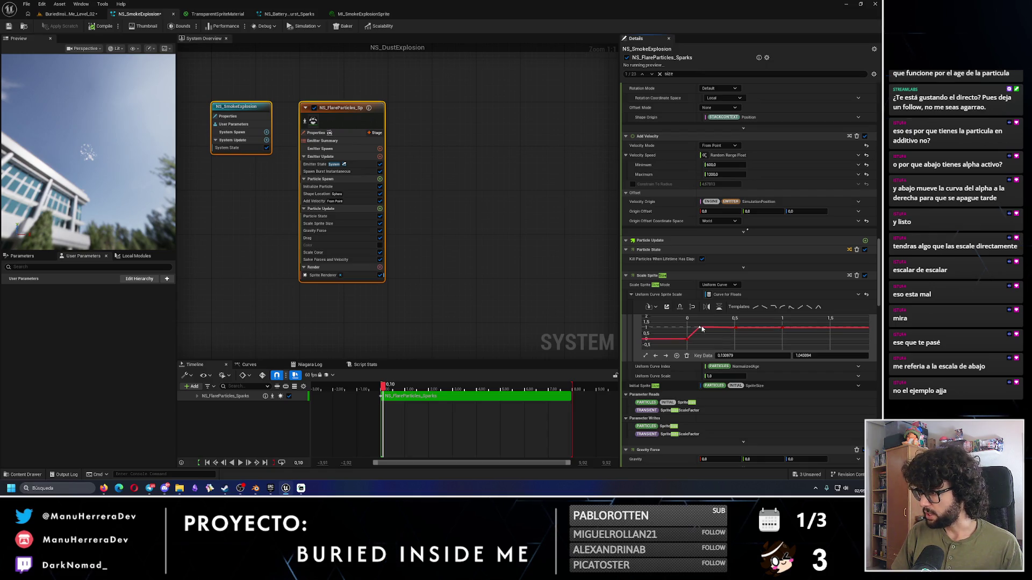
right_click(699, 329)
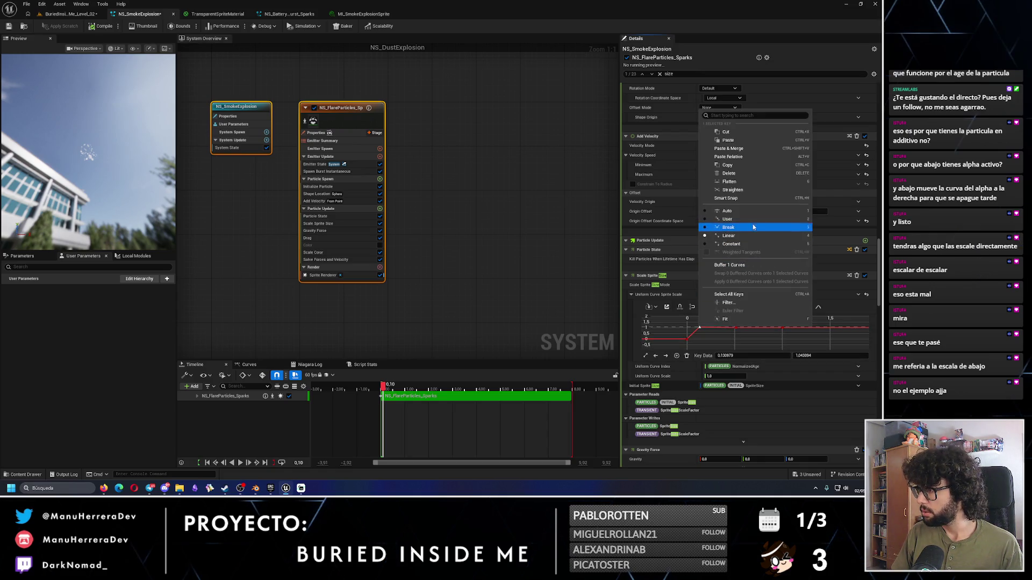
left_click(699, 328)
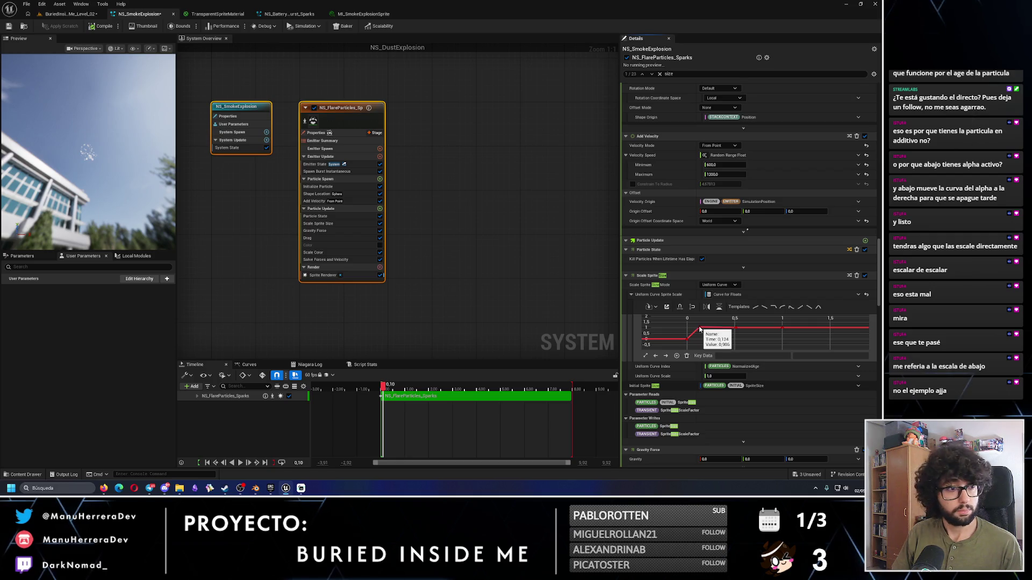
right_click(715, 331)
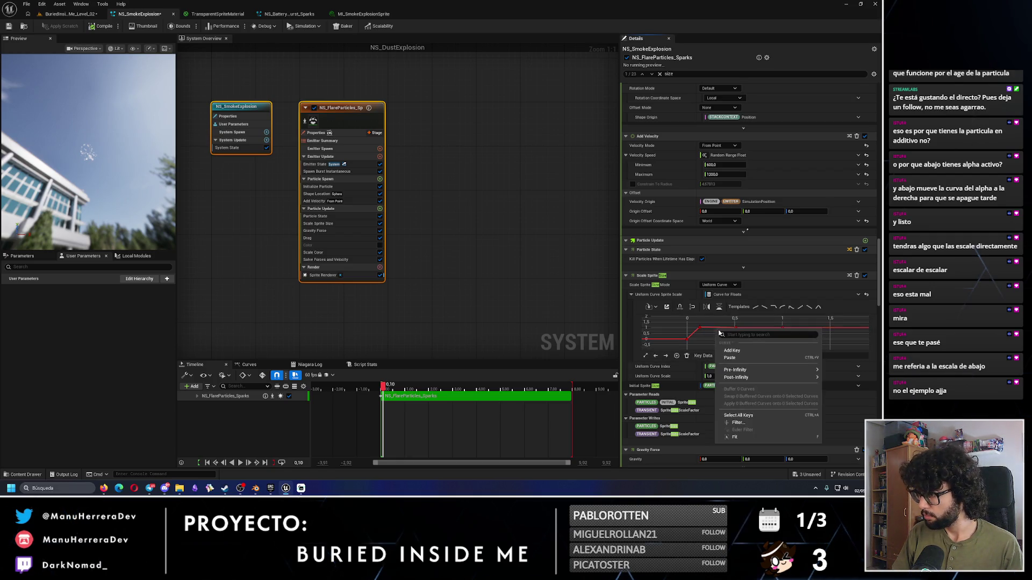
left_click(742, 352)
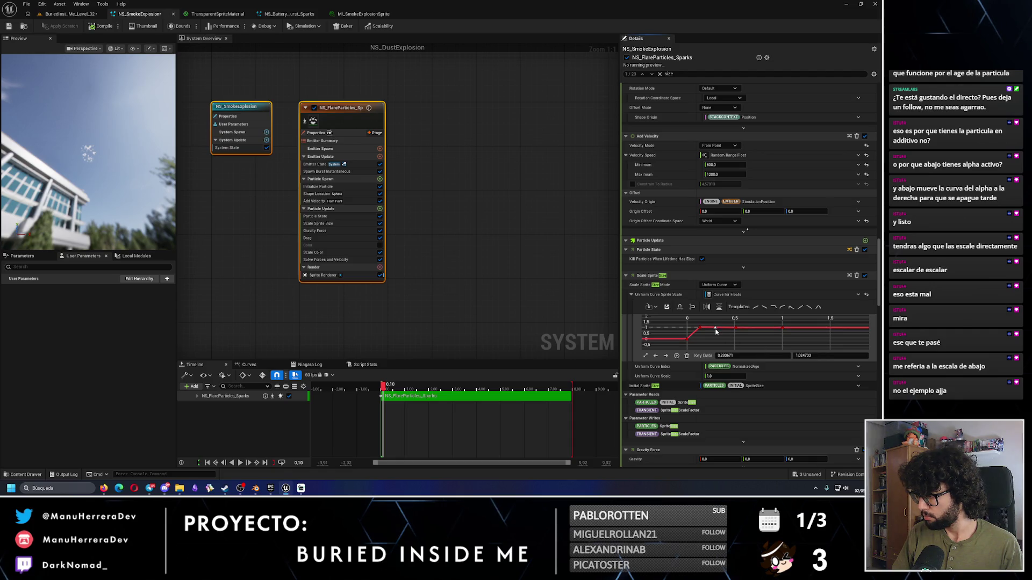
left_click_drag(698, 327, 705, 327)
Step: Set the new key to 1, give the early key 0.8, and raise the start to about 0.86
type("1")
key("Return")
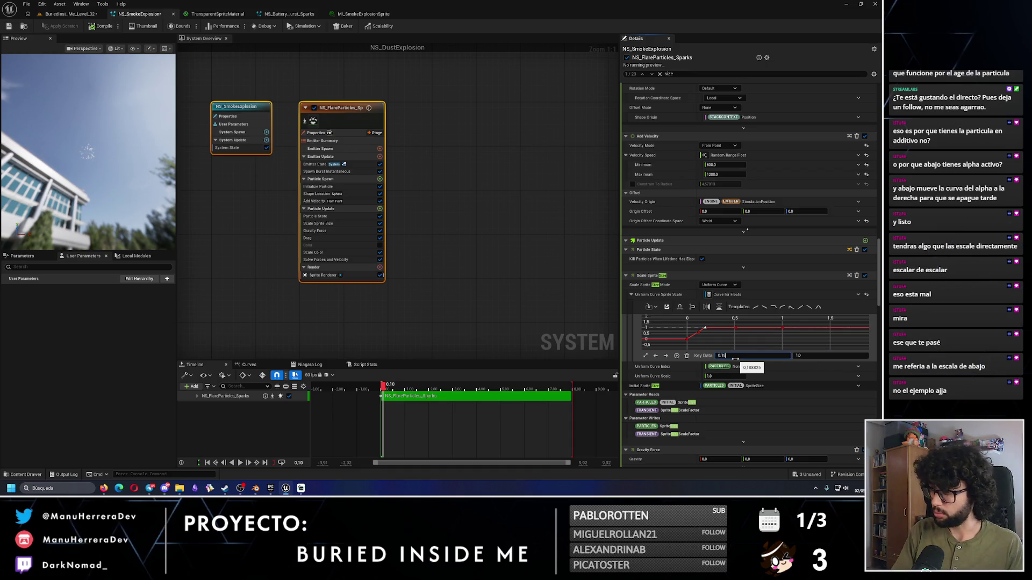
left_click_drag(734, 358, 744, 357)
type("0")
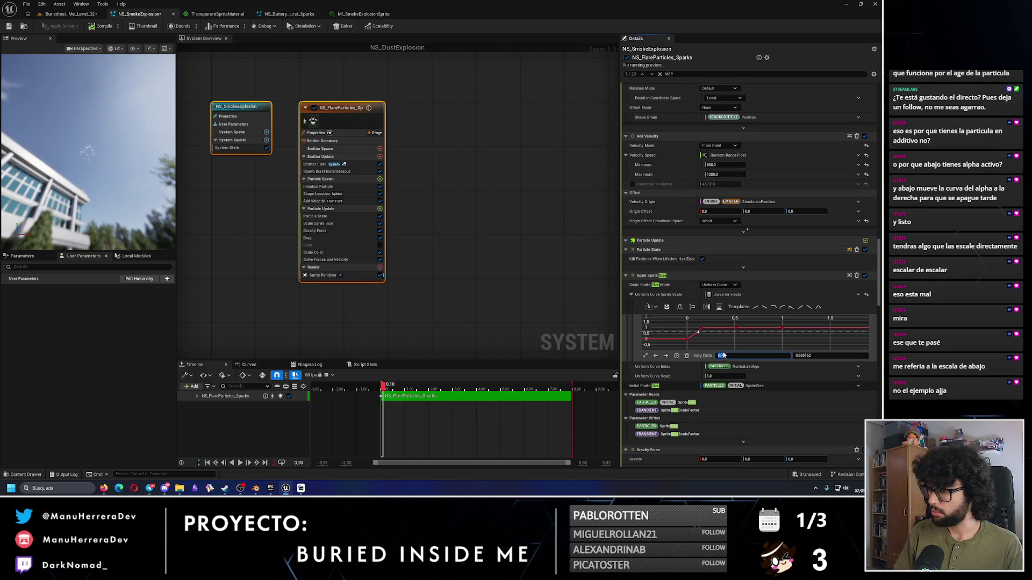
left_click(818, 356)
type("0,8")
key("Return")
left_click_drag(698, 329, 694, 329)
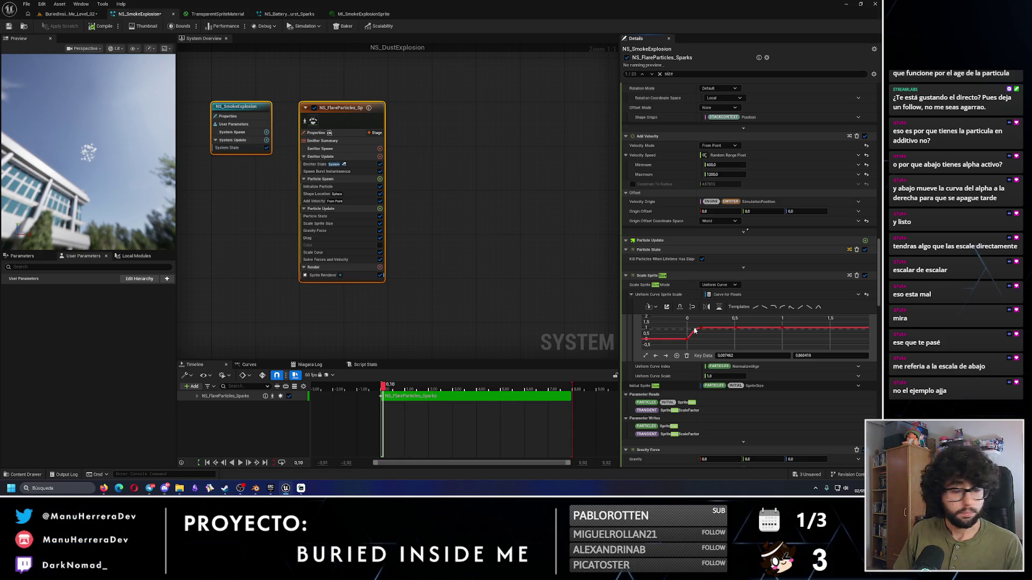
mouse_move(701, 331)
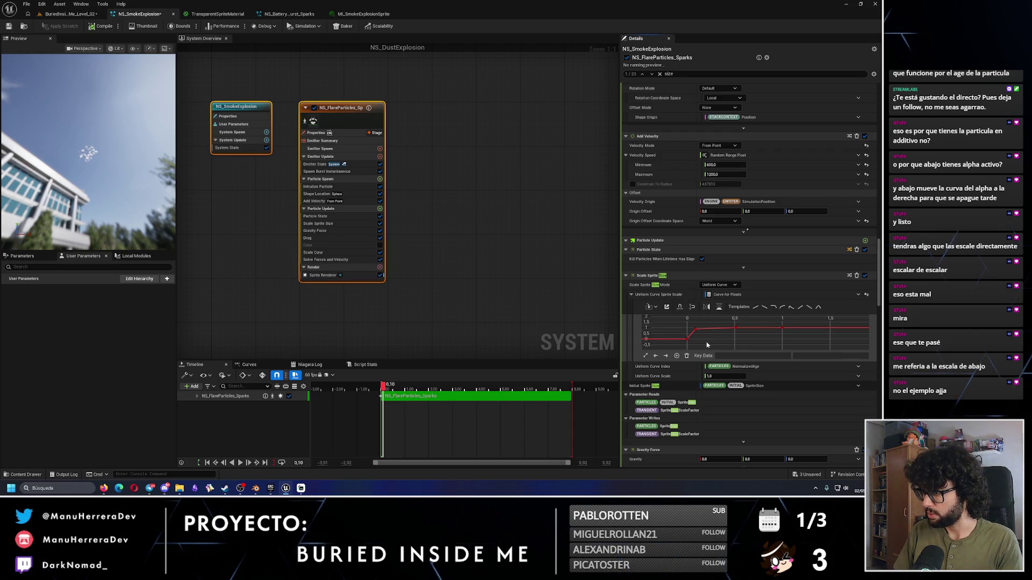
Step: Smooth the size curve keys' tangents so the curve rises straight from the starting key
right_click(706, 337)
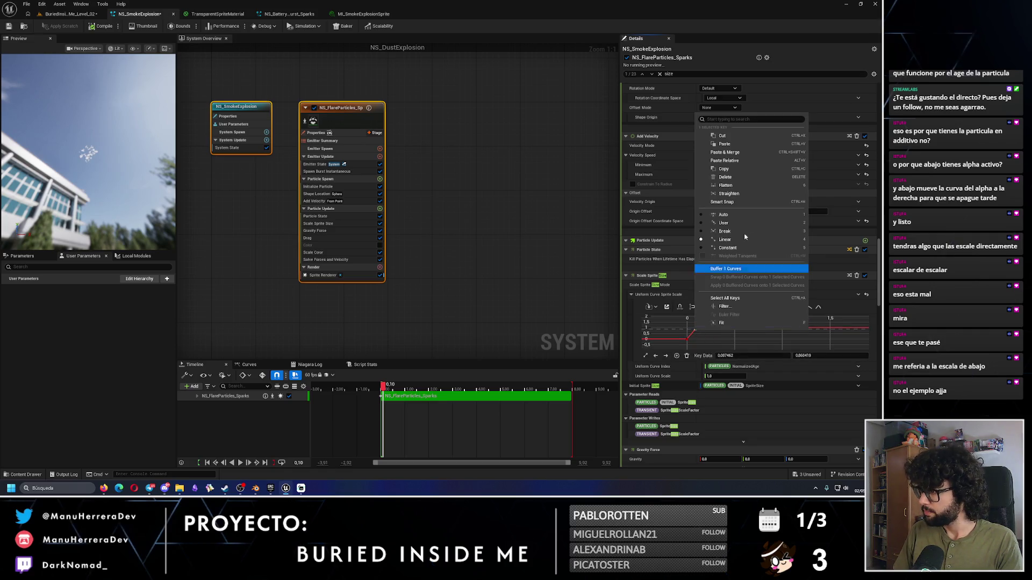
left_click(723, 222)
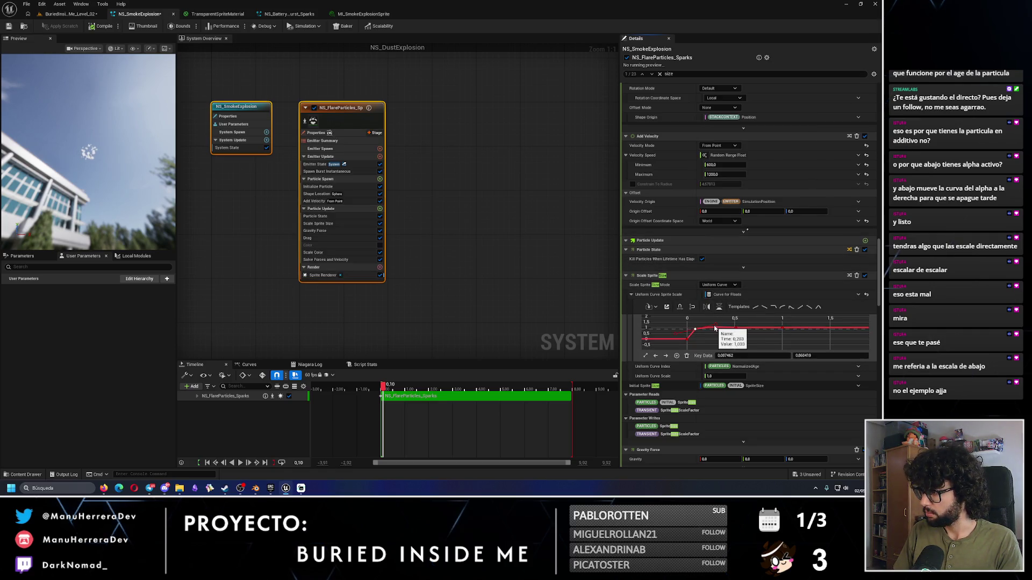
mouse_move(715, 328)
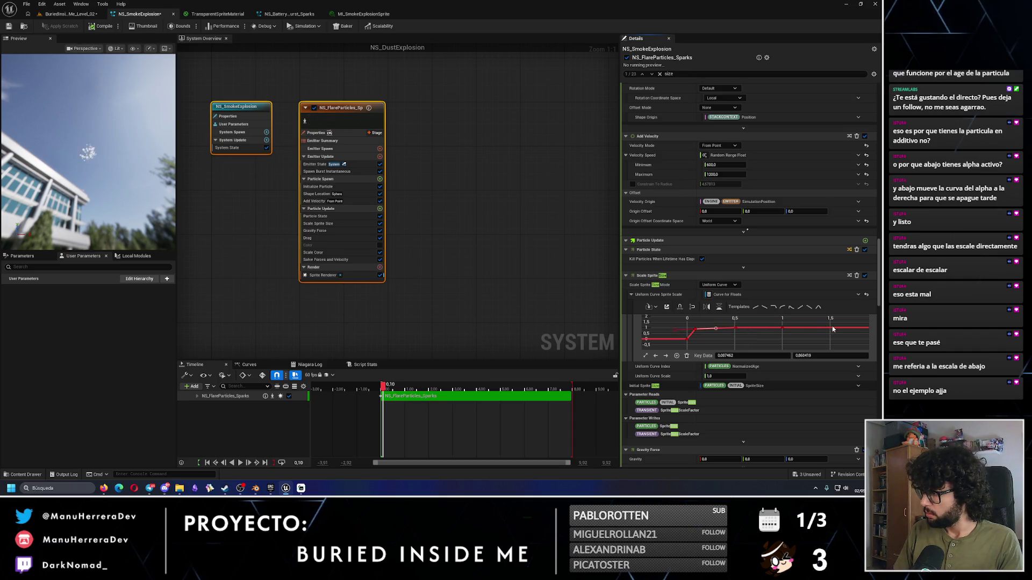
left_click(736, 327)
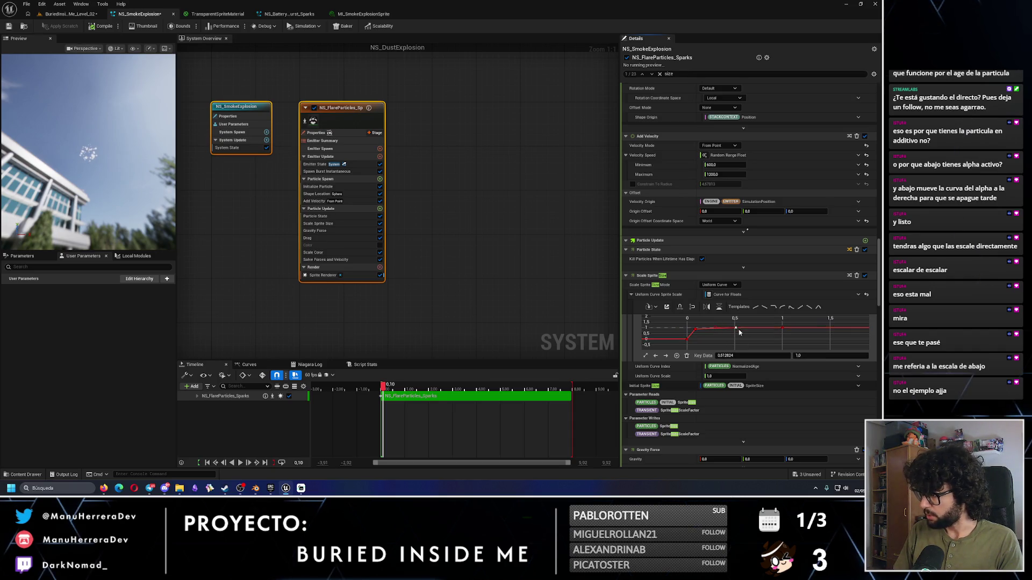
left_click(782, 328)
left_click(740, 355)
left_click(695, 329)
mouse_move(688, 341)
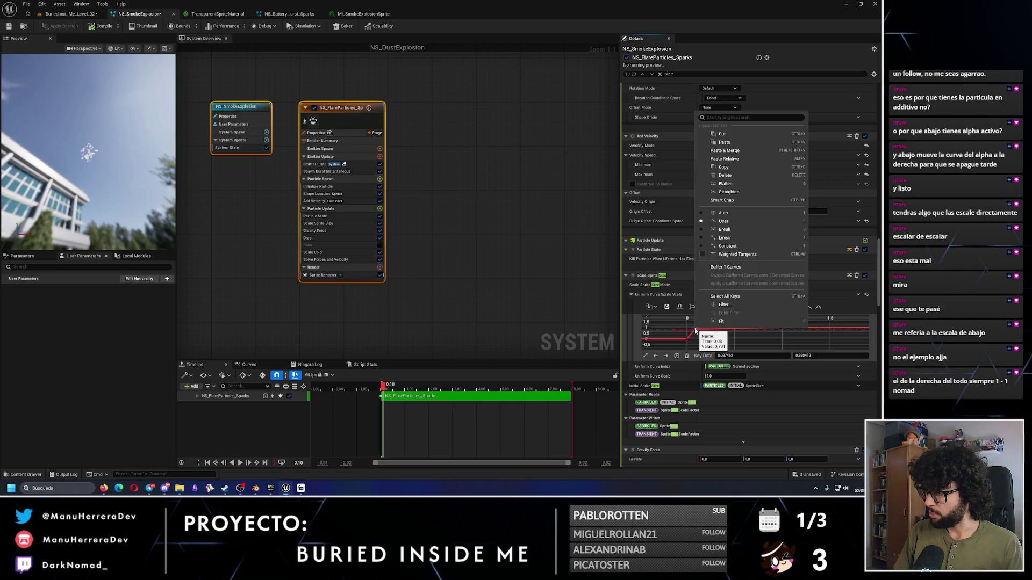
right_click(697, 330)
left_click(724, 230)
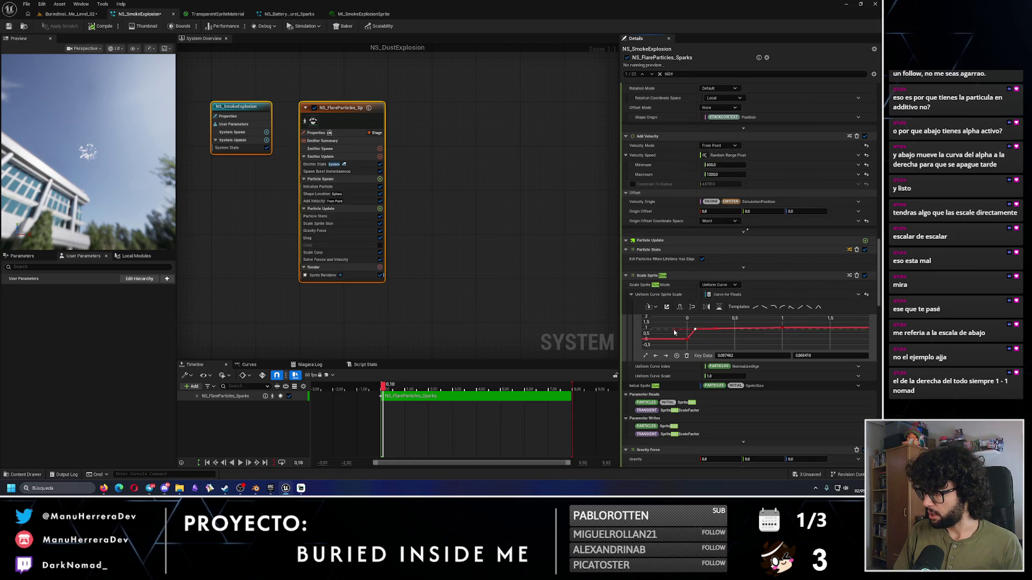
left_click_drag(677, 340, 694, 344)
Step: Give all keys on the Scale Sprite Size curve User tangents
left_click(687, 339)
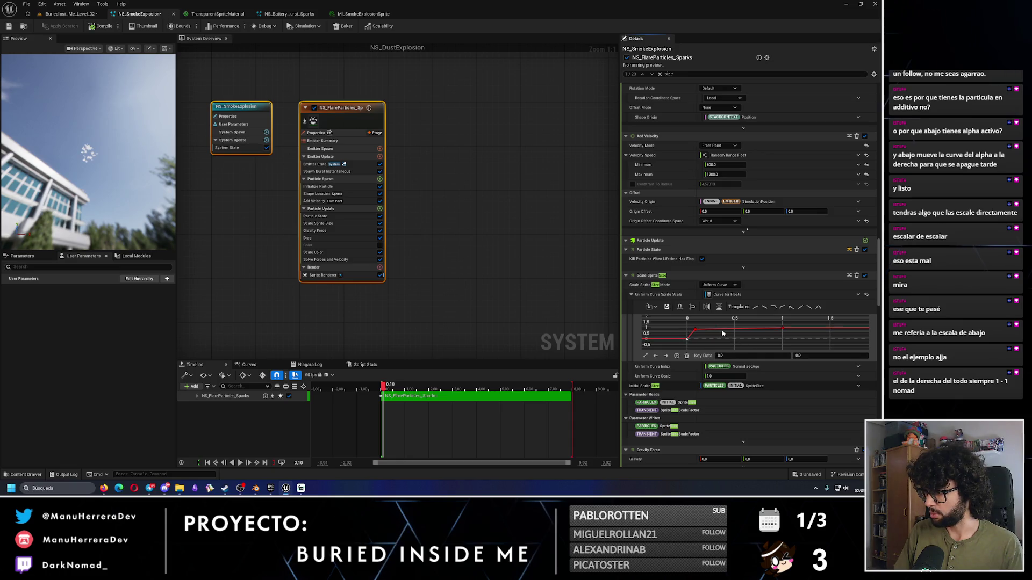
key("ctrl+a")
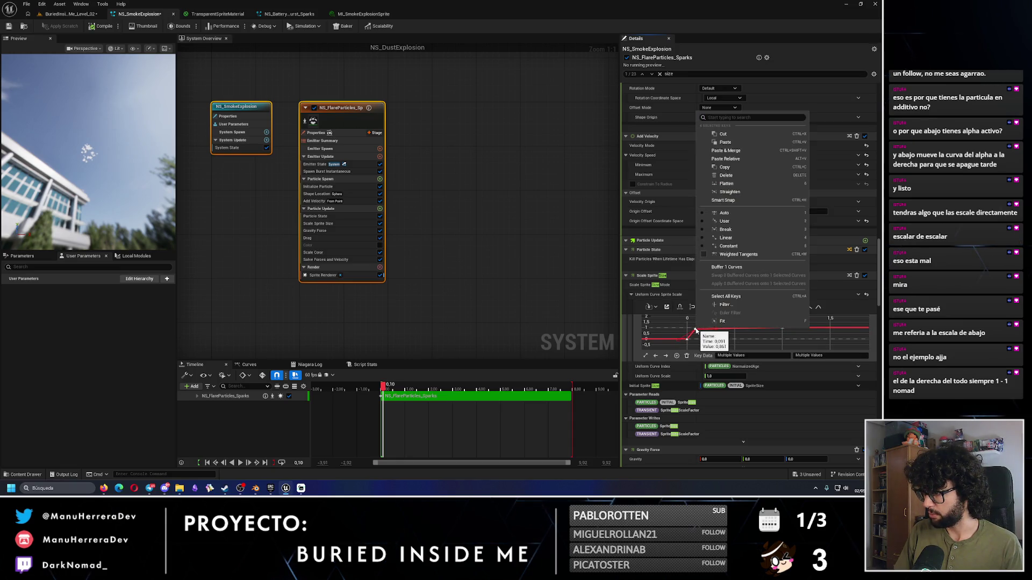
right_click(697, 329)
left_click(724, 221)
left_click(712, 337)
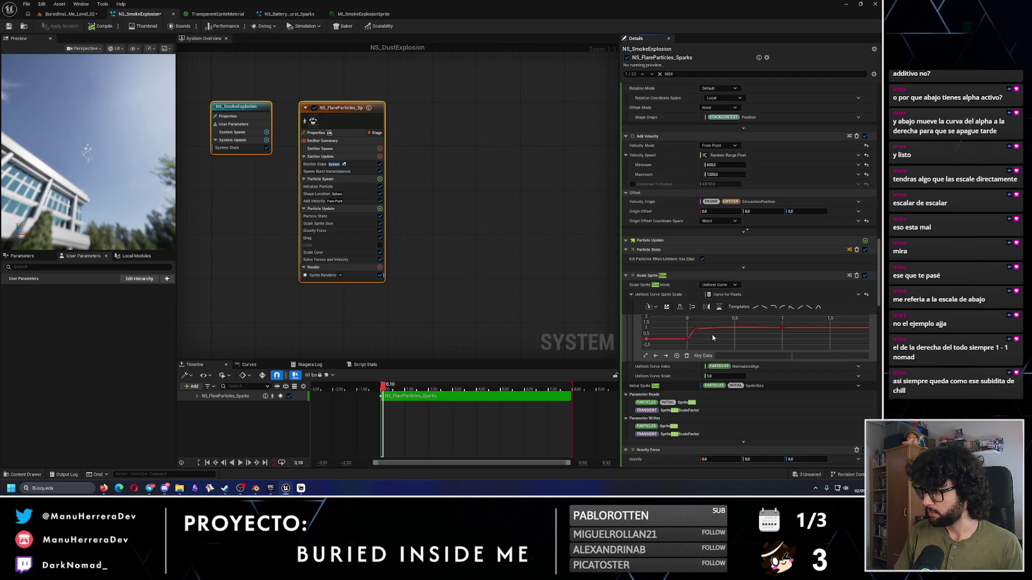
Step: Set the second size key to value 0.8 at time 0.2
scroll(713, 342, "up", 1)
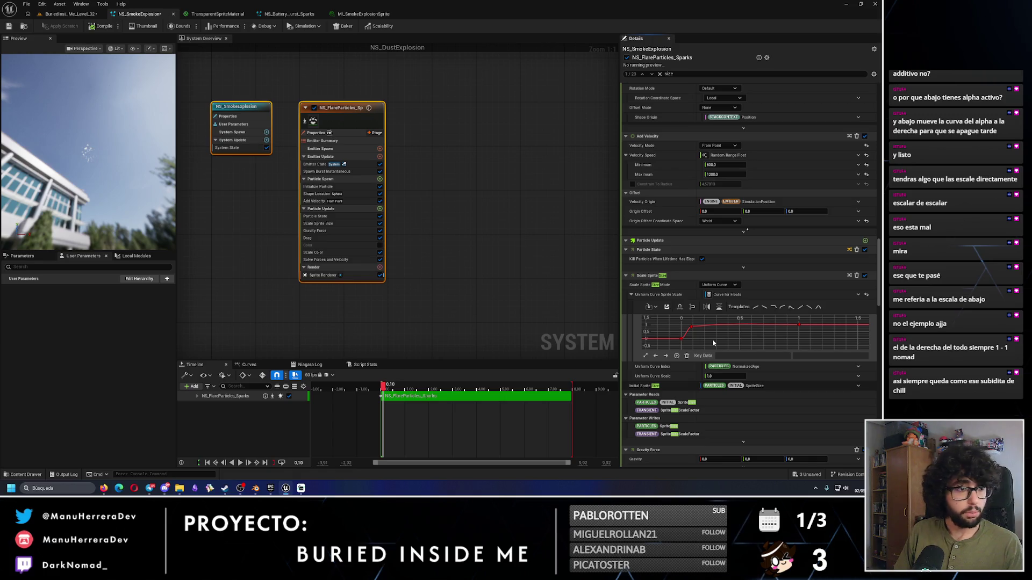
left_click(799, 325)
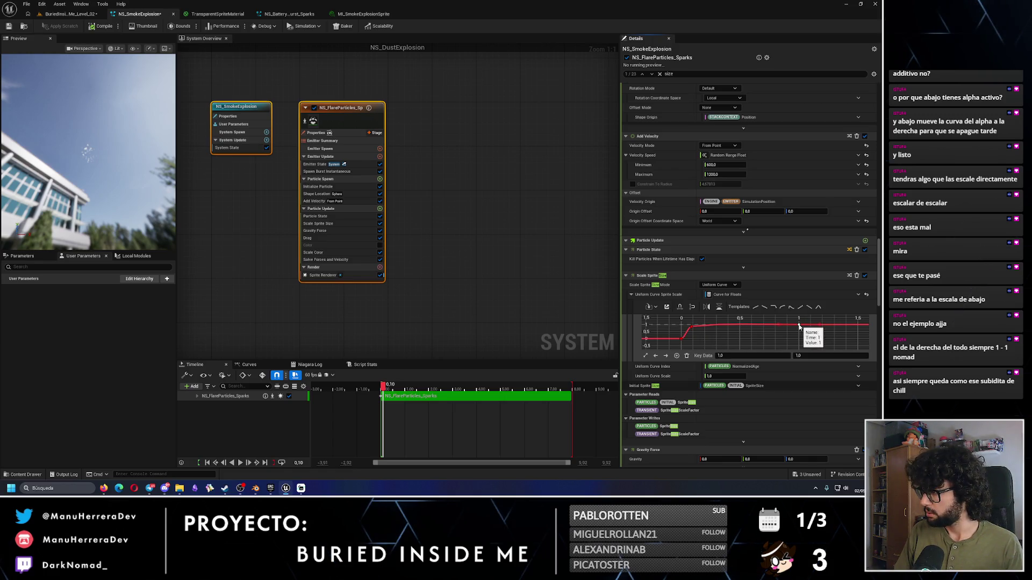
left_click(691, 326)
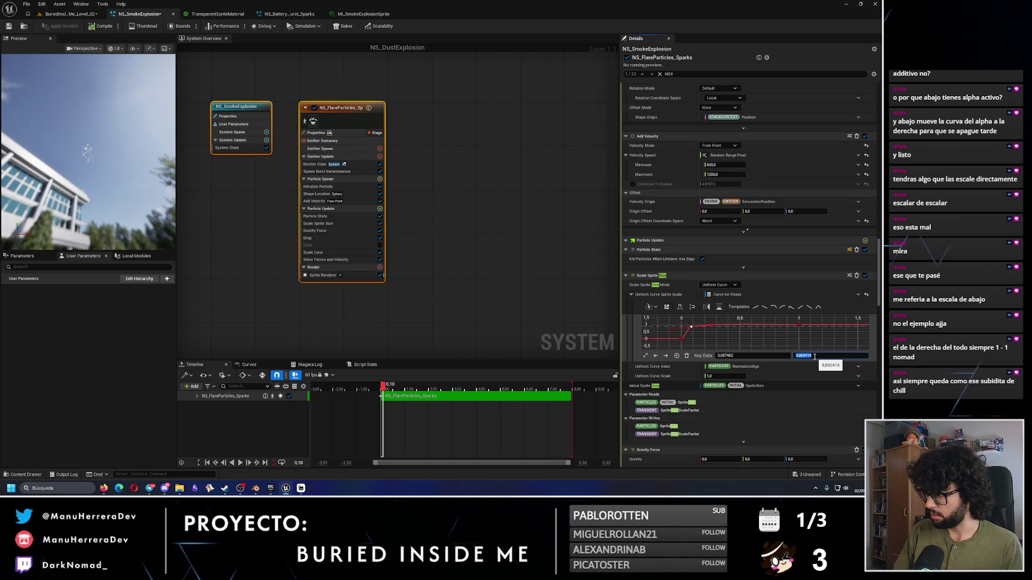
type(".8")
left_click(742, 356)
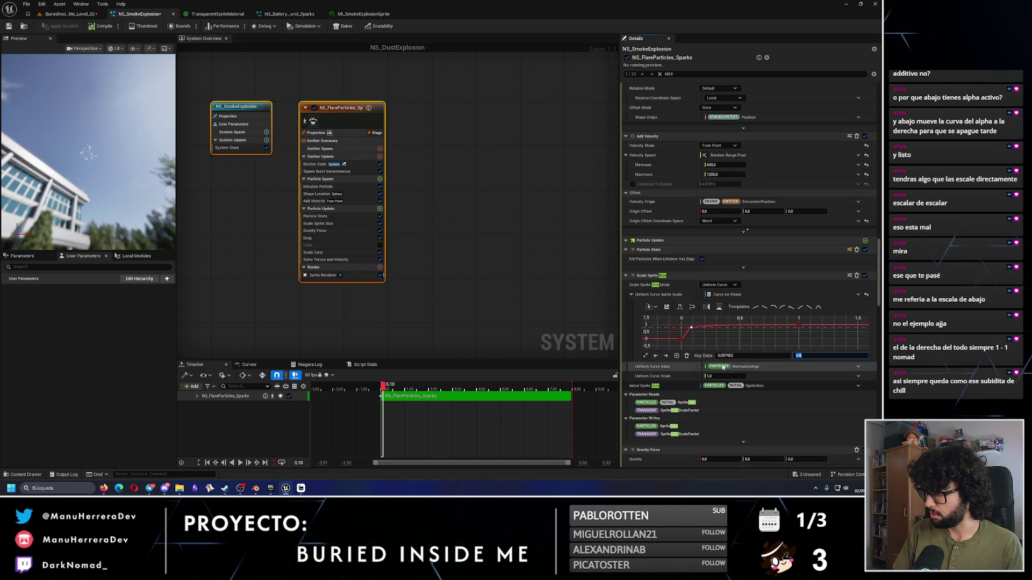
key("Return")
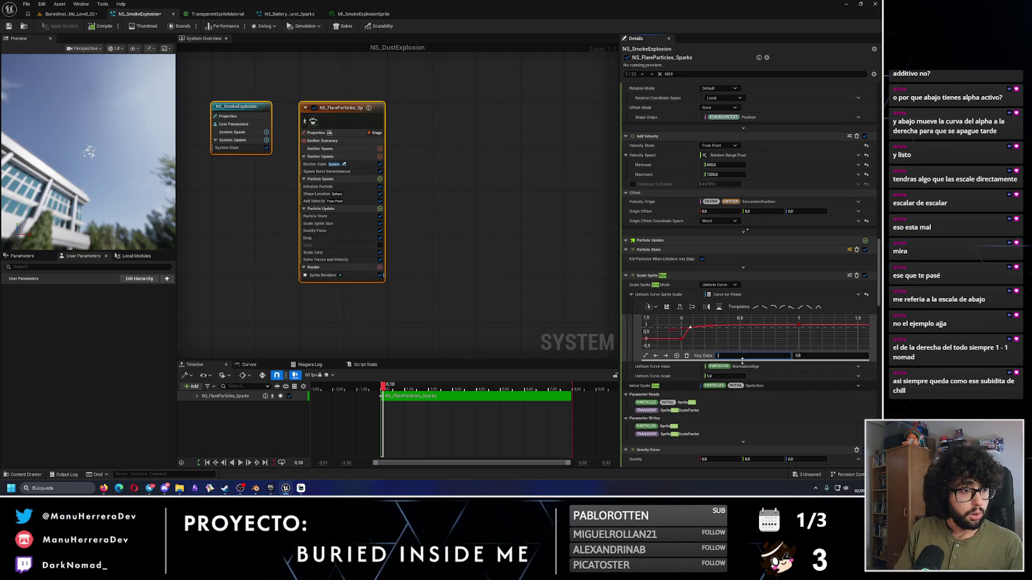
type("0.2")
key("Return")
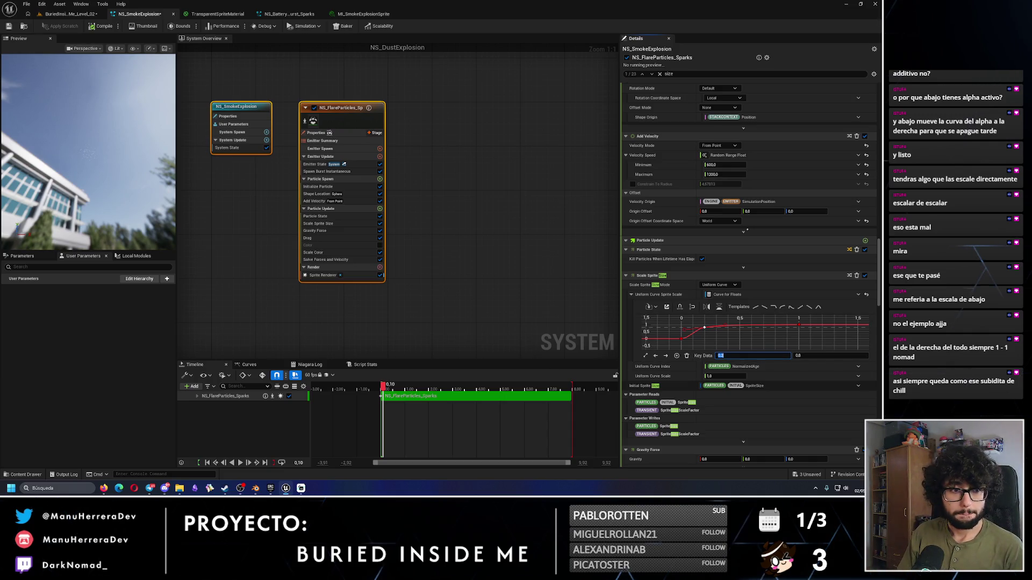
Step: Set the size curve's starting key value to 0.5 and replay the burst to about 1.93 s
mouse_move(383, 386)
left_mouse_down()
mouse_move(414, 386)
mouse_move(386, 386)
left_mouse_up()
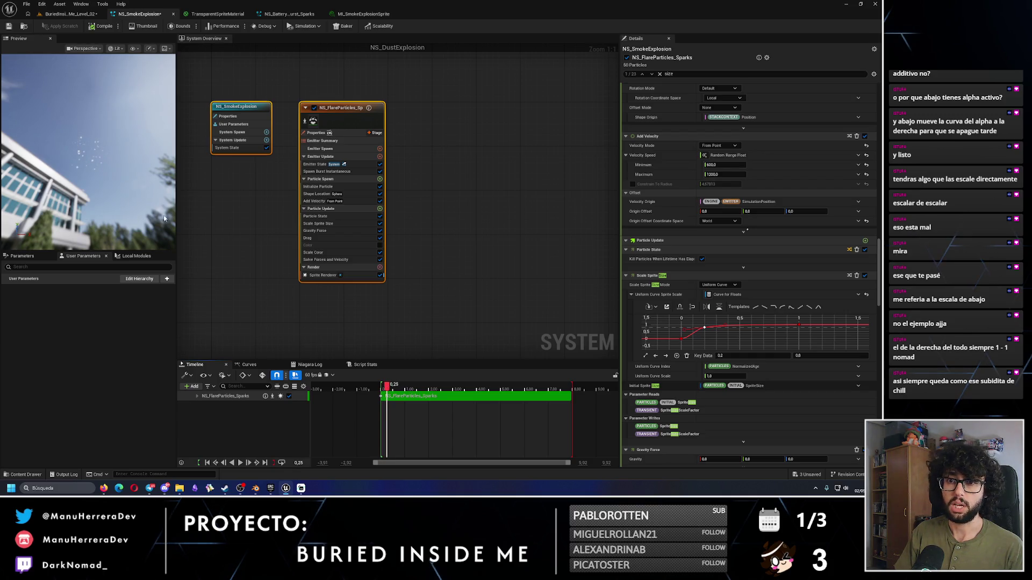
left_click_drag(110, 169, 93, 134)
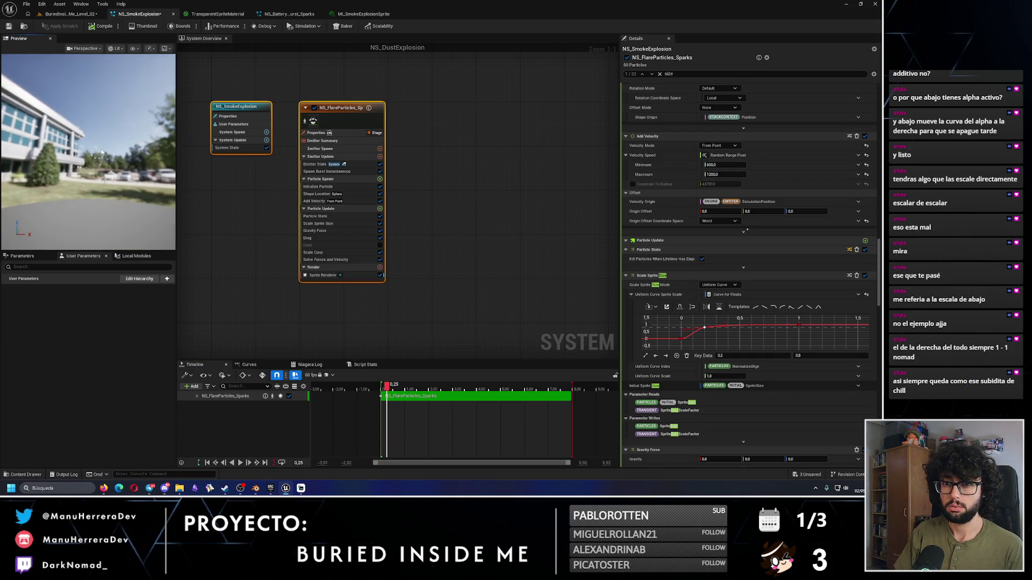
left_click_drag(386, 388, 393, 387)
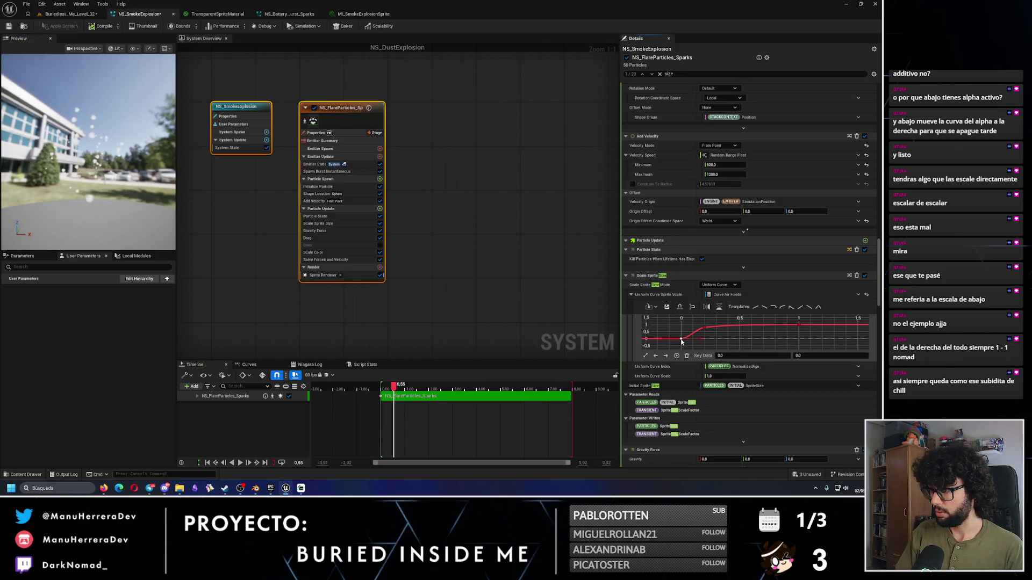
left_click(804, 357)
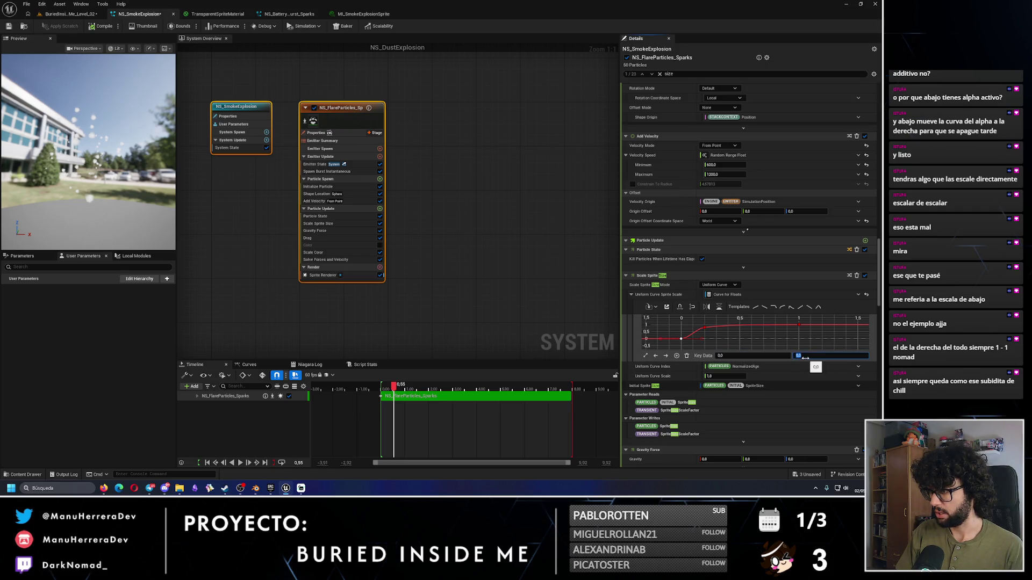
type("0.5")
key("Return")
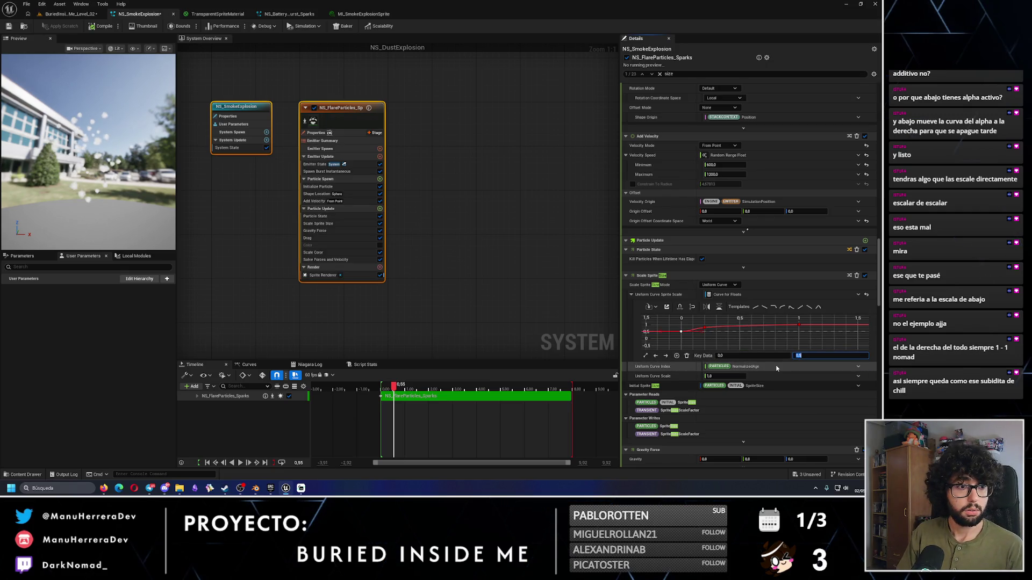
left_click(381, 386)
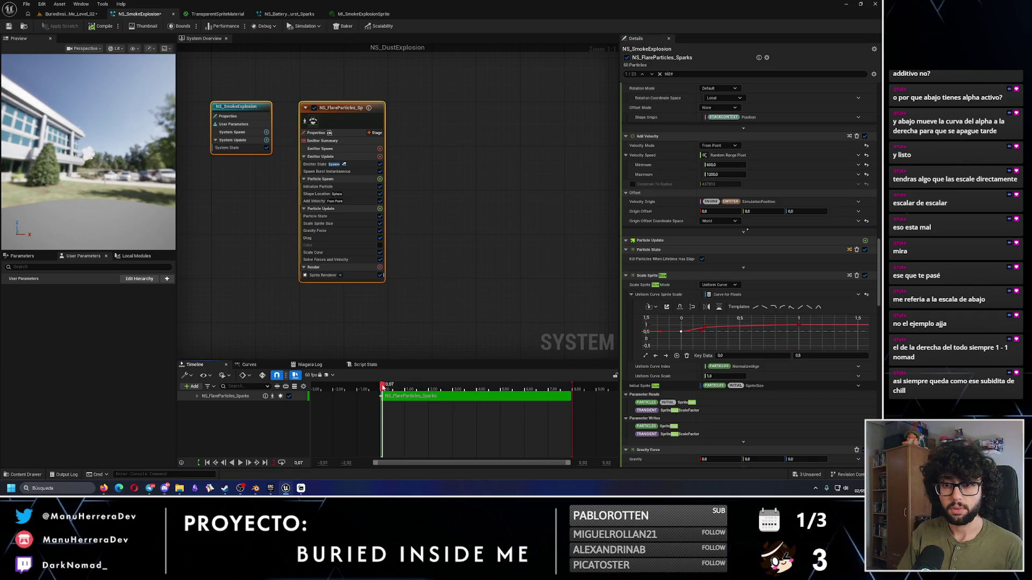
left_click_drag(381, 387, 382, 386)
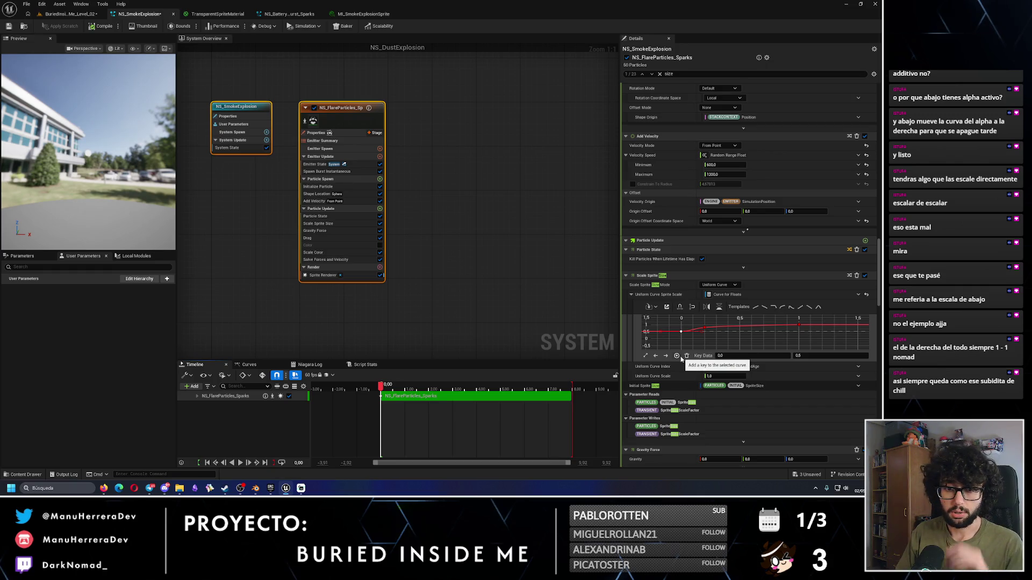
left_click_drag(388, 386, 428, 386)
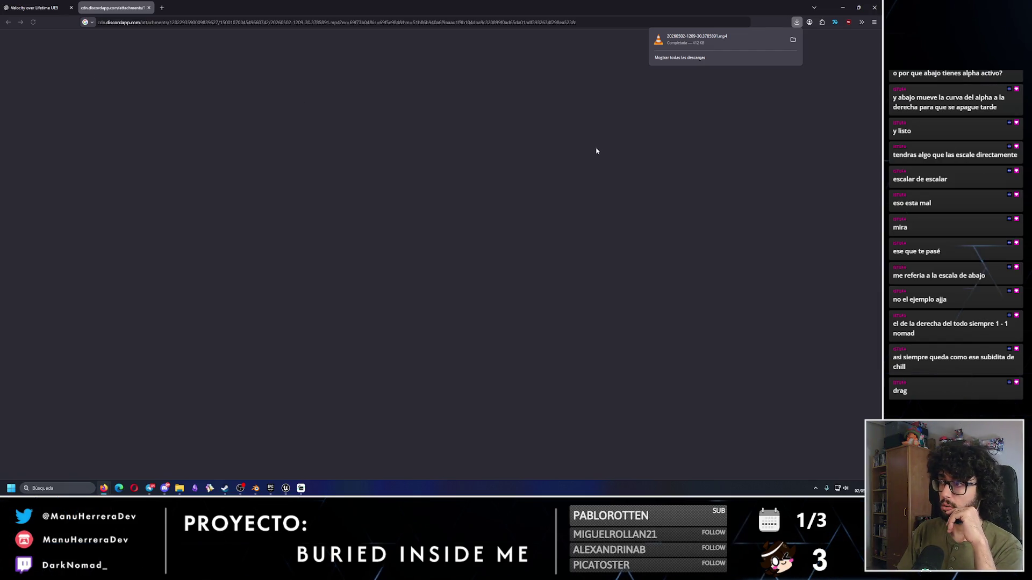
left_click(750, 40)
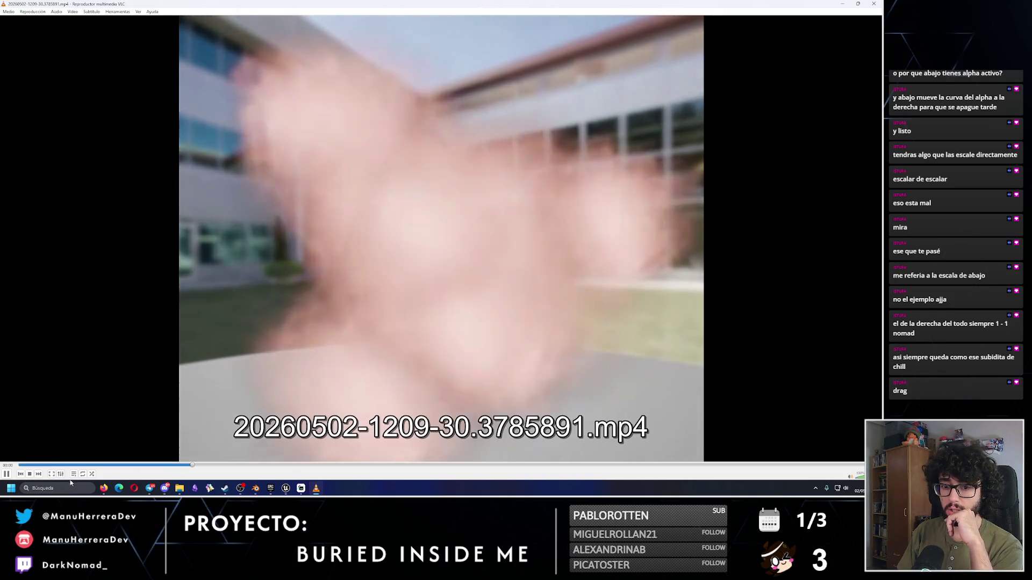
left_click(83, 474)
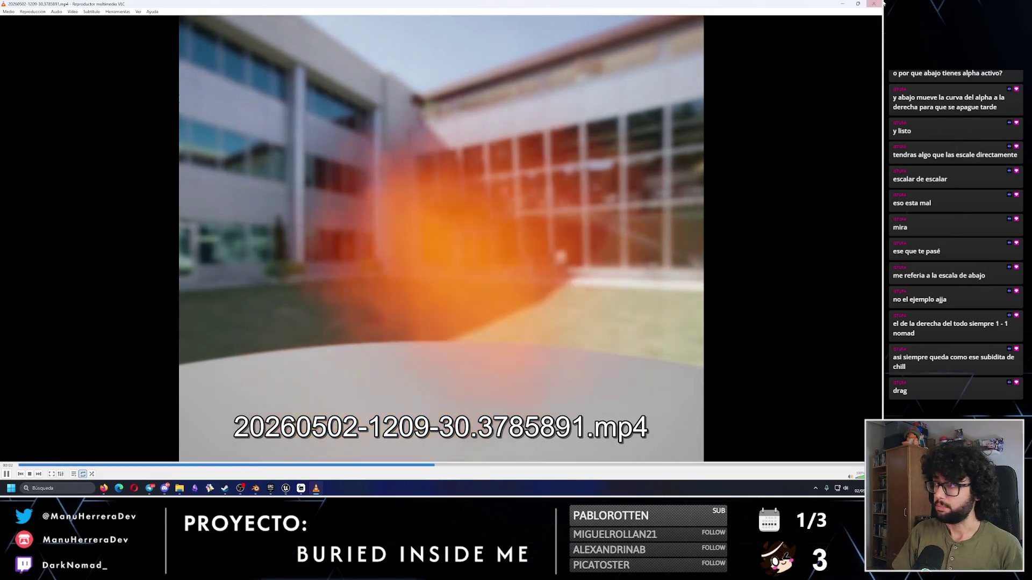
key("ctrl+q")
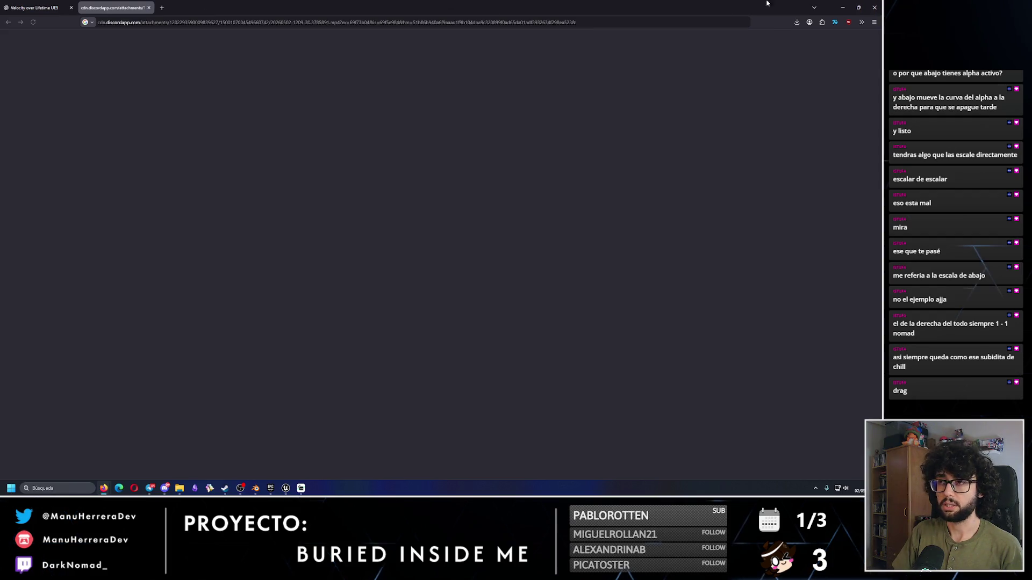
Step: Close Firefox and rewind the NS_SmokeExplosion preview to 0
left_click(875, 7)
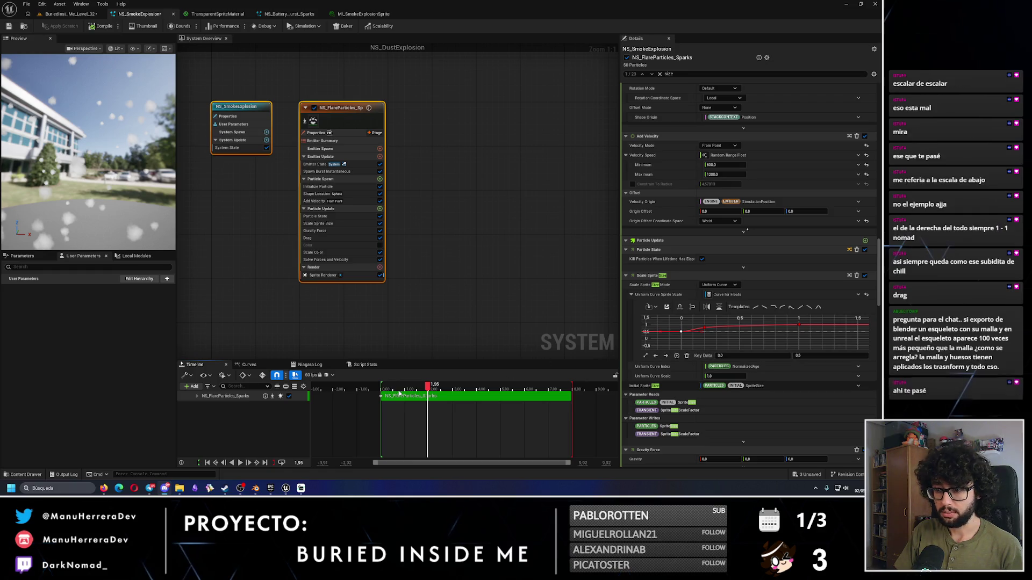
left_click_drag(427, 386, 383, 387)
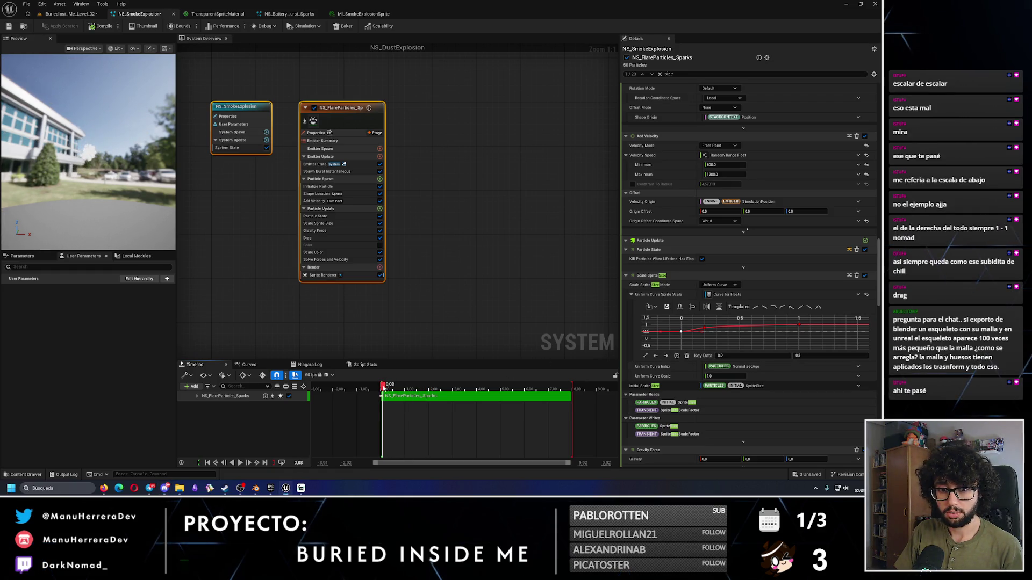
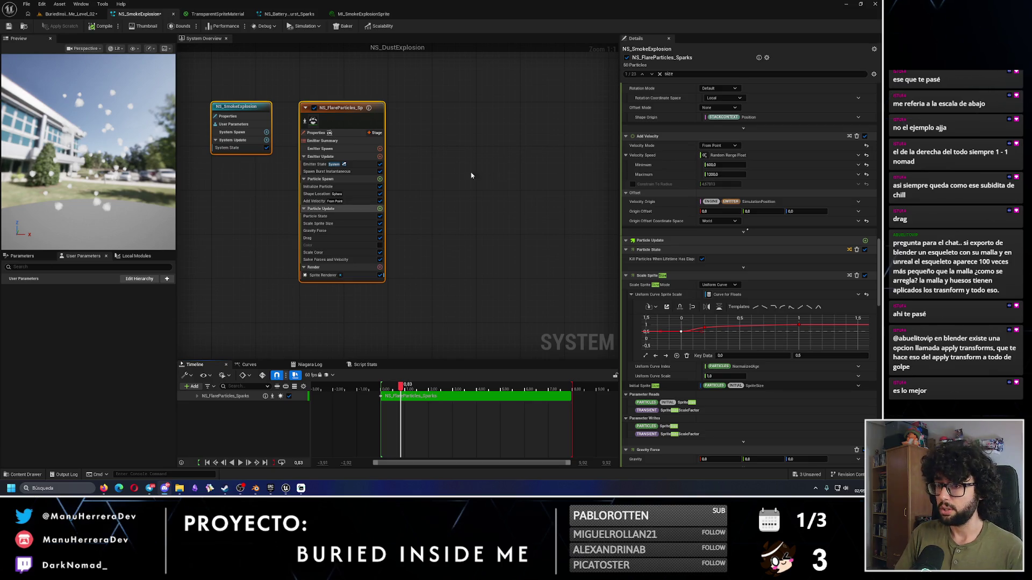
Step: Set Add Velocity speed to 100–200 and its origin offset coordinate space to Local
left_click(315, 200)
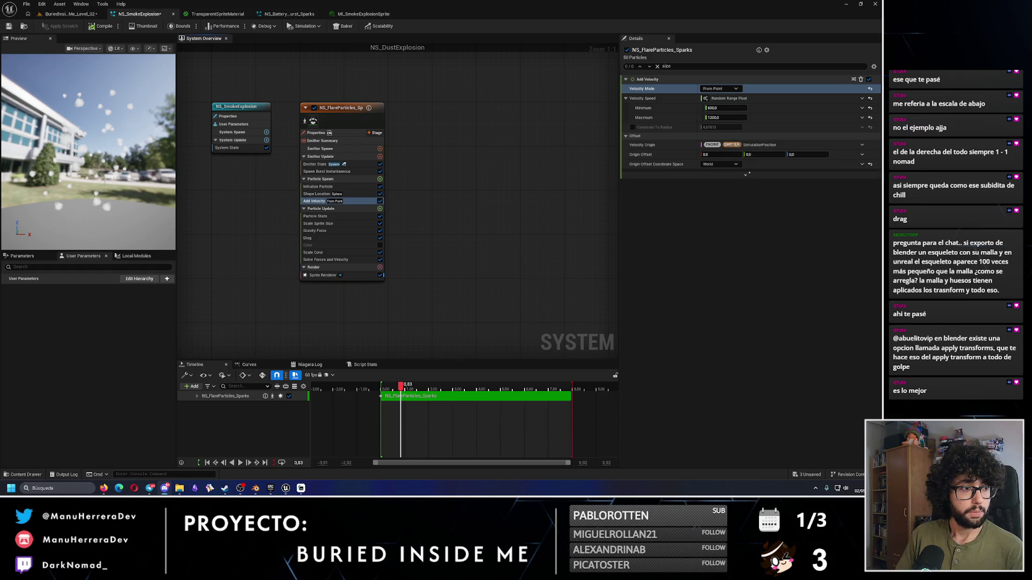
left_click(729, 108)
type("100")
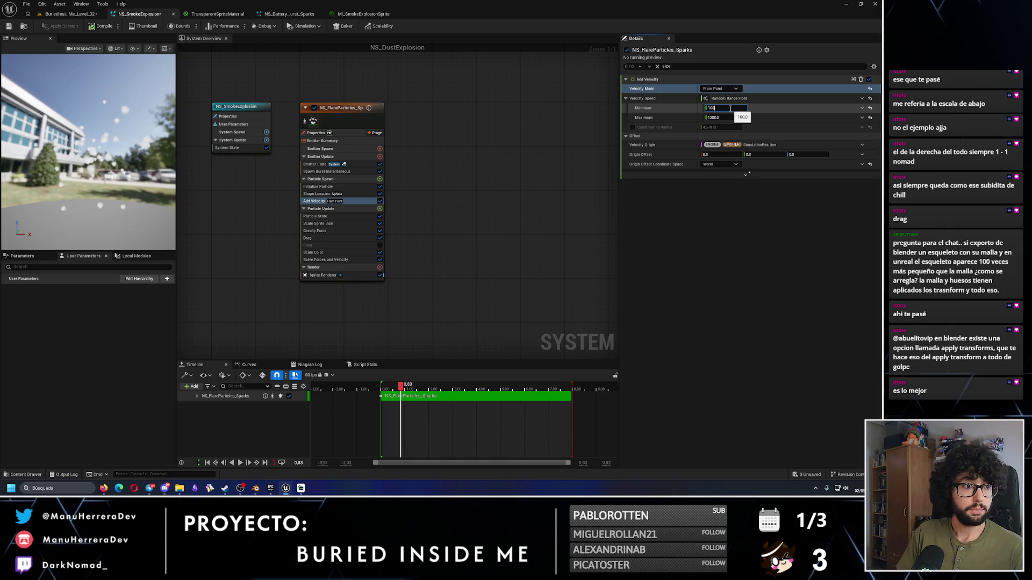
left_click(723, 118)
type("2")
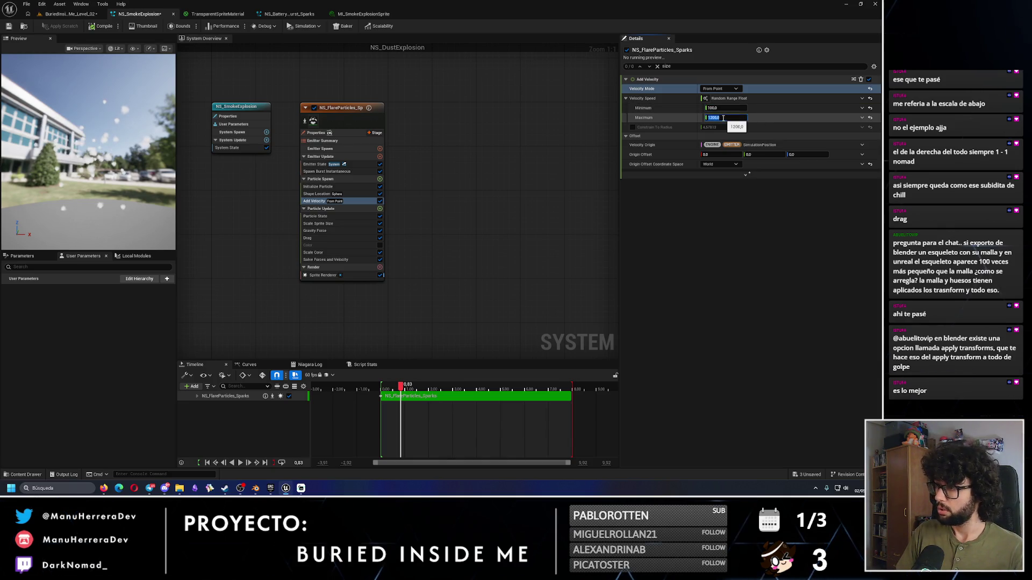
key("Return")
left_click(720, 164)
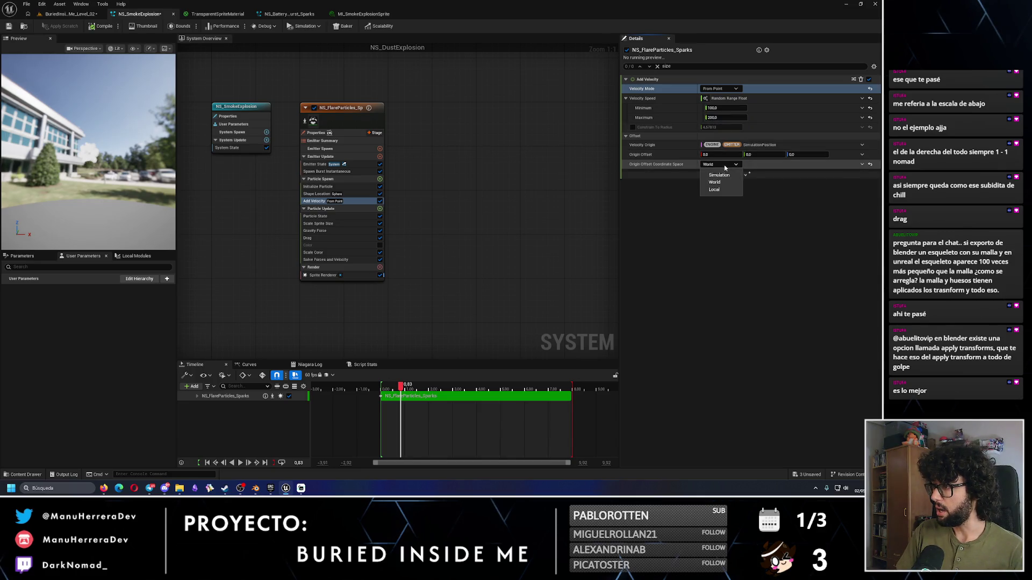
left_click(718, 181)
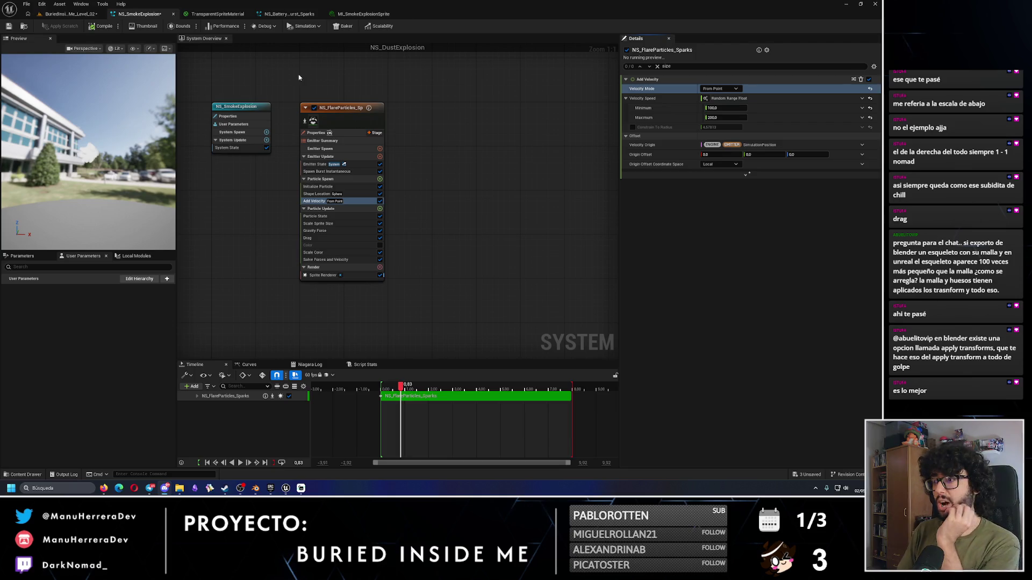
Step: Clear the old size search filter and bring up the Drag module settings
left_click(656, 66)
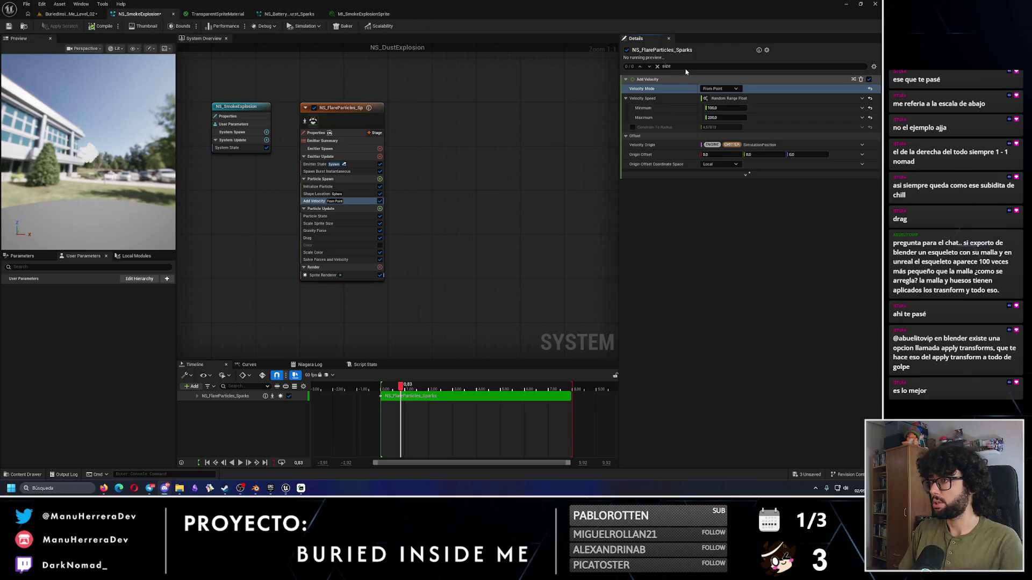
left_click(656, 66)
left_click(322, 238)
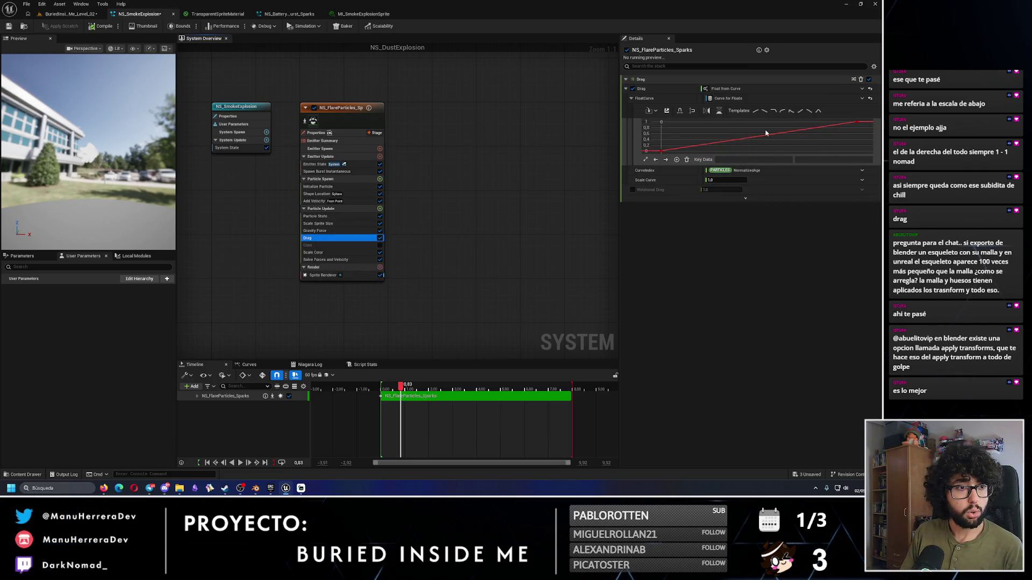
Step: Replace the drag curve with a Random Range Float from 4 to 8
right_click(730, 143)
key("Escape")
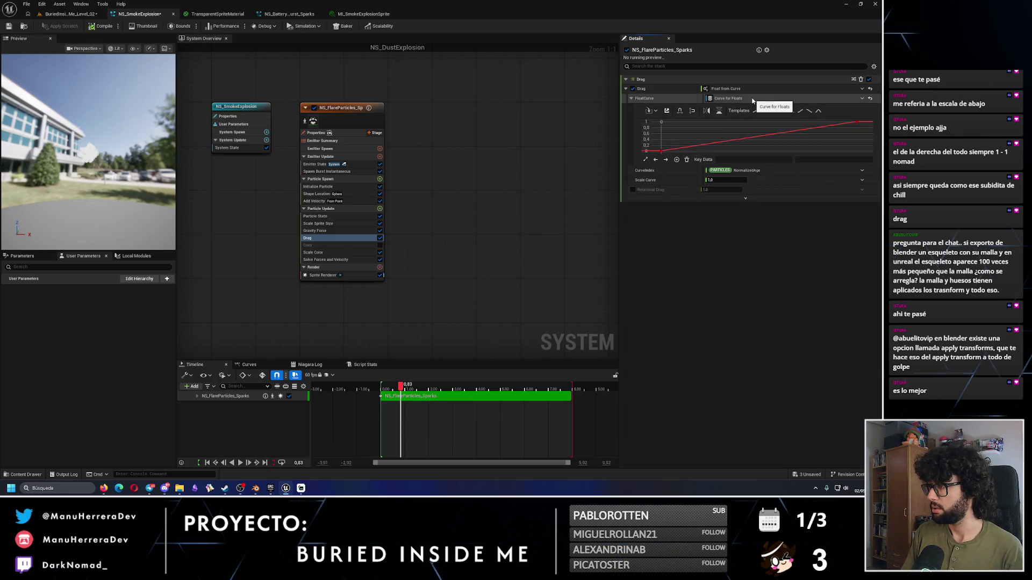
left_click(862, 98)
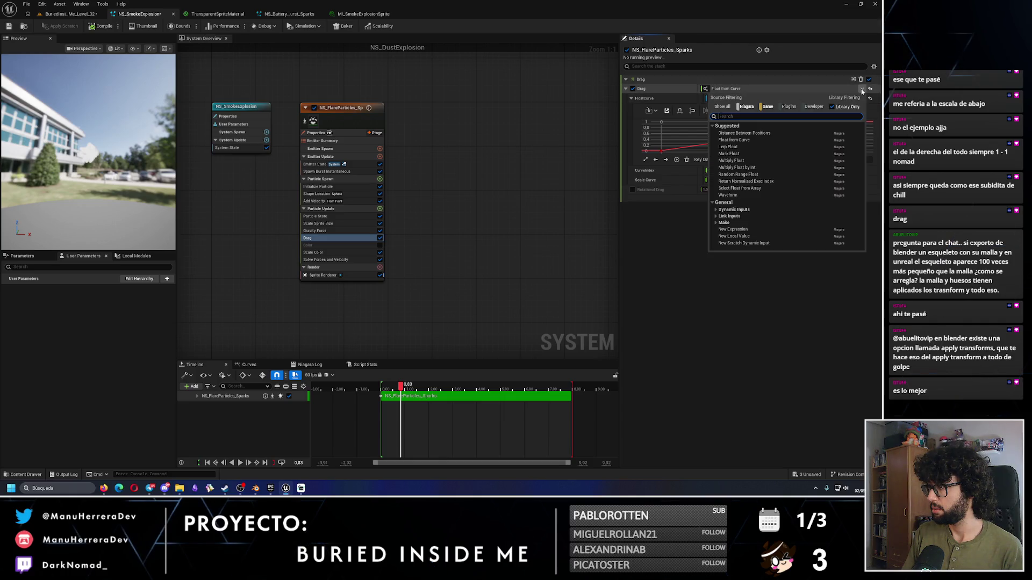
type("random range")
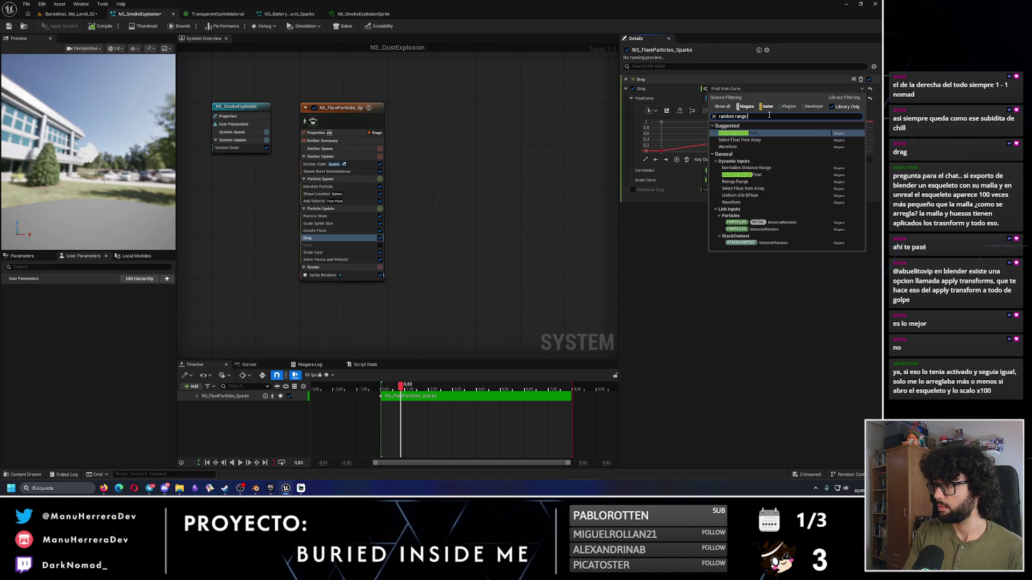
key("Return")
left_click(721, 98)
type("4")
left_click(719, 108)
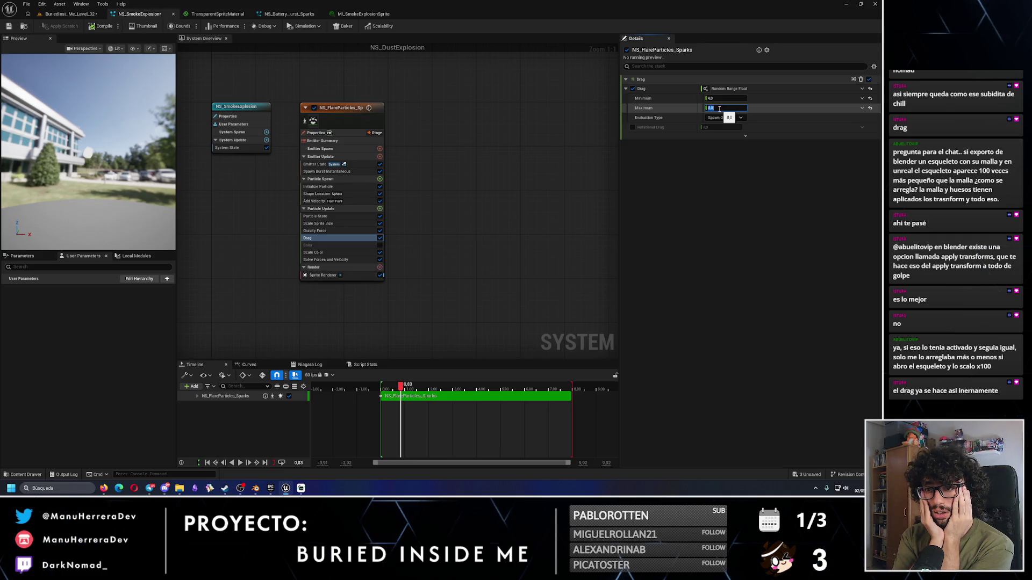
key("Return")
Step: Scrub the preview timeline to review the smoke with the new drag
left_click_drag(401, 387, 380, 386)
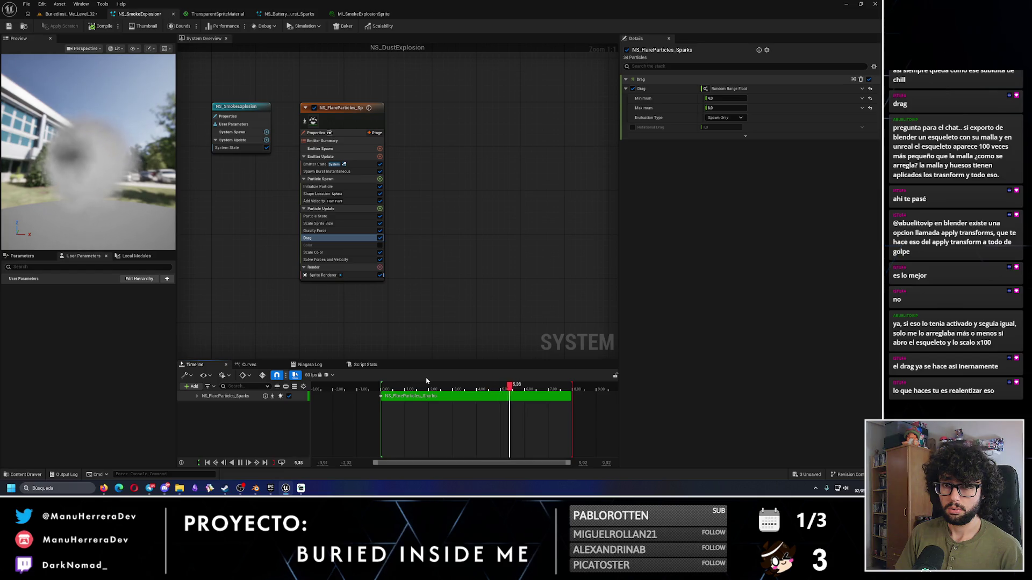
mouse_move(475, 386)
left_mouse_down()
mouse_move(396, 386)
mouse_move(427, 374)
left_mouse_up()
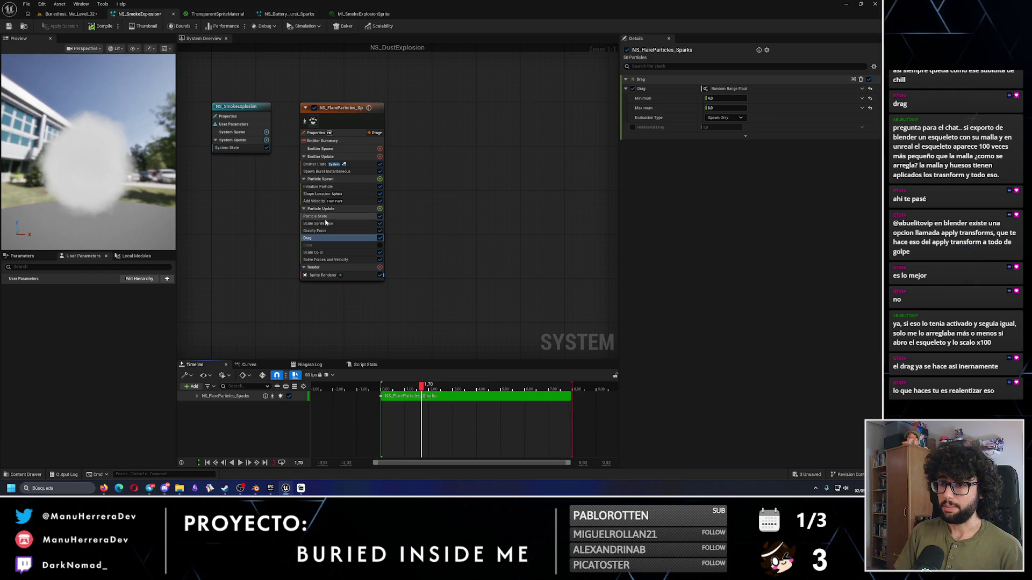
left_click(317, 200)
Step: Try a velocity speed range of 400–800 and replay the preview
left_click(725, 108)
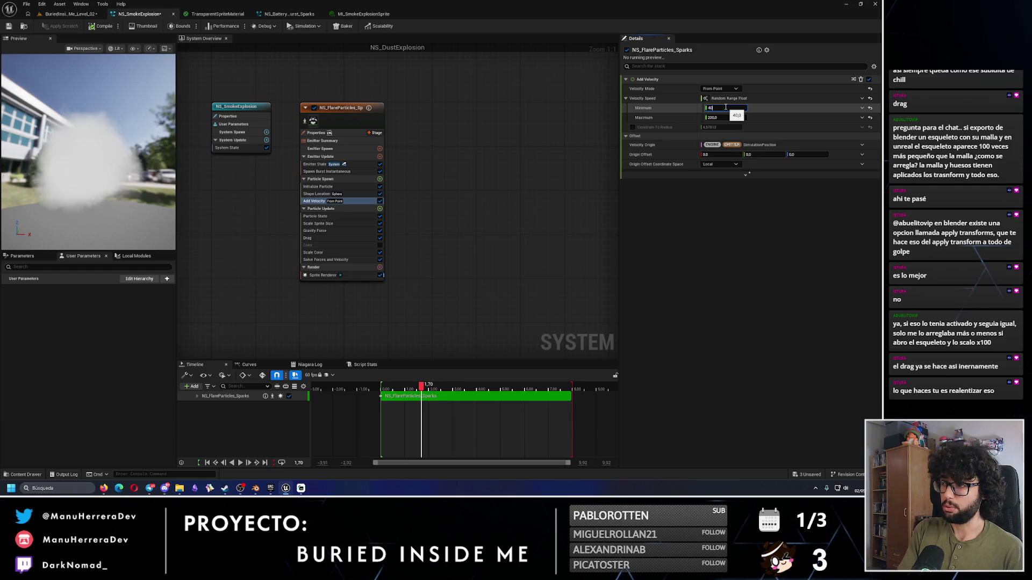
type("400")
key("Tab")
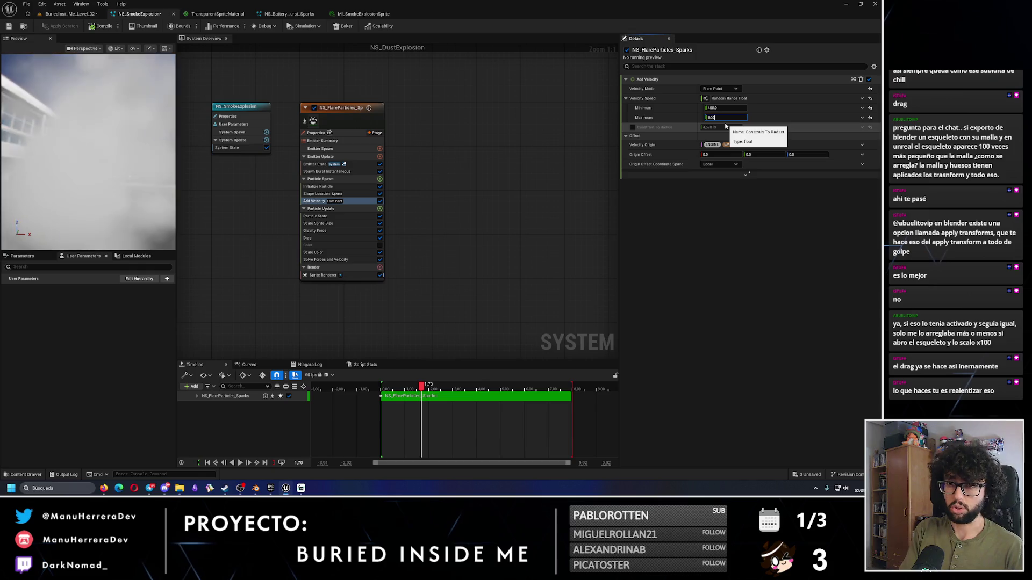
type("800")
left_click_drag(420, 385, 382, 385)
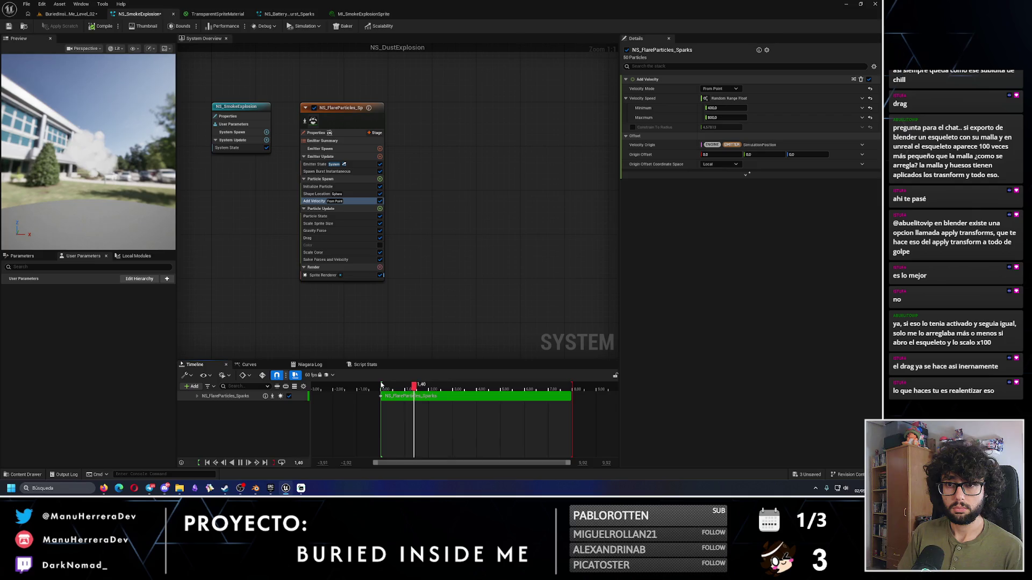
mouse_move(426, 388)
left_mouse_down()
mouse_move(385, 388)
mouse_move(395, 388)
left_mouse_up()
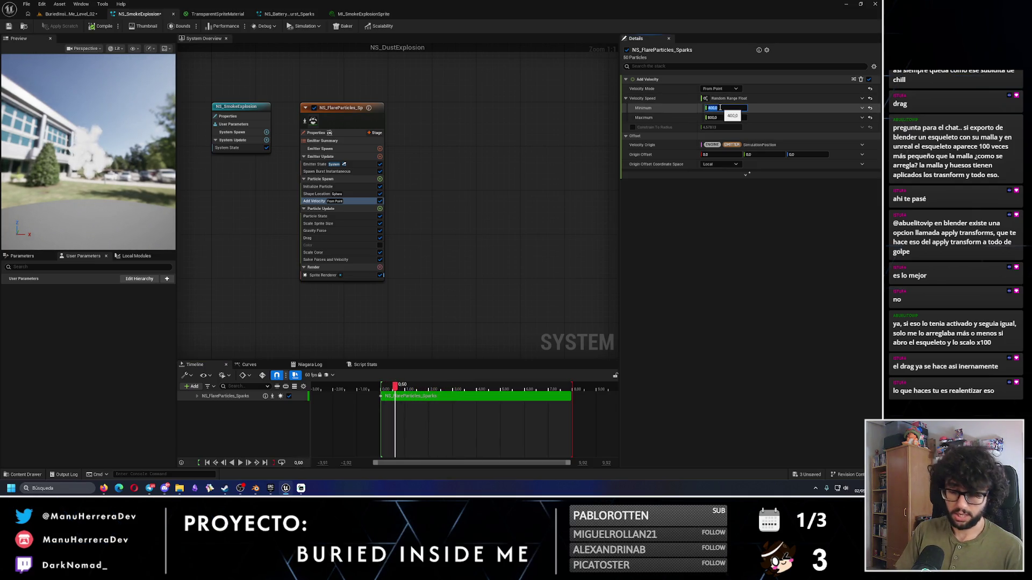
Step: Set the velocity speed range to 800–1200 and replay the effect
type("100")
key("Return")
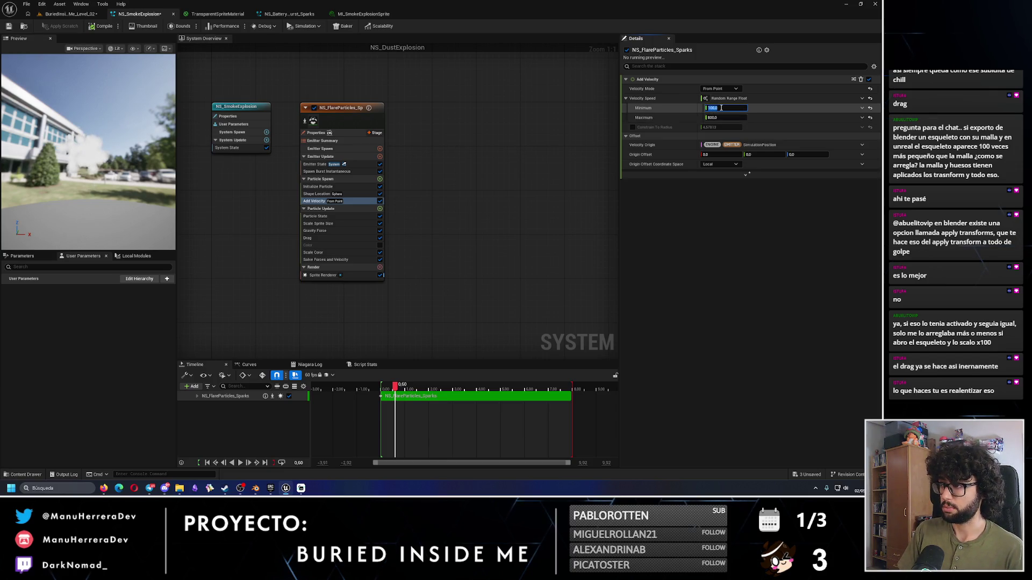
type("800")
left_click(725, 118)
type("1200")
key("Return")
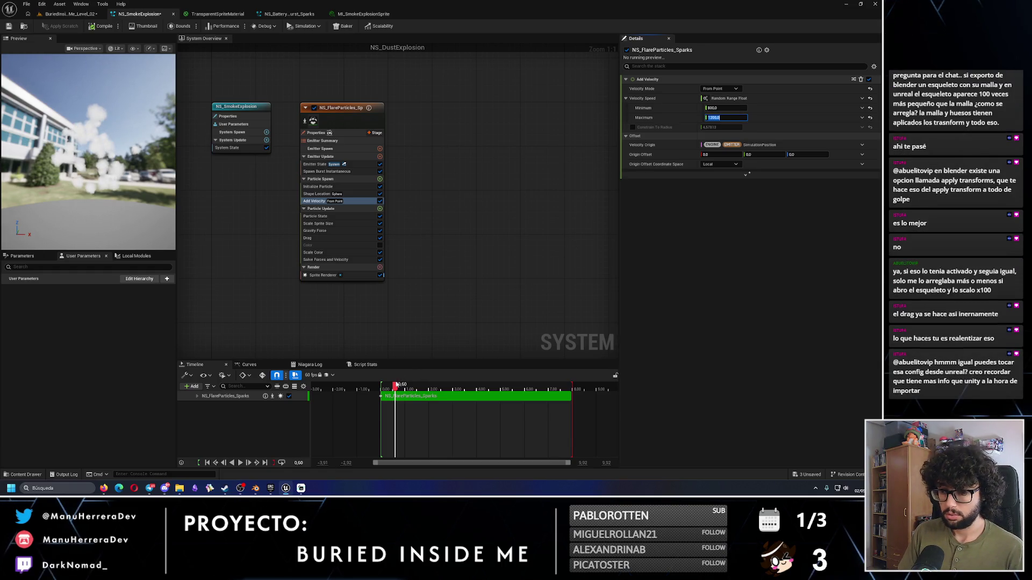
left_click(380, 387)
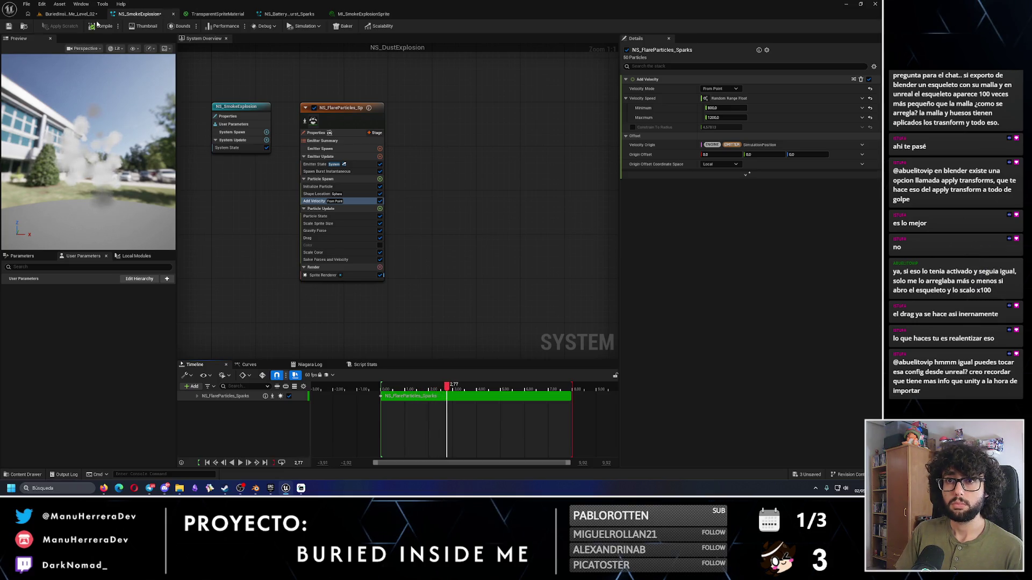
left_click(74, 15)
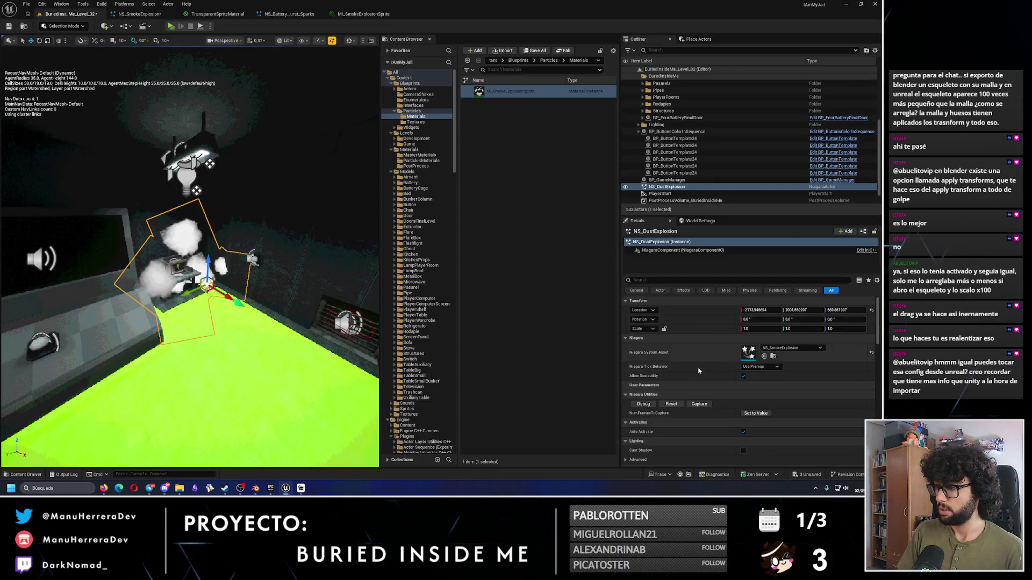
Step: Set the MI_SmokeExplosionSprite opacity to 0.01 and save the material instance
left_click(667, 406)
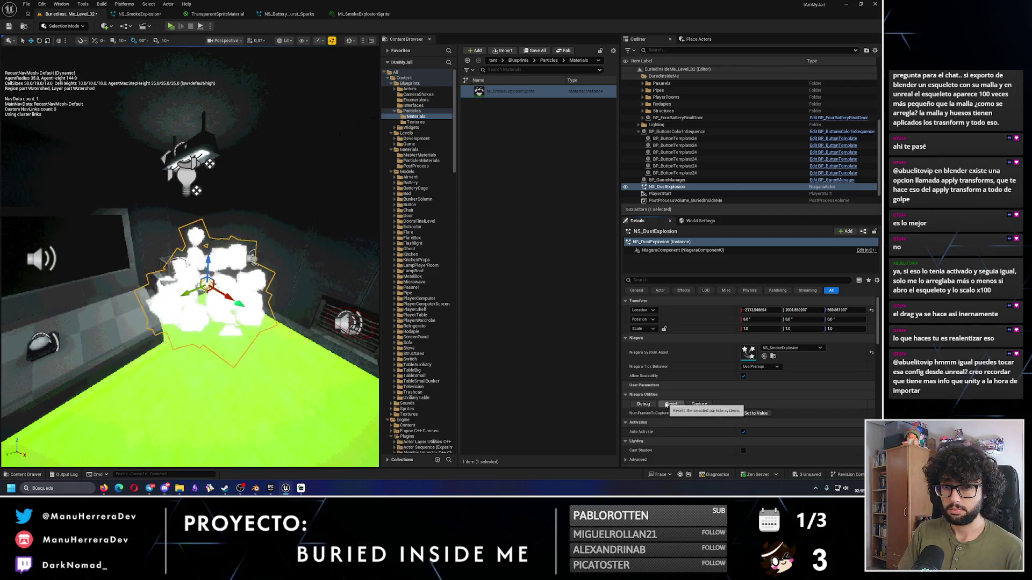
key("f")
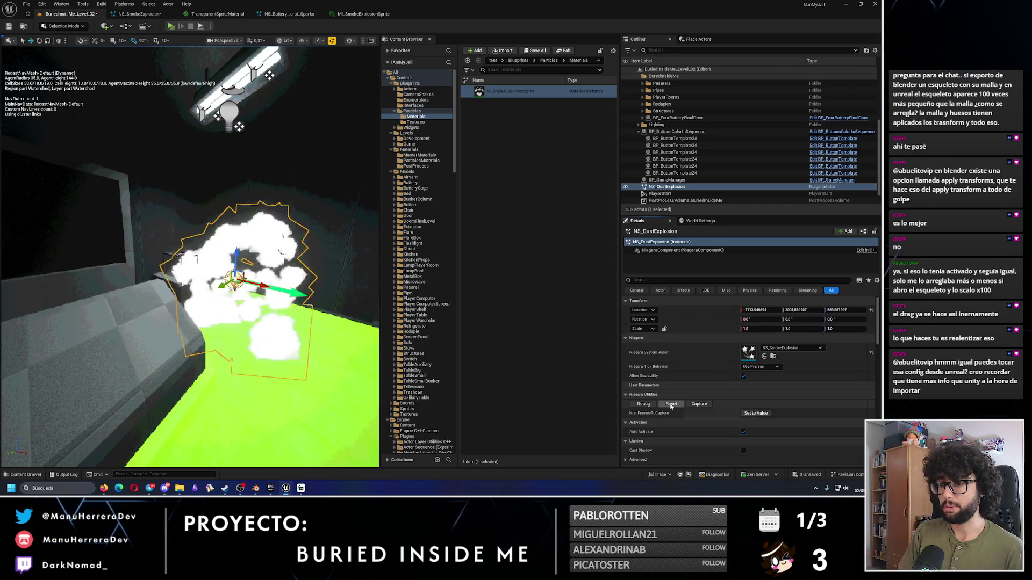
left_click(363, 14)
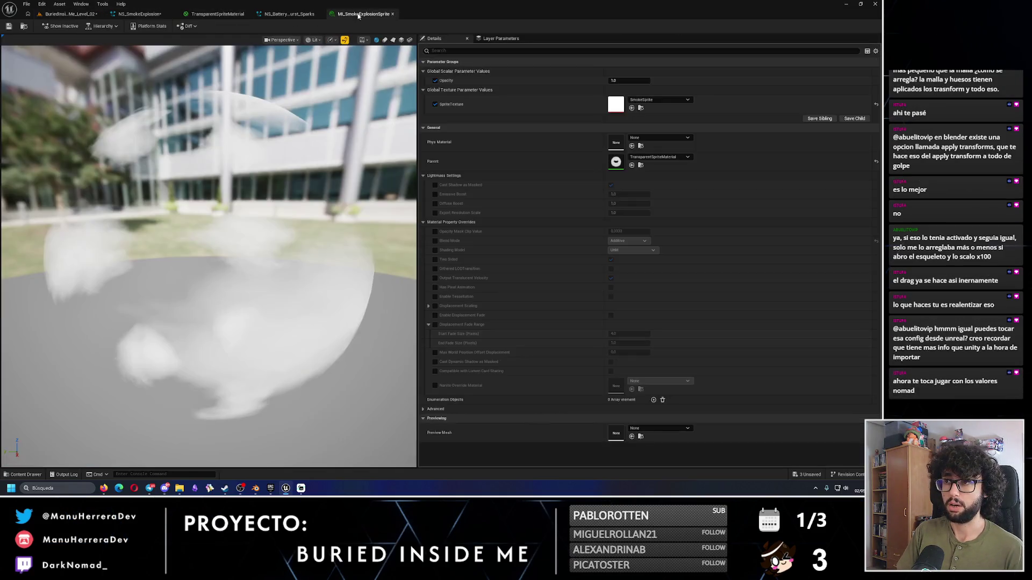
type("0.01")
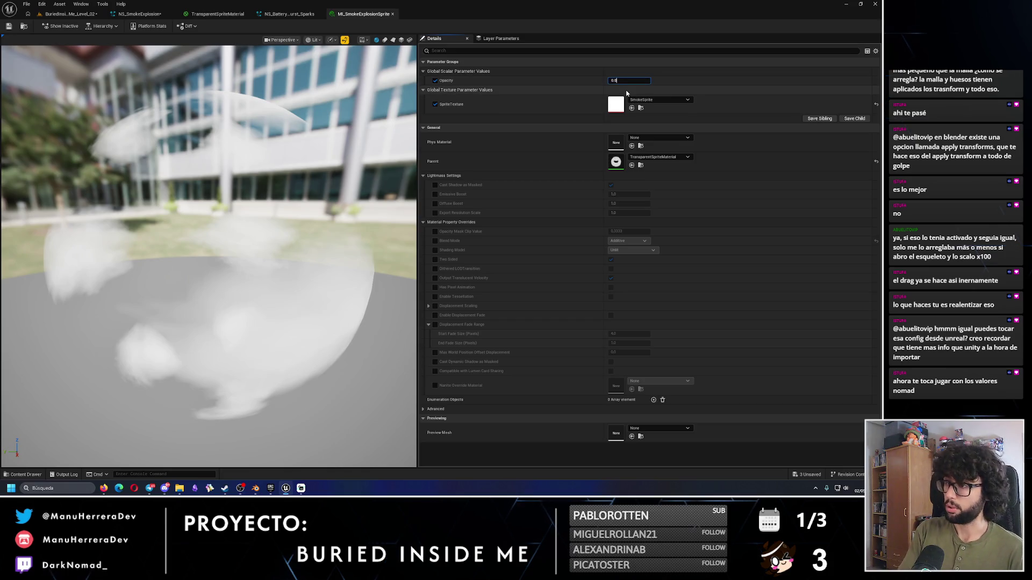
key("Return")
key("ctrl+s")
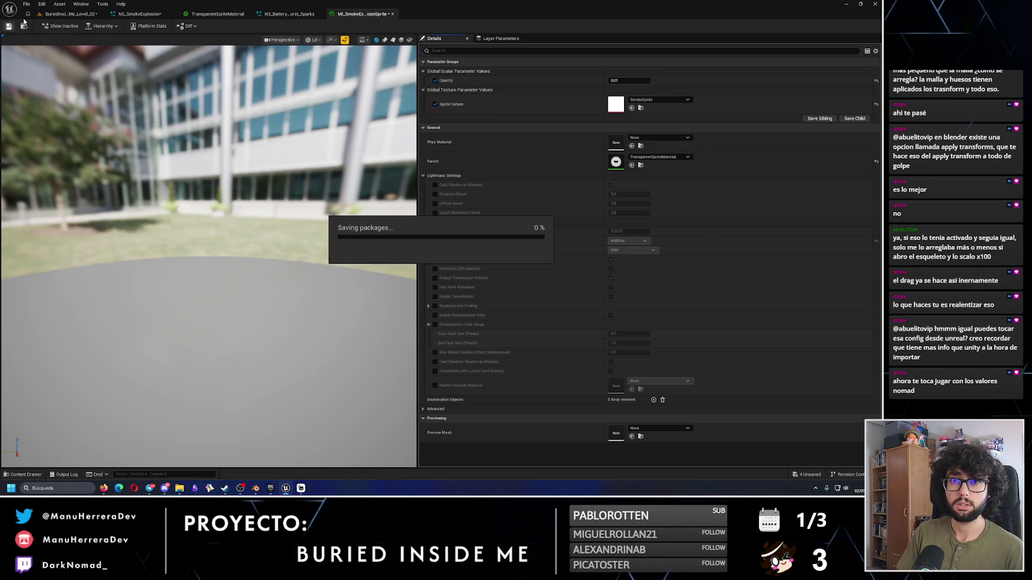
Step: Replay the smoke in the level to check the lower opacity
left_click(69, 13)
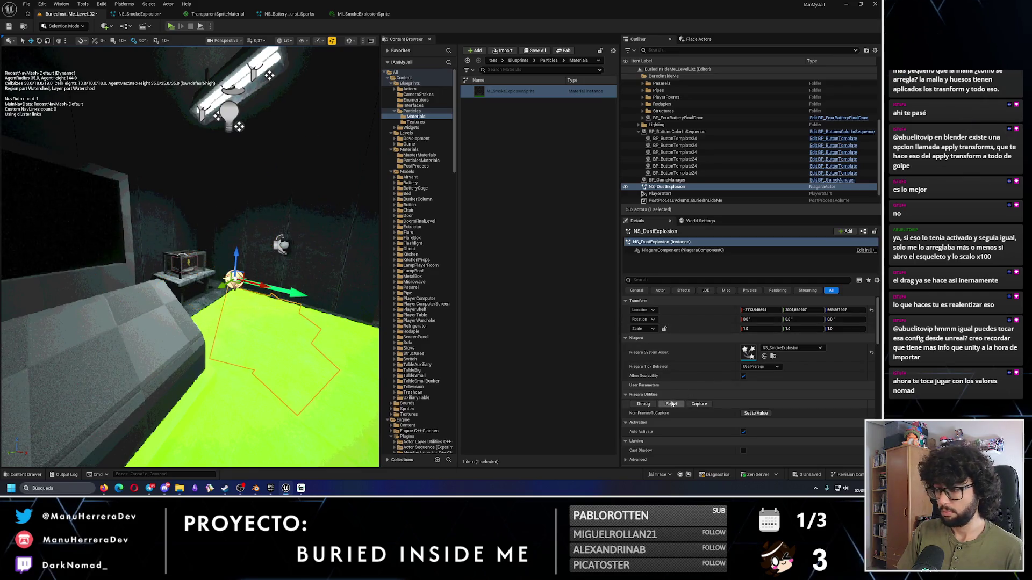
left_click(671, 404)
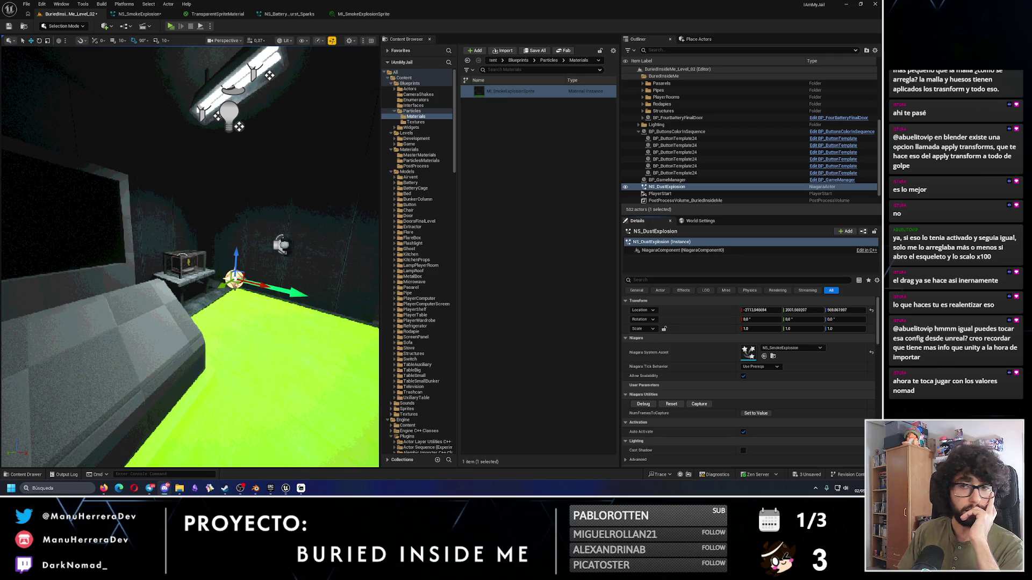
left_click(138, 13)
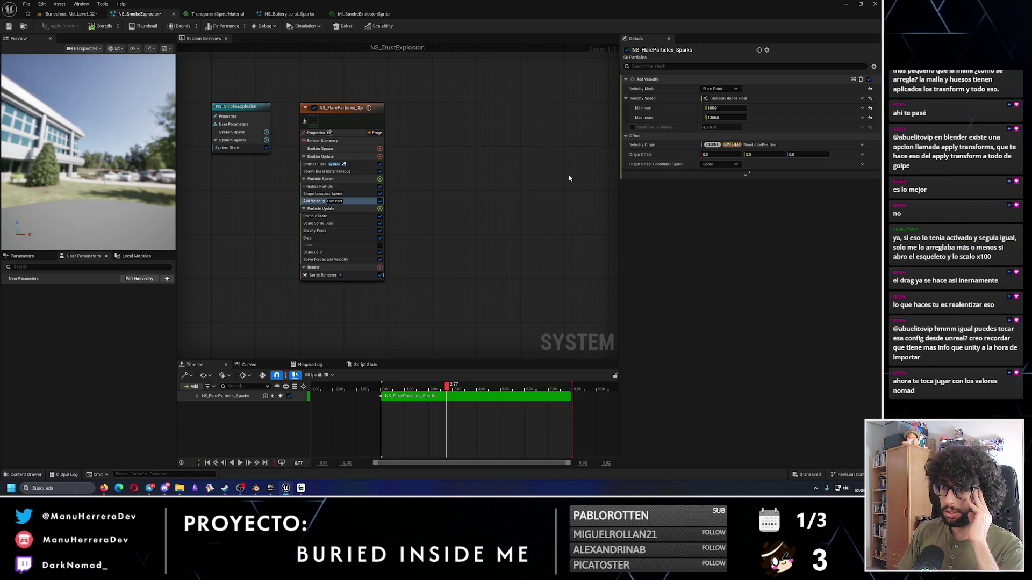
left_click(307, 238)
Step: Compile the new drag minimum, move the dust explosion up-left, and replay it
left_click(726, 99)
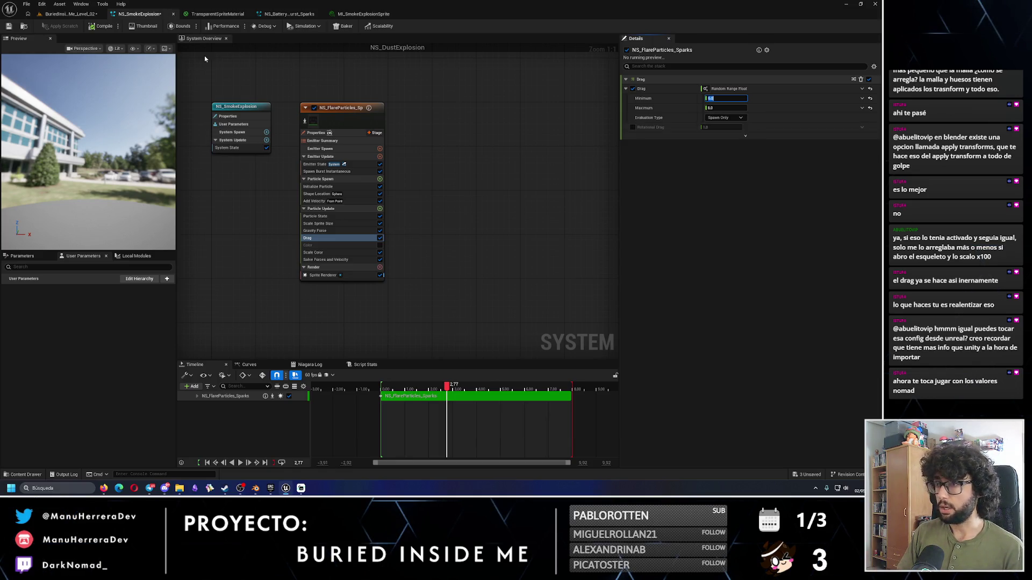
left_click(97, 23)
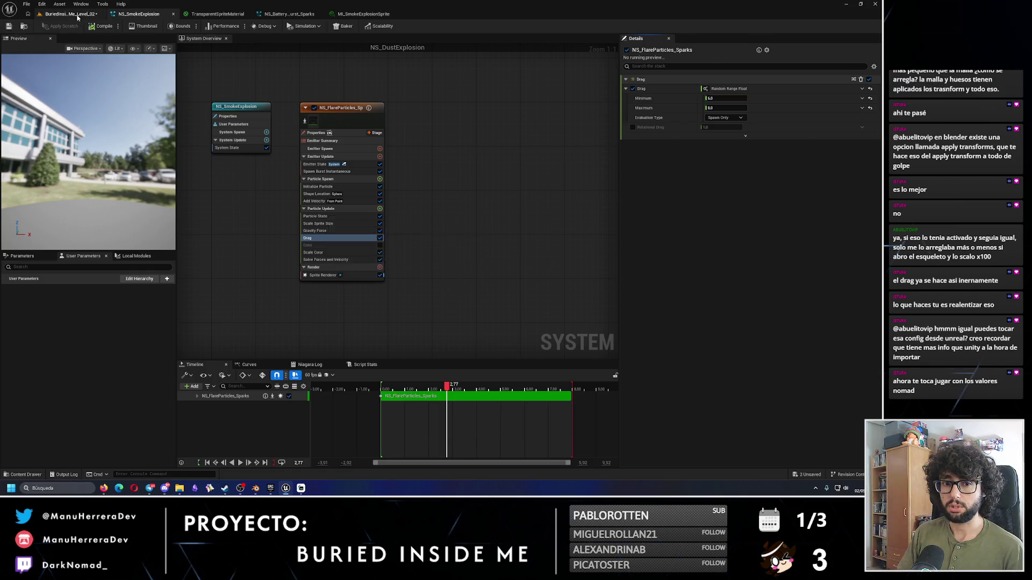
left_click(75, 14)
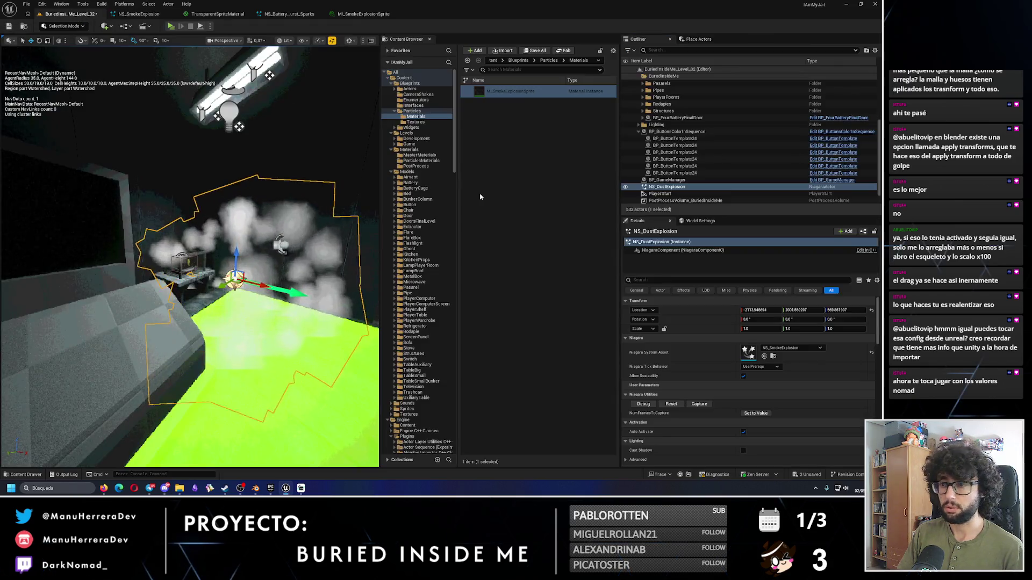
left_click(671, 404)
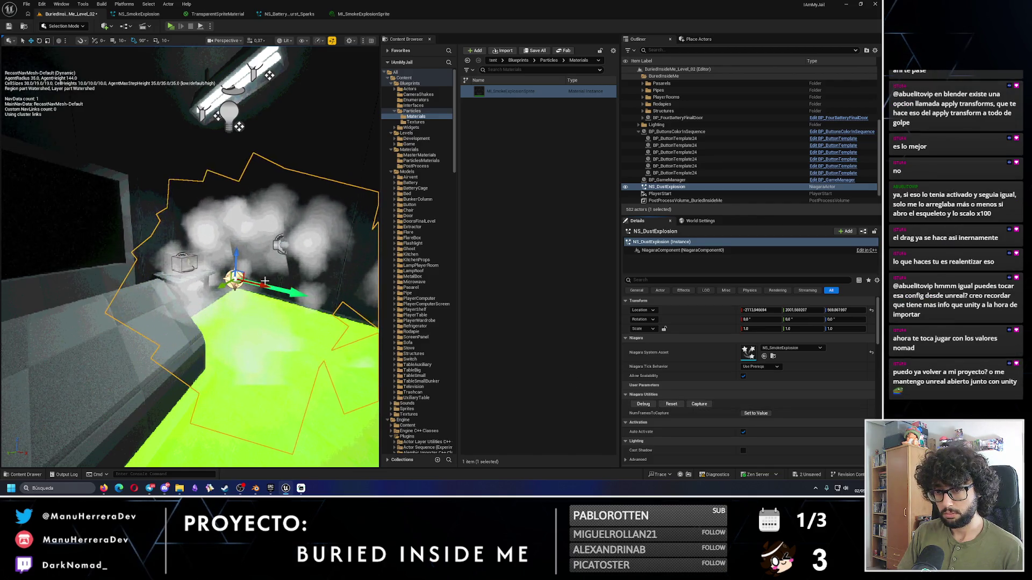
left_click_drag(236, 279, 156, 213)
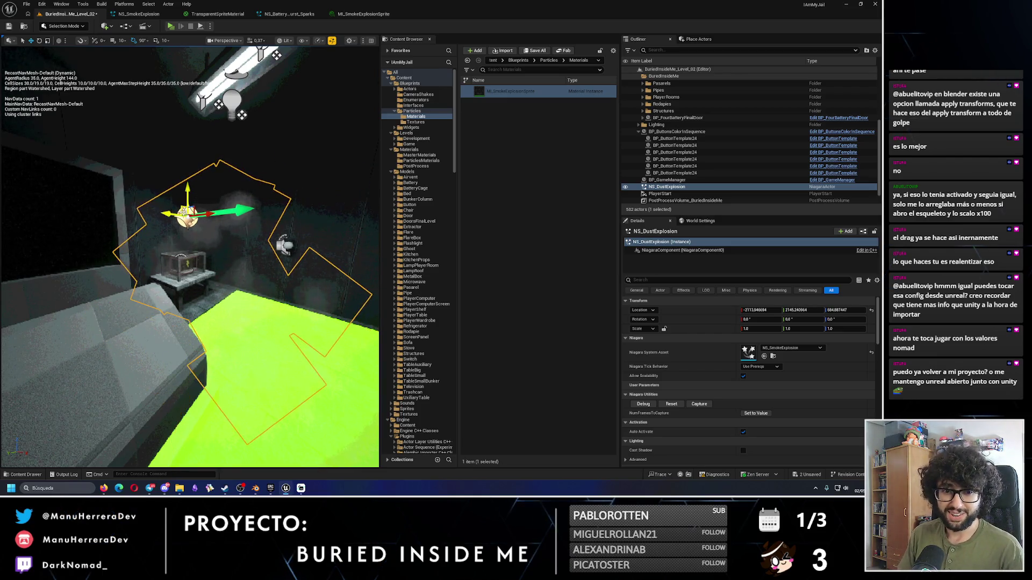
left_click_drag(189, 242, 139, 248)
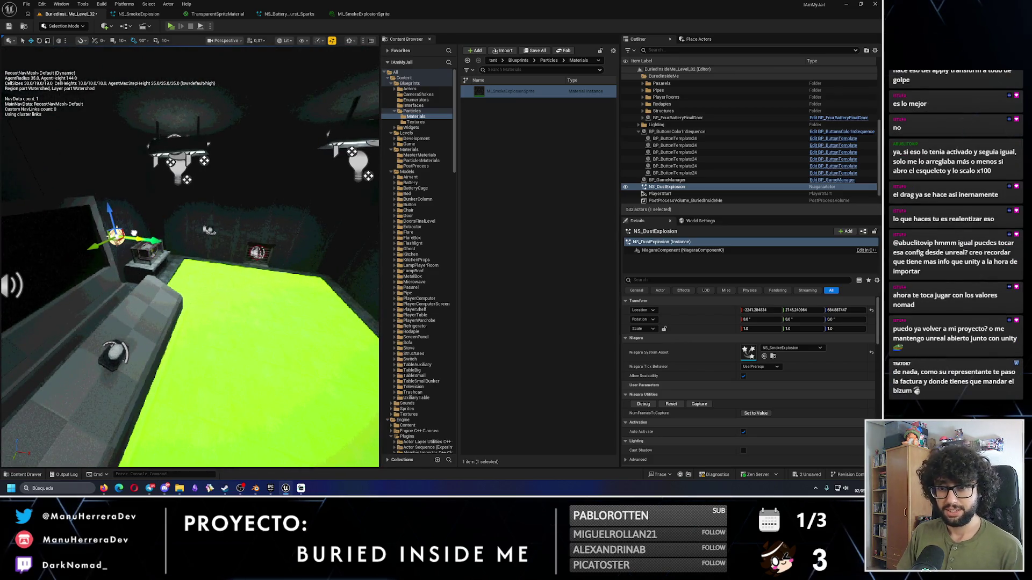
left_click(671, 404)
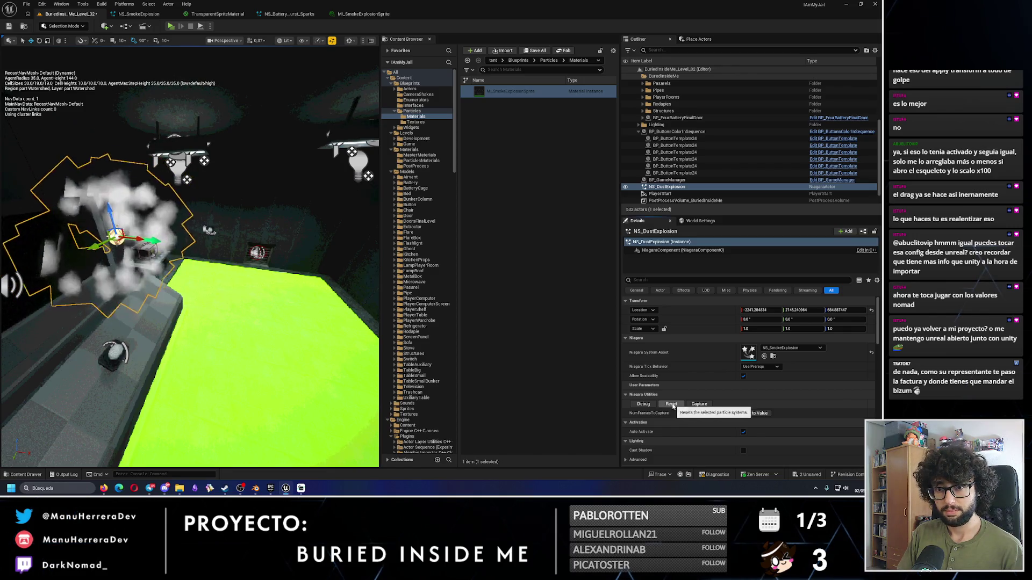
Step: Shift the dust explosion further left and replay the burst from a reframed view
left_click_drag(189, 242, 189, 242)
left_click_drag(160, 207, 131, 207)
left_click(671, 404)
left_click_drag(249, 196, 249, 197)
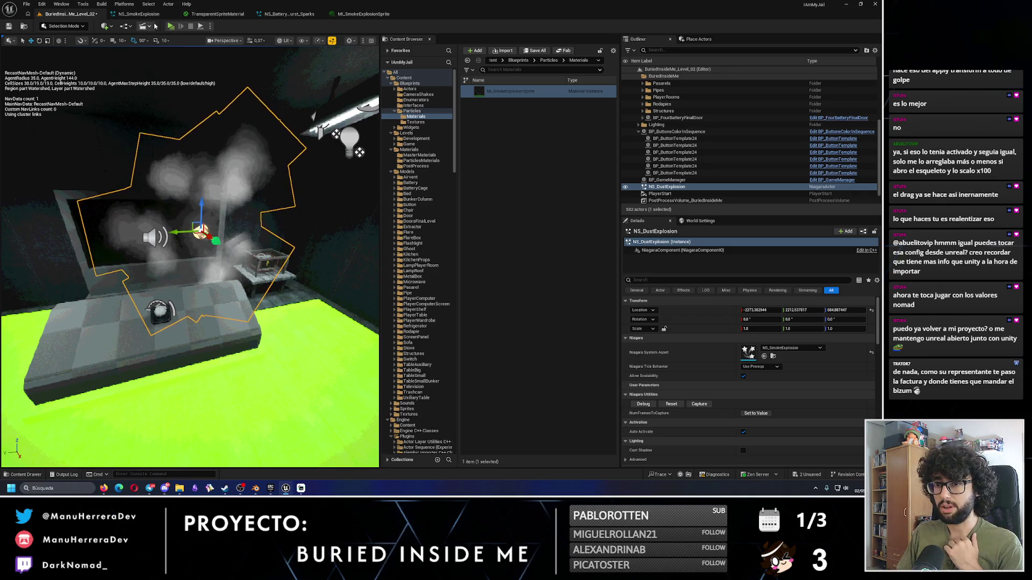
scroll(358, 152, "down", 10)
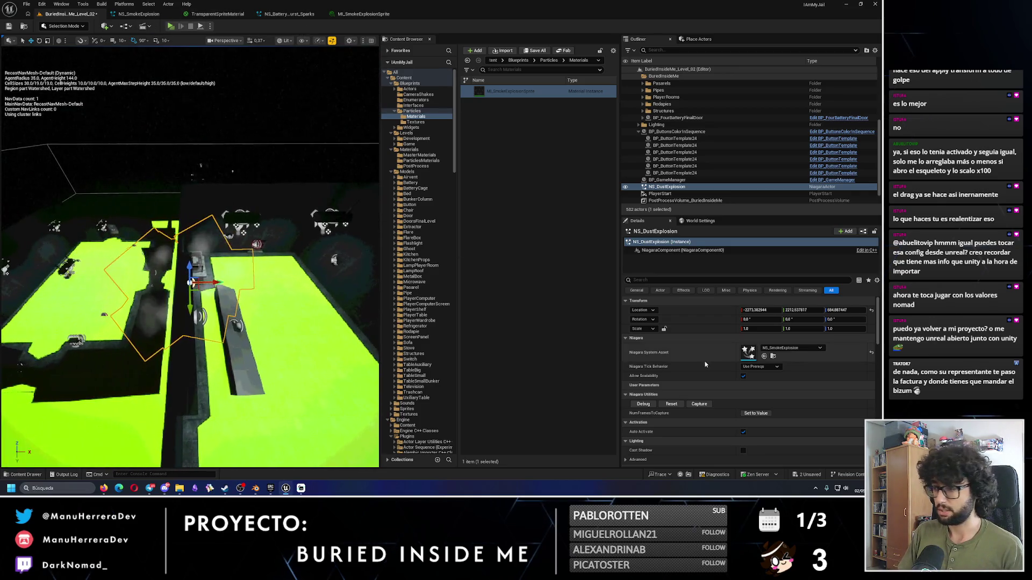
left_click(669, 405)
key("f")
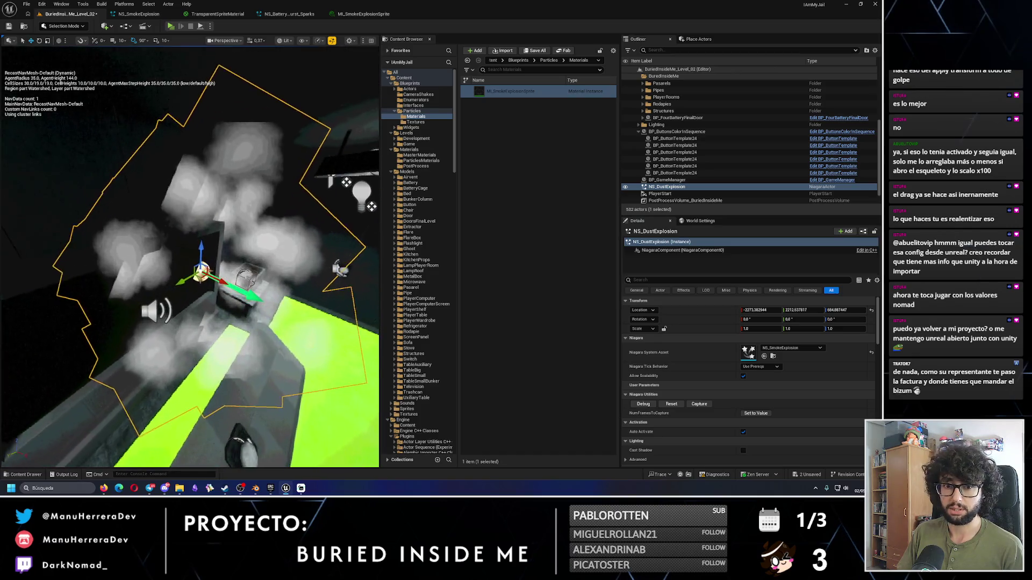
left_click(138, 14)
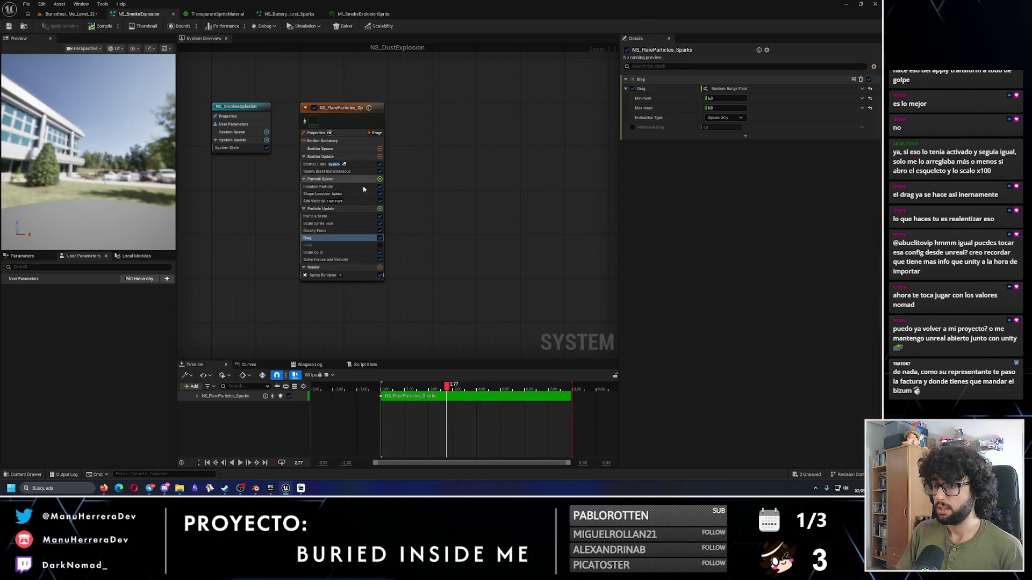
Step: Browse the Initialize Particle and Emitter State modules, ending on Shape Location
left_click(336, 186)
left_click(322, 164)
left_click(344, 186)
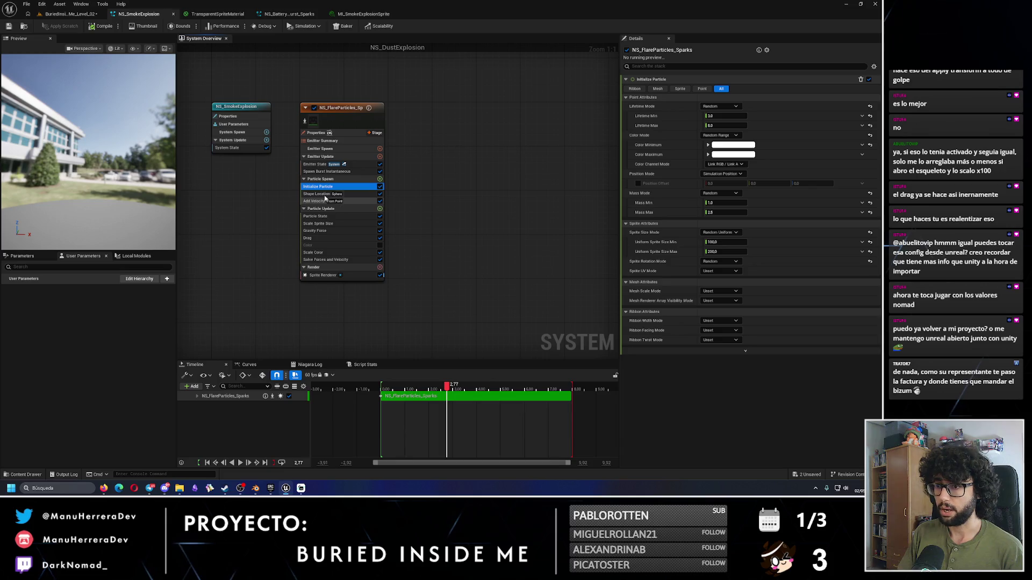
left_click(327, 194)
Step: Change the spawn shape primitive to a Cone with a 180° angle and save the system
left_click(730, 107)
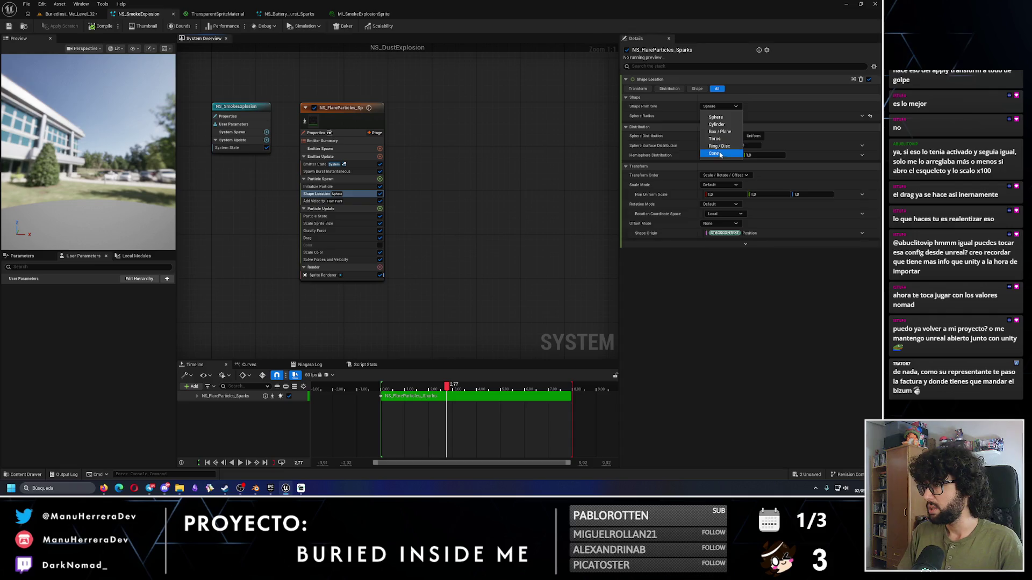
left_click(716, 154)
left_click(721, 135)
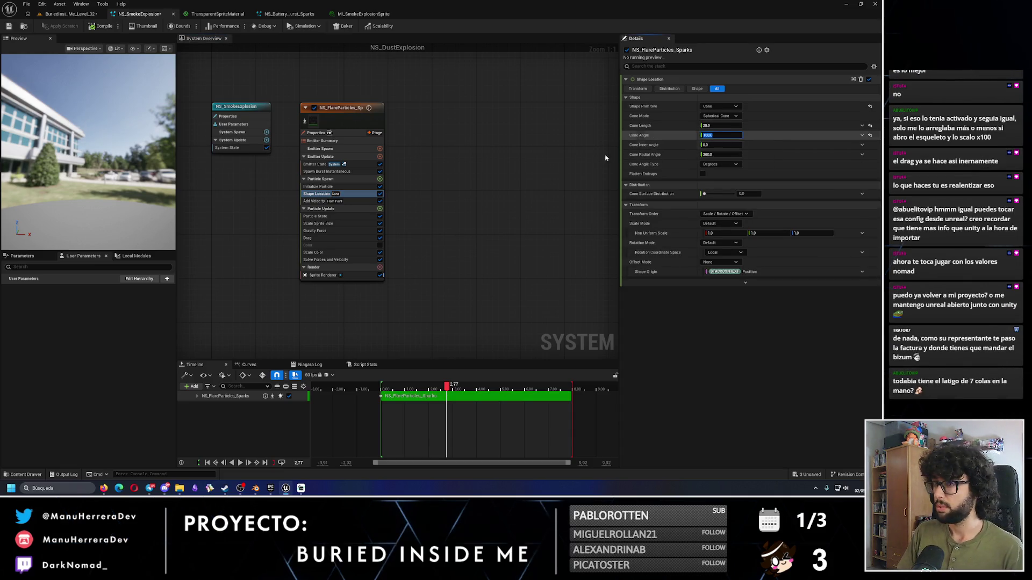
left_click_drag(83, 149, 78, 152)
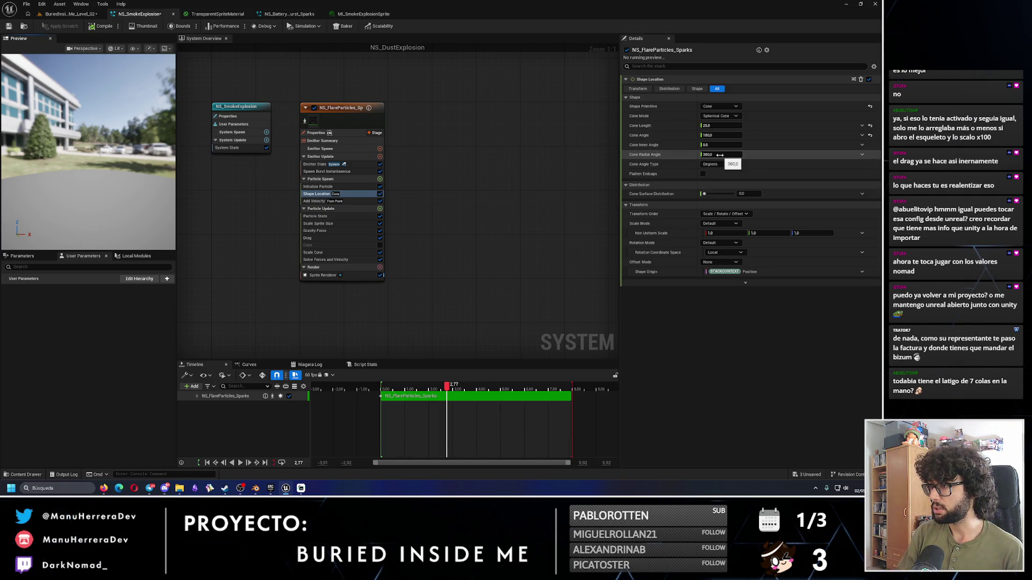
left_click(720, 125)
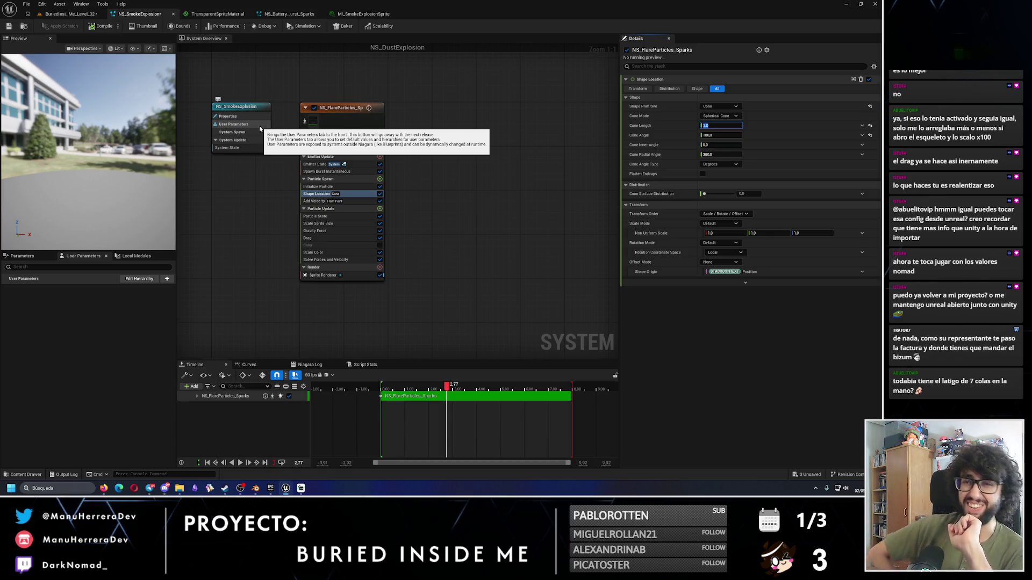
left_click(9, 26)
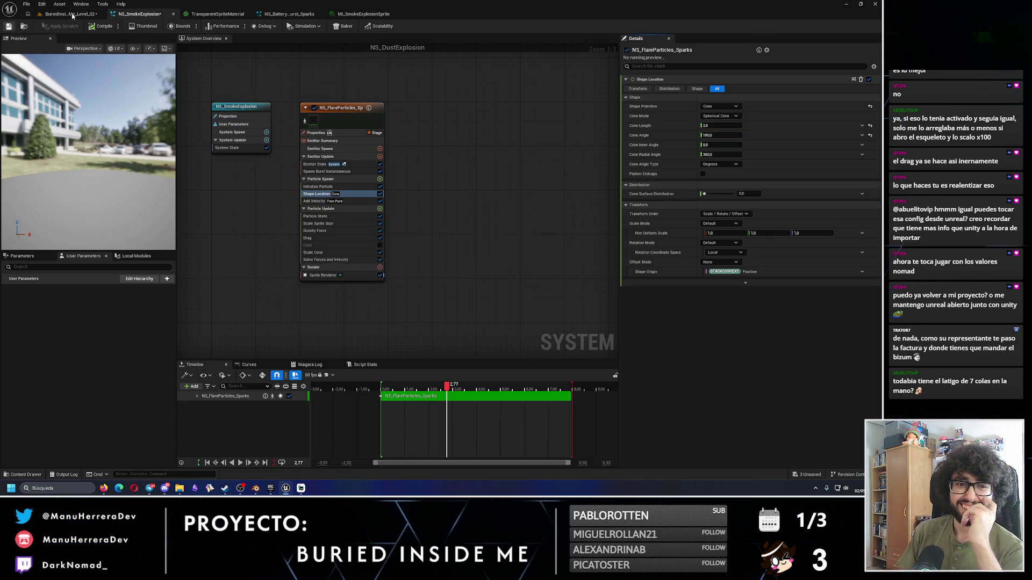
left_click(72, 15)
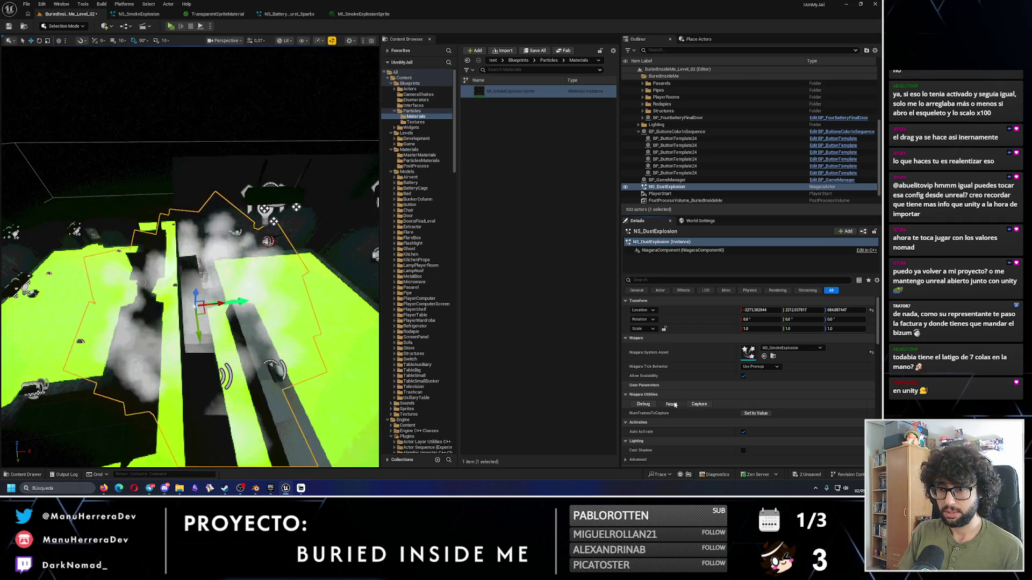
Step: Rotate the NS_DustExplosion actor -90 degrees in the level and view the resulting smoke
left_click(137, 15)
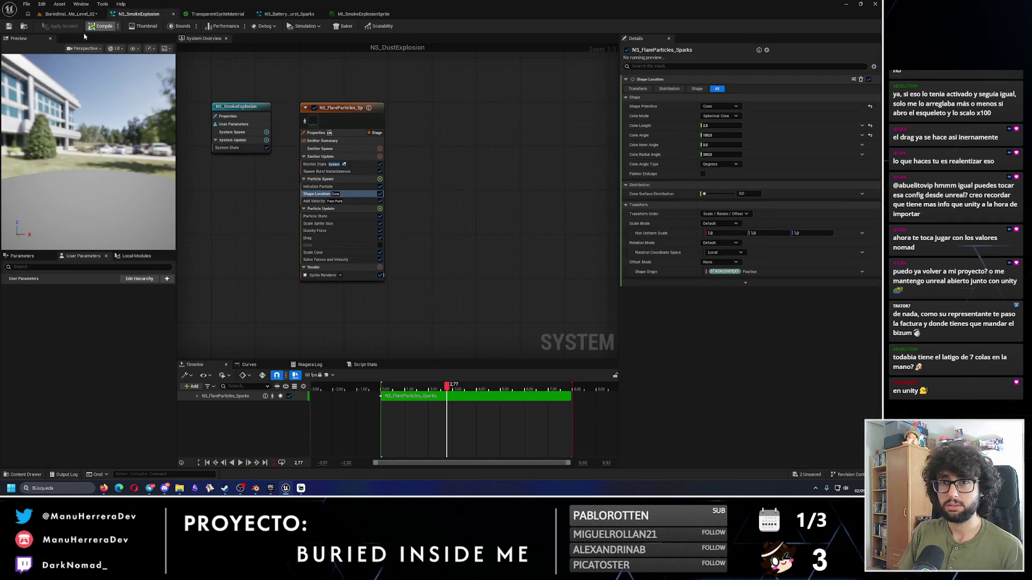
left_click(70, 14)
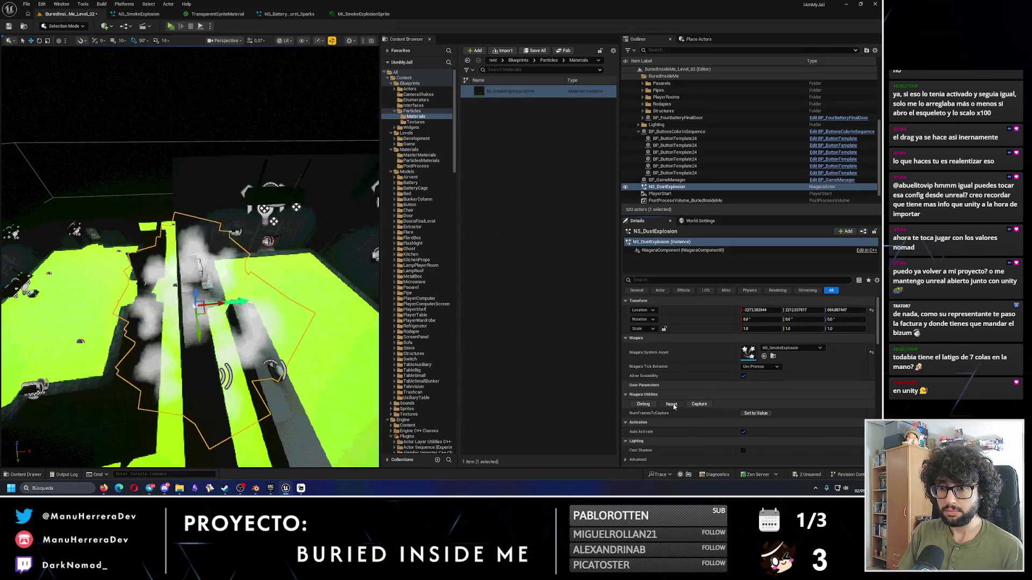
key("f")
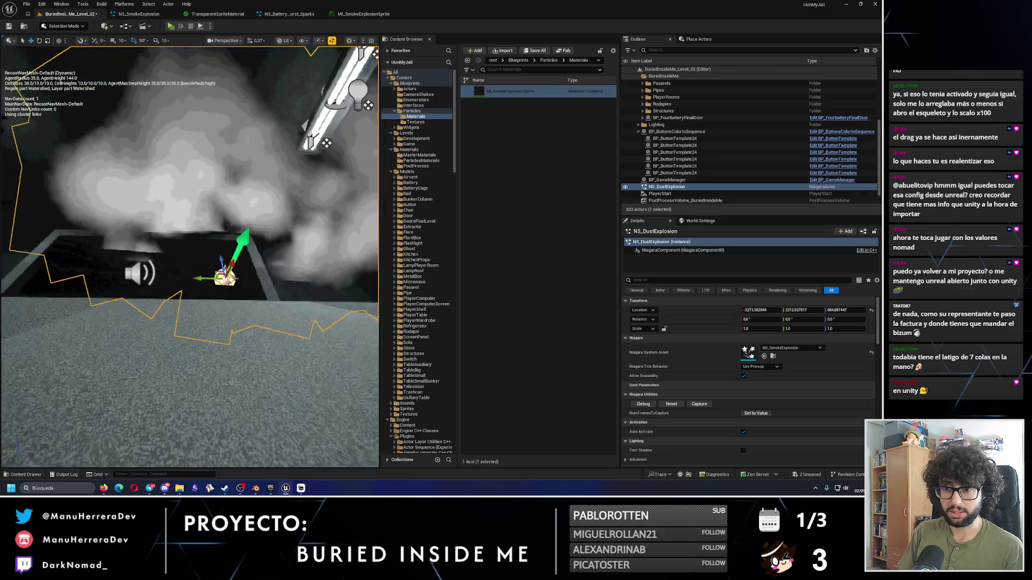
key("p")
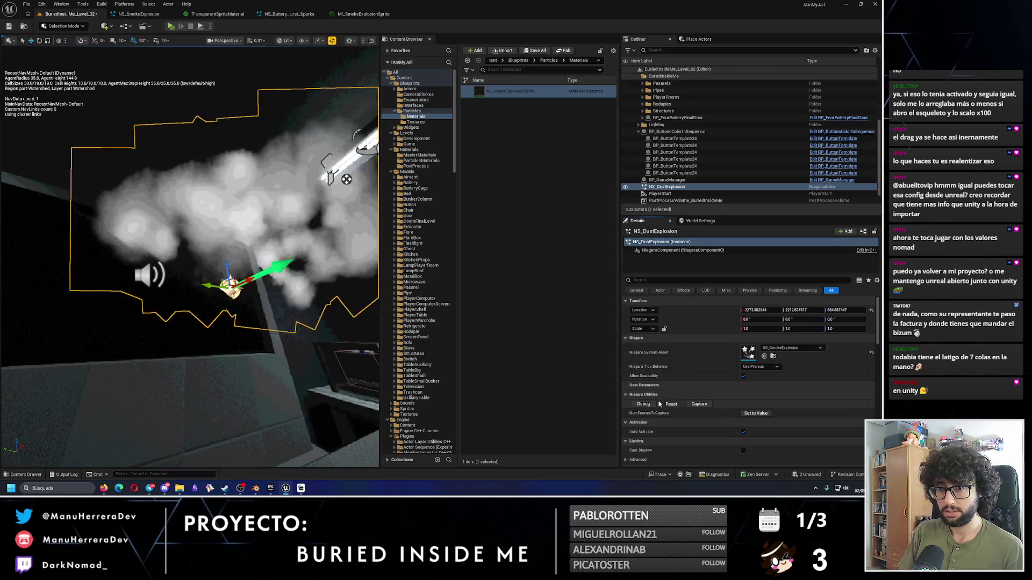
key("e")
left_click_drag(150, 54, 149, 54)
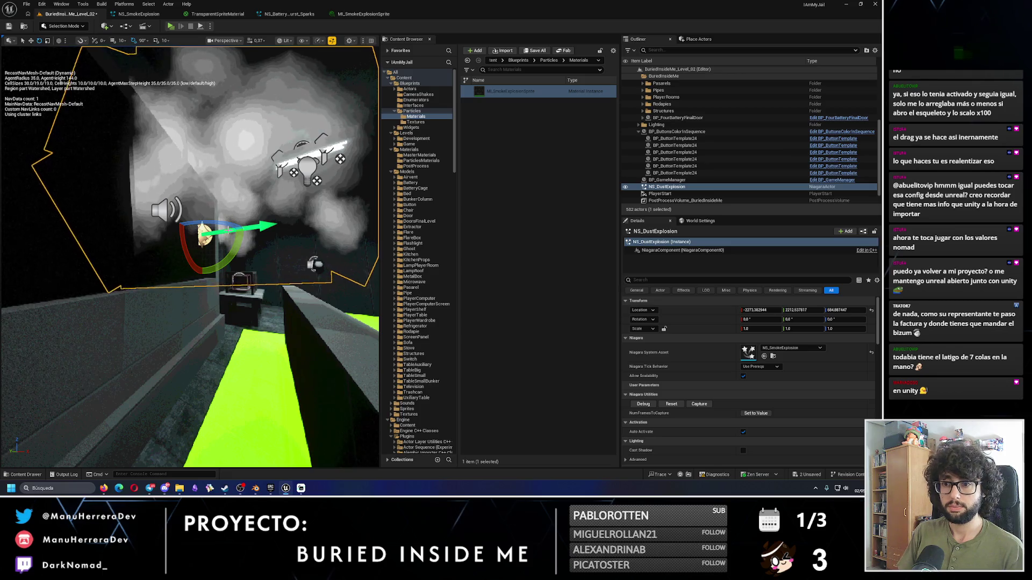
left_click_drag(223, 253, 236, 231)
key("w")
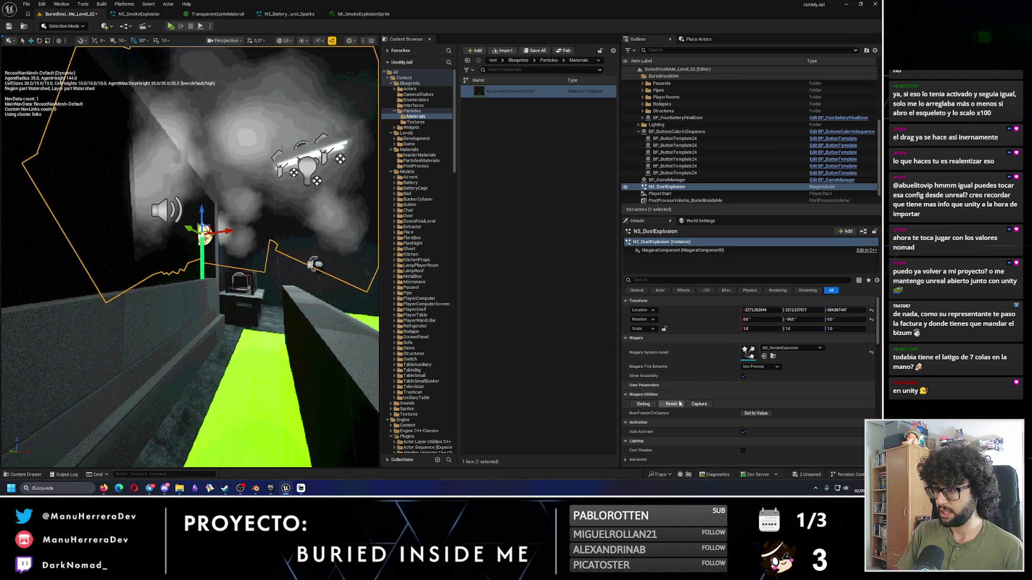
key("f")
scroll(224, 189, "up", 5)
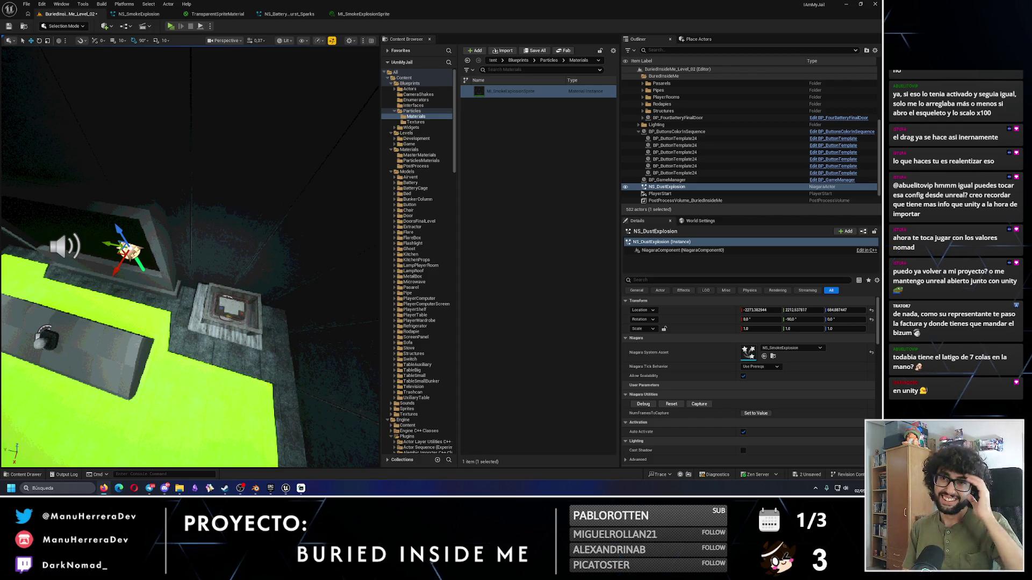
left_click(135, 14)
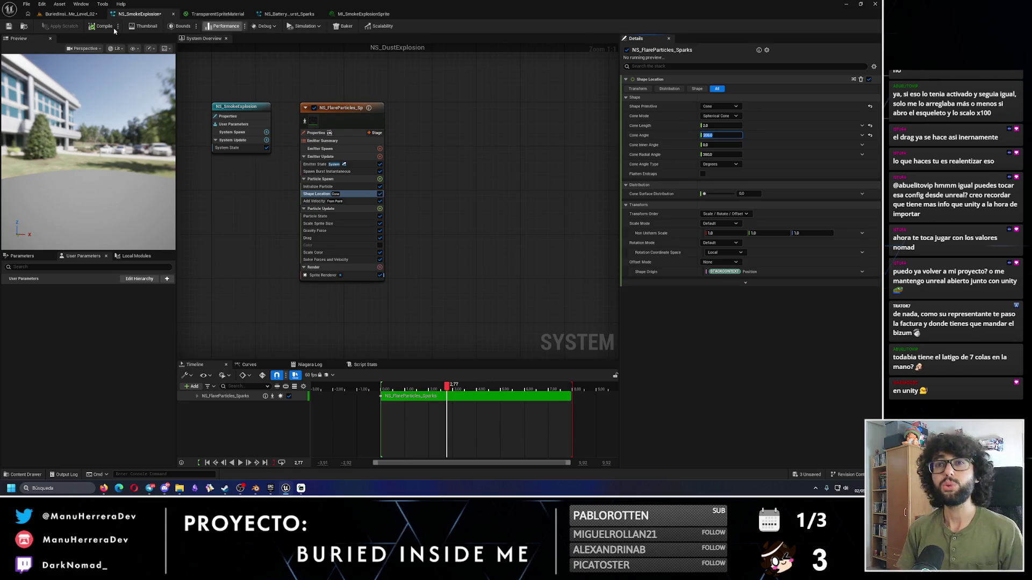
Step: Compile and save the cone angle change, then replay the smoke burst in the level
left_click(9, 26)
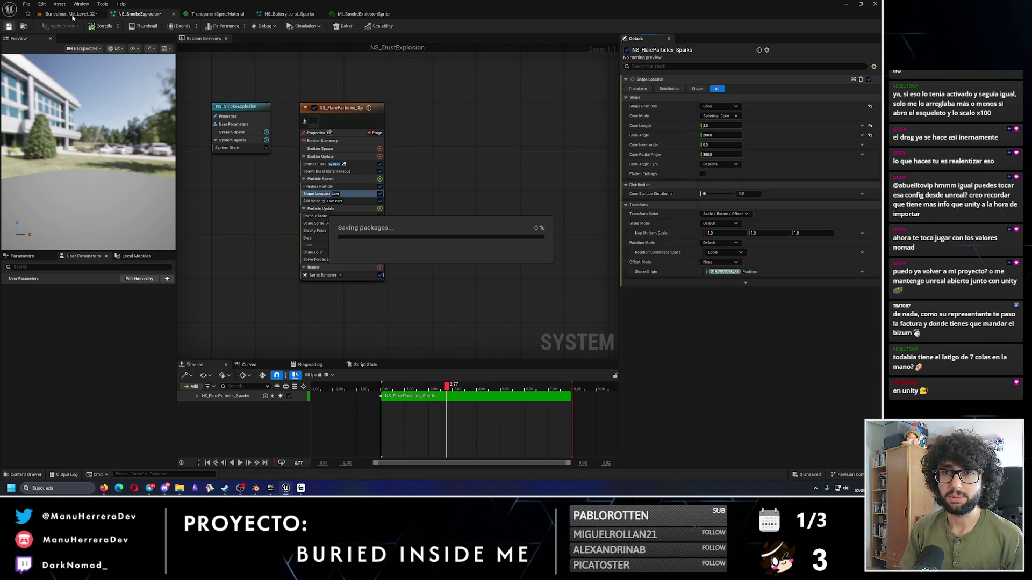
left_click(71, 15)
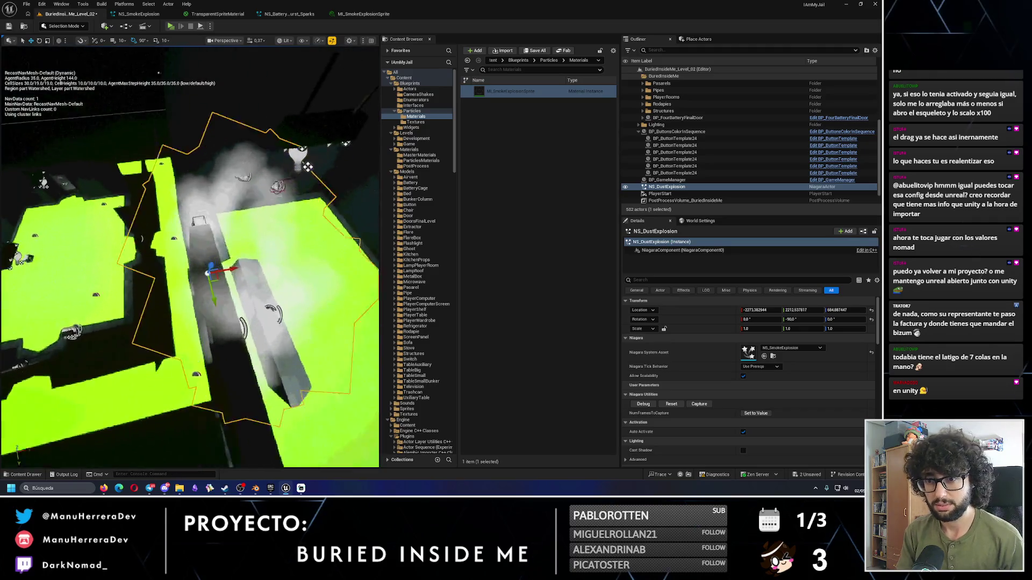
key("f")
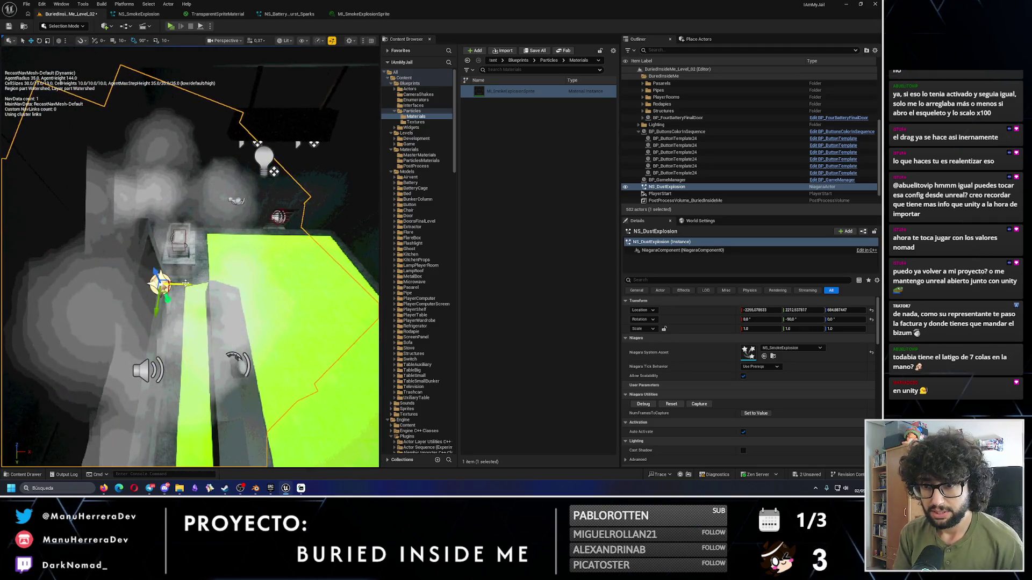
left_click(678, 405)
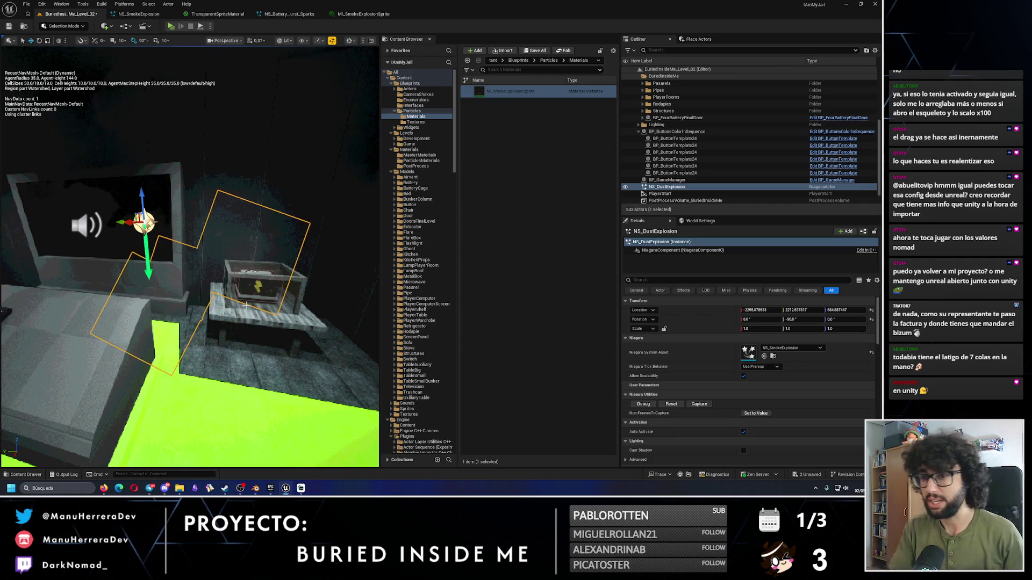
left_click_drag(279, 340, 279, 340)
left_click_drag(230, 283, 230, 283)
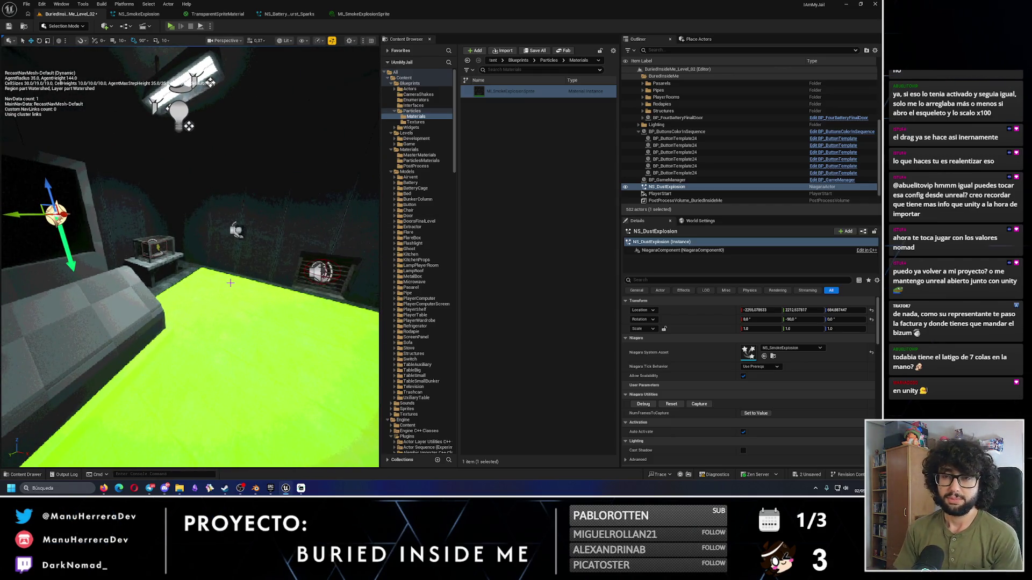
Step: Replay and orbit the smoke explosion again, then bring up the TransparentSpriteMaterial graph
left_click(136, 15)
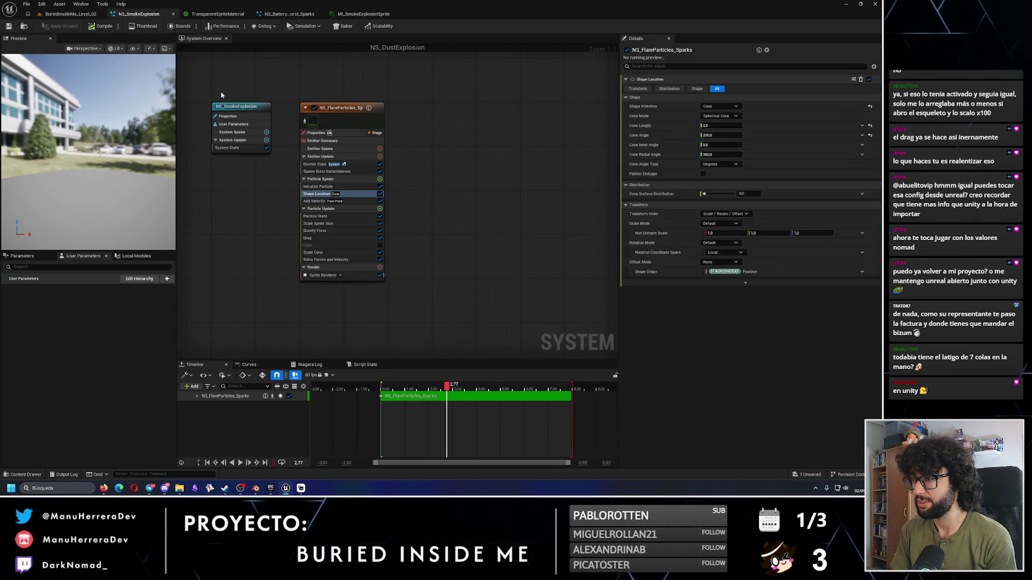
left_click(76, 14)
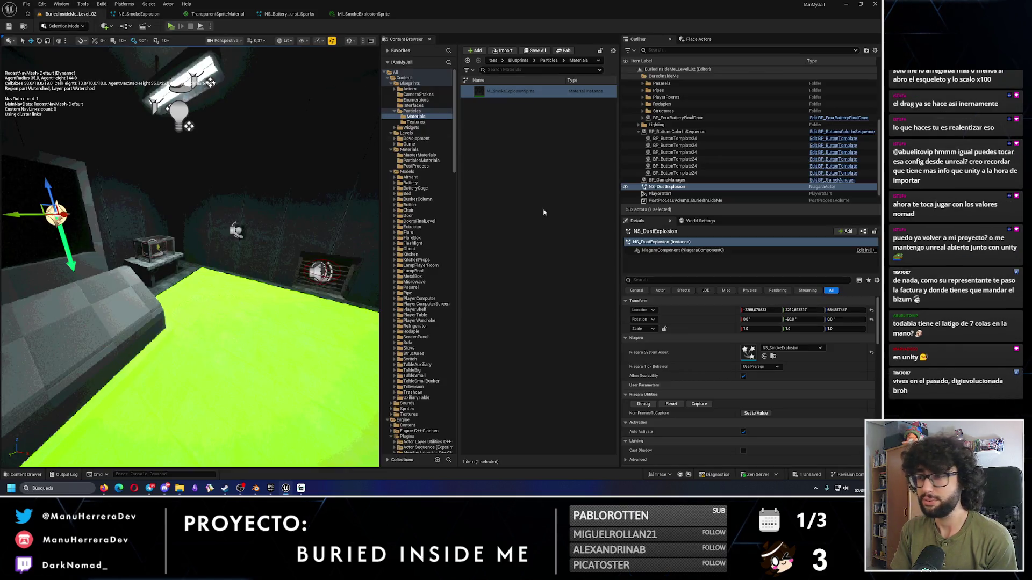
left_click(671, 403)
key("f")
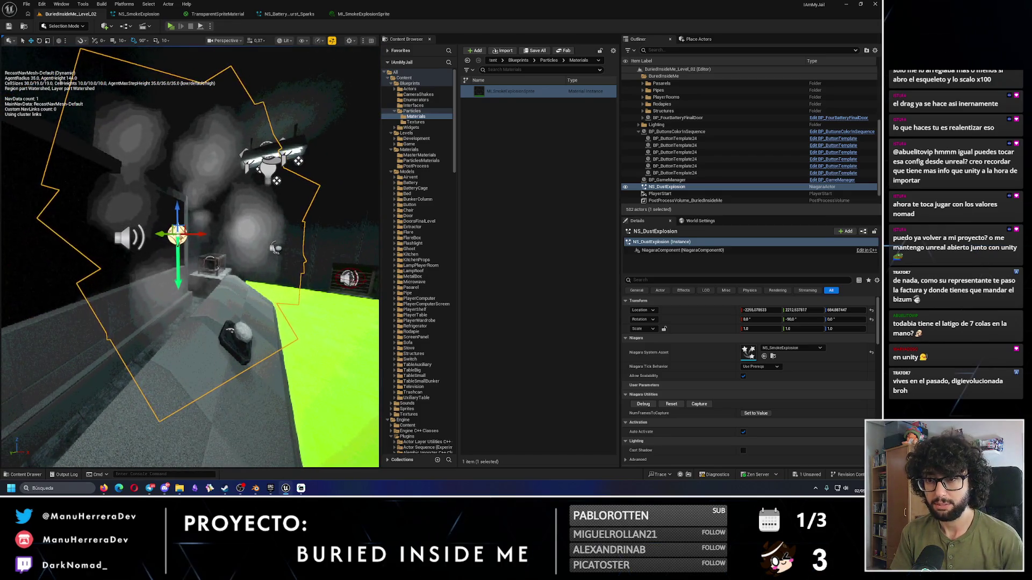
left_click_drag(185, 194, 186, 195)
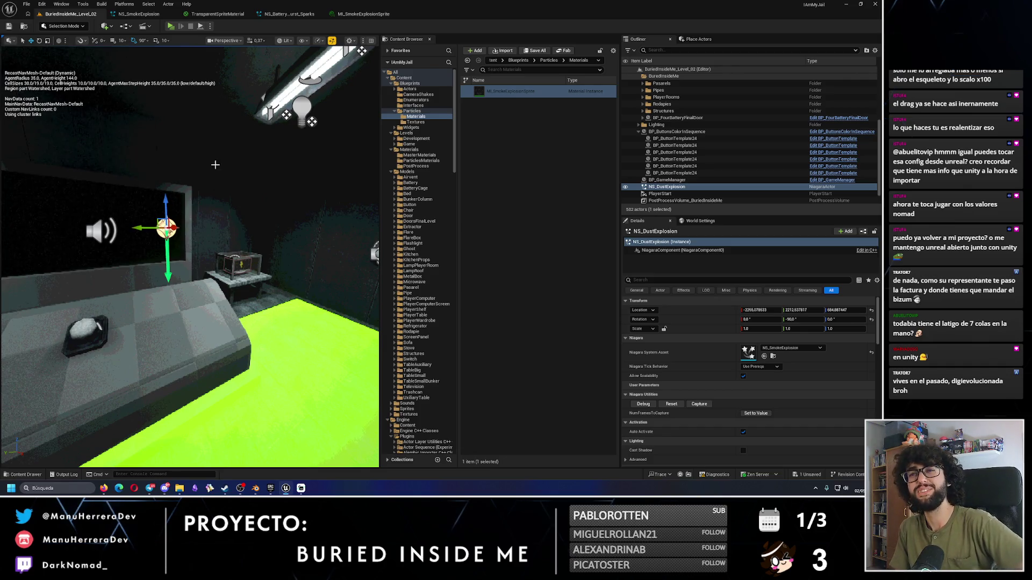
left_click(147, 15)
left_click(236, 15)
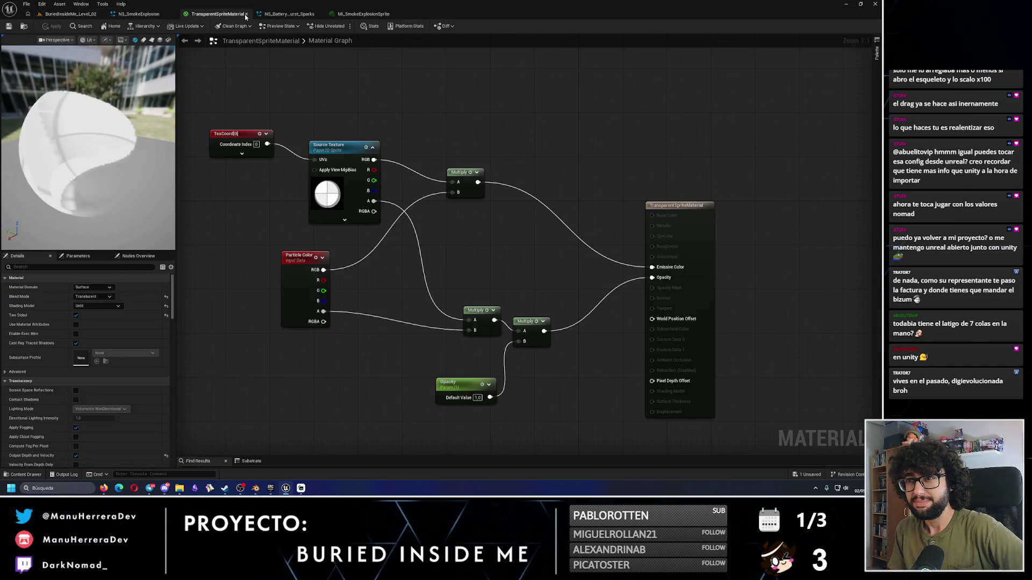
Step: Close the TransparentSpriteMaterial, NS_Battery Sparks and MI_SmokeExplosionSprite editors
left_click(245, 15)
left_click(246, 15)
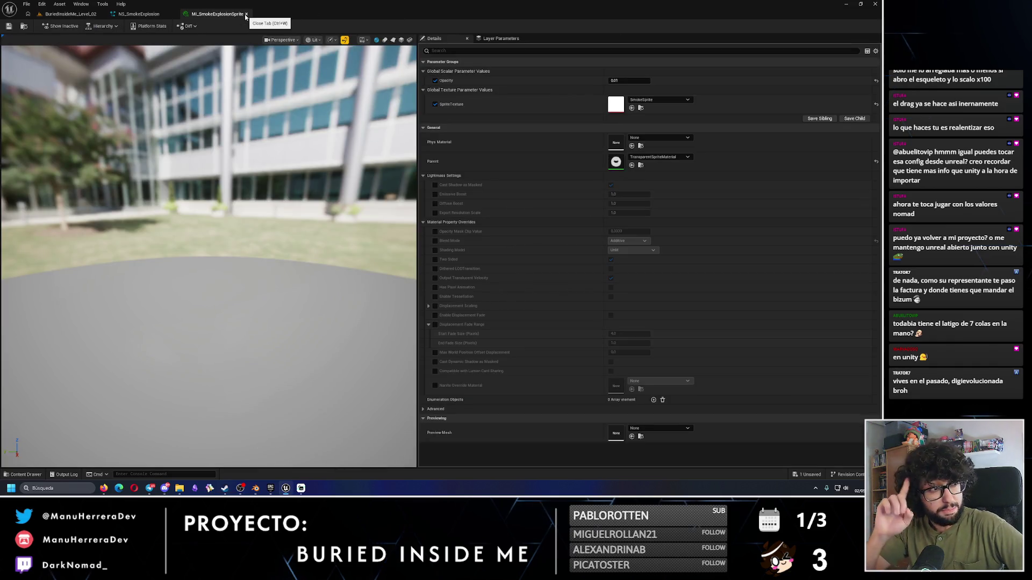
left_click(245, 15)
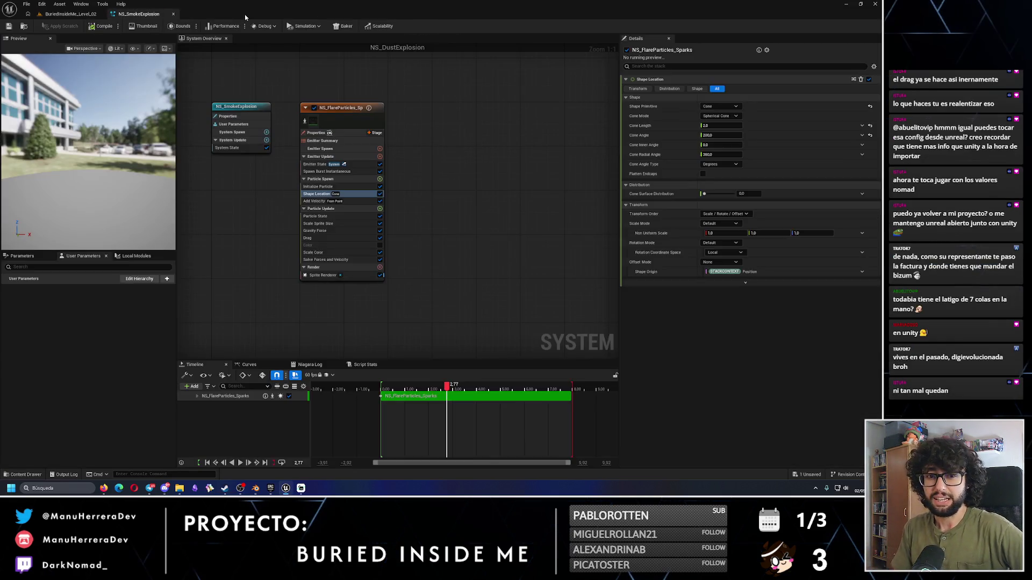
Step: Open the BP_ButtonsColorInSequence Blueprint from the Outliner, then reselect NS_DustExplosion in the level
left_click(53, 14)
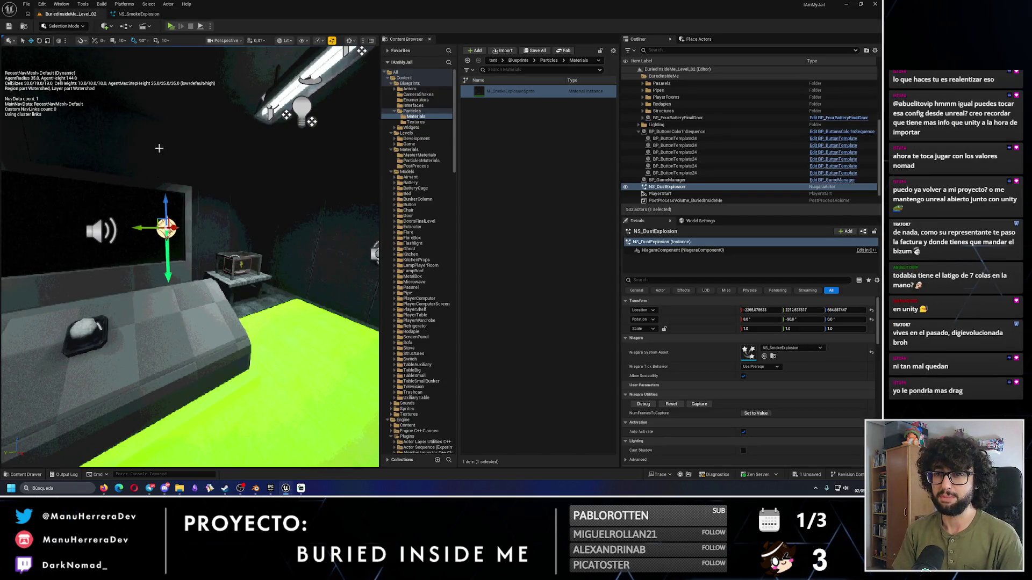
left_click(677, 131)
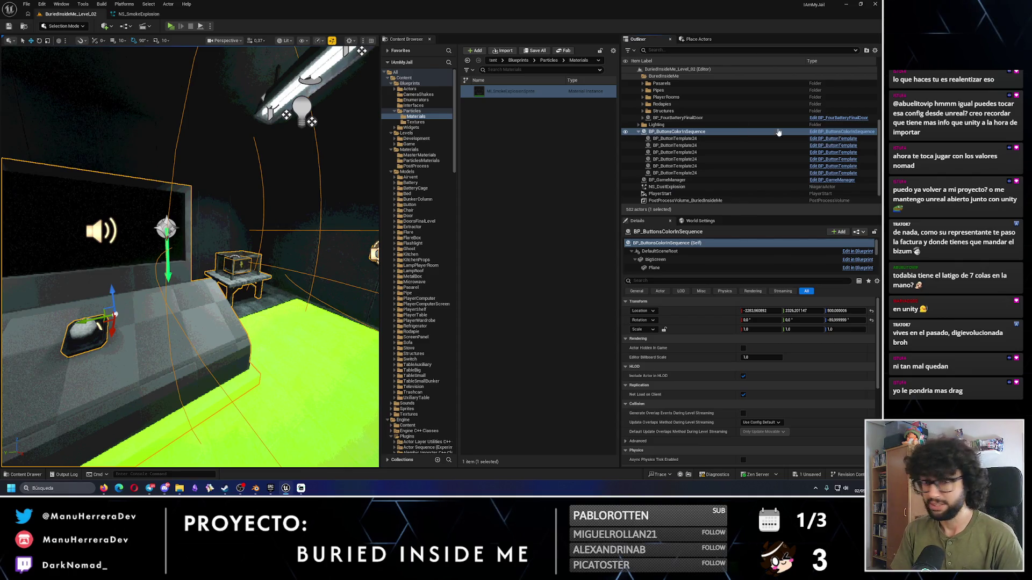
key("ctrl+e")
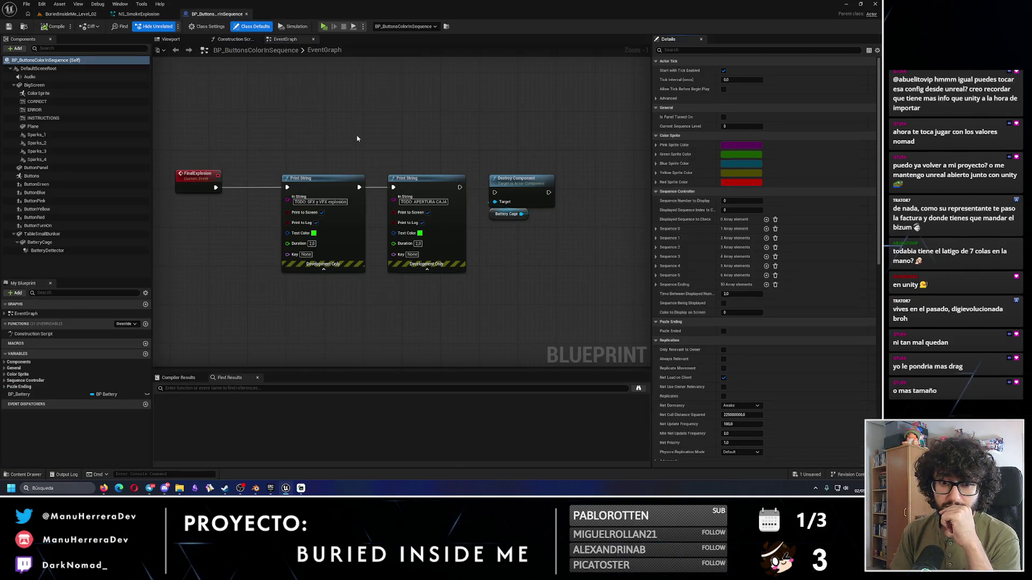
left_click(145, 15)
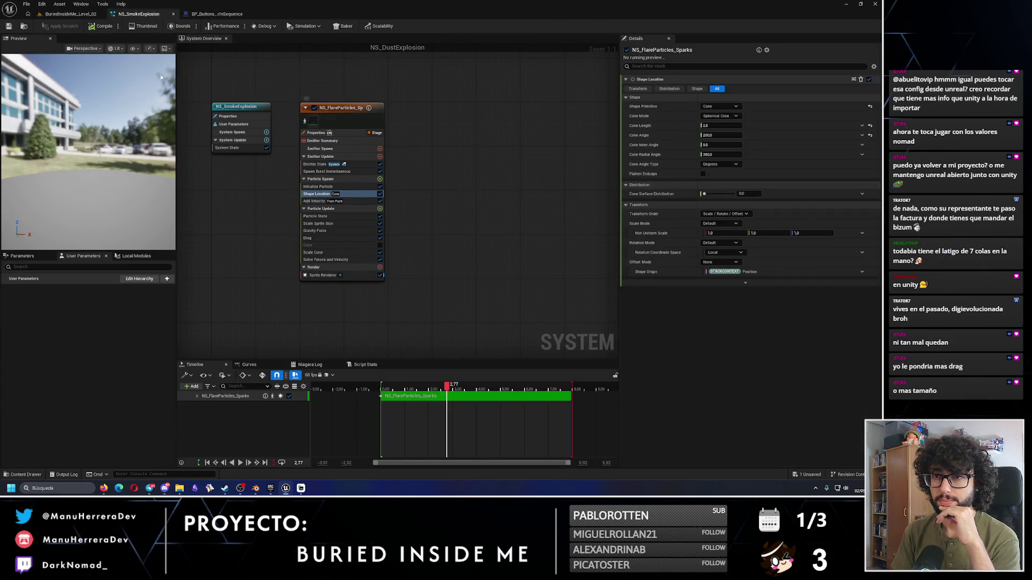
left_click(70, 14)
left_click(166, 228)
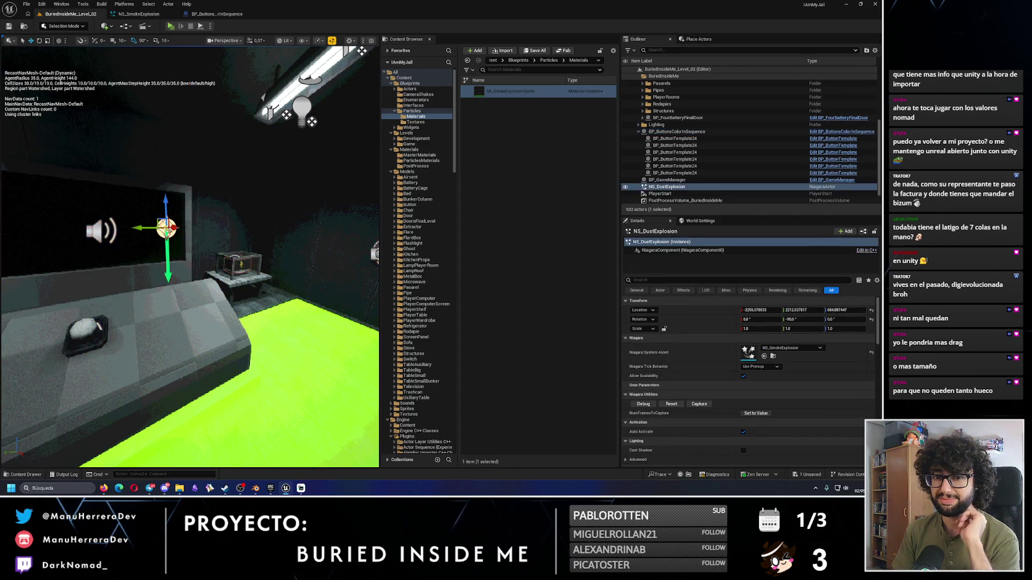
Step: Replay one, then both smoke actors in the level, then show NS_SmokeExplosion's Initialize Particle settings
left_click(671, 404)
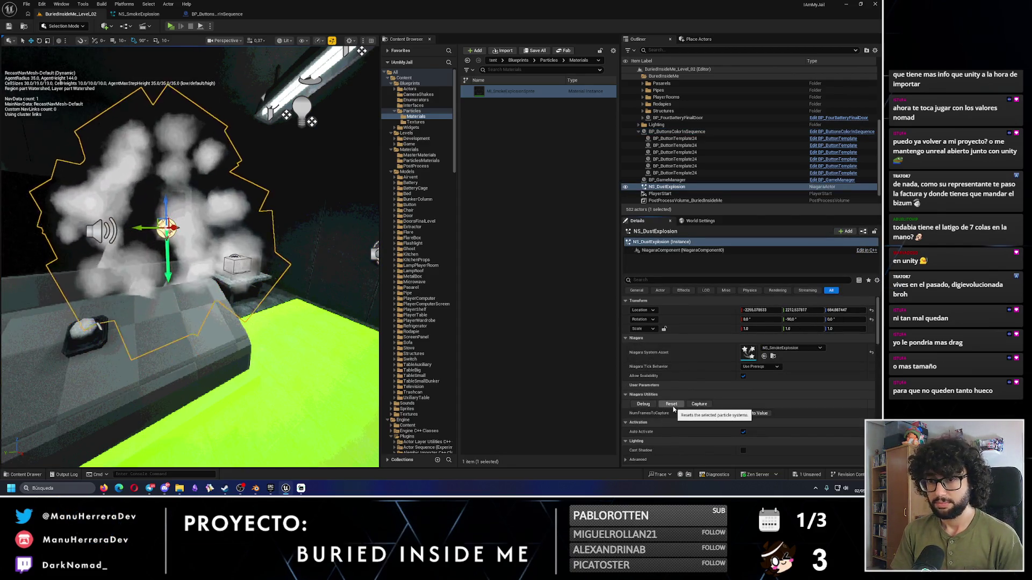
mouse_move(239, 102)
left_mouse_down()
mouse_move(238, 219)
mouse_move(118, 219)
left_mouse_up()
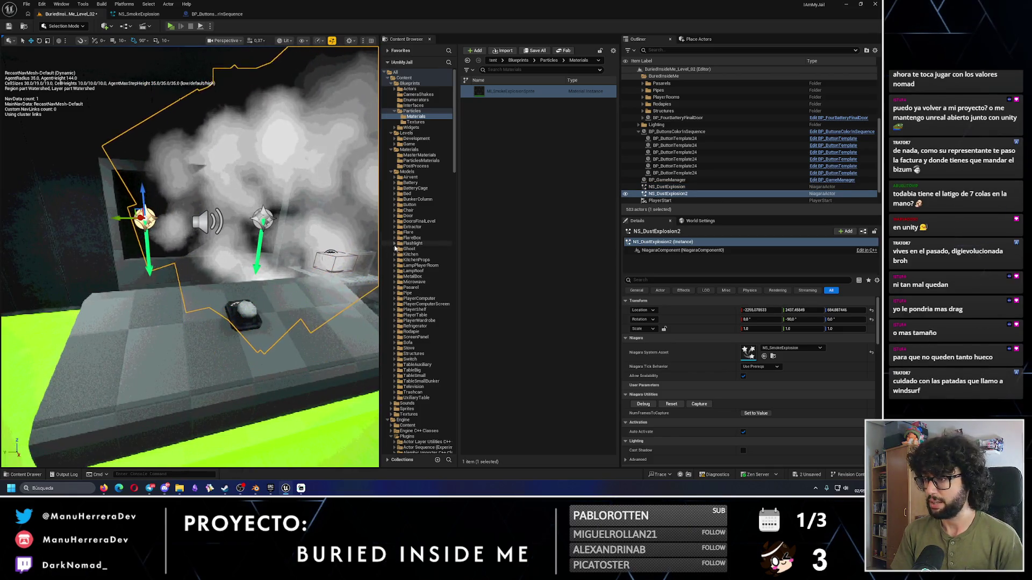
left_click(667, 186, "ctrl")
left_click(672, 355)
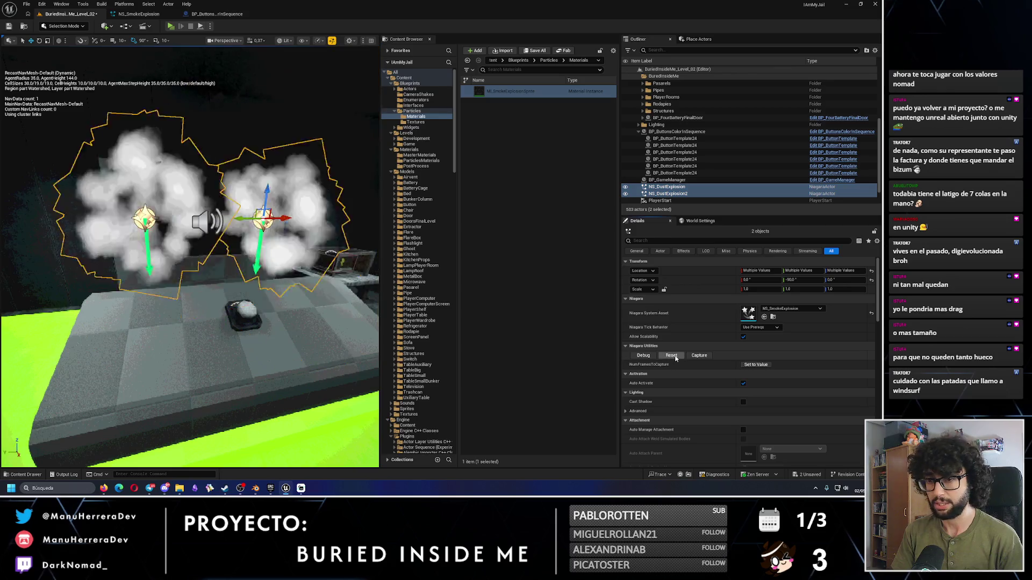
mouse_move(301, 59)
left_mouse_down()
mouse_move(349, 56)
mouse_move(343, 64)
left_mouse_up()
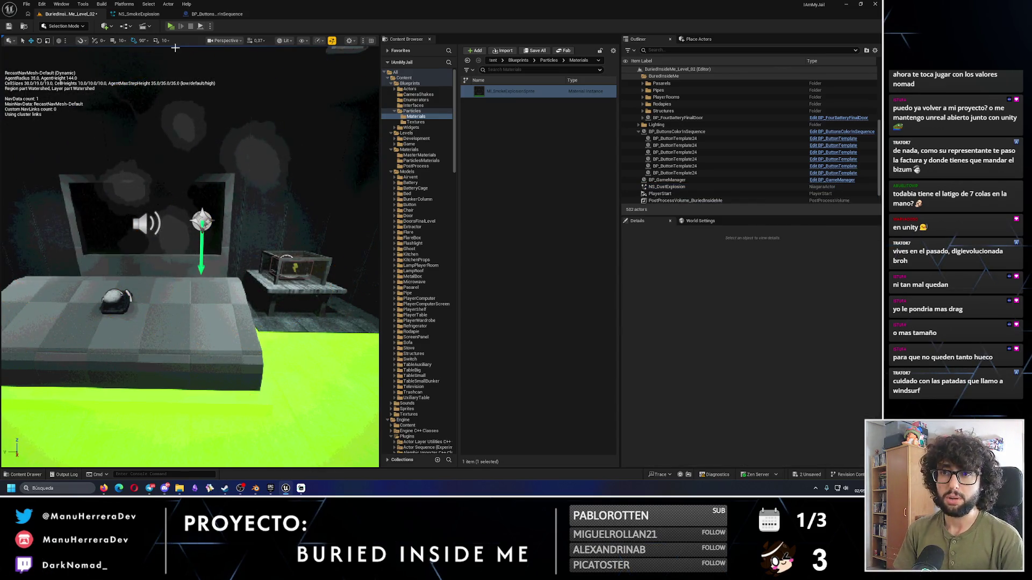
left_click(153, 15)
left_click(333, 188)
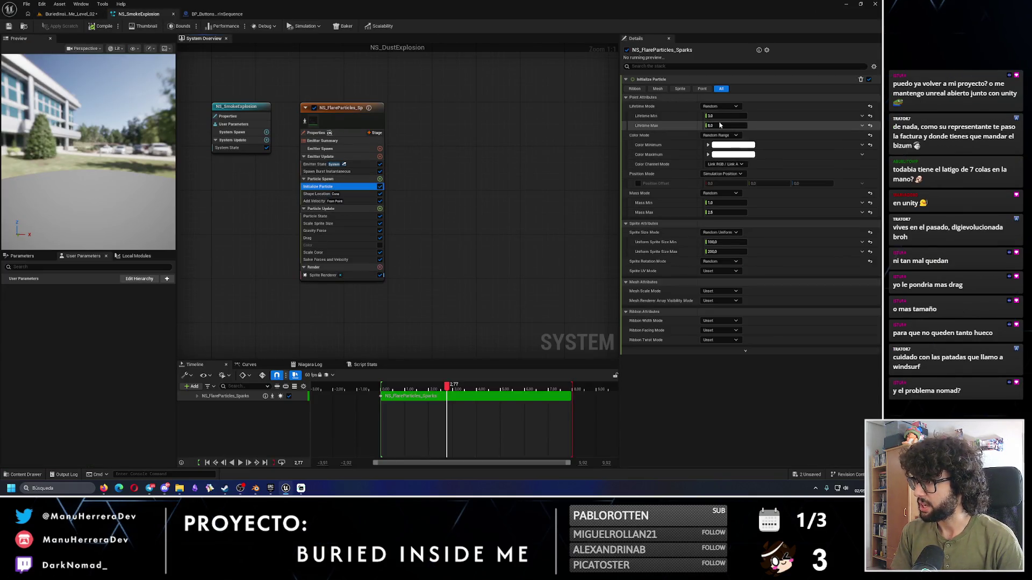
Step: Set Uniform Sprite Size Min to 150 and Max to 250 and save the system
left_click(725, 243)
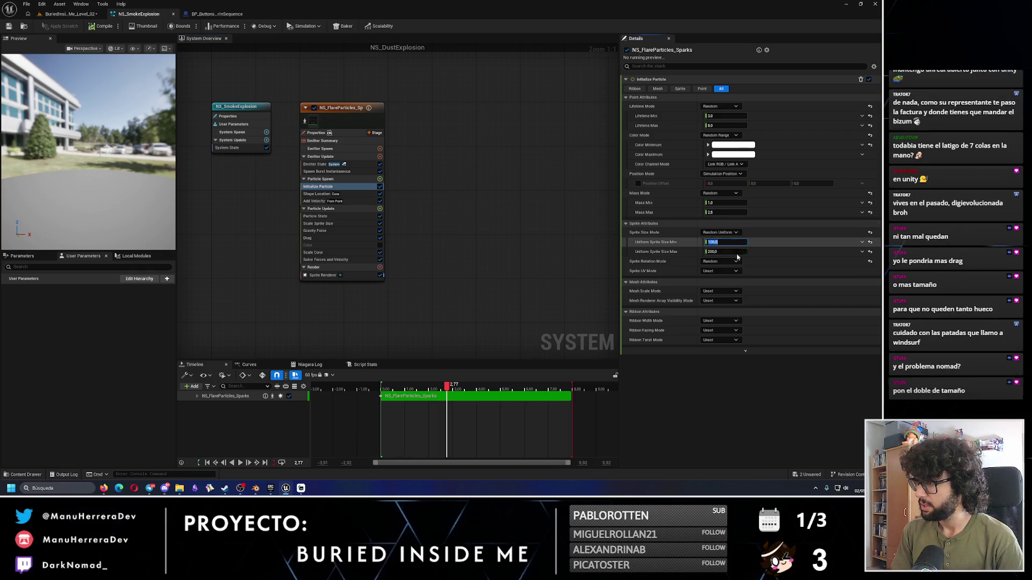
type("10")
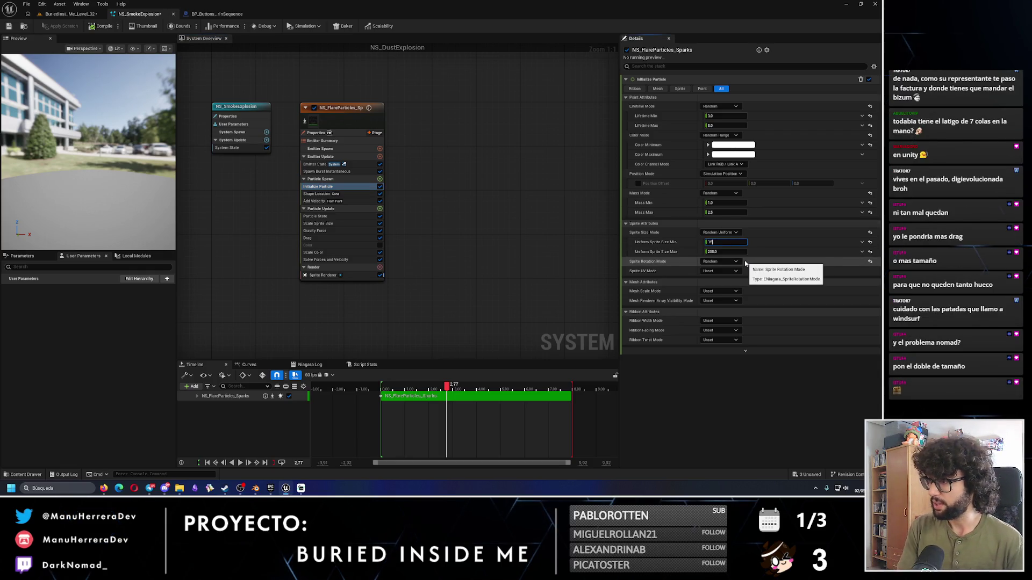
key("Tab")
type("25")
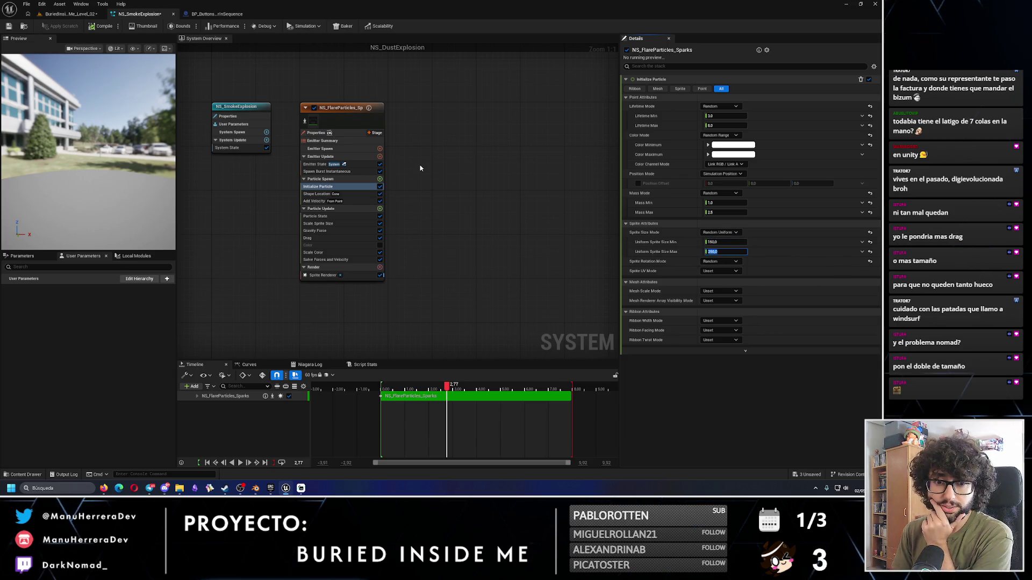
left_click(9, 26)
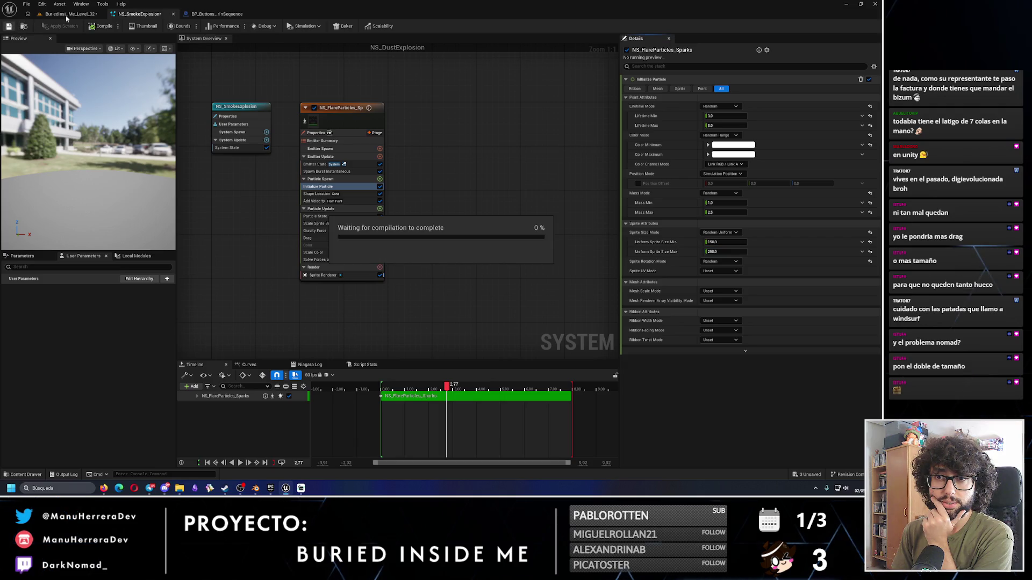
Step: View the larger smoke cloud from a new angle in the level viewport
left_click(69, 15)
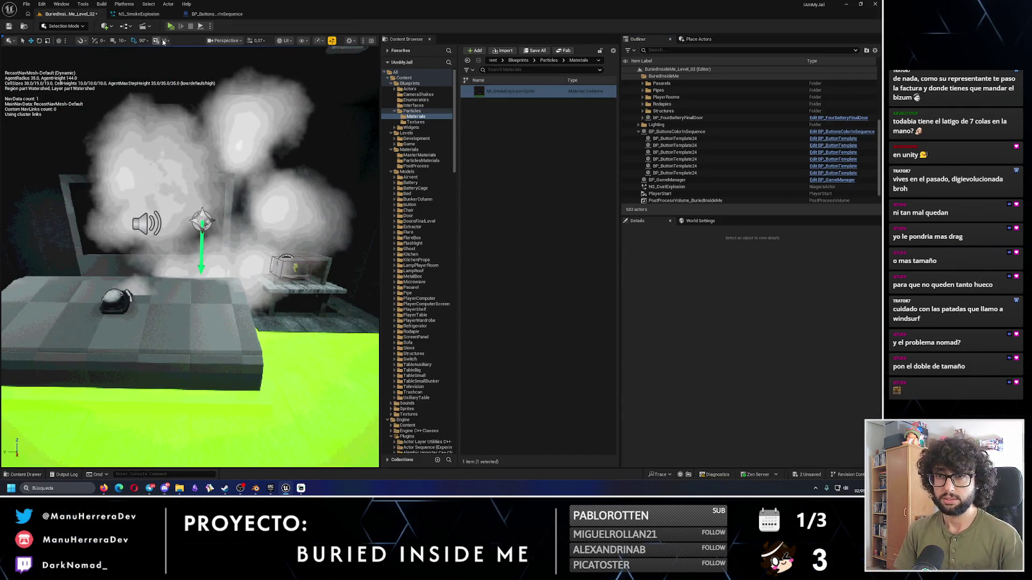
left_click_drag(188, 242, 172, 199)
left_click_drag(240, 222, 240, 221)
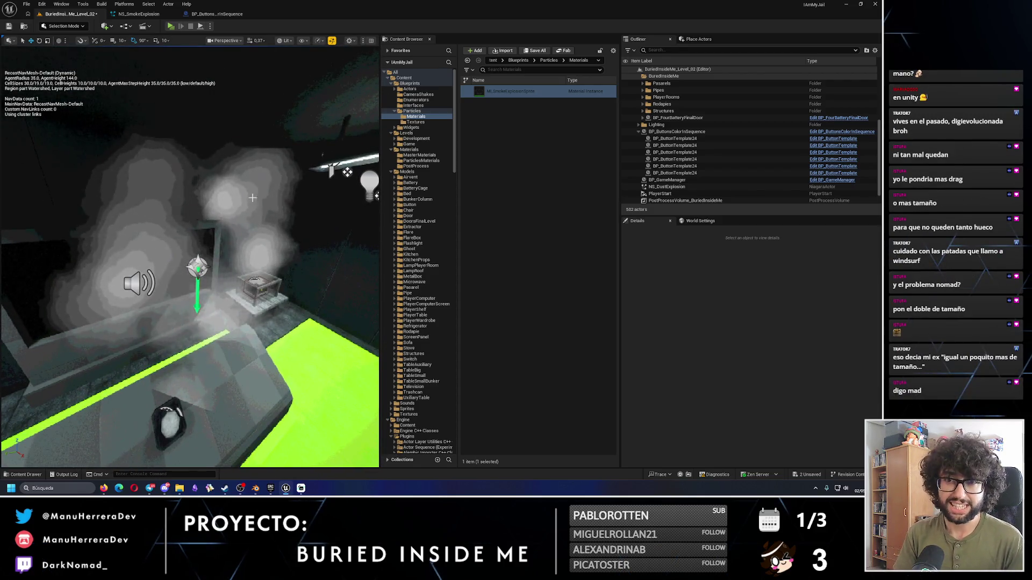
left_click(139, 13)
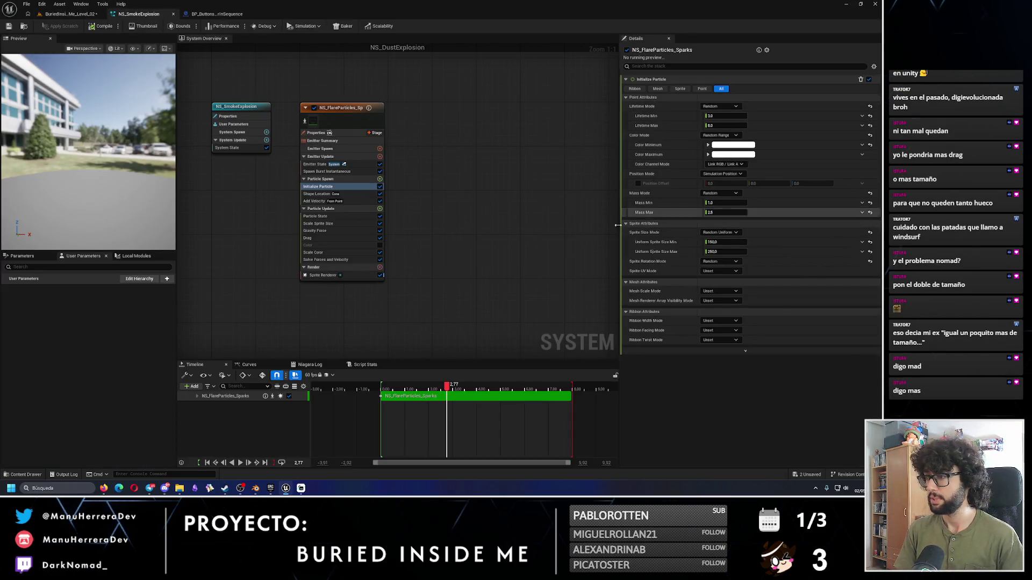
Step: Set the sparks' maximum uniform sprite size to 300 and save the smoke system
left_click(722, 250)
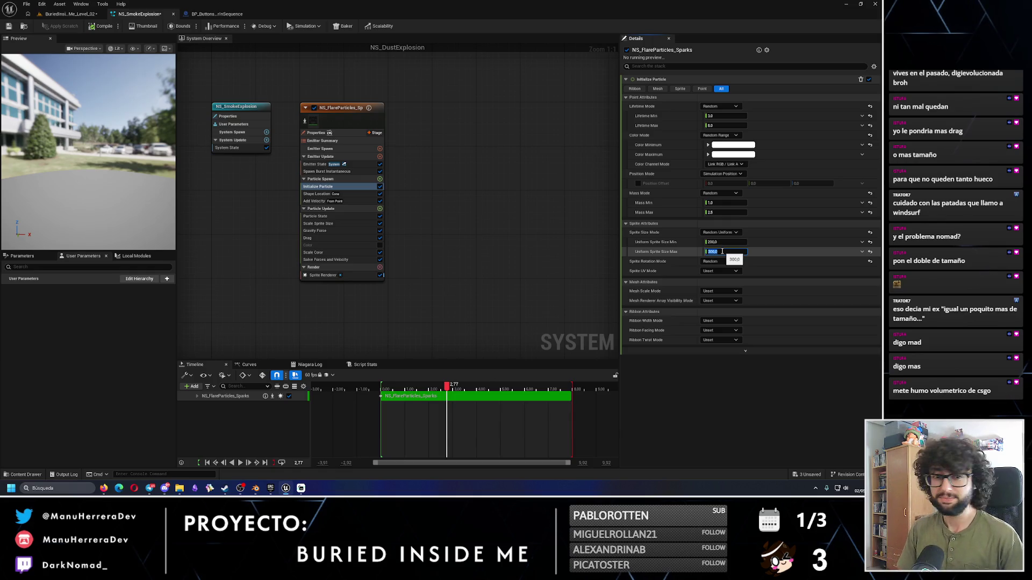
key("Return")
left_click(9, 26)
Step: Replay the NS_DustExplosion smoke burst in the level to check its size
left_click(59, 14)
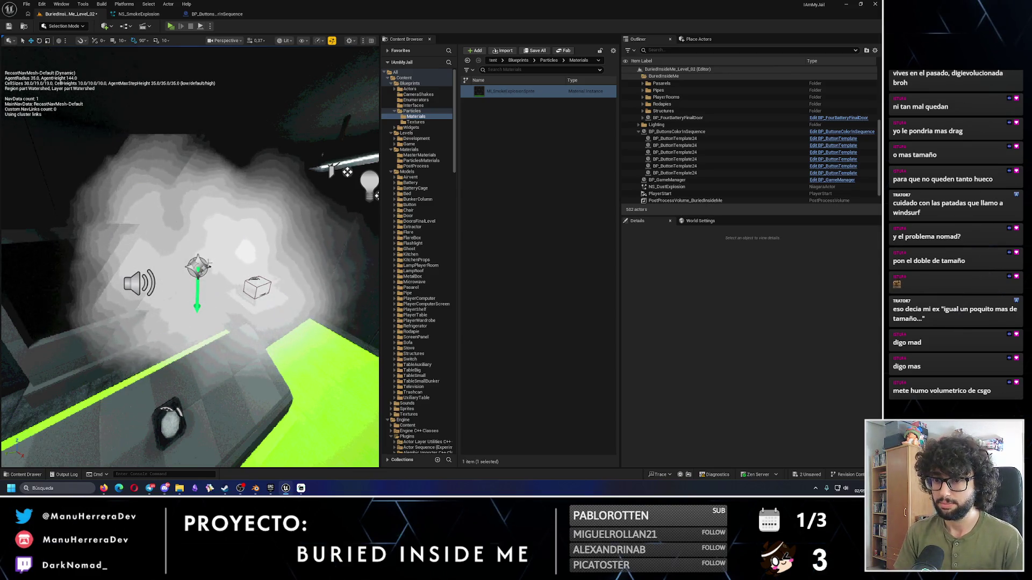
left_click(198, 268)
left_click(671, 404)
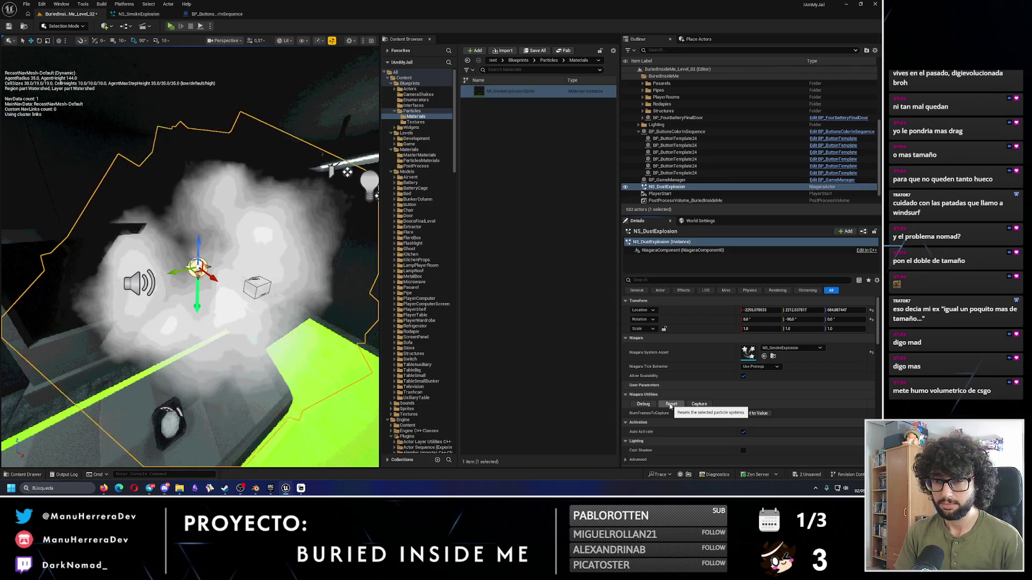
left_click(139, 14)
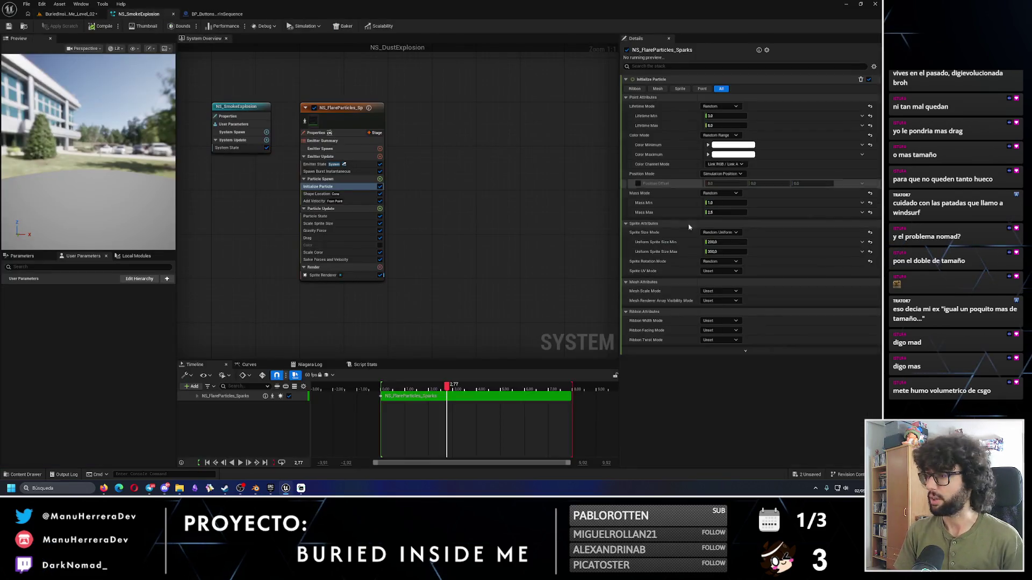
Step: Raise the uniform sprite size Min and Max again and save NS_SmokeExplosion
left_click(721, 242)
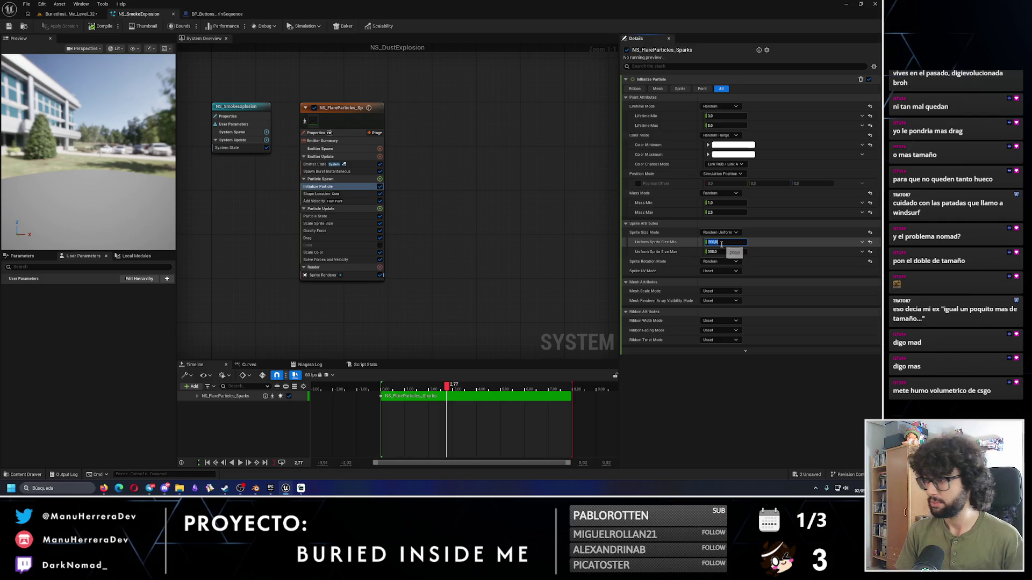
left_click(719, 252)
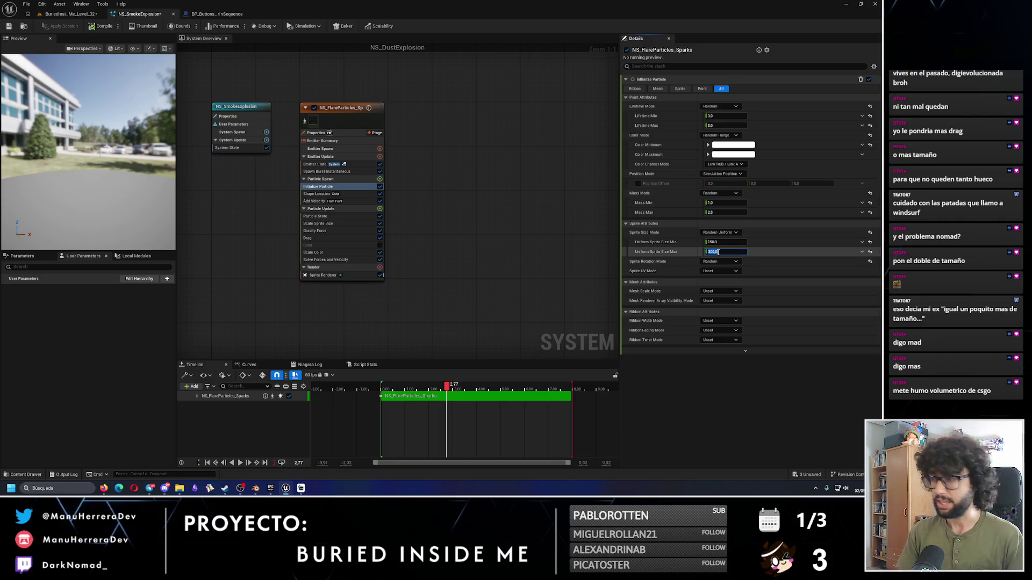
left_click(725, 242)
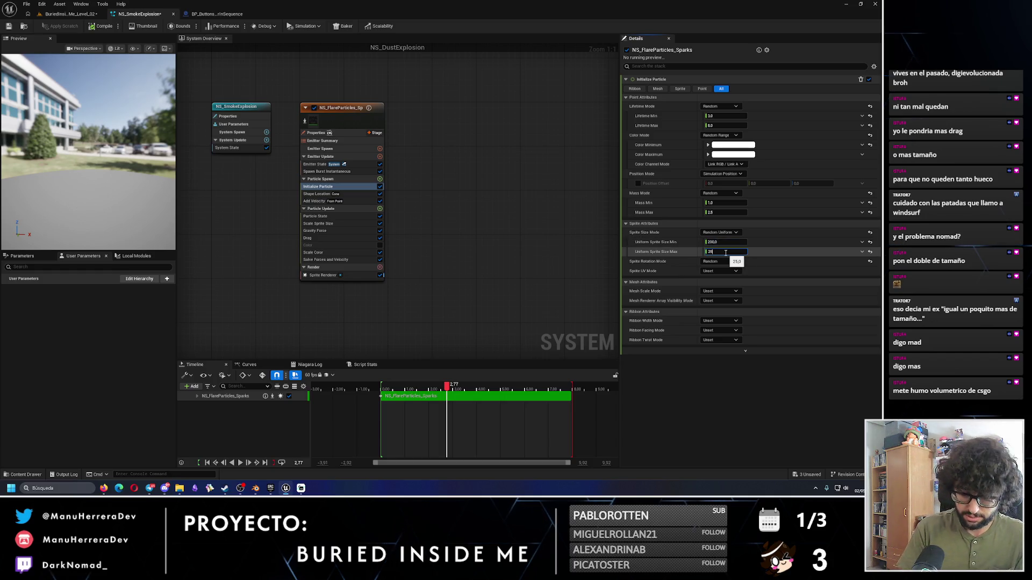
left_click(11, 26)
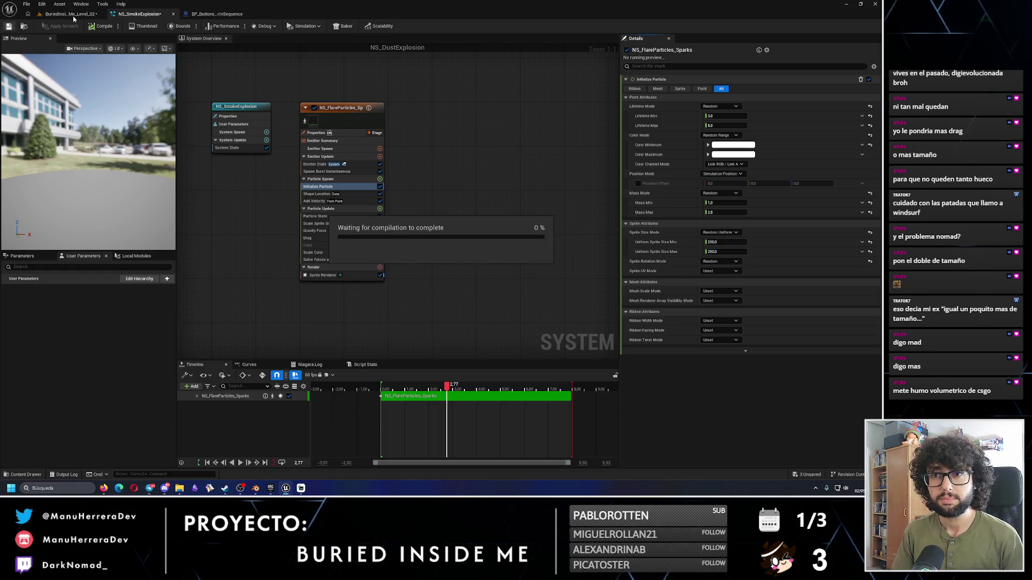
left_click(68, 14)
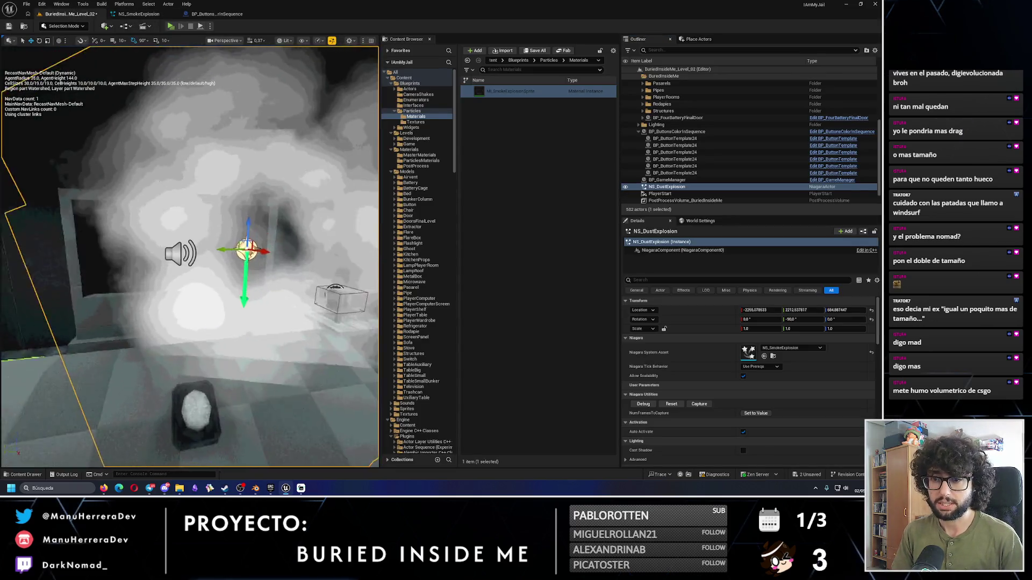
Step: Focus NS_DustExplosion, play-test by walking around the smoke, then stop the game
key("f")
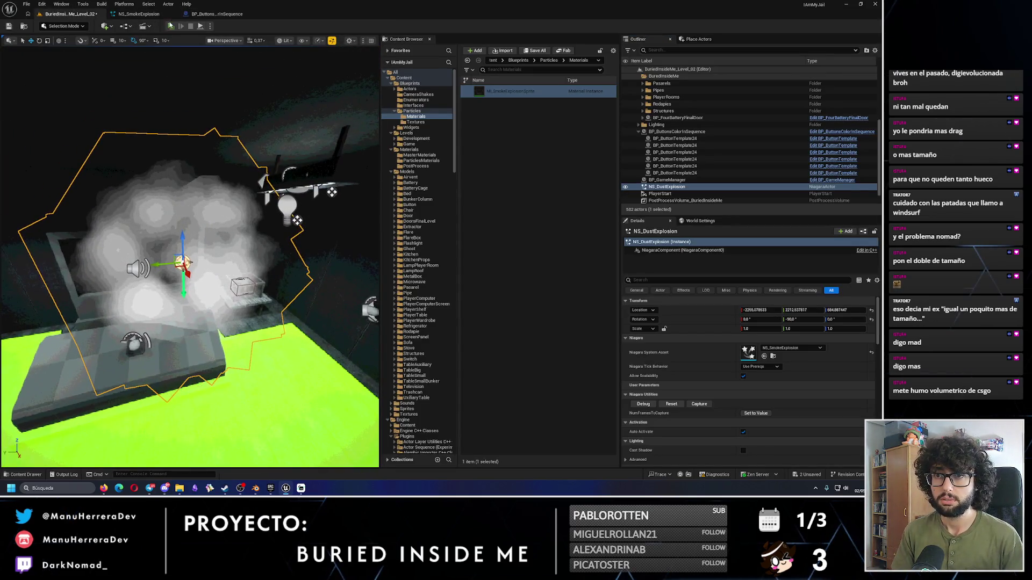
key("alt+p")
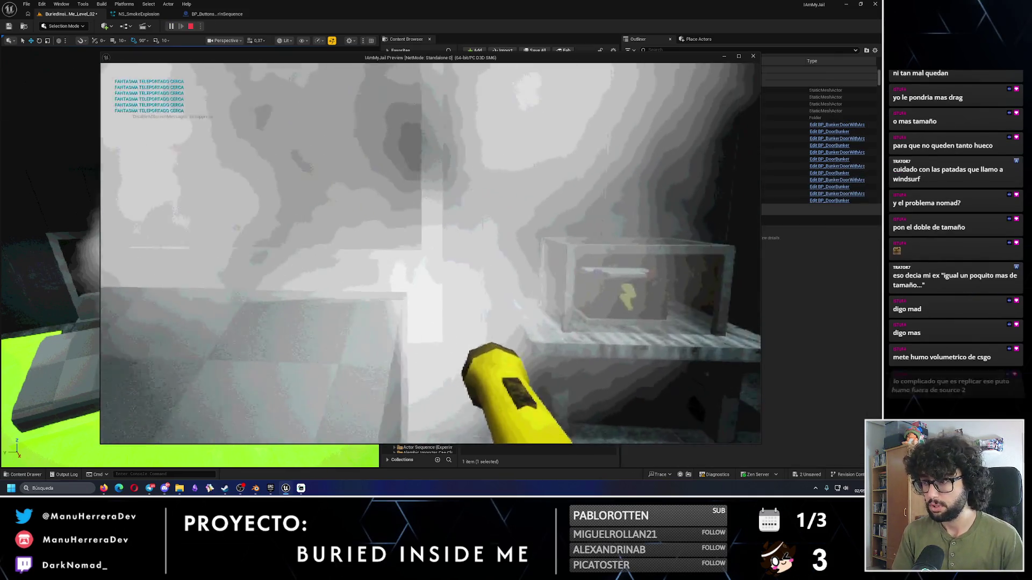
key("w")
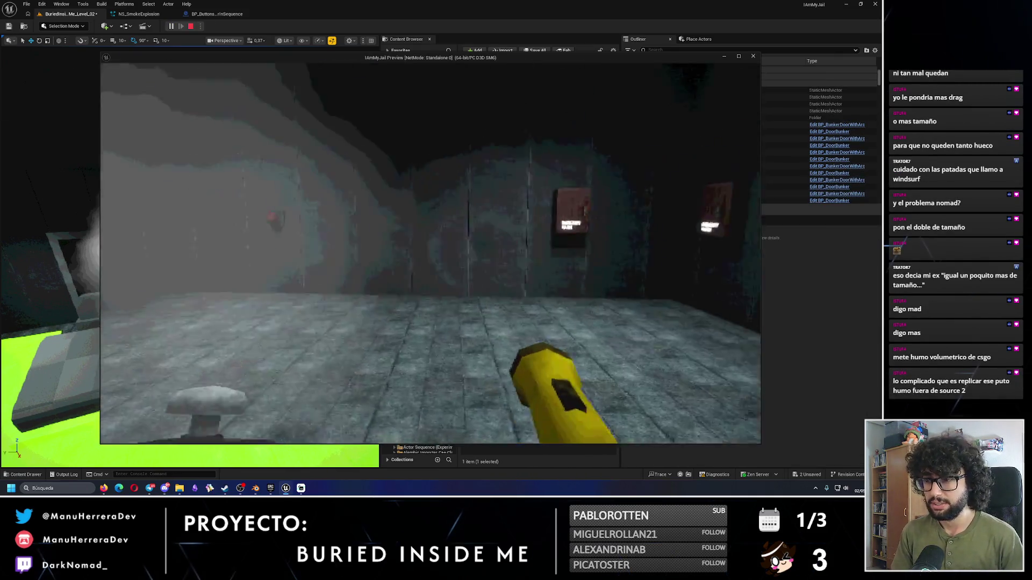
key("w")
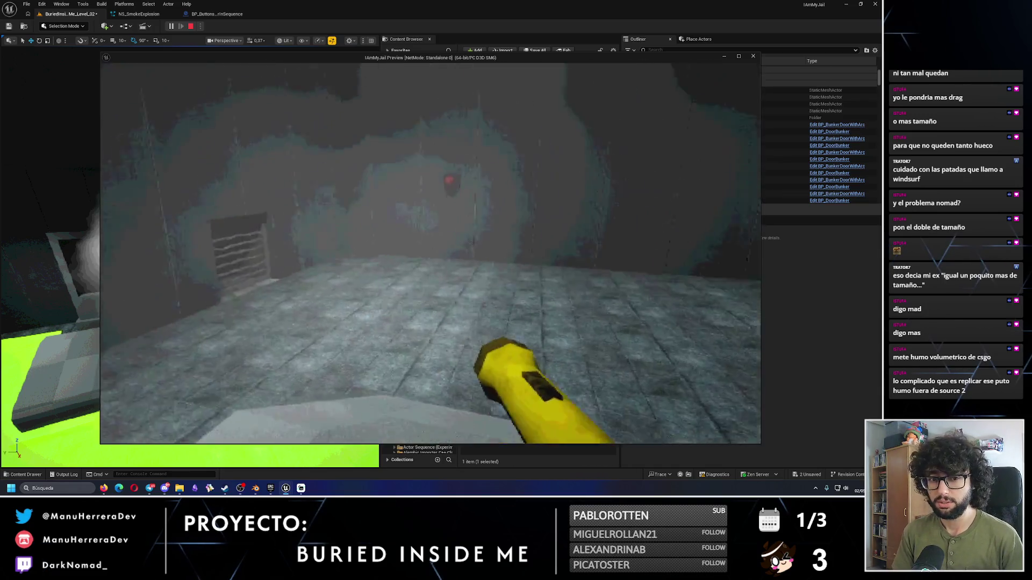
key("Escape")
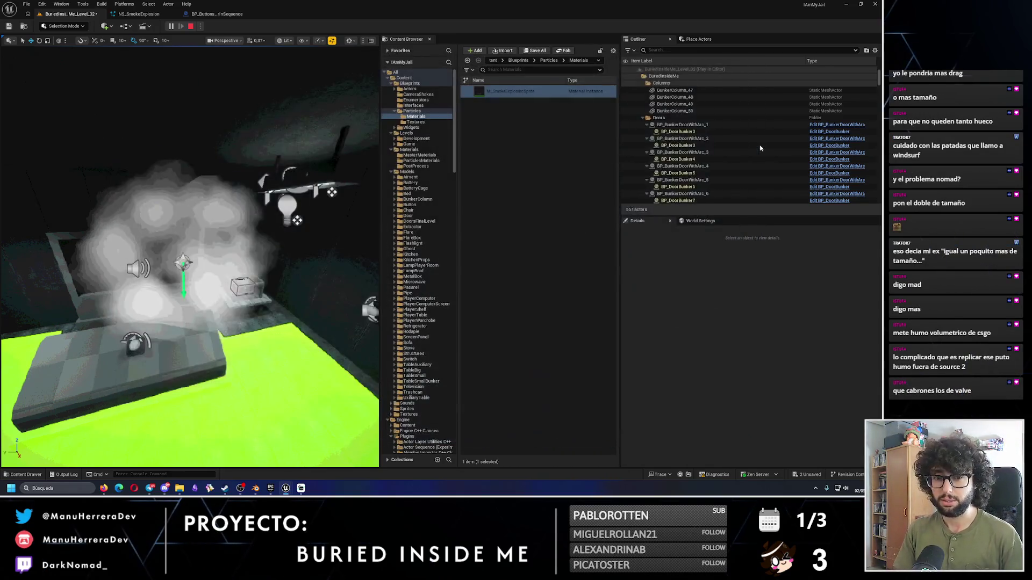
scroll(279, 139, "up", 5)
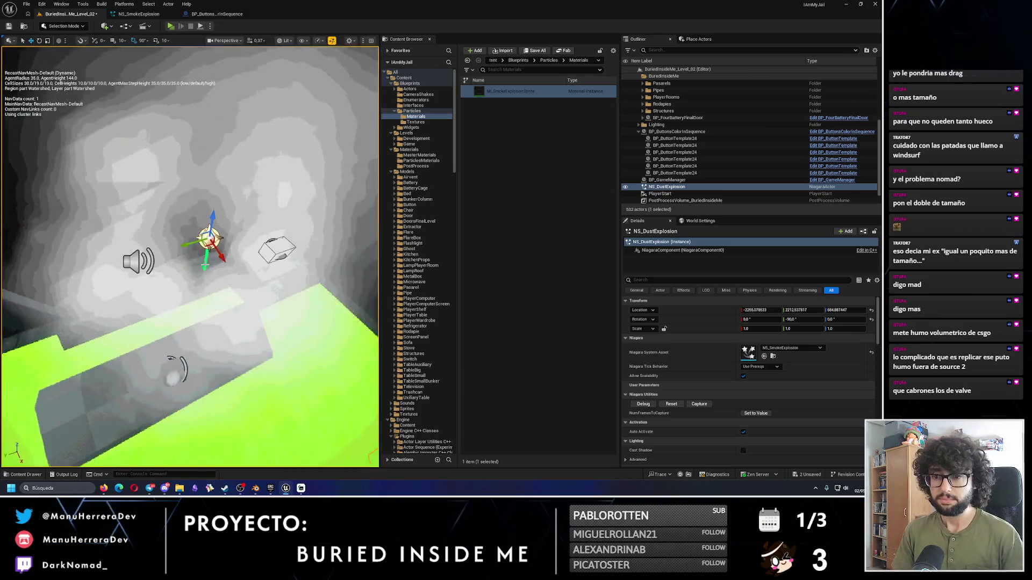
scroll(280, 140, "up", 3)
left_click(137, 14)
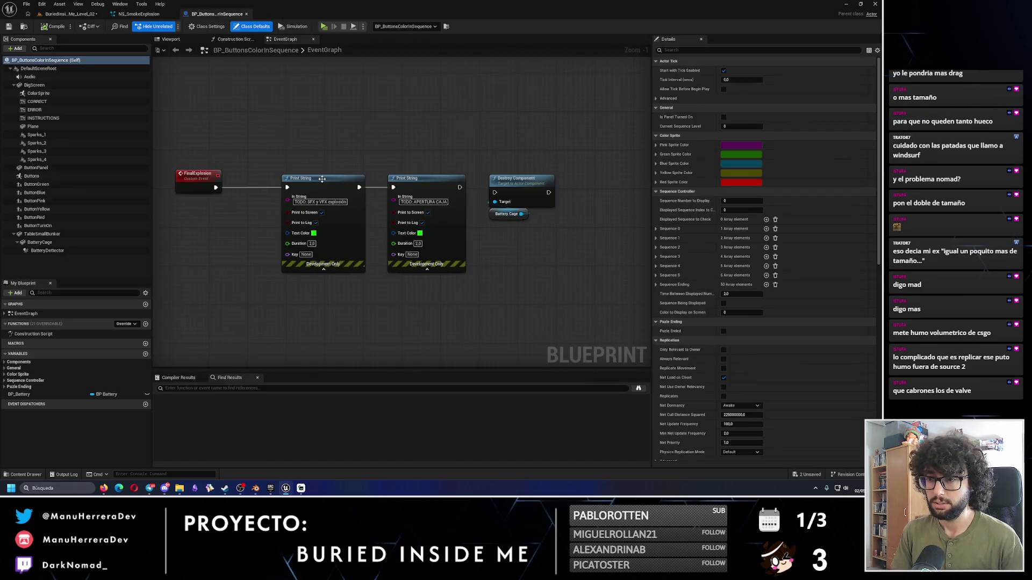
Step: Duplicate the Sparks_1 component in the blueprint viewport and name it Smoke_1
left_click(177, 41)
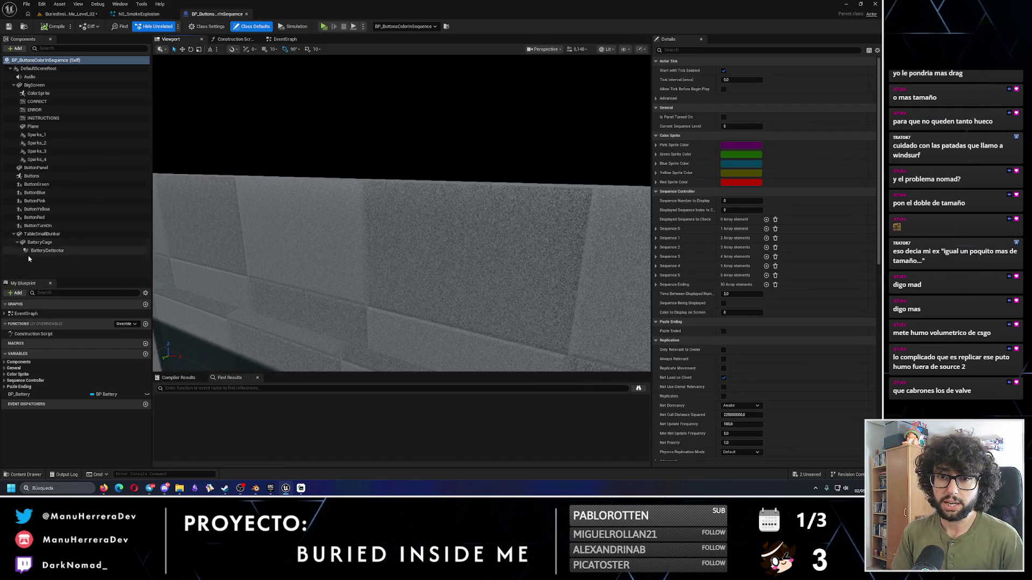
left_click(33, 84)
left_click(64, 134)
key("ctrl+d")
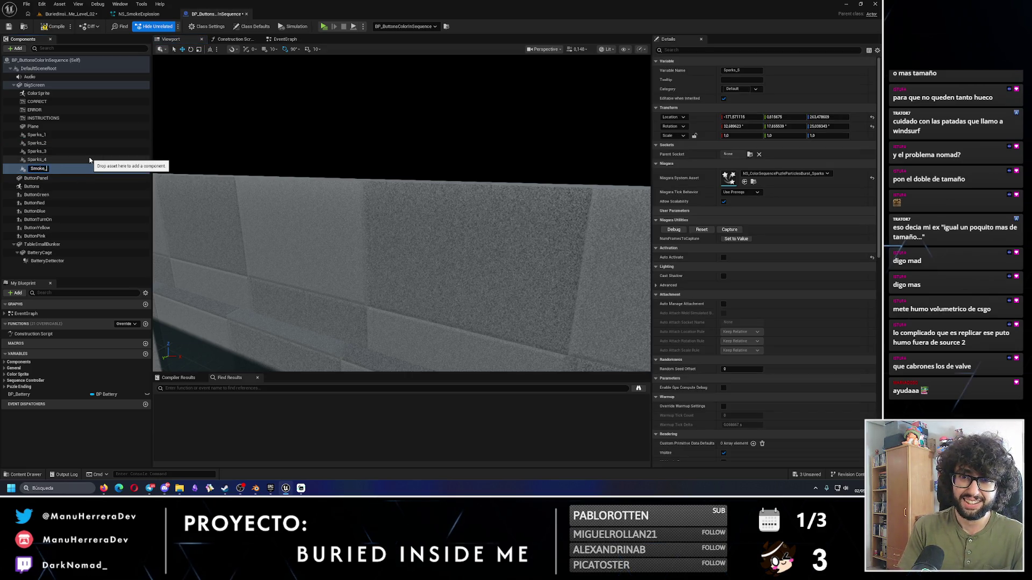
type("1")
key("Return")
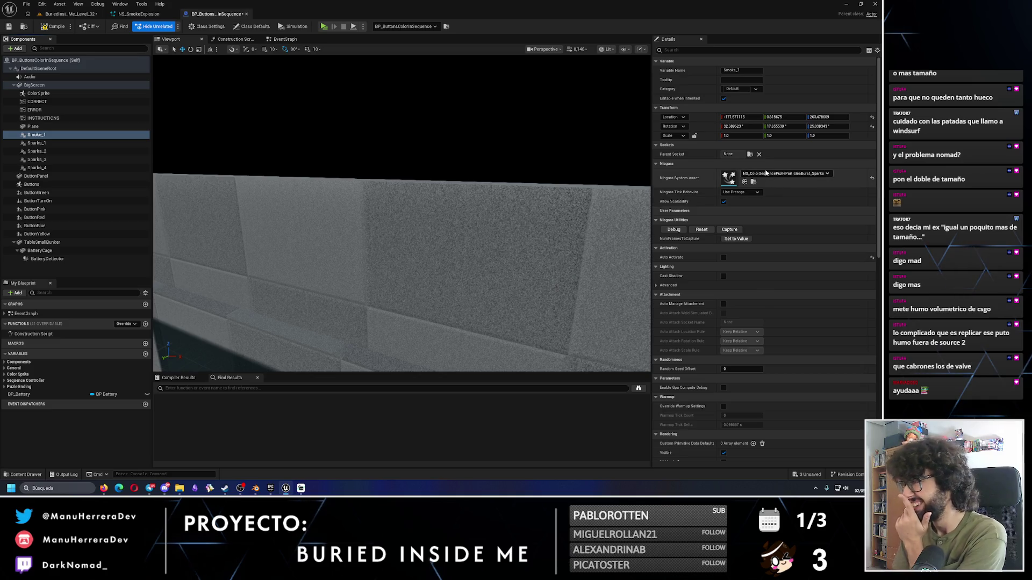
Step: Set Smoke_1's Niagara System Asset to NS_SmokeExplosion
left_click(779, 174)
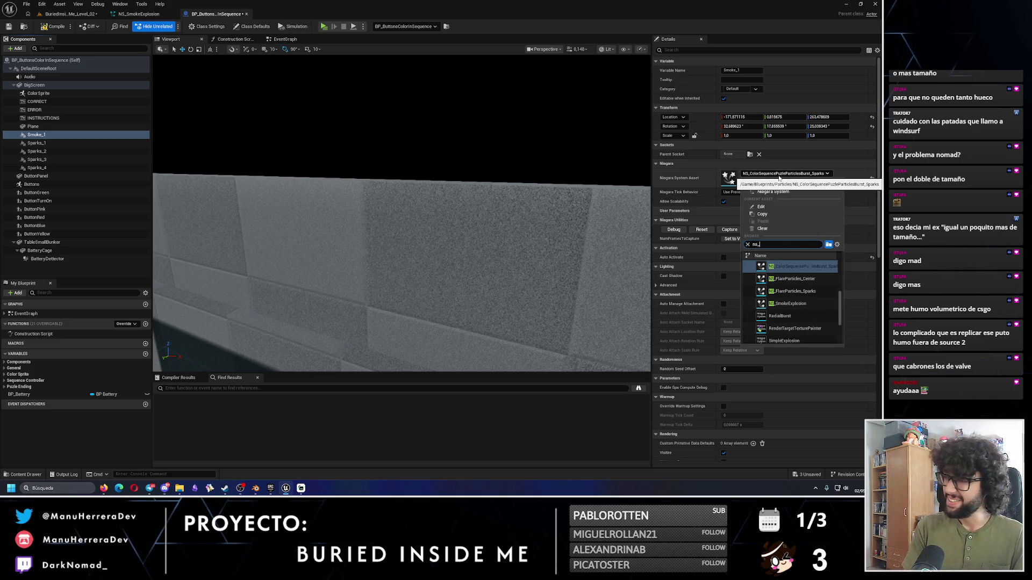
type("smo")
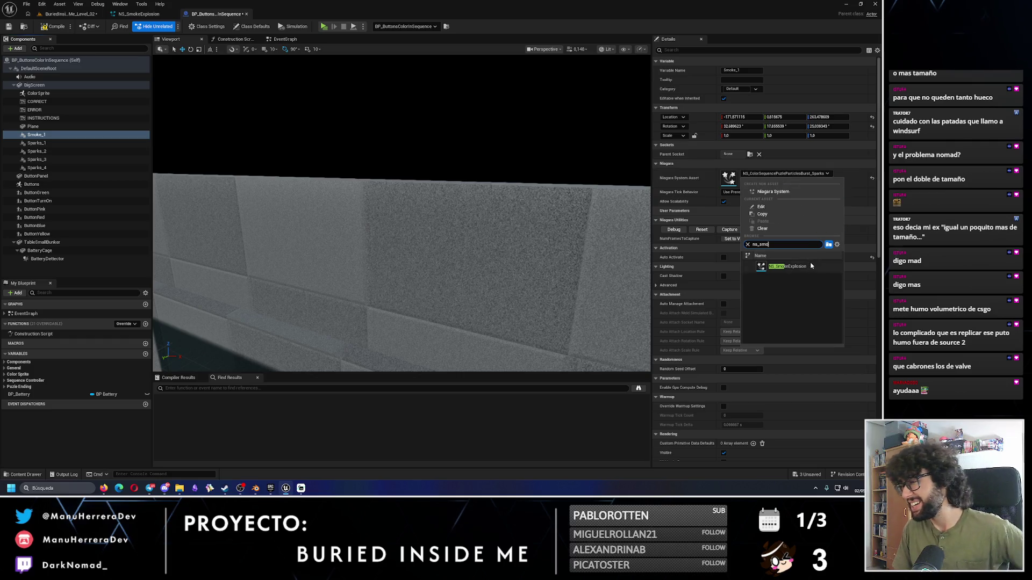
left_click(787, 266)
scroll(332, 159, "down", 5)
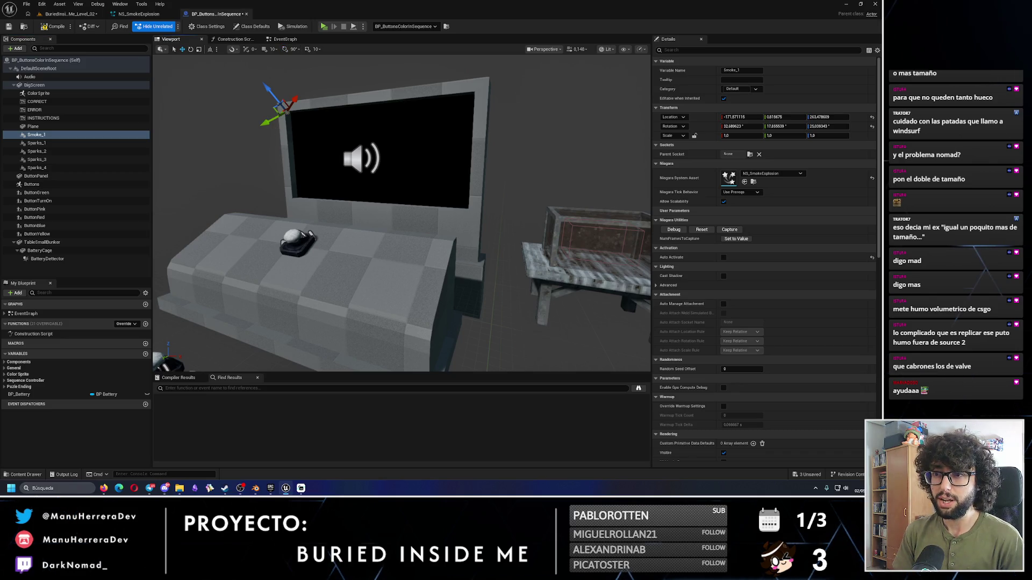
Step: Tilt Smoke_1 around its roll axis with the rotate gizmo
left_click_drag(279, 132, 260, 144)
key("e")
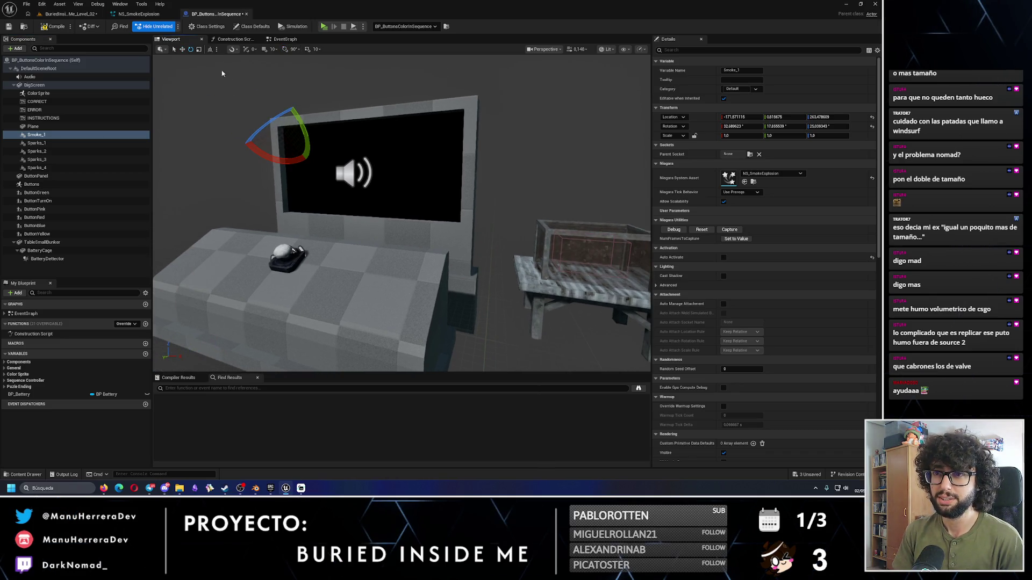
mouse_move(279, 160)
left_mouse_down()
mouse_move(247, 90)
mouse_move(252, 96)
left_mouse_up()
mouse_move(322, 295)
left_mouse_down()
mouse_move(323, 269)
mouse_move(273, 190)
mouse_move(182, 113)
left_mouse_up()
key("w")
left_click(57, 136)
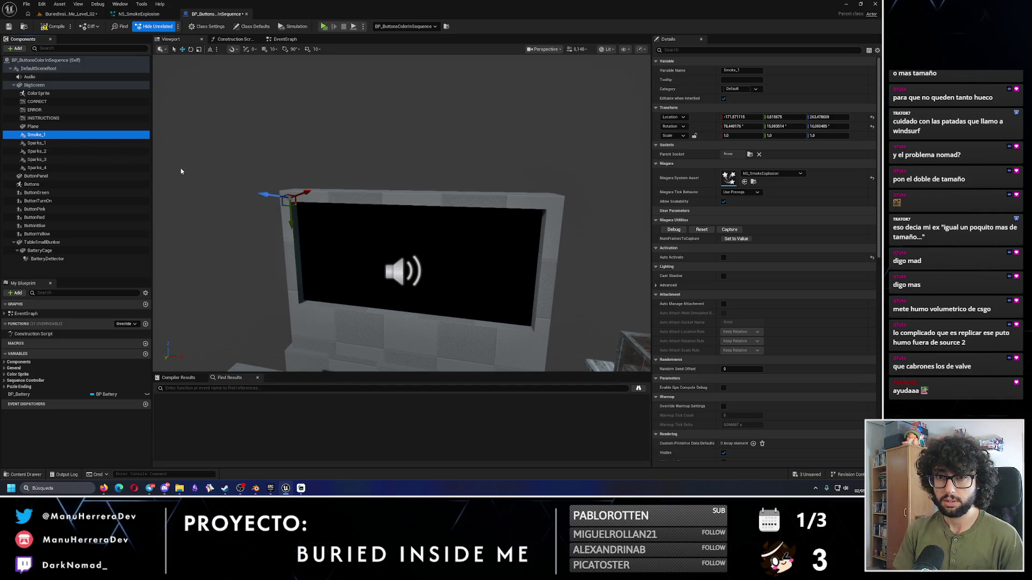
Step: Duplicate Smoke_1 as Smoke_2 and slide it along the screen's top edge
key("ctrl+d")
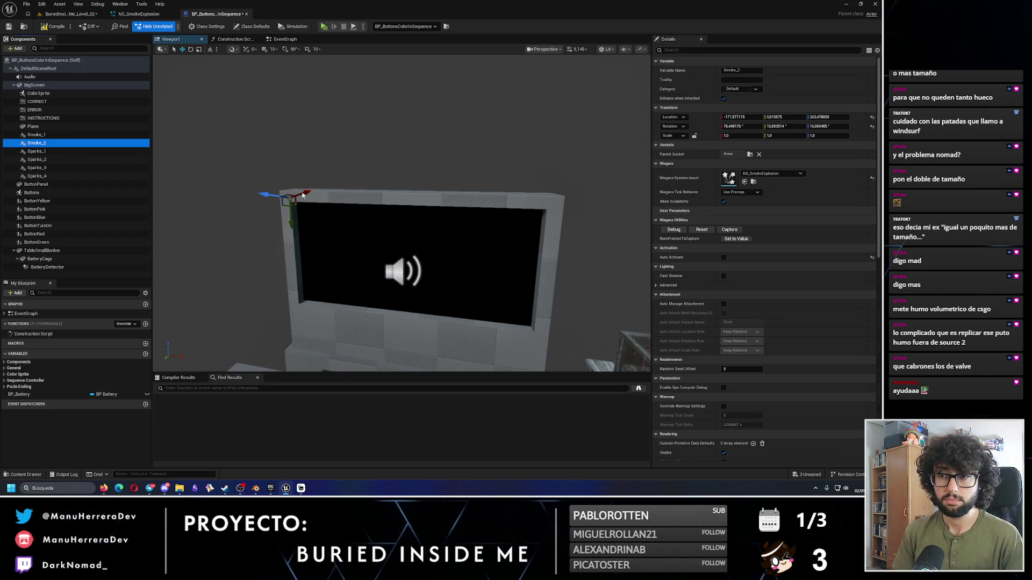
mouse_move(322, 161)
left_mouse_down()
mouse_move(280, 202)
mouse_move(447, 206)
left_mouse_up()
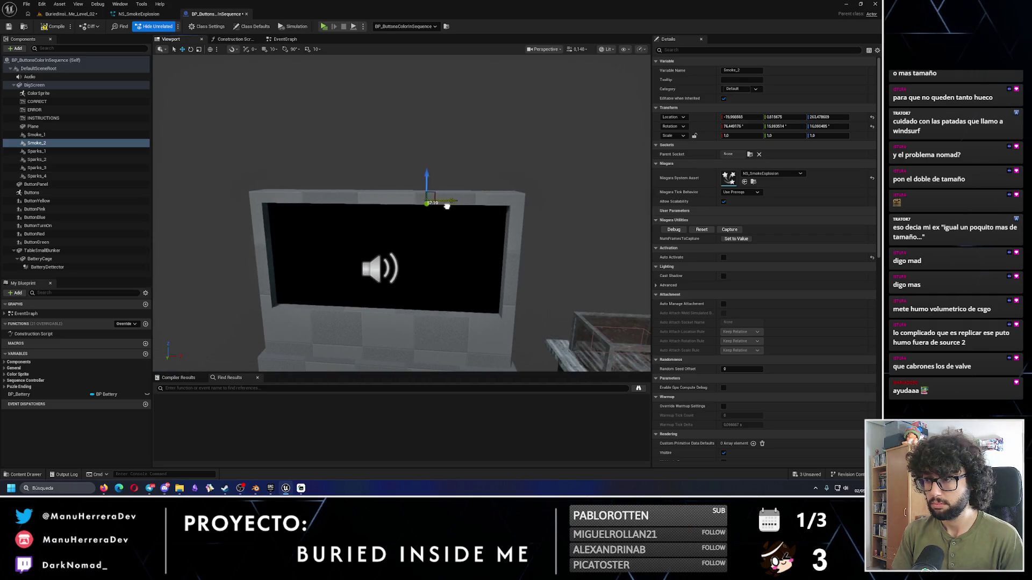
left_click_drag(534, 211, 529, 216)
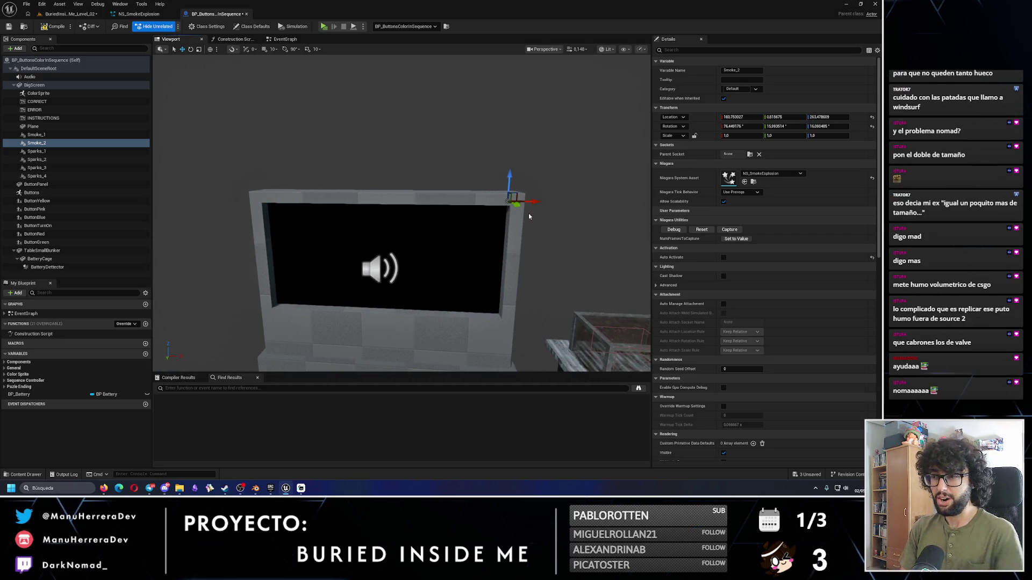
key("e")
key("f")
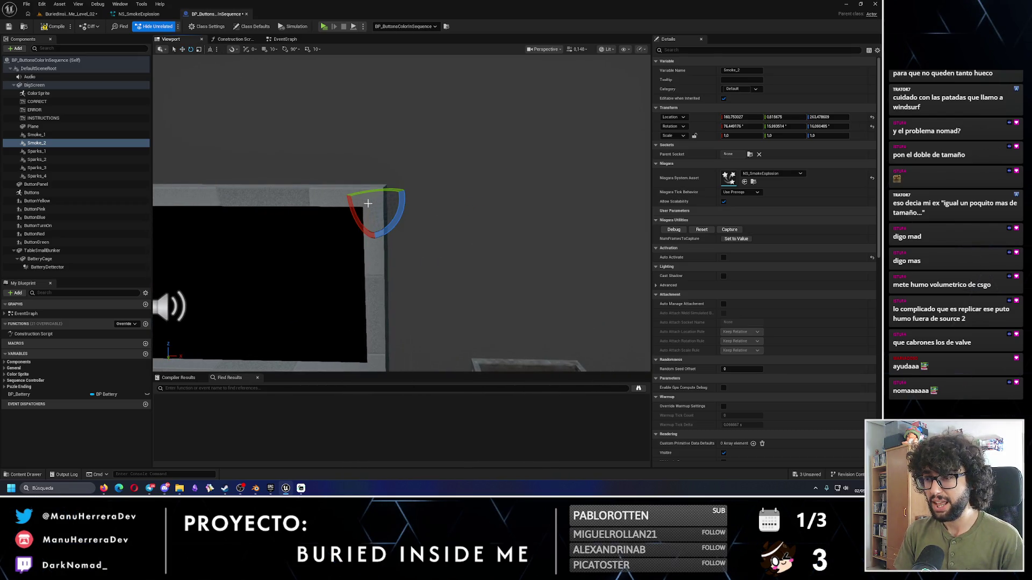
Step: Rotate and adjust Smoke_2's tilt to a new angle
key("w")
key("e")
mouse_move(395, 212)
left_mouse_down()
mouse_move(392, 199)
mouse_move(387, 219)
mouse_move(361, 214)
left_mouse_up()
key("w")
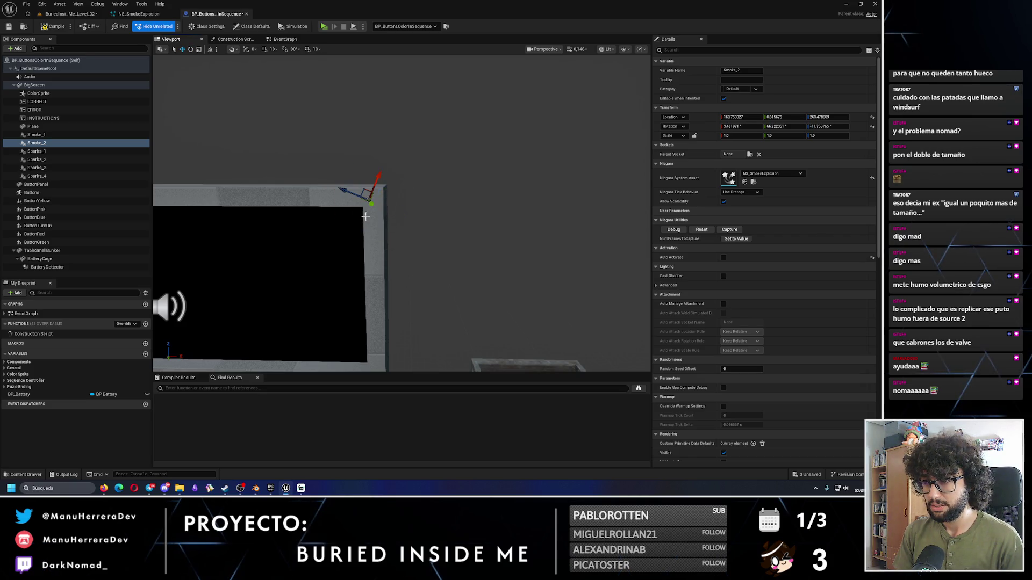
key("e")
key("r")
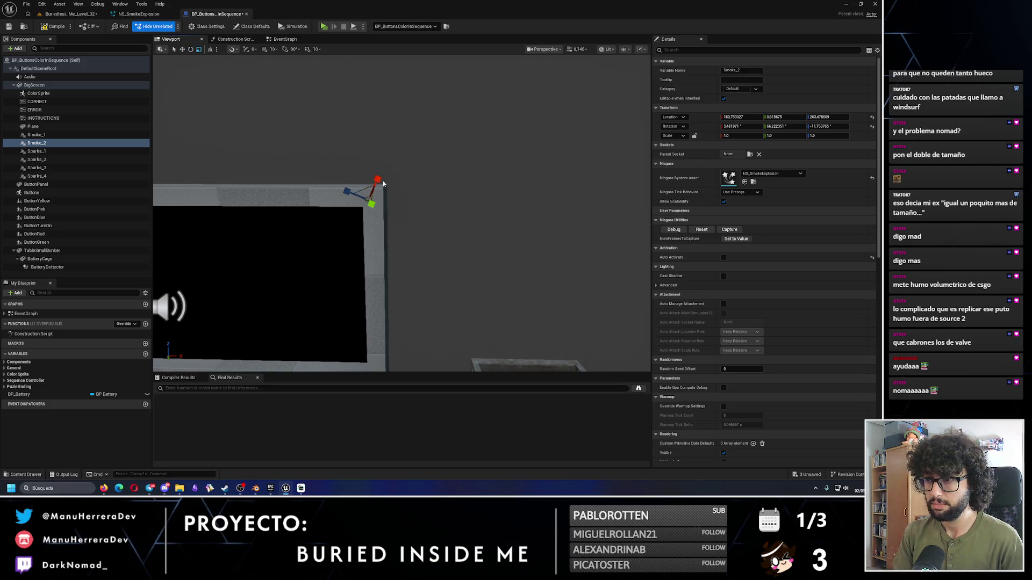
left_click_drag(381, 179, 377, 161)
key("w")
scroll(355, 140, "up", 3)
scroll(355, 139, "down", 1)
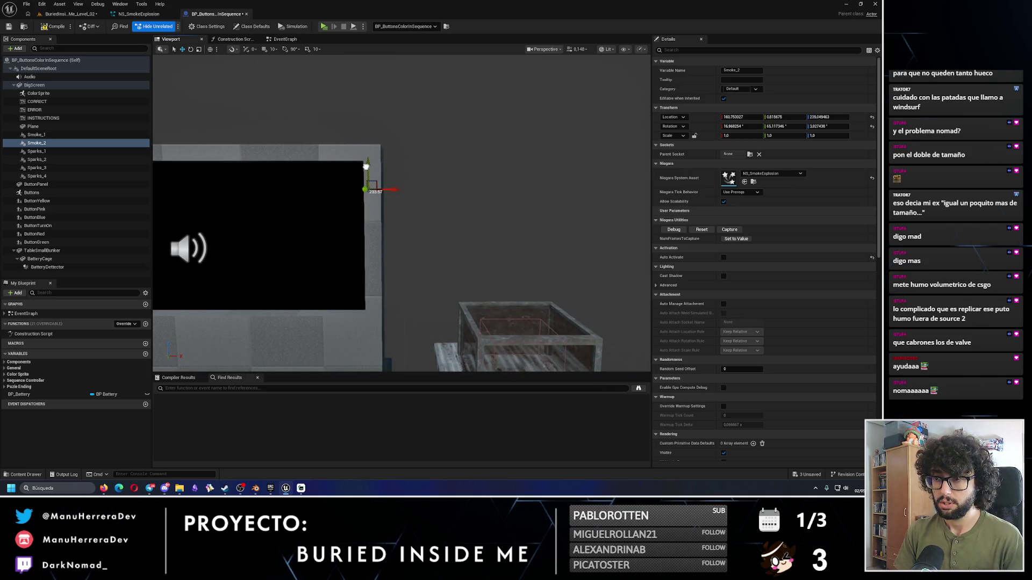
Step: Lower Smoke_1 slightly, then duplicate Smoke_2 as a third smoke component
left_click(37, 134)
key("f")
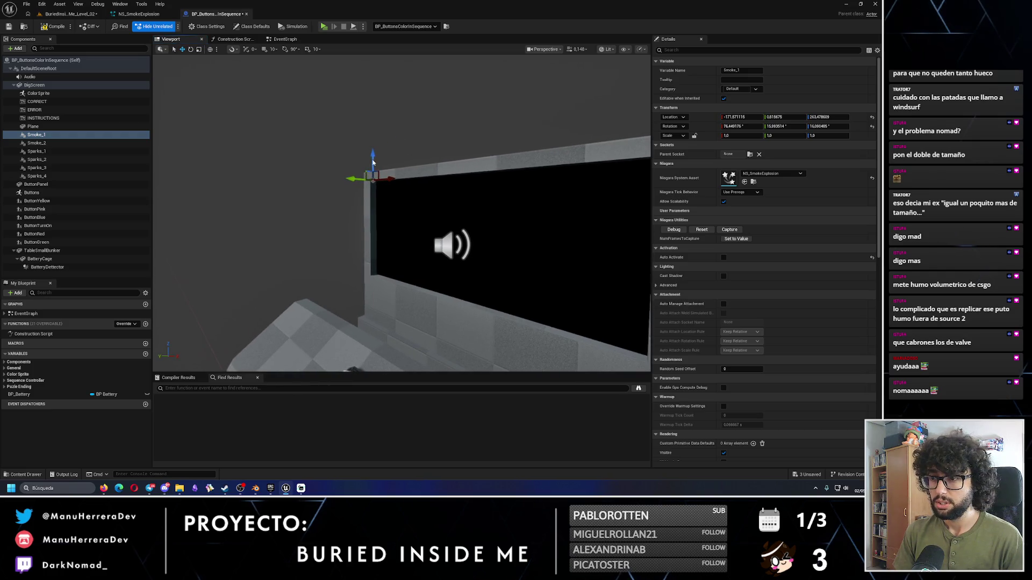
left_click_drag(371, 171, 374, 184)
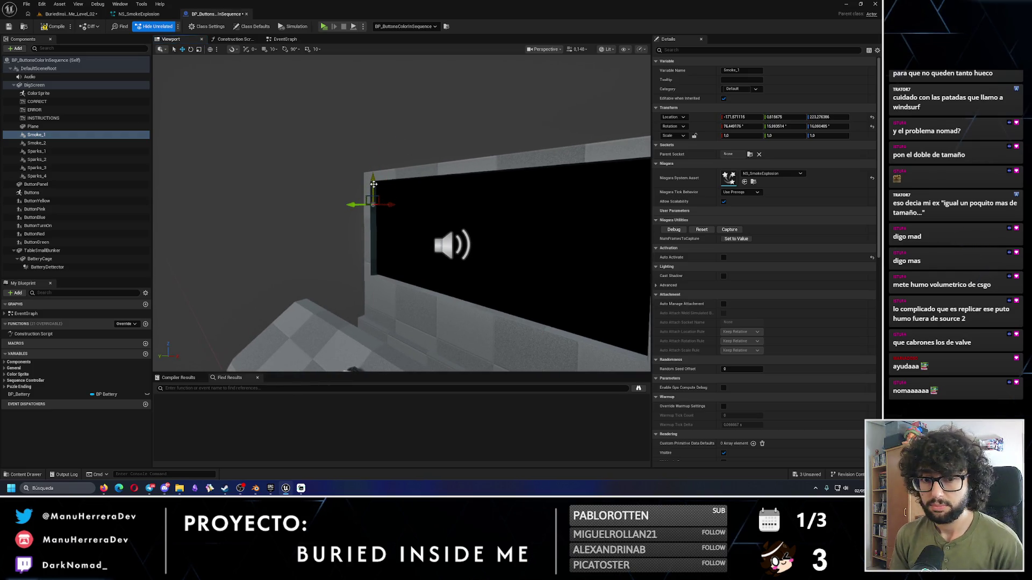
left_click(37, 143)
key("f")
key("ctrl+d")
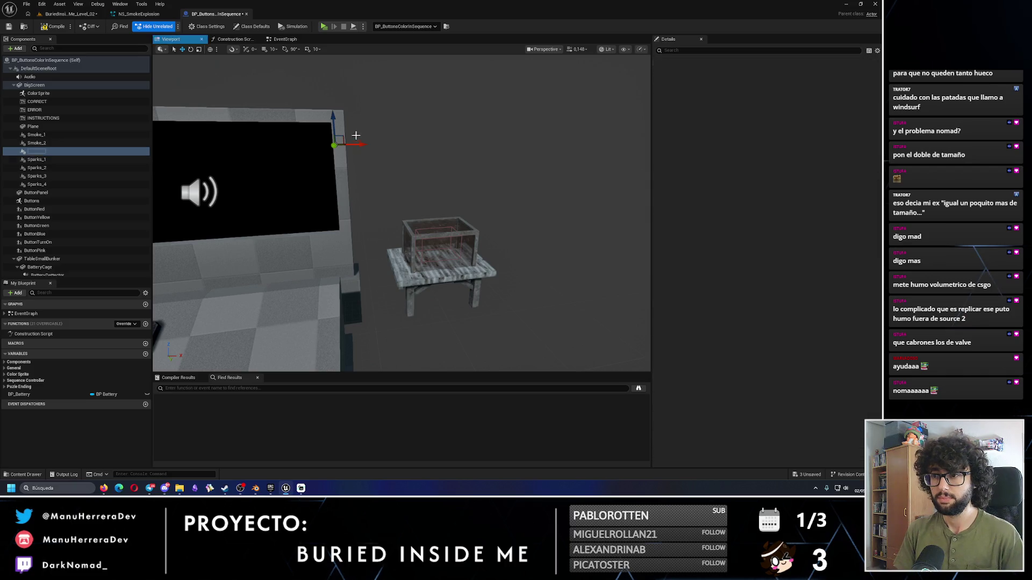
Step: Lower Smoke_3 beside the table, turn and tilt it, and move it toward the wall
left_click_drag(333, 129, 337, 241)
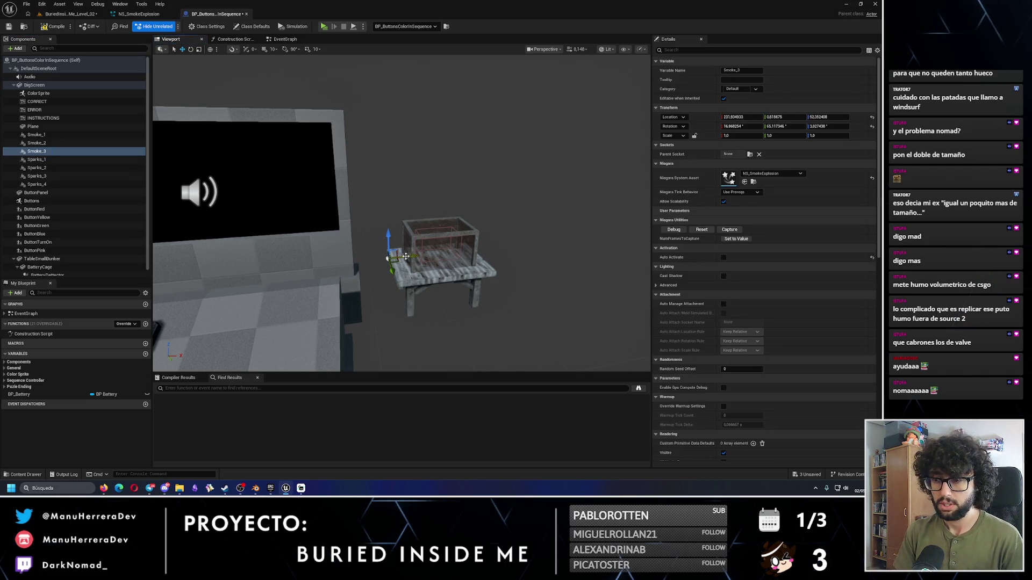
key("f")
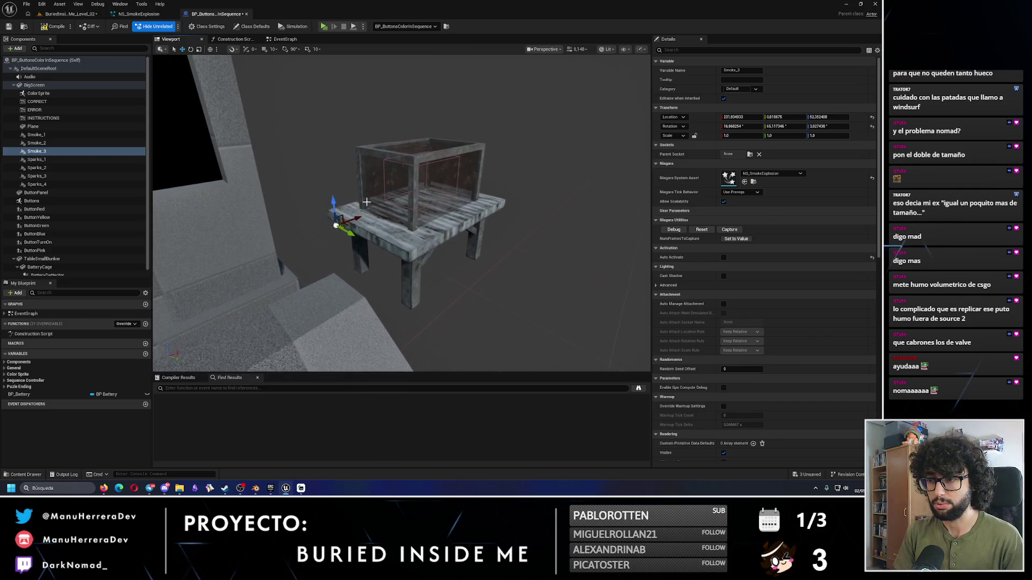
key("e")
left_click_drag(366, 217, 364, 222)
key("w")
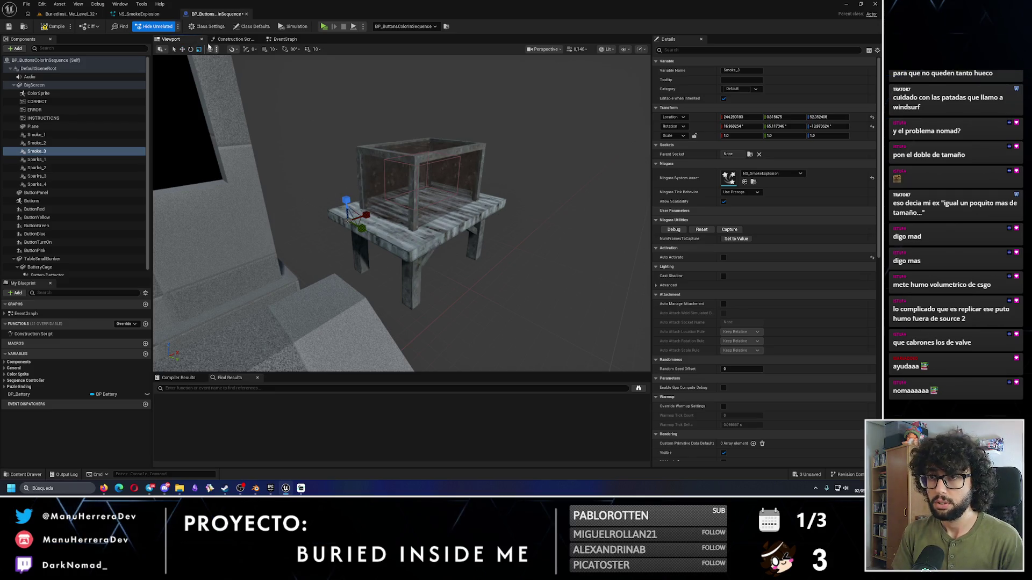
key("e")
mouse_move(359, 222)
left_mouse_down()
mouse_move(349, 226)
mouse_move(354, 202)
left_mouse_up()
key("w")
mouse_move(304, 224)
left_mouse_down()
mouse_move(440, 224)
mouse_move(376, 180)
mouse_move(307, 209)
mouse_move(326, 222)
mouse_move(338, 168)
mouse_move(302, 202)
left_mouse_up()
scroll(334, 231, "up", 3)
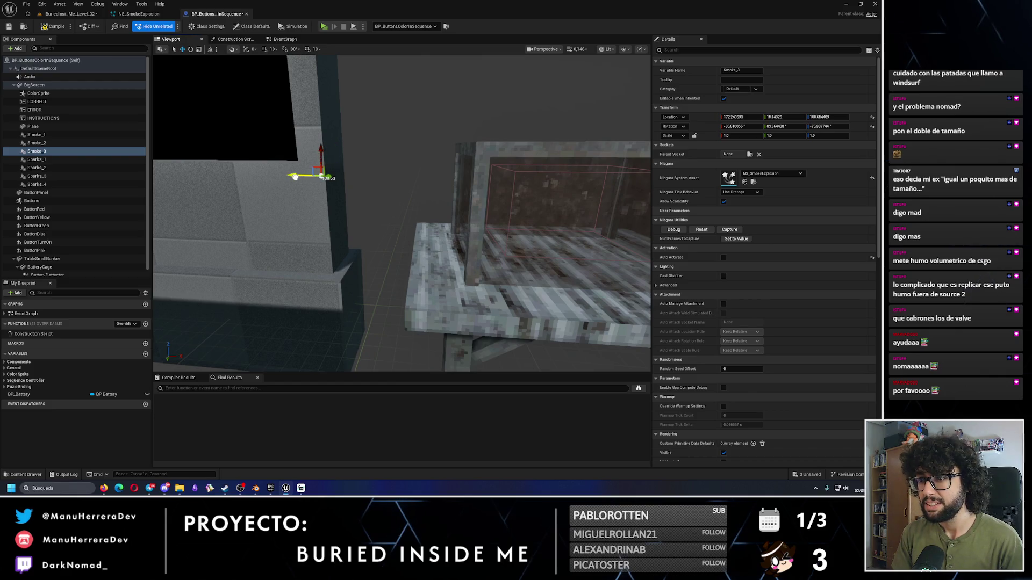
Step: Reduce Smoke_3's tilt to about -18 degrees
key("e")
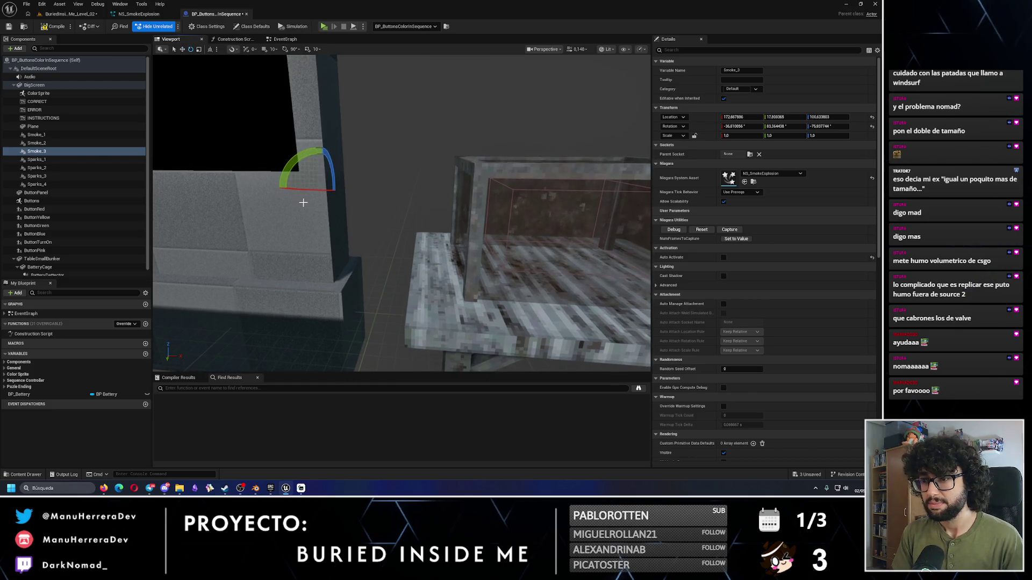
key("w")
scroll(322, 188, "down", 5)
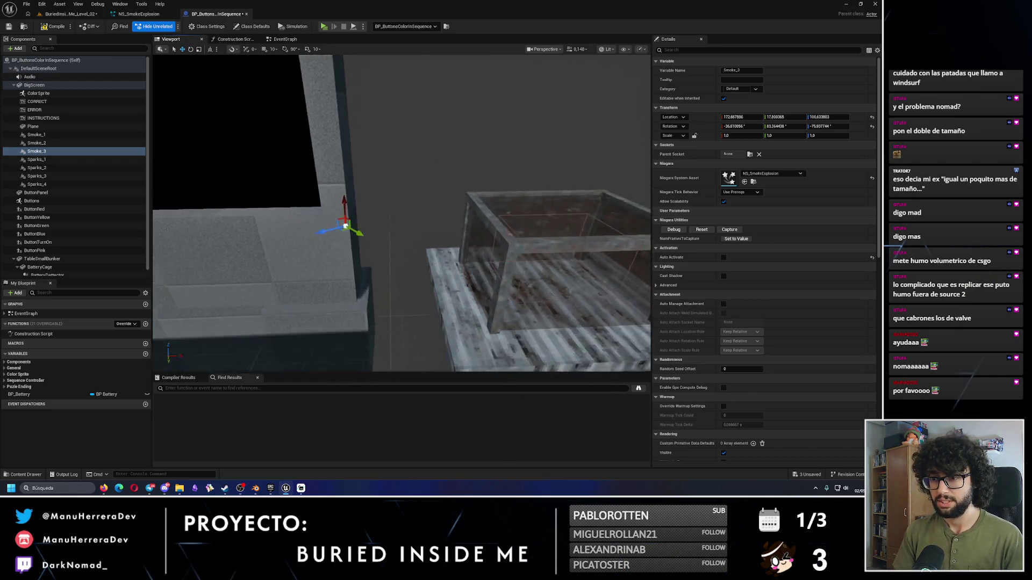
key("e")
mouse_move(349, 231)
left_mouse_down()
mouse_move(323, 231)
mouse_move(359, 239)
mouse_move(366, 226)
mouse_move(338, 204)
left_mouse_up()
key("w")
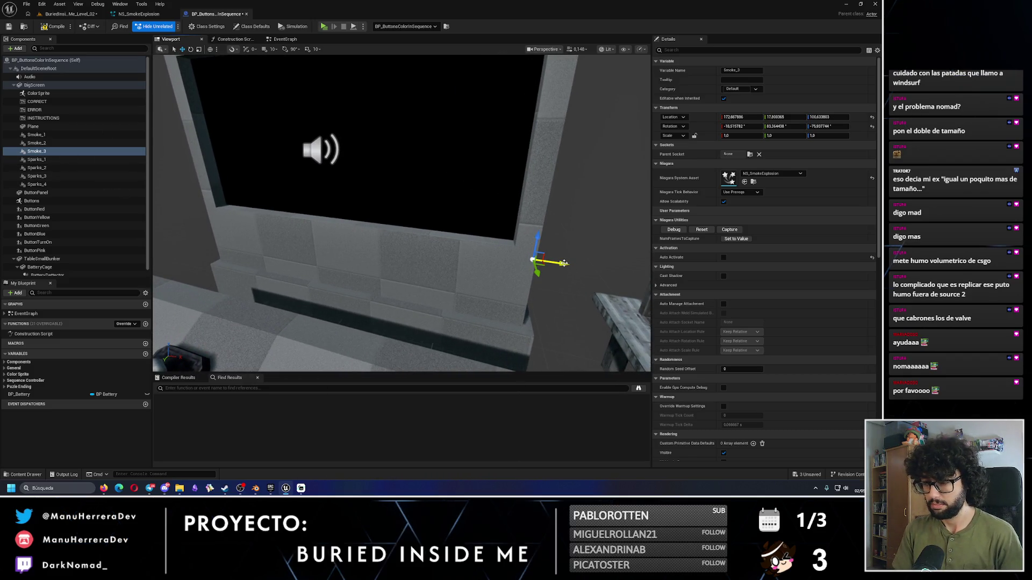
Step: Copy Smoke_3 further left as Smoke_4, rotate it, and compile the blueprint
key("ctrl+d")
mouse_move(564, 263)
left_mouse_down()
mouse_move(466, 250)
mouse_move(374, 255)
left_mouse_up()
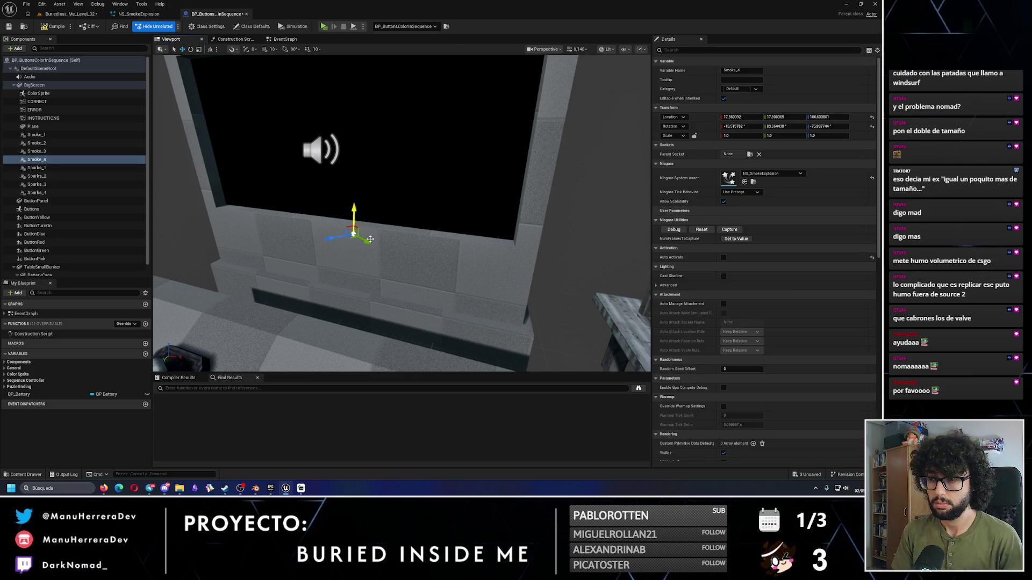
key("e")
left_click_drag(363, 247, 408, 221)
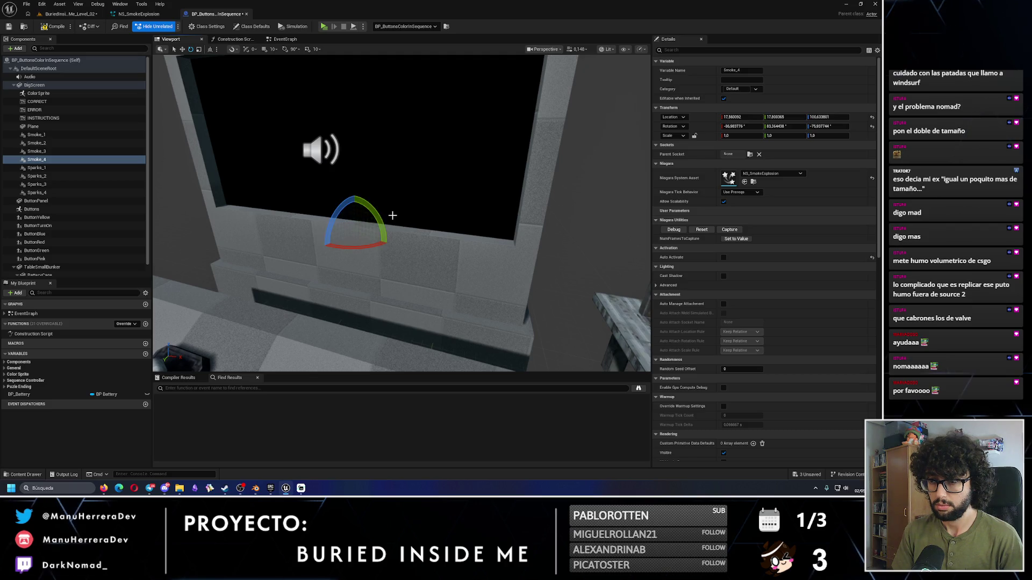
key("w")
left_click(62, 23)
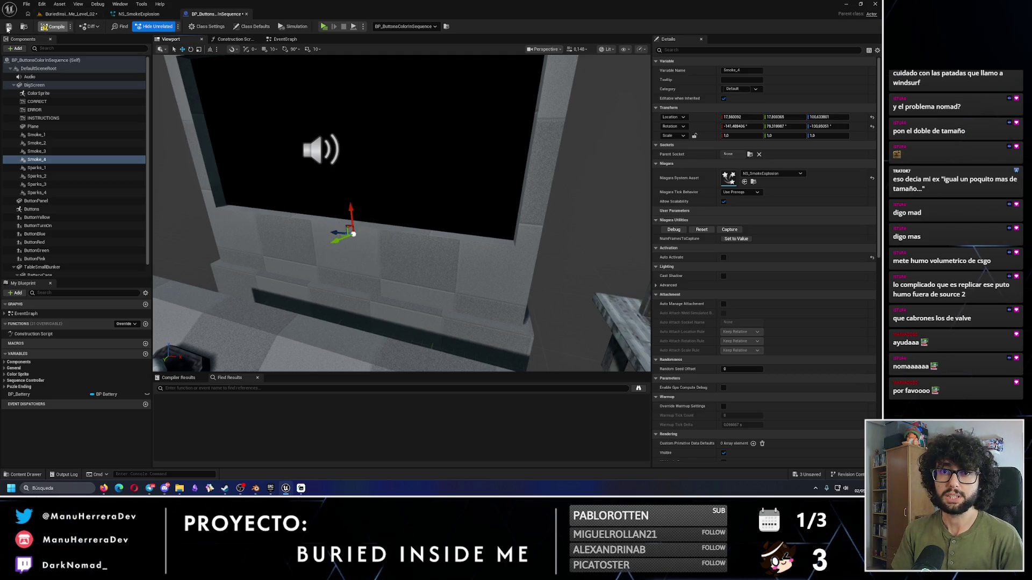
left_click(285, 39)
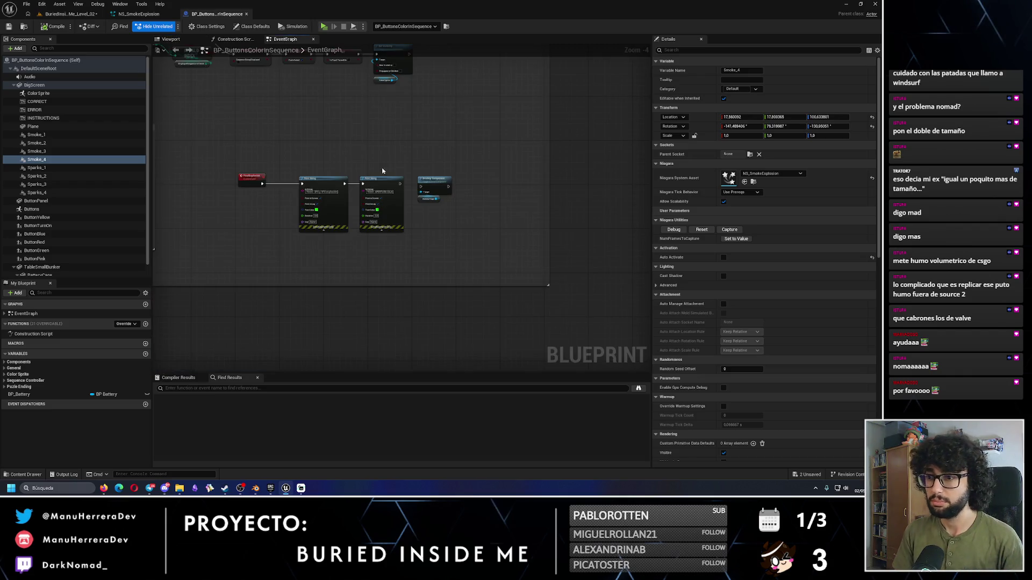
Step: Add a Smoke 1 reference to the event graph and create an Activate node from it
scroll(409, 225, "down", 3)
scroll(409, 226, "up", 3)
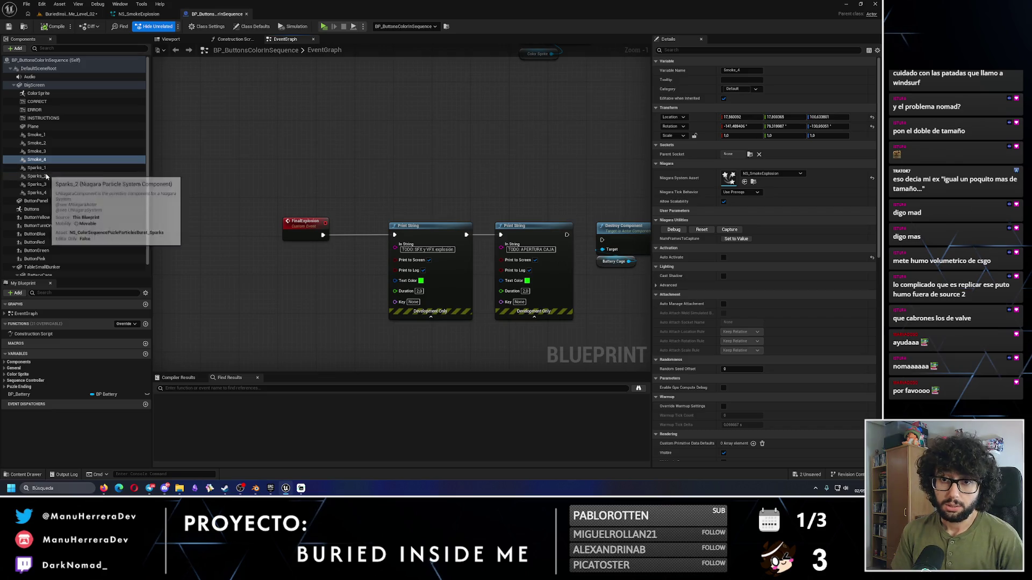
left_click(36, 135)
mouse_move(37, 135)
left_mouse_down()
mouse_move(451, 186)
mouse_move(529, 163)
left_mouse_up()
type("play")
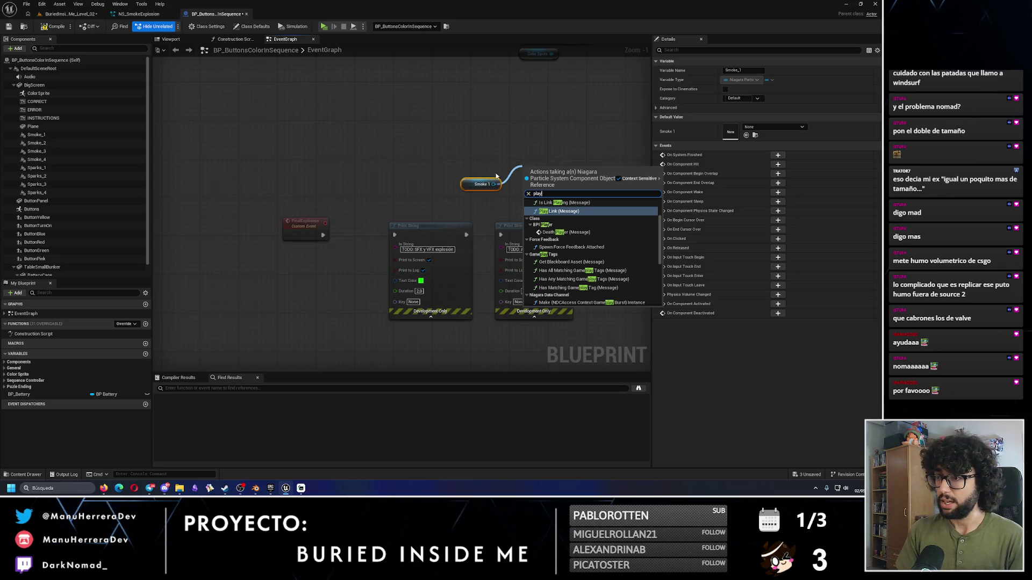
key("Escape")
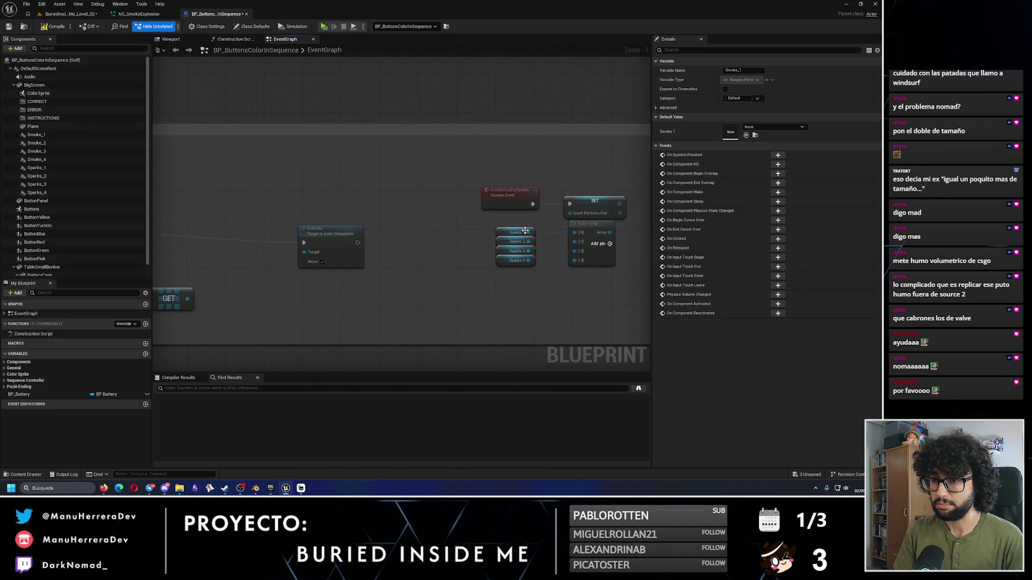
scroll(403, 236, "down", 1)
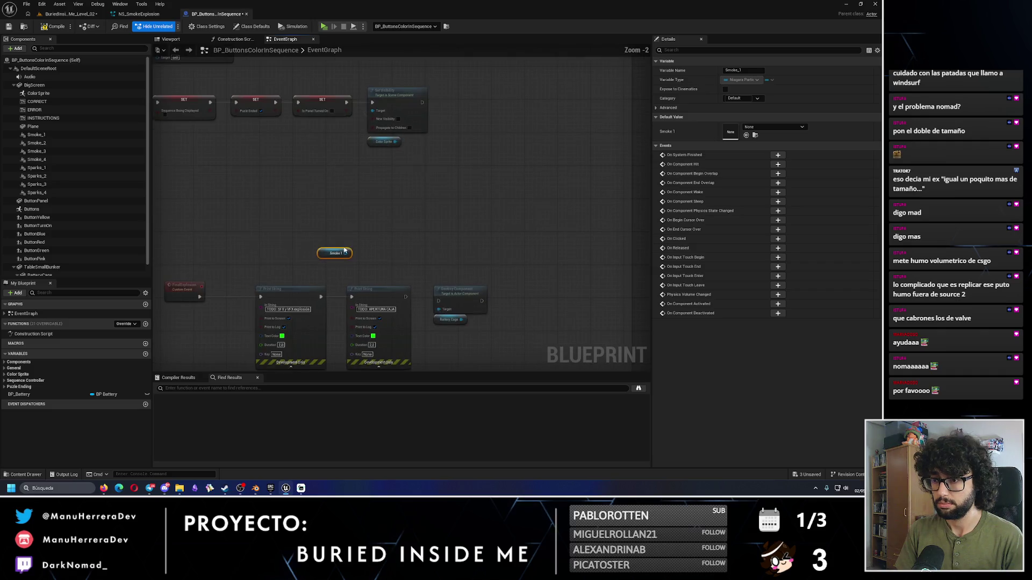
left_click_drag(344, 254, 380, 234)
type("activate")
key("Return")
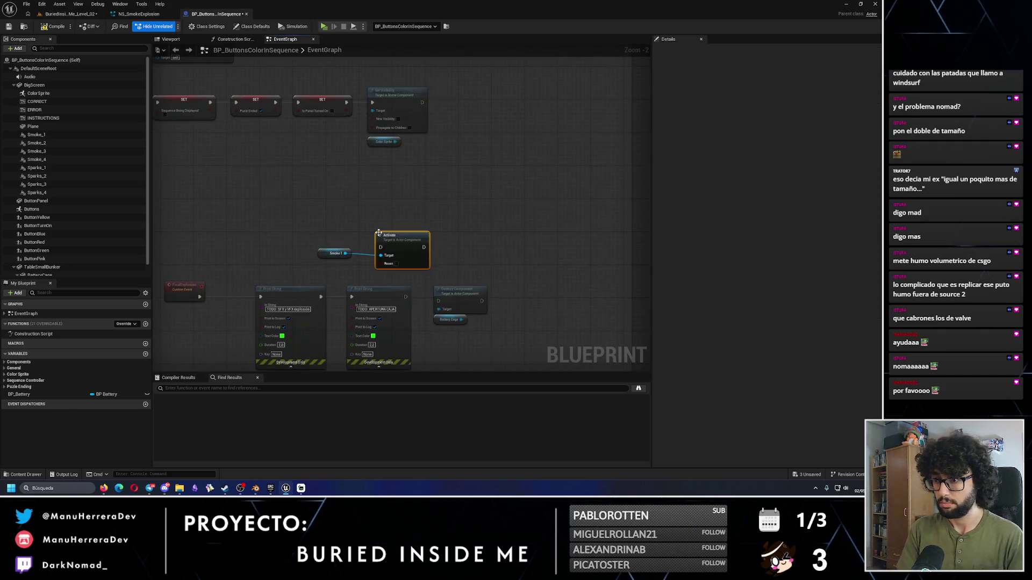
Step: Add Smoke 2 and Smoke 3 references and connect them to the Activate Target
left_click(36, 134)
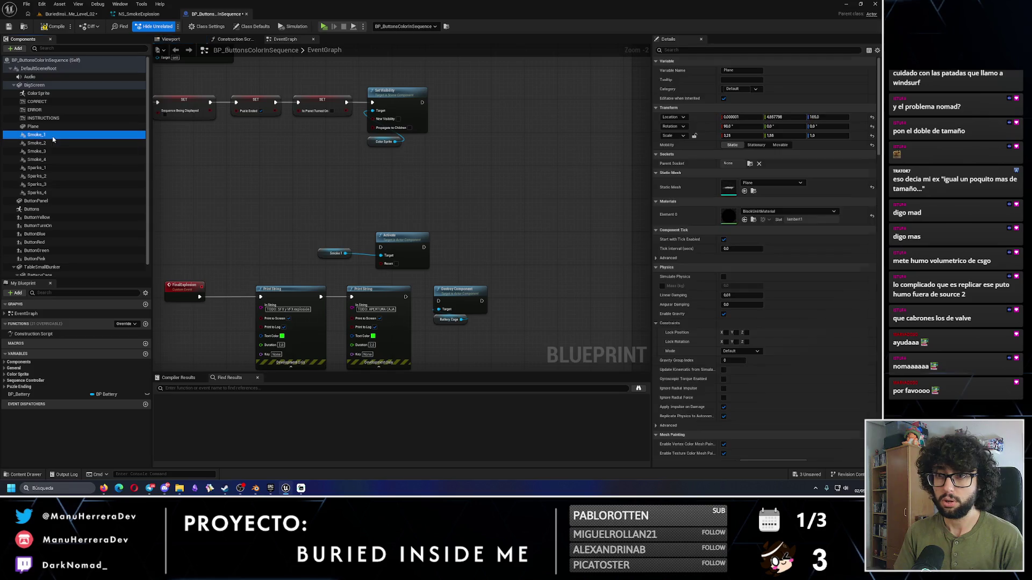
left_click(715, 52)
type("o")
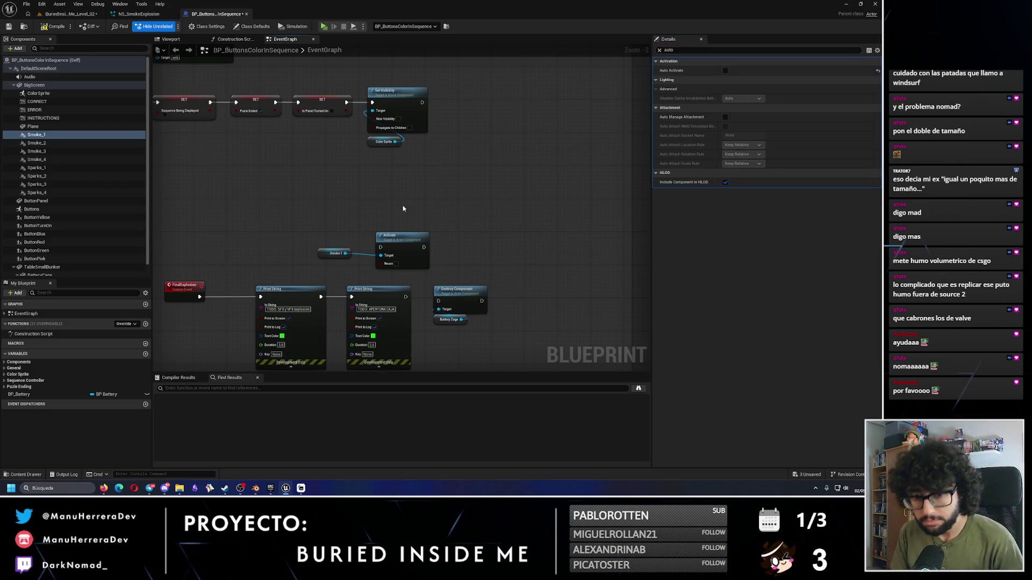
mouse_move(92, 147)
left_mouse_down()
mouse_move(317, 260)
mouse_move(386, 266)
mouse_move(381, 256)
left_mouse_up()
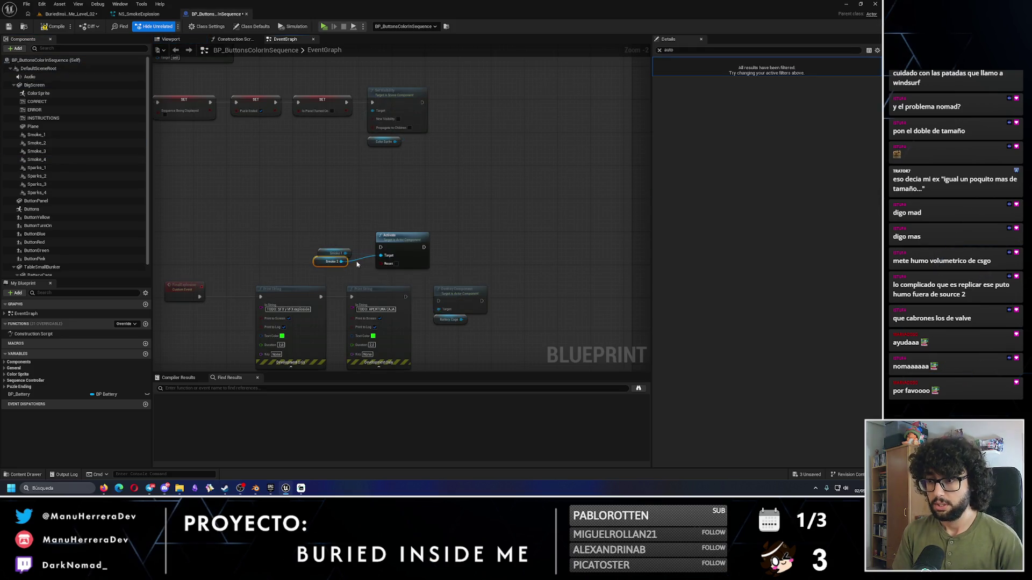
mouse_move(37, 151)
left_mouse_down()
mouse_move(233, 203)
mouse_move(333, 272)
left_mouse_up()
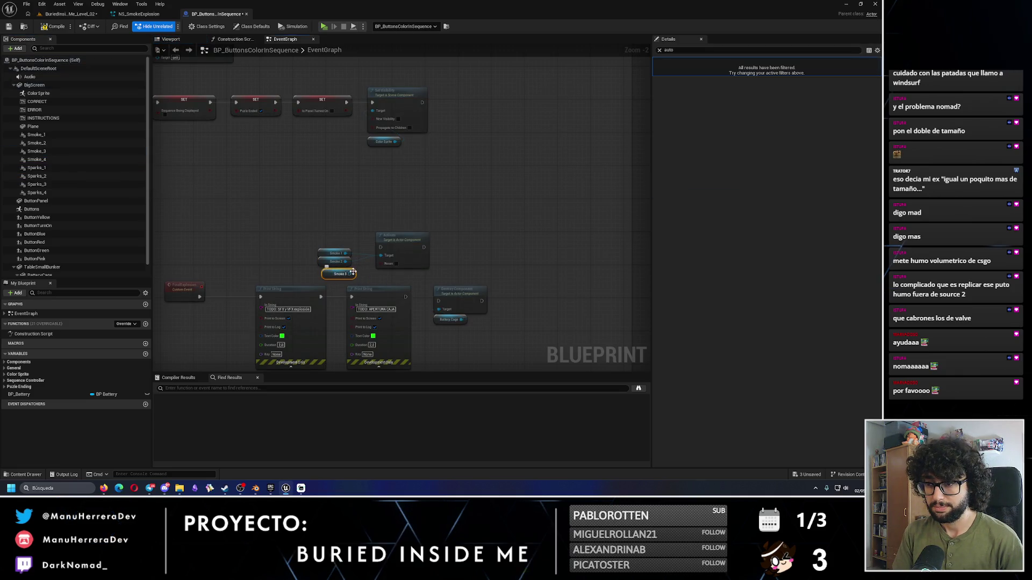
left_click_drag(380, 257, 381, 255)
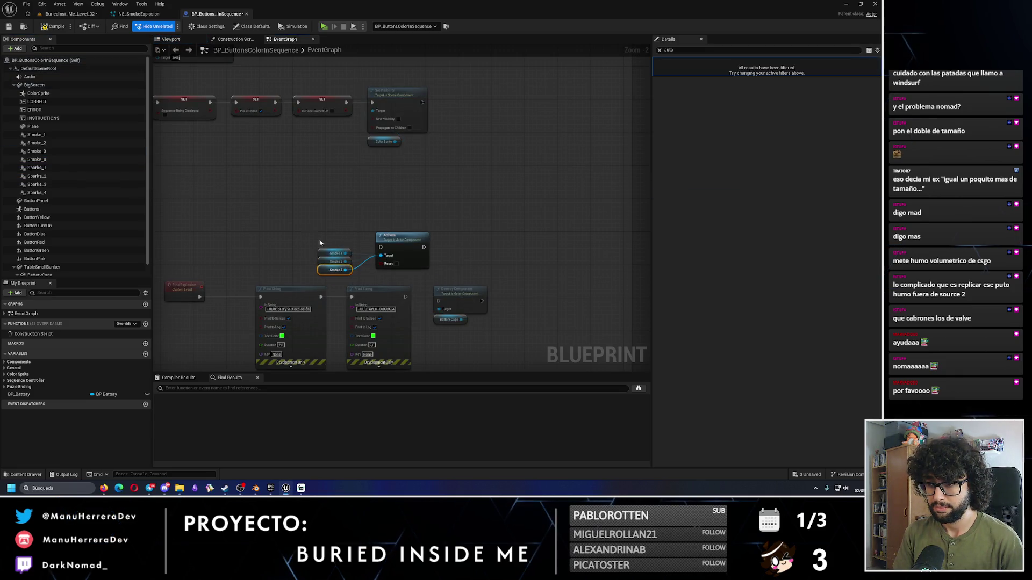
Step: Place Smoke 4 and Smoke 3 references, then undo the misplaced stray nodes
mouse_move(37, 160)
left_mouse_down()
mouse_move(200, 203)
mouse_move(342, 276)
mouse_move(315, 248)
mouse_move(335, 233)
mouse_move(334, 262)
left_mouse_up()
left_click(345, 257)
right_click(346, 257)
key("Escape")
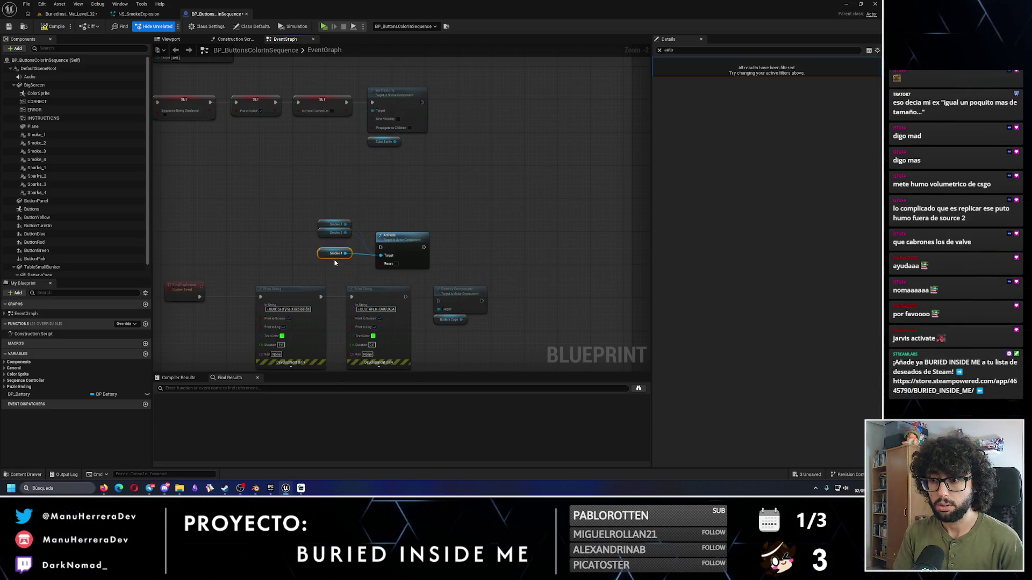
key("ctrl+z")
scroll(334, 263, "up", 2)
left_click(37, 151)
mouse_move(37, 151)
left_mouse_down()
mouse_move(409, 239)
mouse_move(357, 251)
left_mouse_up()
key("ctrl+z")
key("ctrl+z")
key("ctrl+z")
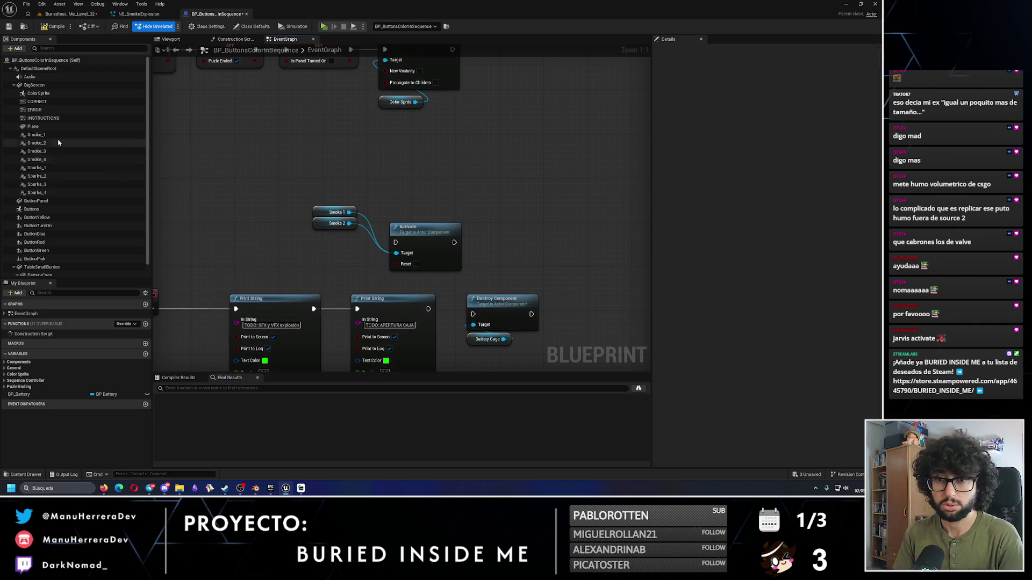
Step: Re-add Smoke 3 and Smoke 4 references stacked below Smoke 2 and select all four
left_click(37, 154)
mouse_move(37, 157)
left_mouse_down()
mouse_move(344, 239)
mouse_move(357, 231)
mouse_move(396, 253)
left_mouse_up()
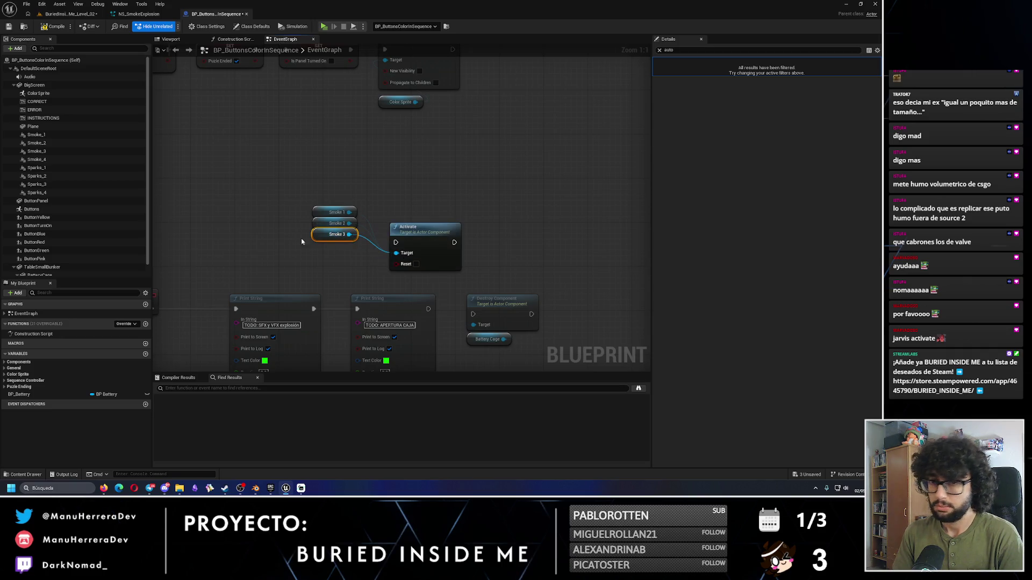
left_click_drag(37, 159, 340, 245)
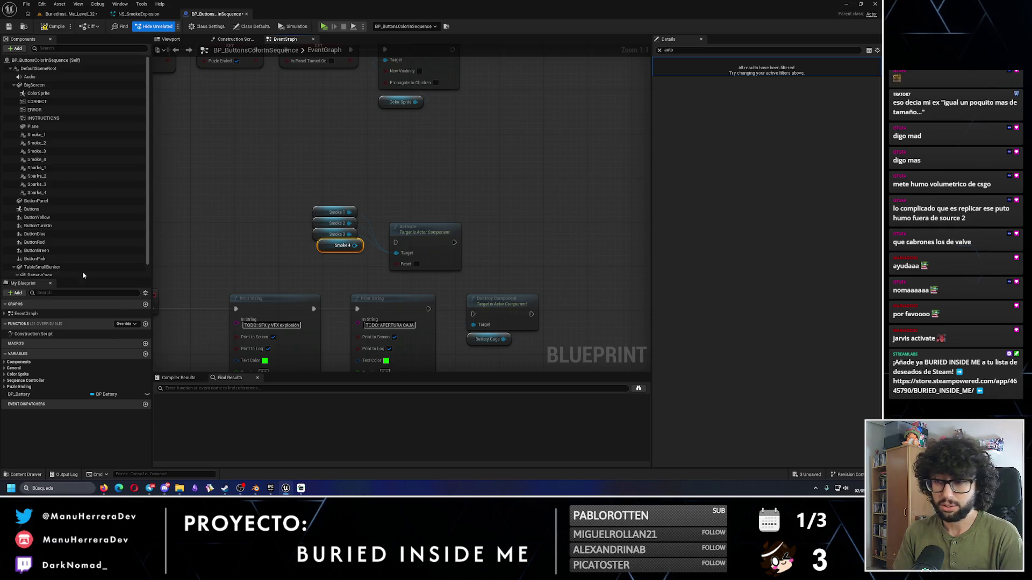
left_click_drag(360, 246, 397, 254)
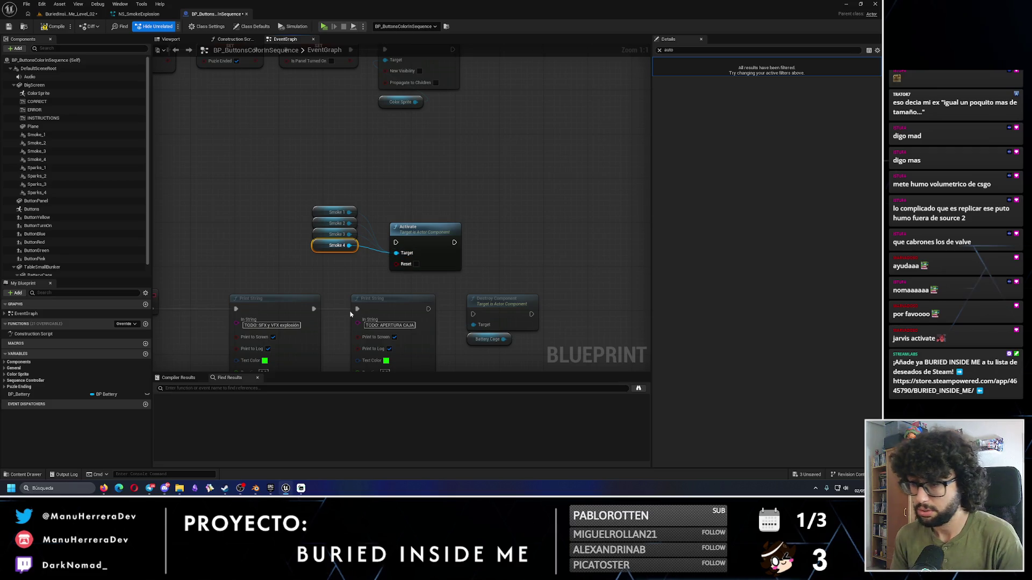
left_click_drag(349, 314, 412, 236)
left_click_drag(391, 139, 423, 174)
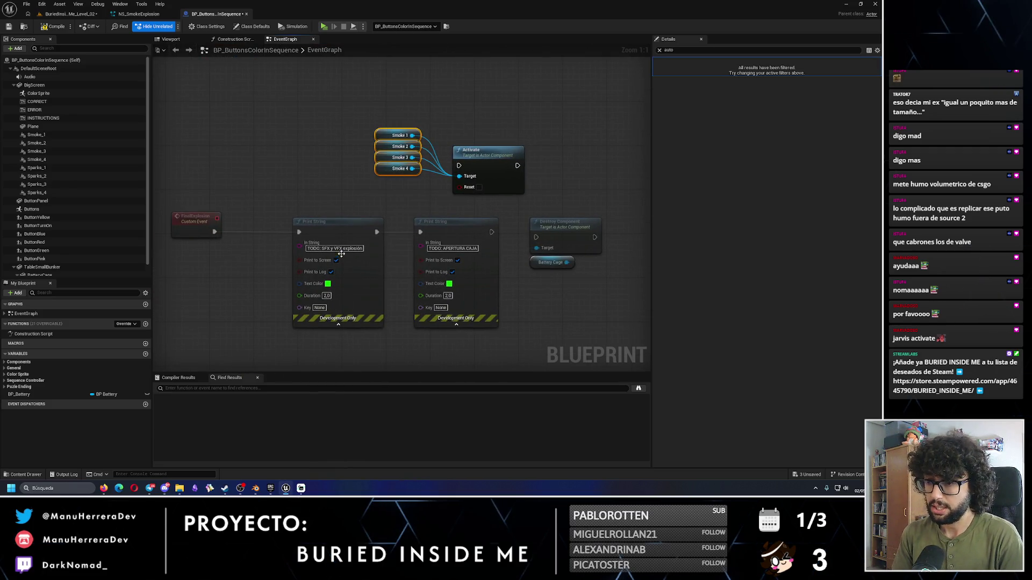
Step: Shorten the print message to 'TODO: explosión' and shift both Print String nodes right
left_click(333, 250)
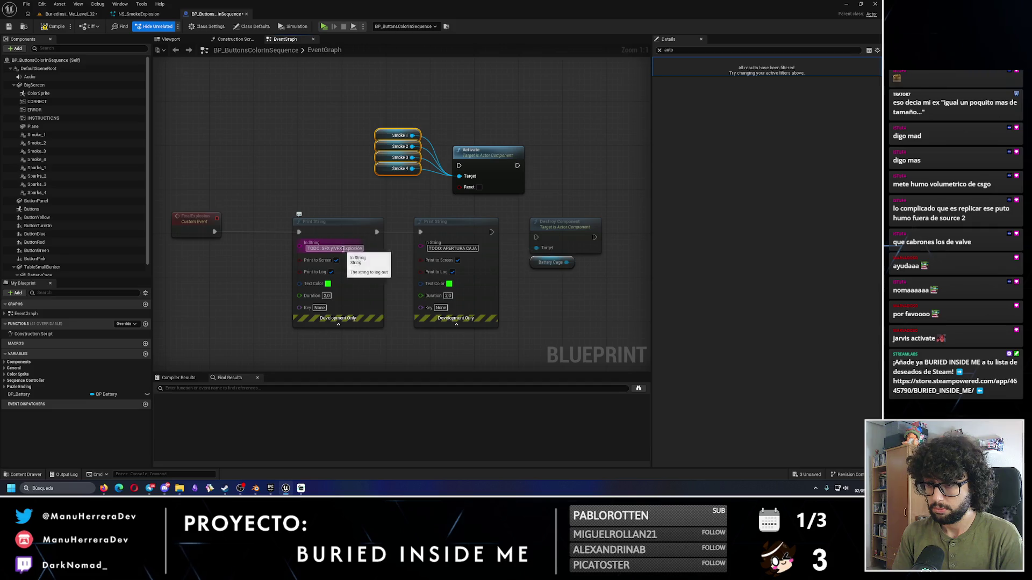
key("BackSpace")
key("BackSpace")
key("BackSpace")
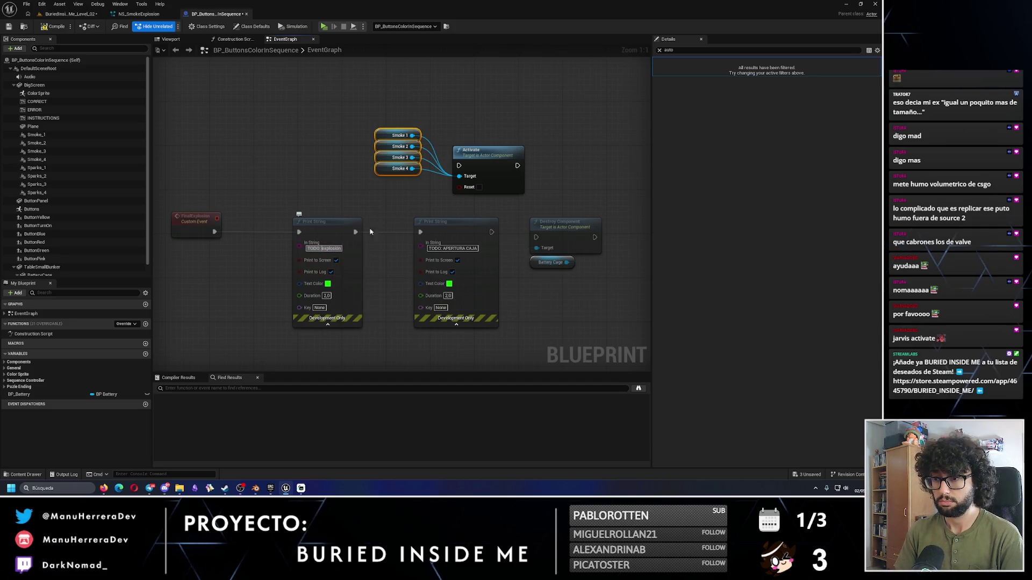
mouse_move(348, 224)
left_mouse_down()
mouse_move(397, 229)
mouse_move(376, 225)
left_mouse_up()
left_click(457, 222, "shift")
left_click_drag(457, 221, 461, 220)
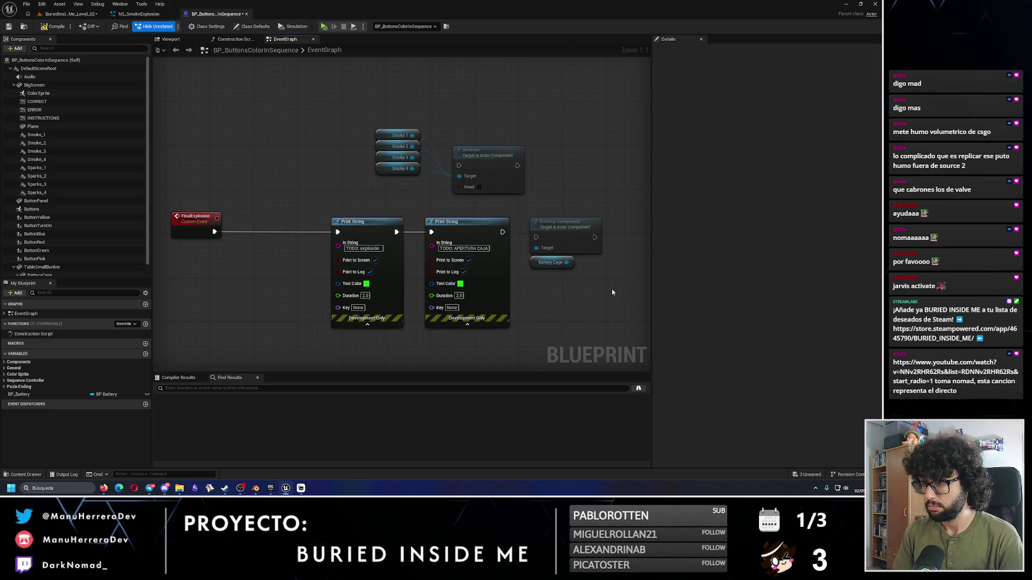
left_click_drag(616, 293, 527, 214)
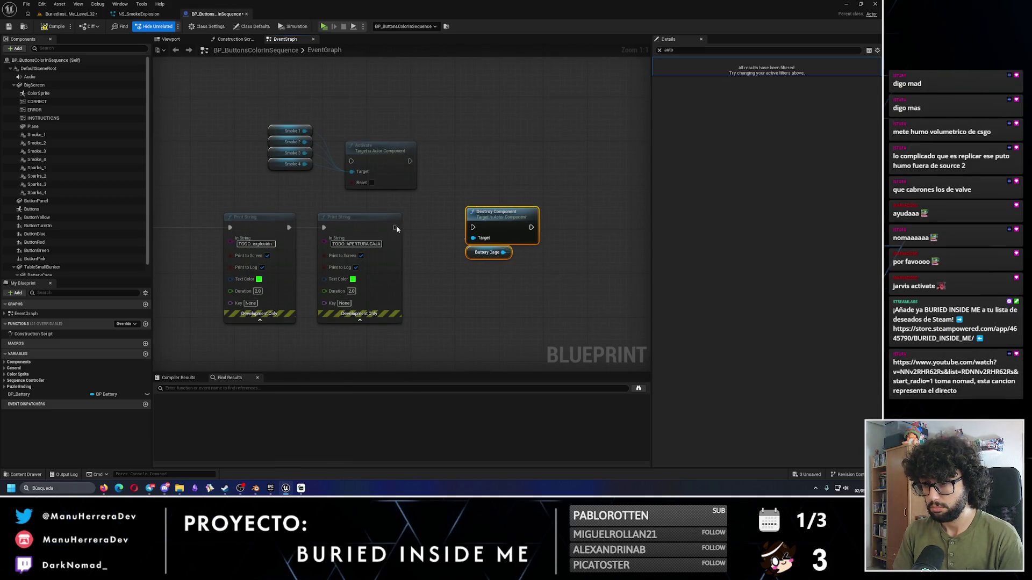
Step: Delete the duplicate Print String and wire the remaining one into Destroy Component
left_click_drag(395, 228, 473, 227)
mouse_move(235, 215)
left_mouse_down()
mouse_move(405, 323)
mouse_move(439, 317)
left_mouse_up()
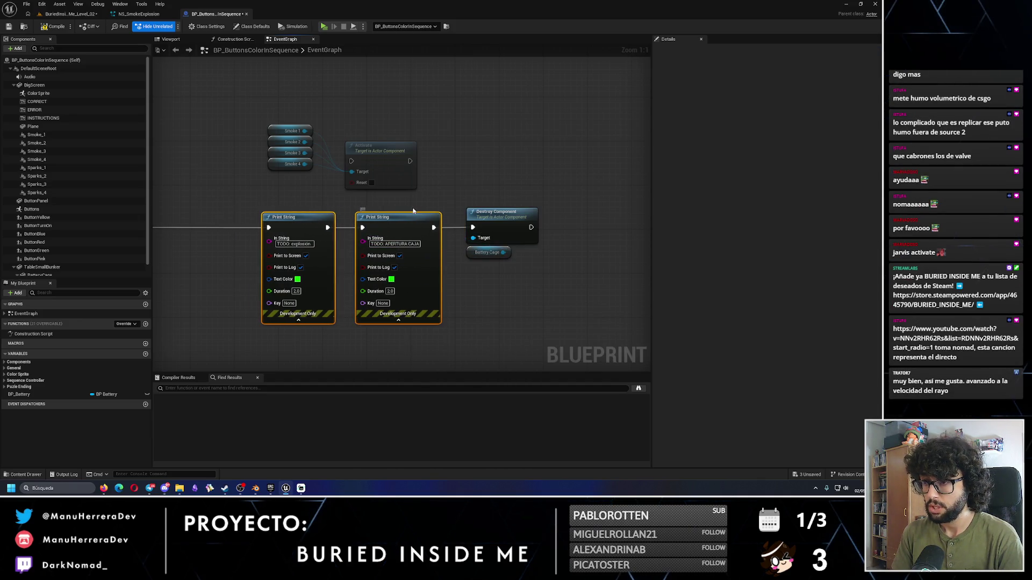
left_click_drag(427, 215, 430, 210)
key("Delete")
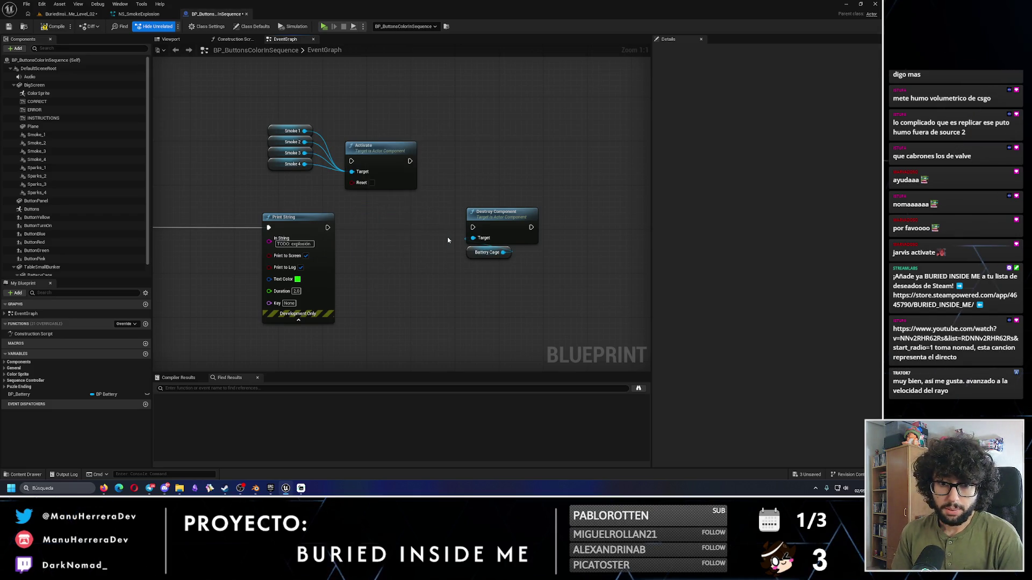
mouse_move(327, 227)
left_mouse_down()
mouse_move(472, 227)
mouse_move(404, 215)
left_mouse_up()
left_click(503, 221)
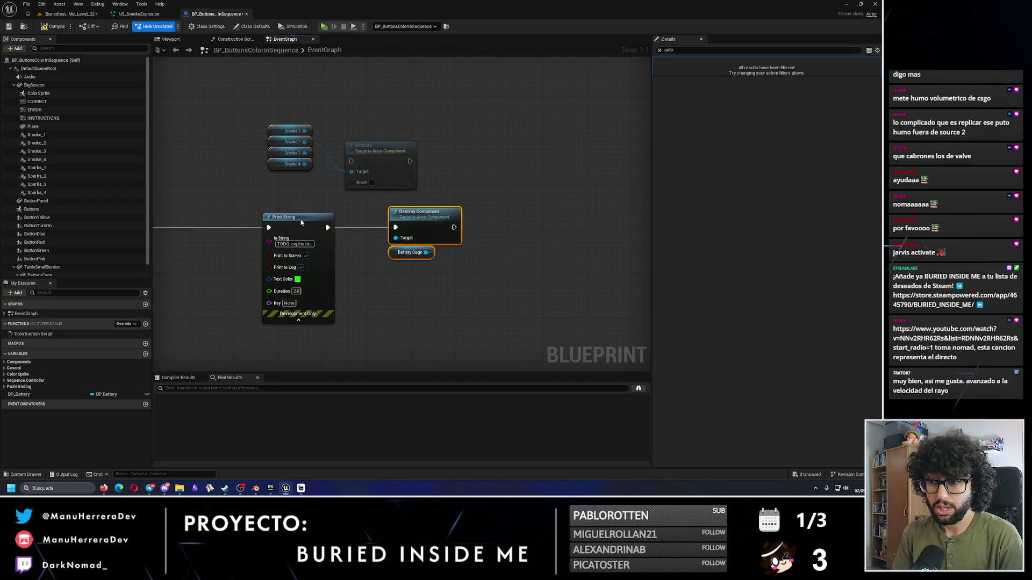
left_click_drag(301, 222, 340, 222)
Step: Line up the four Smoke nodes and Activate, wire FinalExplosion → Activate → Print String, and compile
mouse_move(257, 118)
left_mouse_down()
mouse_move(424, 194)
mouse_move(232, 171)
mouse_move(426, 182)
left_mouse_up()
left_click_drag(292, 149, 260, 160)
left_click_drag(414, 169, 402, 222)
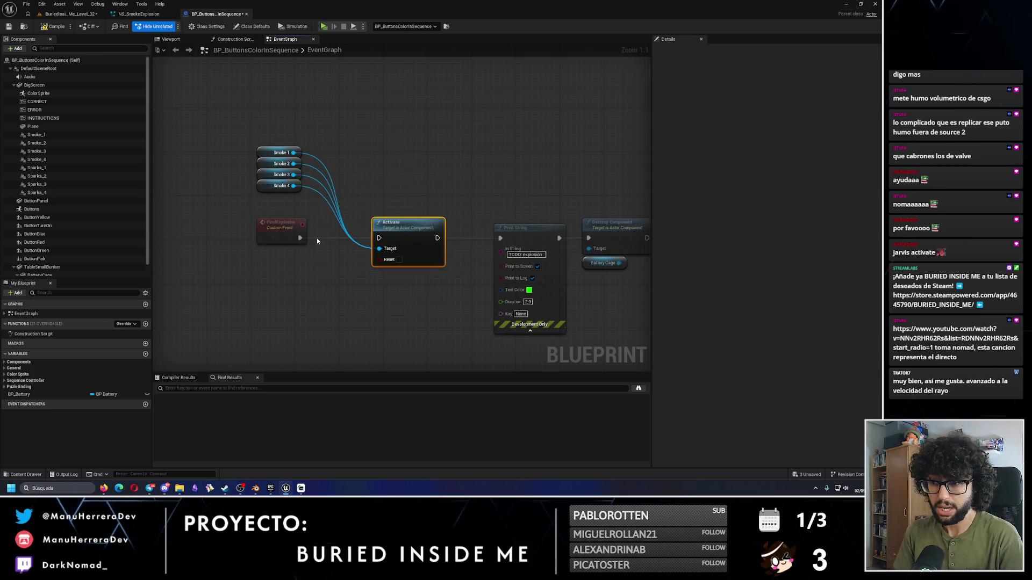
right_click(376, 228)
left_click(324, 241)
left_click_drag(324, 240, 300, 238)
left_click_drag(437, 238, 500, 238)
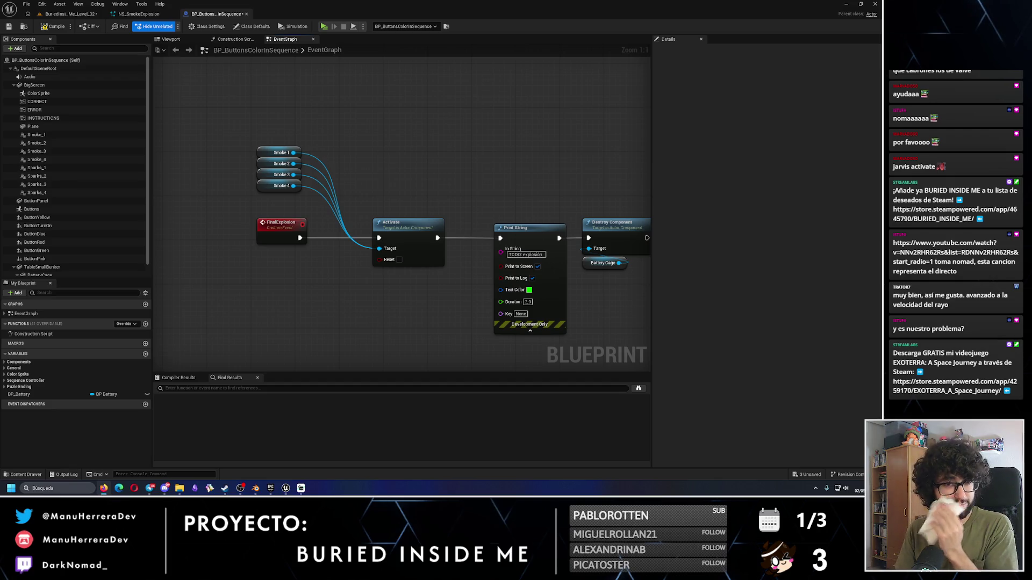
left_click(55, 30)
Step: Save the blueprint, play the level in Standalone, walk around the console, then stop
left_click(9, 27)
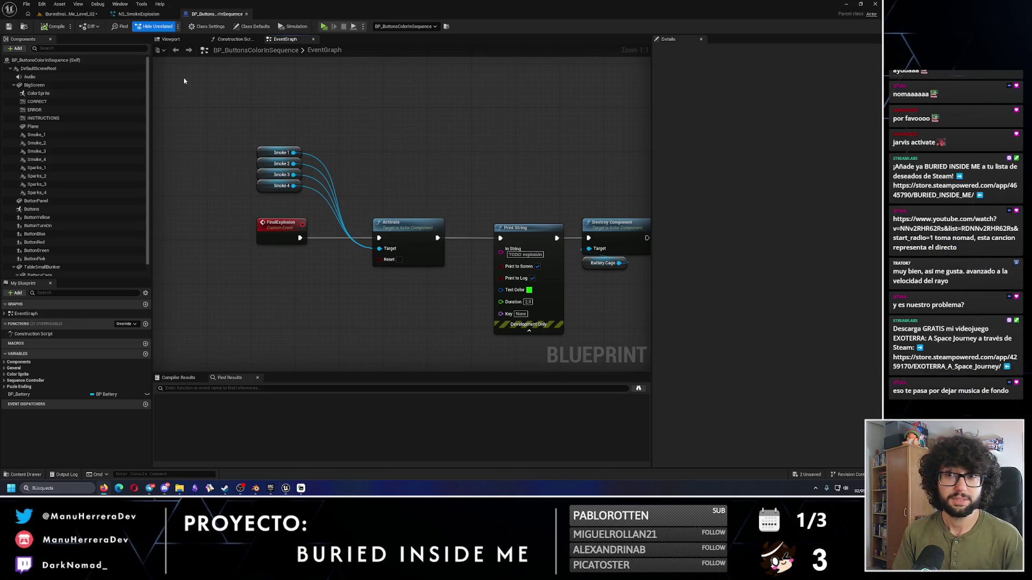
left_click(70, 13)
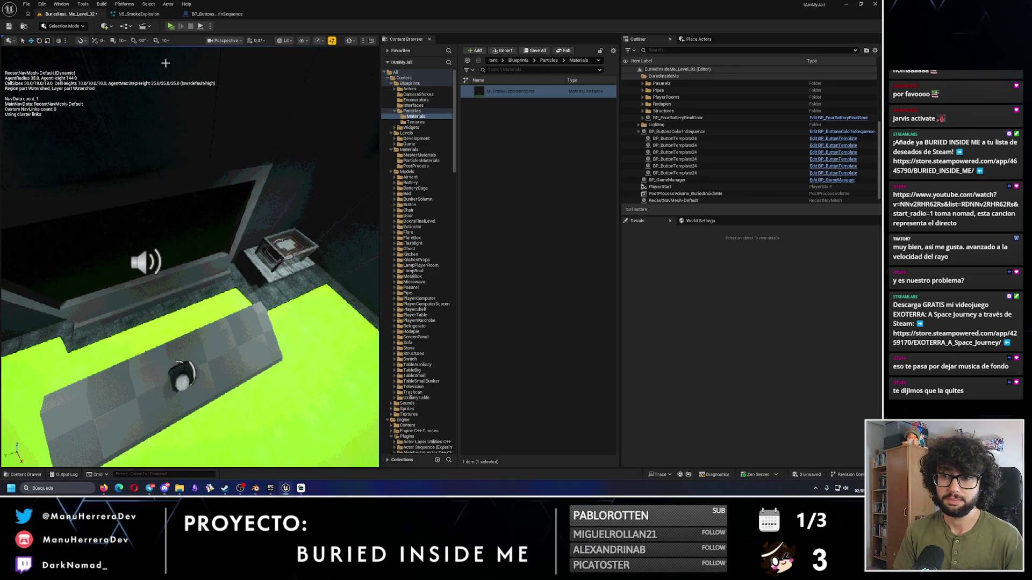
left_click(174, 27)
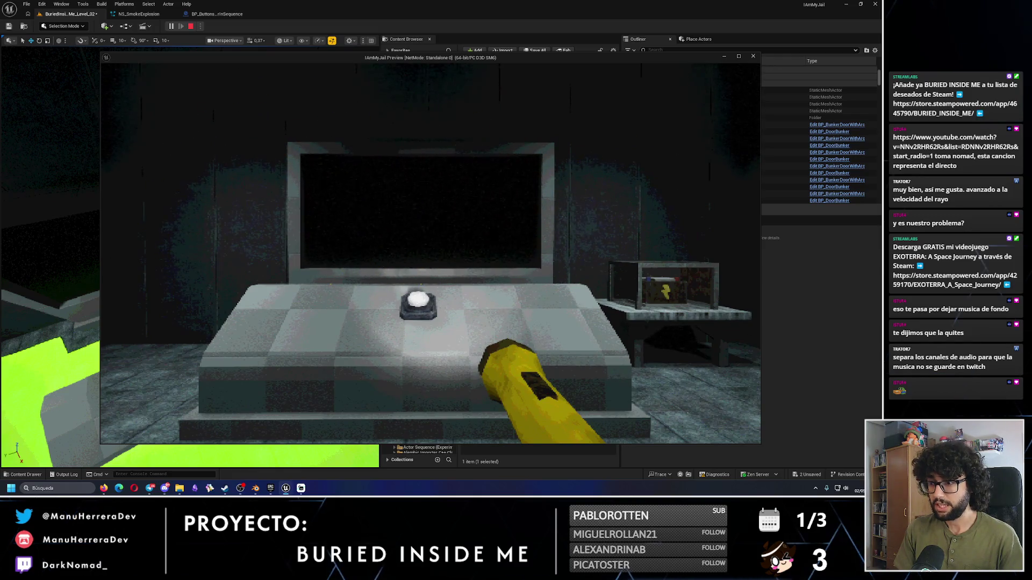
key("a")
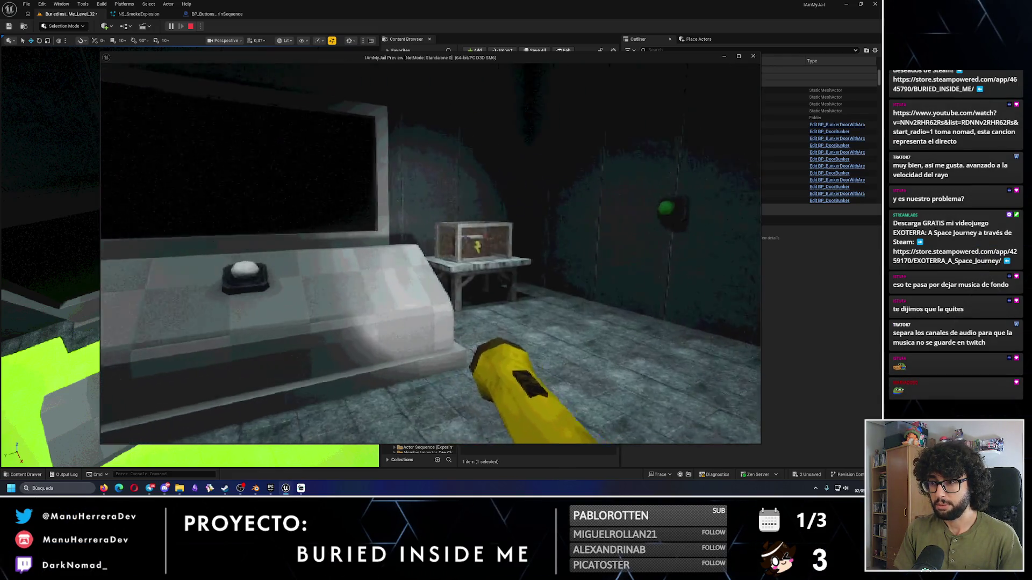
key("d")
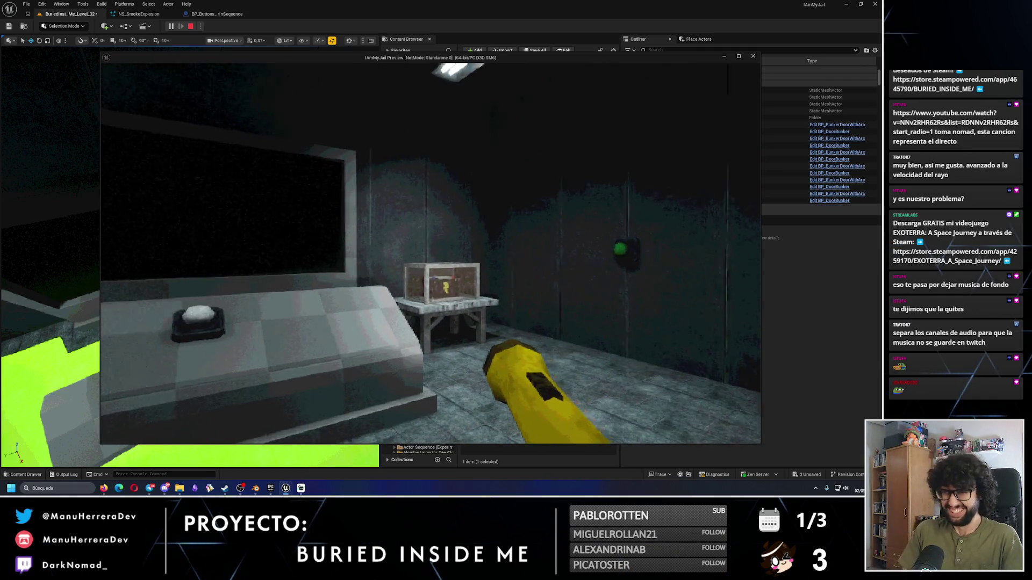
key("w")
key("w")
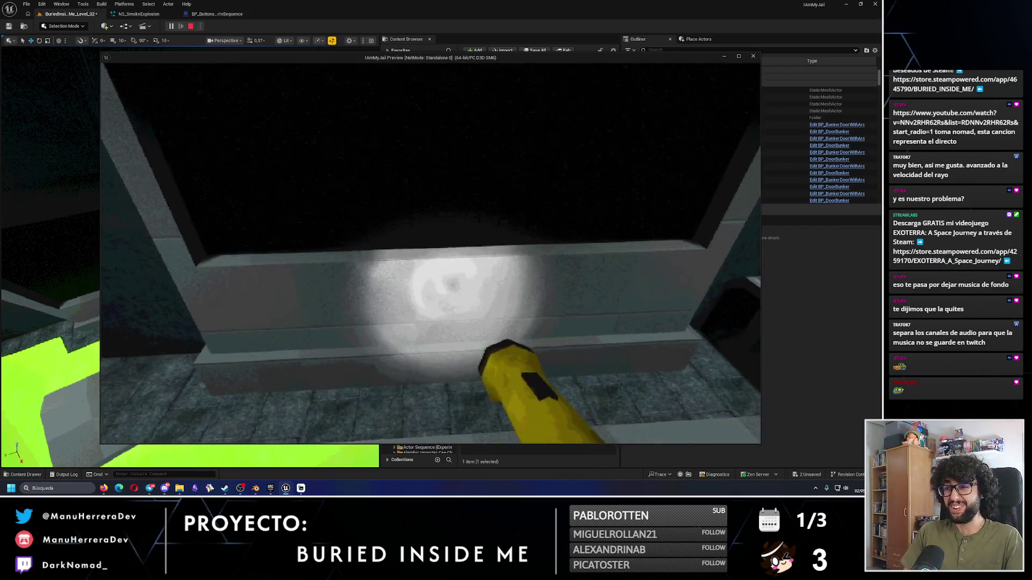
key("Escape")
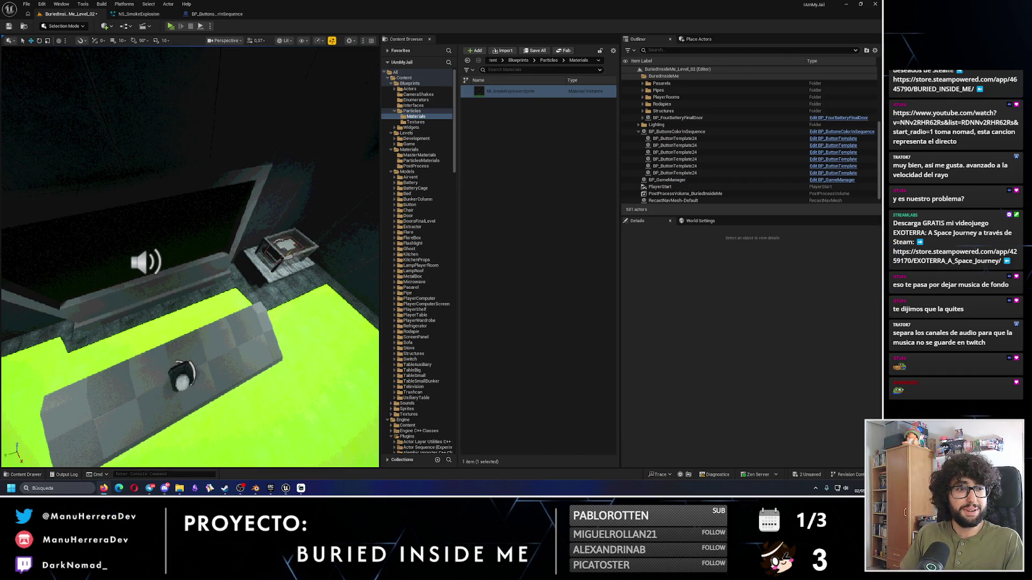
left_click(144, 15)
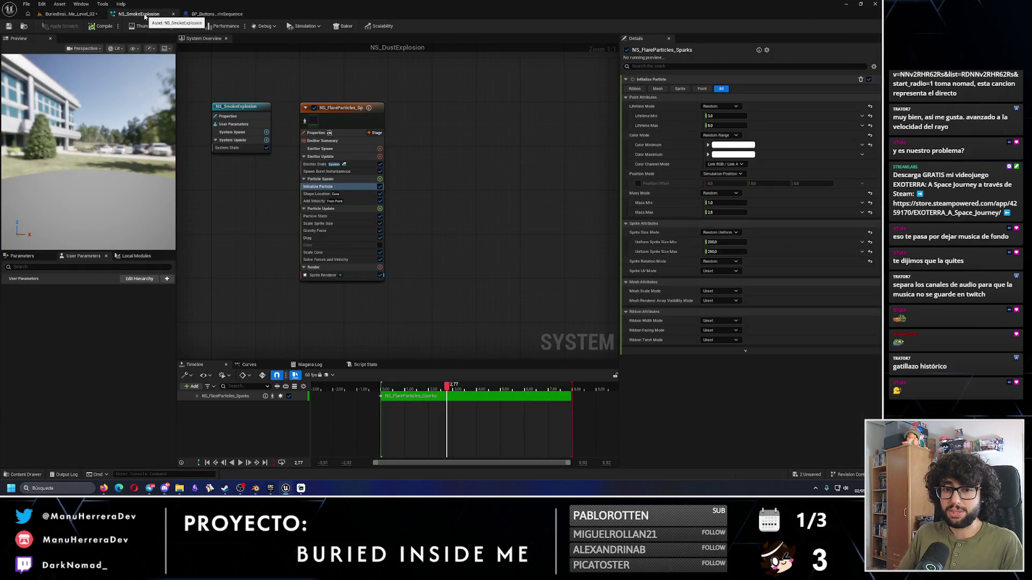
Step: Add a Final Explosion call after Set Visibility in the EventGraph and save the blueprint
left_click(215, 15)
scroll(377, 179, "down", 2)
mouse_move(378, 178)
left_mouse_down()
mouse_move(353, 322)
mouse_move(314, 246)
left_mouse_up()
left_click_drag(454, 192, 499, 189)
type("final")
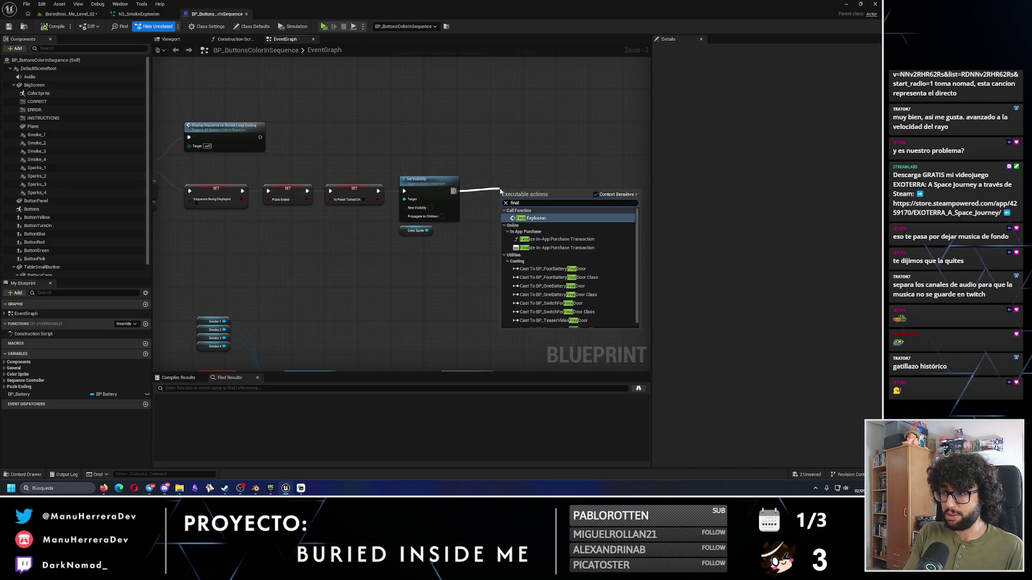
key("Return")
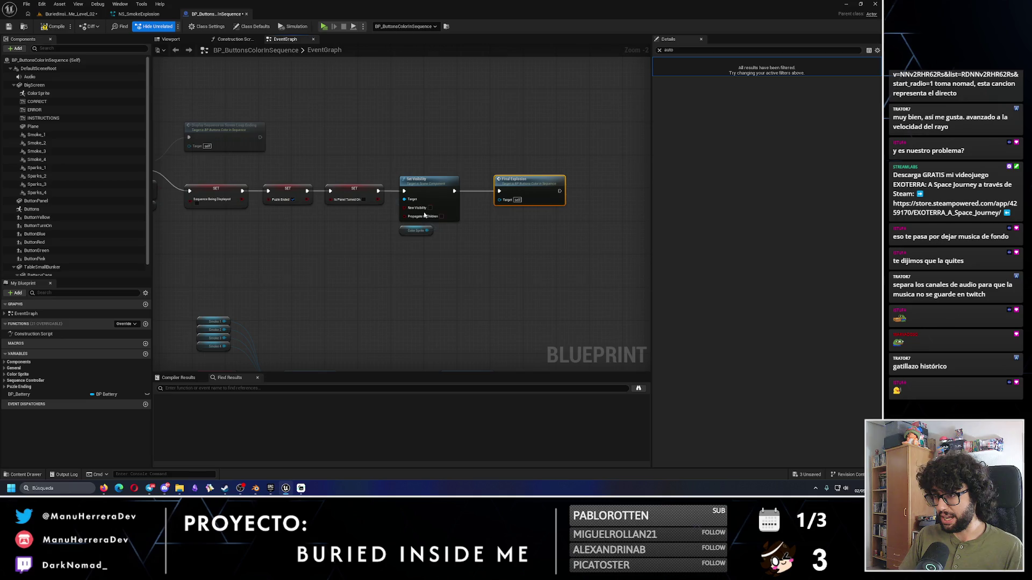
left_click_drag(433, 209, 495, 84)
scroll(400, 260, "up", 1)
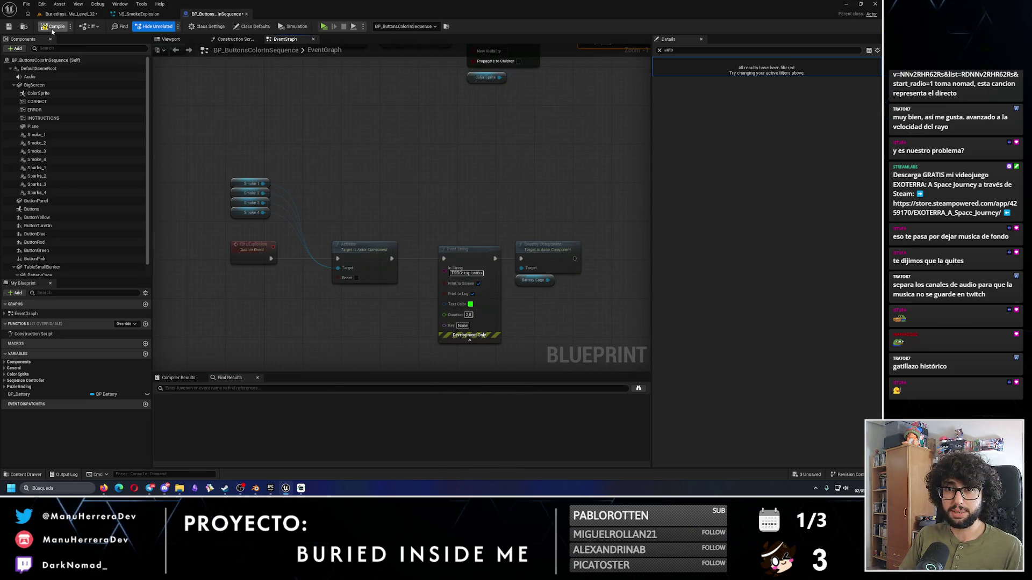
left_click(9, 27)
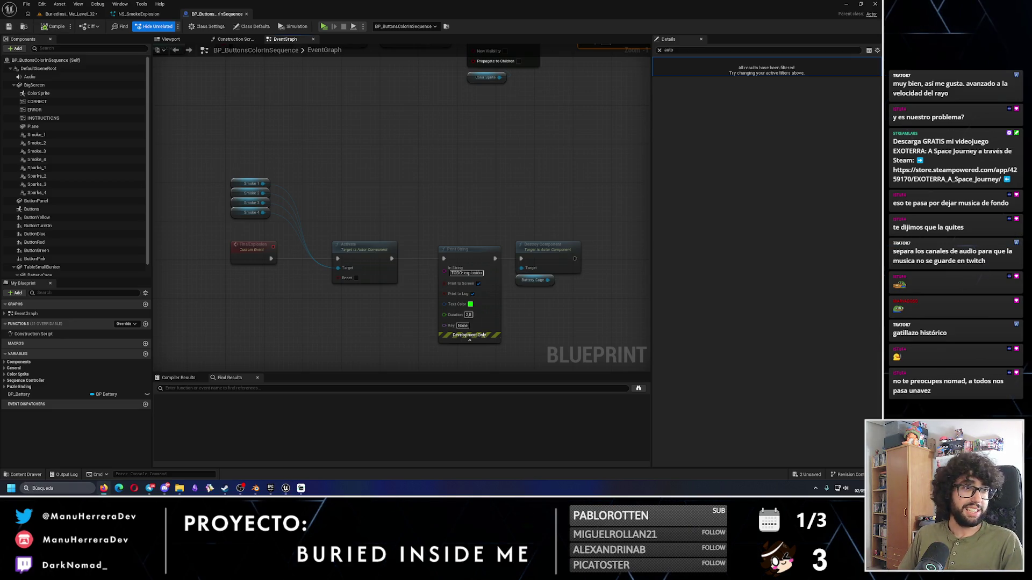
left_click(68, 14)
Step: Play the level, move toward the battery table to watch the smoke explosion, then stop play
left_click(171, 26)
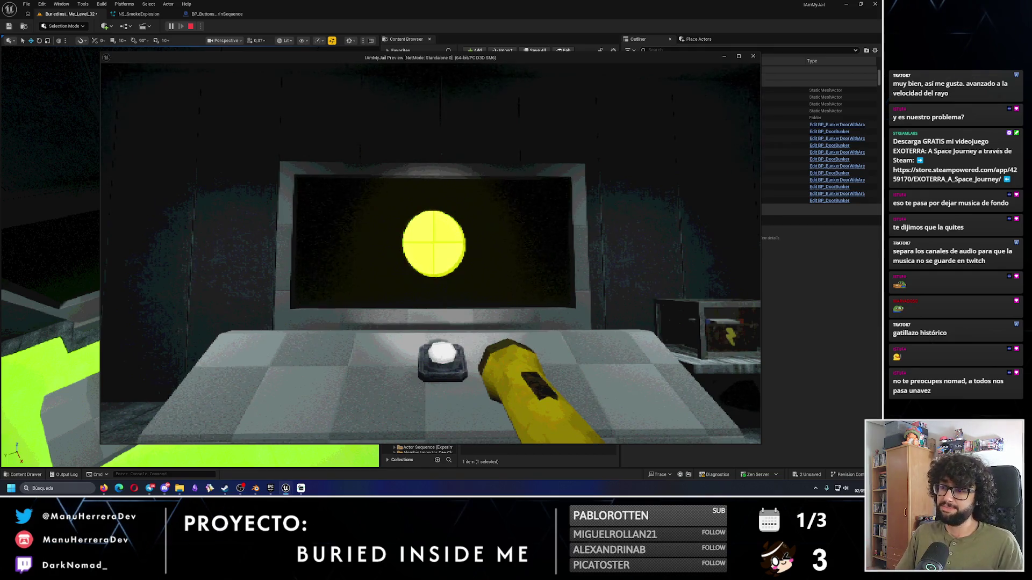
key("s")
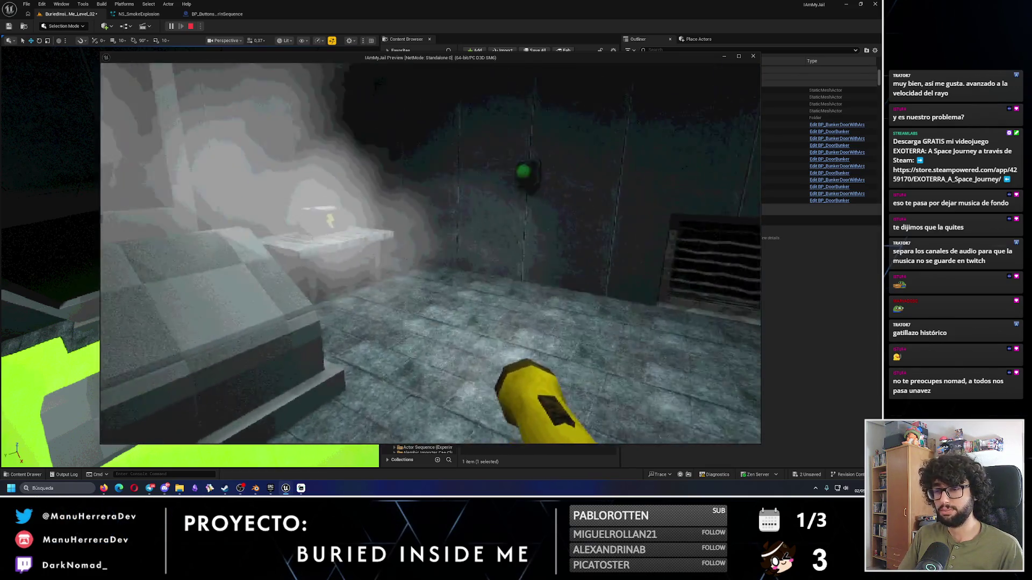
key("w")
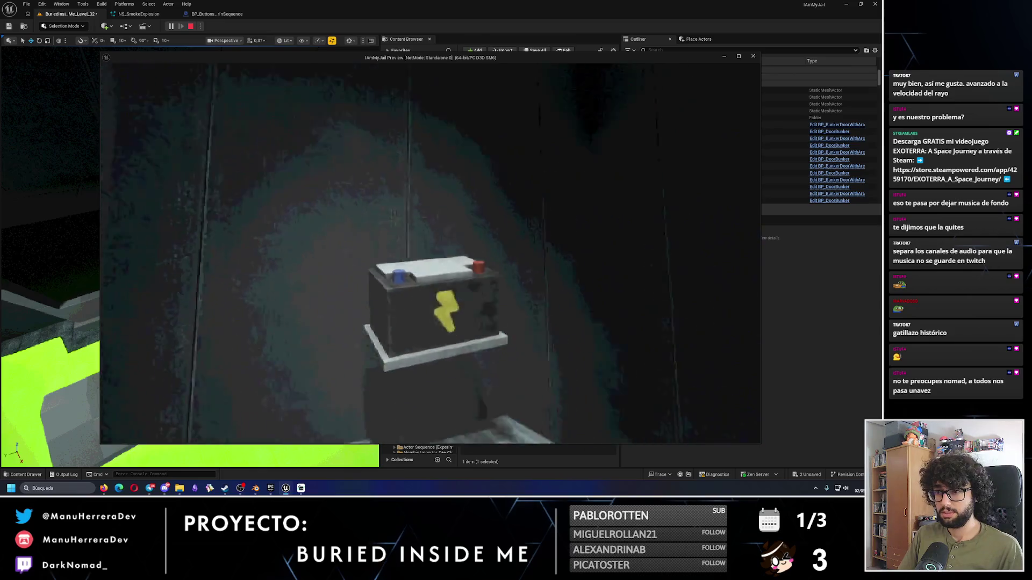
key("alt+Tab")
key("Escape")
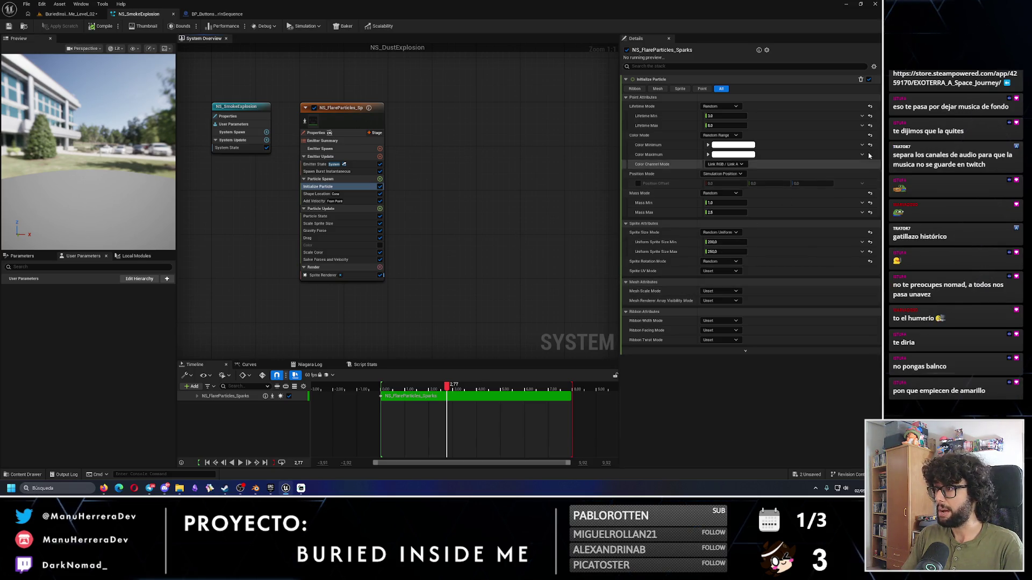
Step: Set the sparks' Scale Color A colour to orange-yellow (R 1.0, G 0.488, B 0)
left_click(324, 252)
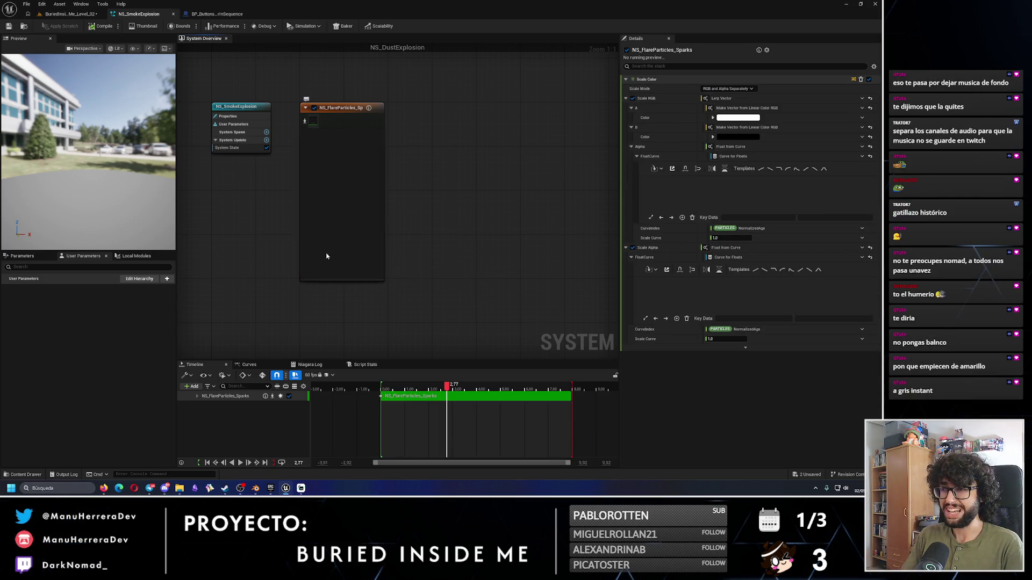
left_click(744, 118)
left_click_drag(629, 179, 644, 194)
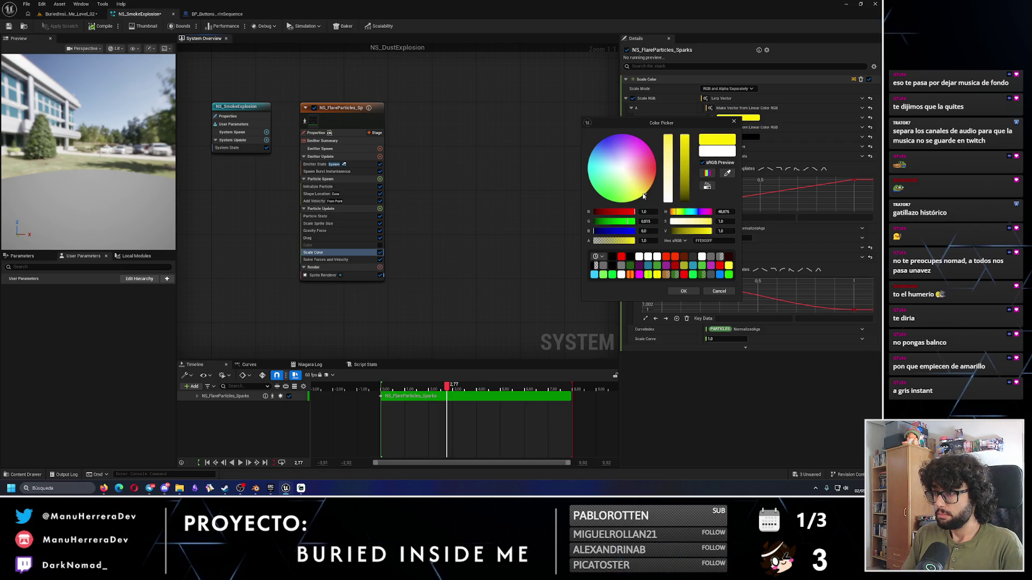
left_click_drag(643, 196, 651, 187)
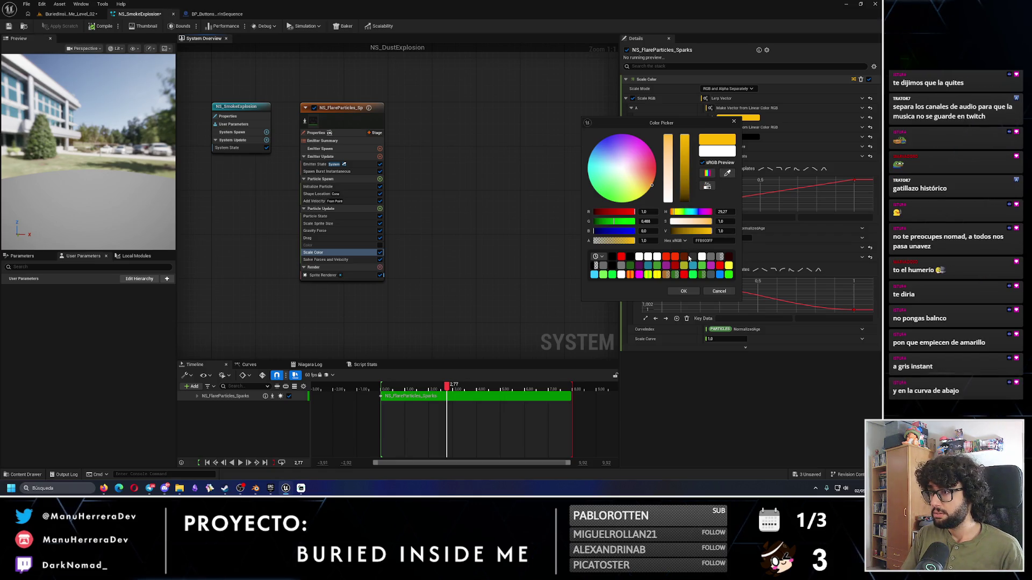
mouse_move(688, 259)
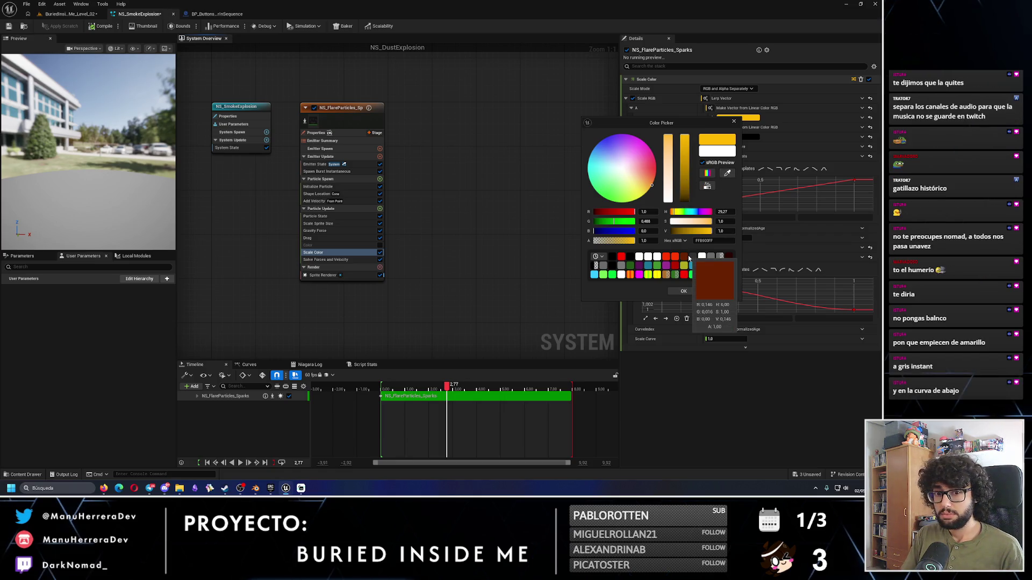
left_click(687, 291)
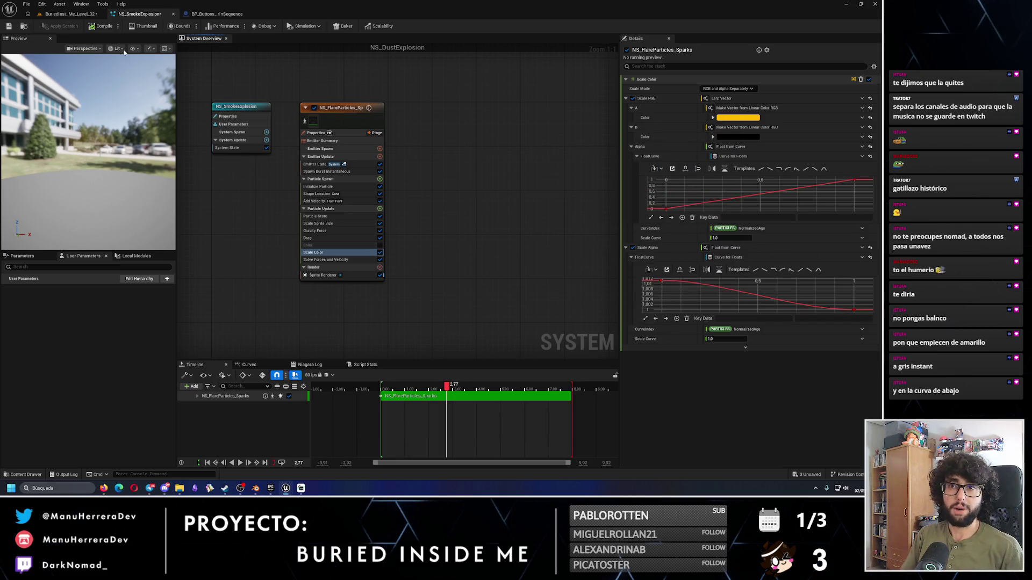
left_click(70, 13)
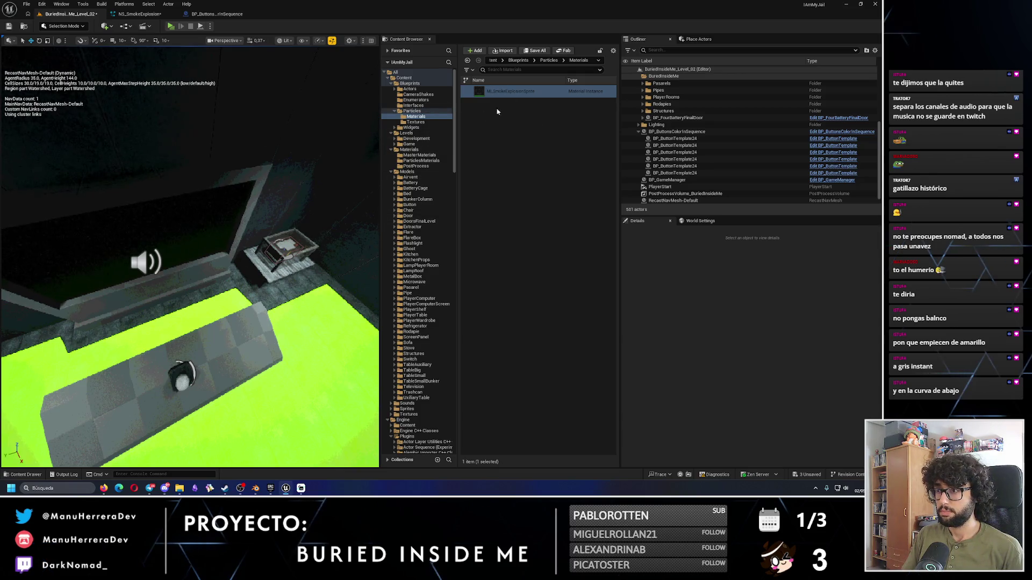
Step: Undo the last placement and place NS_SmokeExplosion from the Particles folder into the level
left_click_drag(215, 268, 312, 214)
key("ctrl+z")
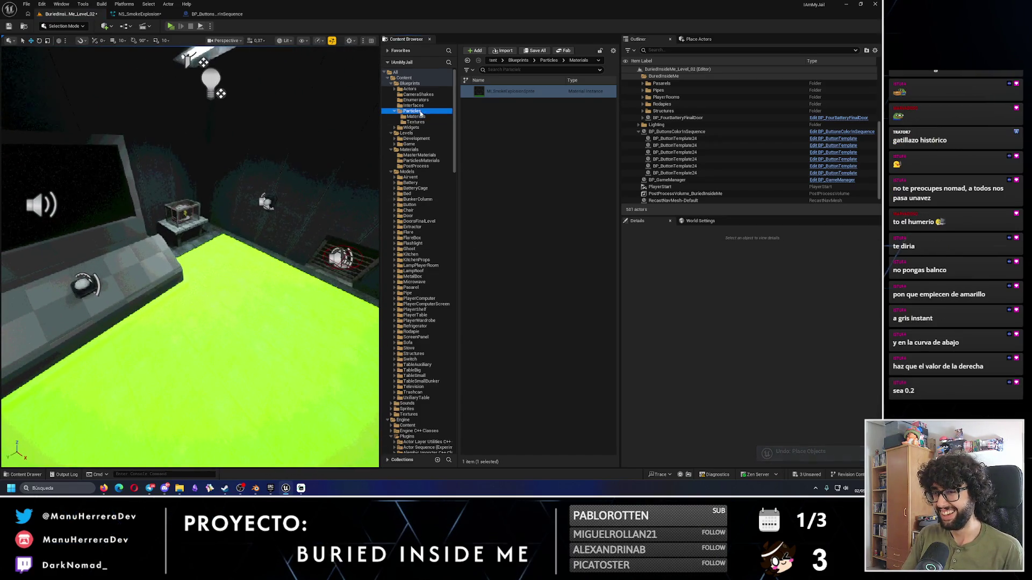
left_click(548, 60)
mouse_move(505, 166)
left_mouse_down()
mouse_move(228, 291)
mouse_move(240, 222)
left_mouse_up()
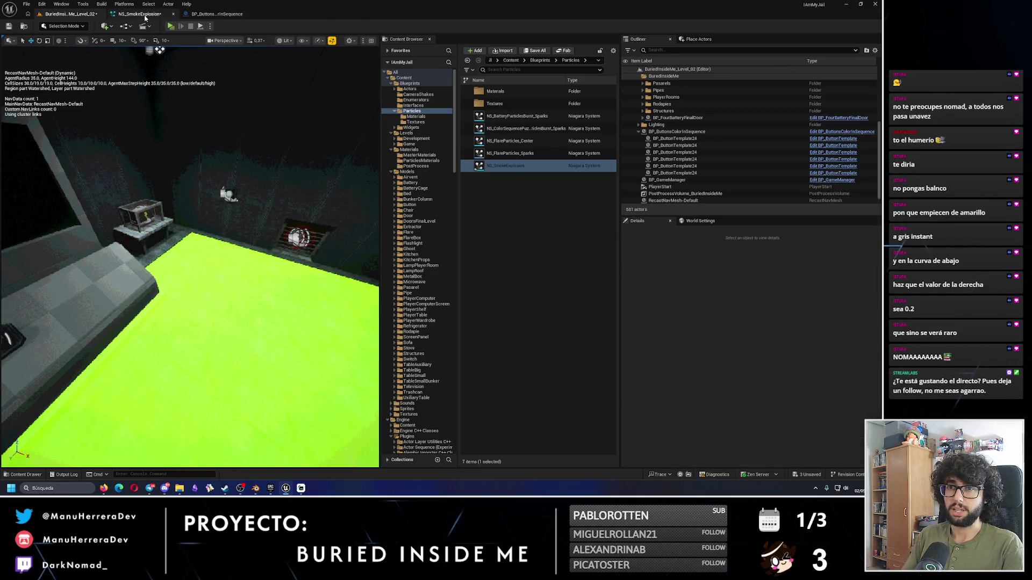
left_click(144, 16)
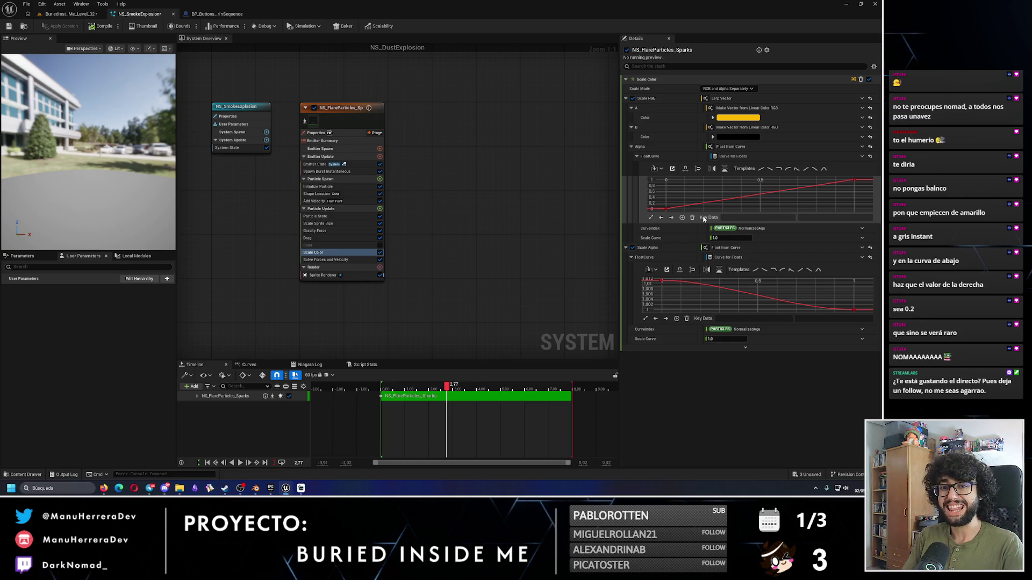
Step: Set the Scale Alpha curve's first key time to 0.2, try value 1.0, then undo that value
mouse_move(668, 212)
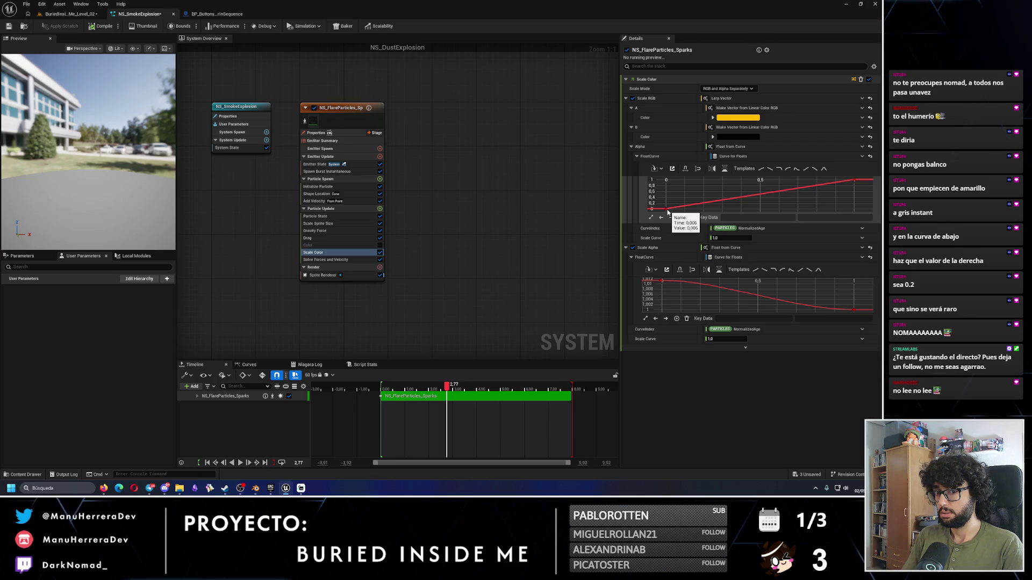
left_click(667, 211)
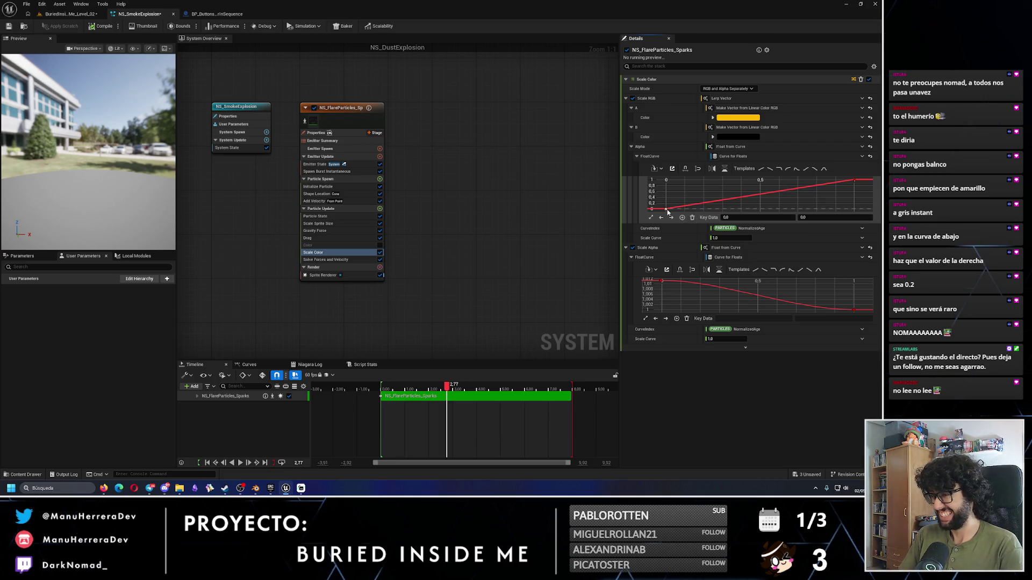
left_click(747, 218)
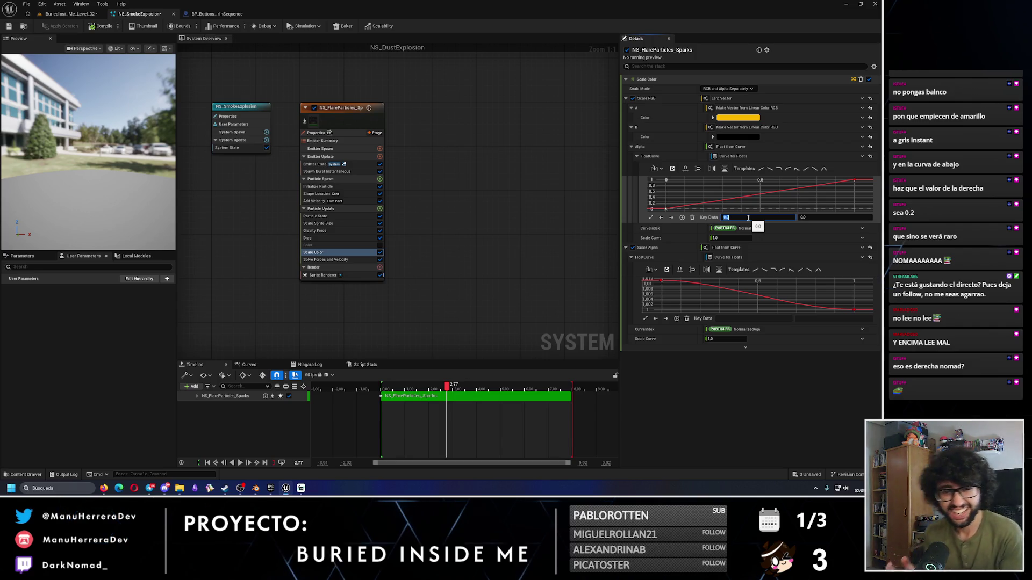
left_click(662, 281)
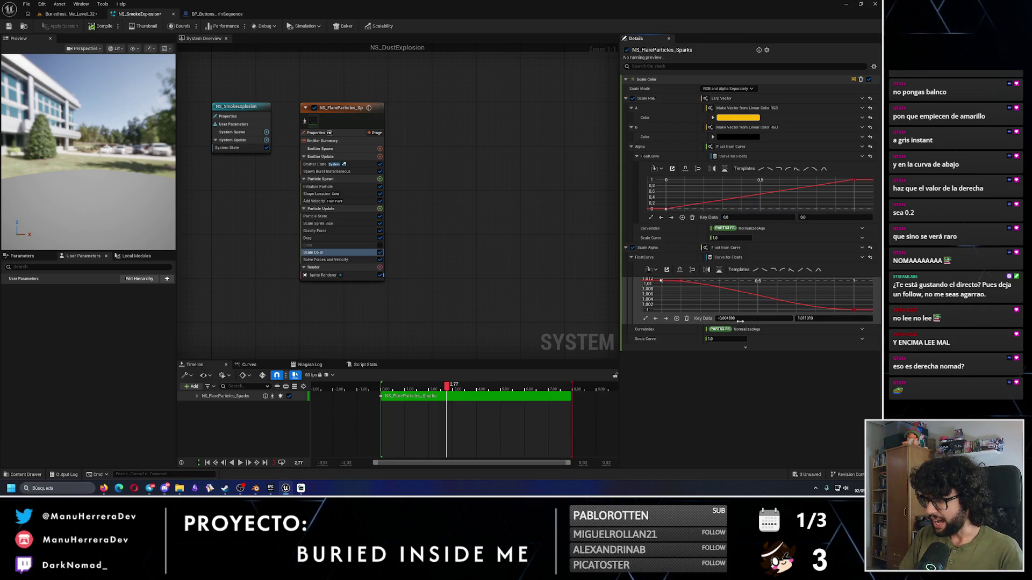
left_click(743, 321)
type("0.2")
key("Return")
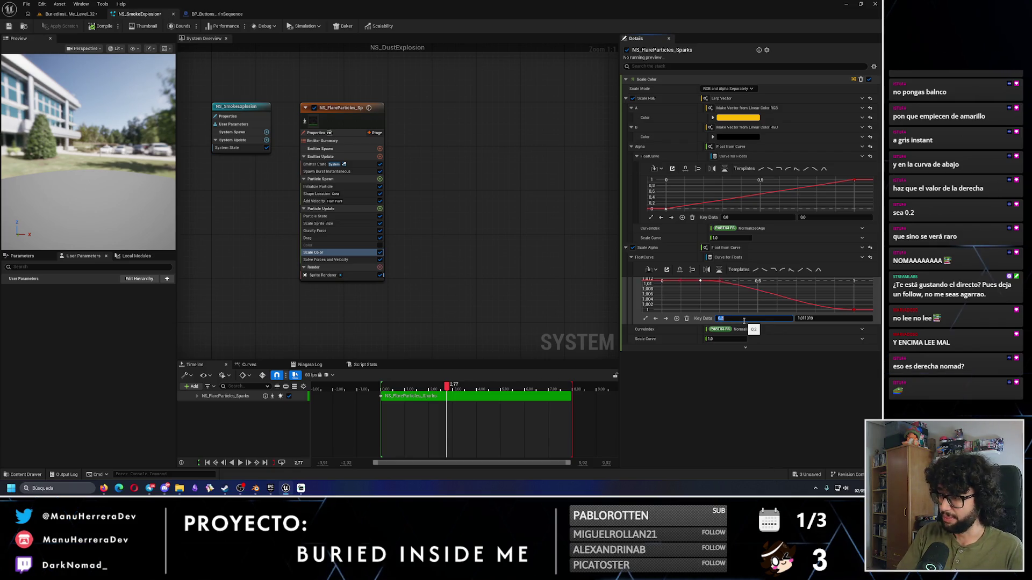
left_click(819, 318)
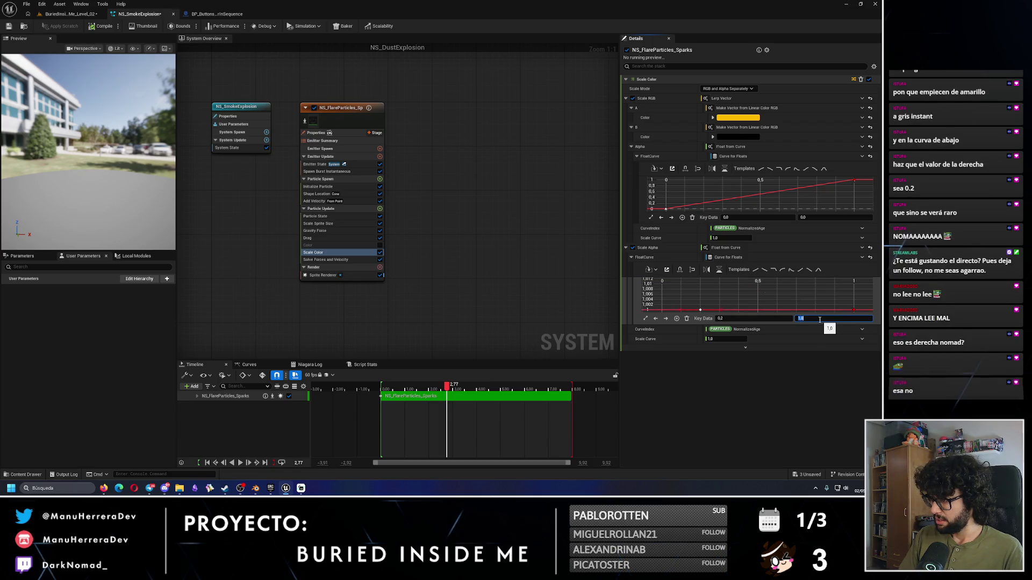
type("1")
key("Return")
key("ctrl+z")
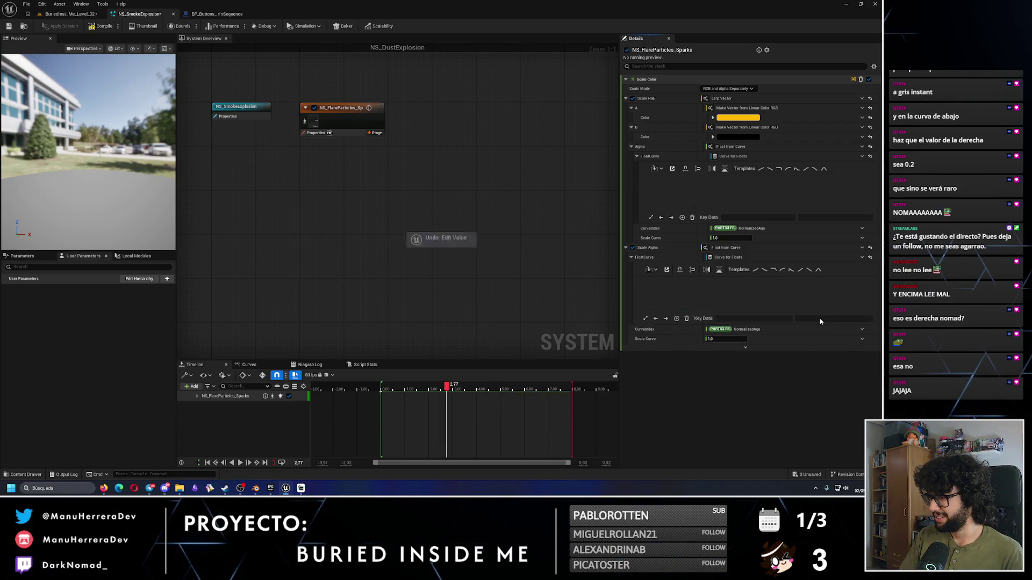
Step: Retry value 1.0 on the Scale Alpha first key, undo it, and select the colour alpha curve's first key
left_click(660, 280)
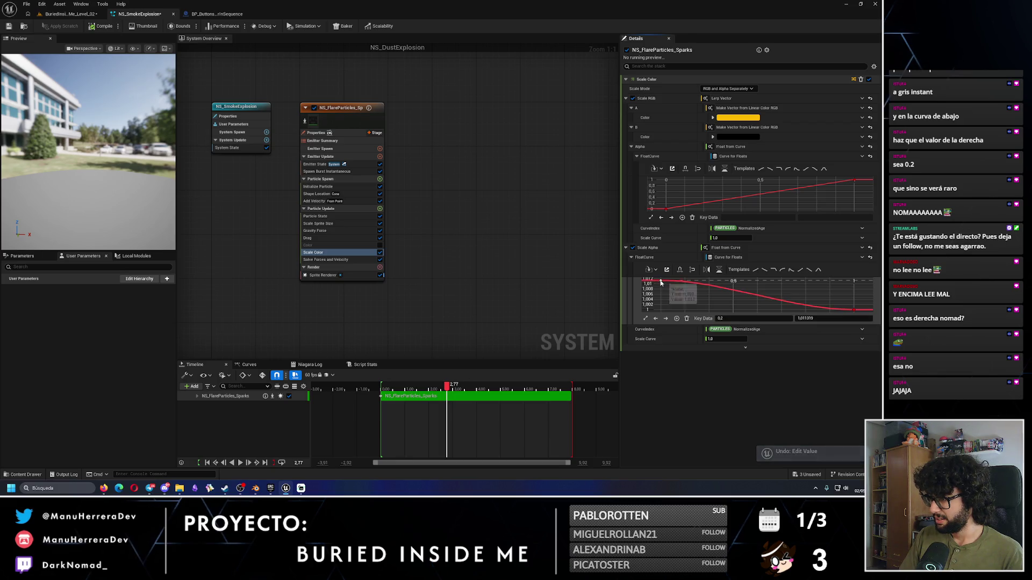
left_click(818, 319)
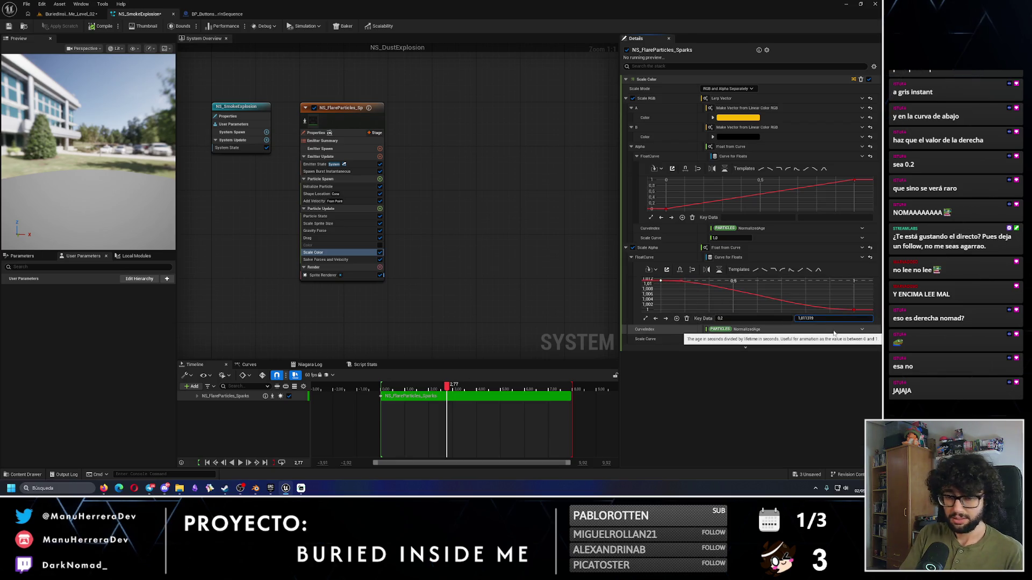
key("BackSpace")
key("BackSpace")
key("Return")
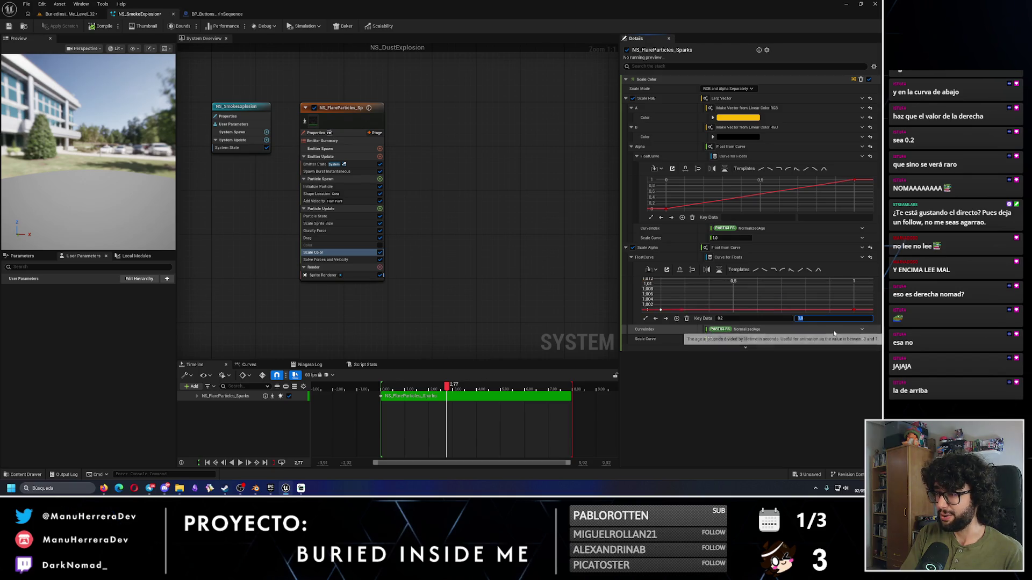
key("ctrl+z")
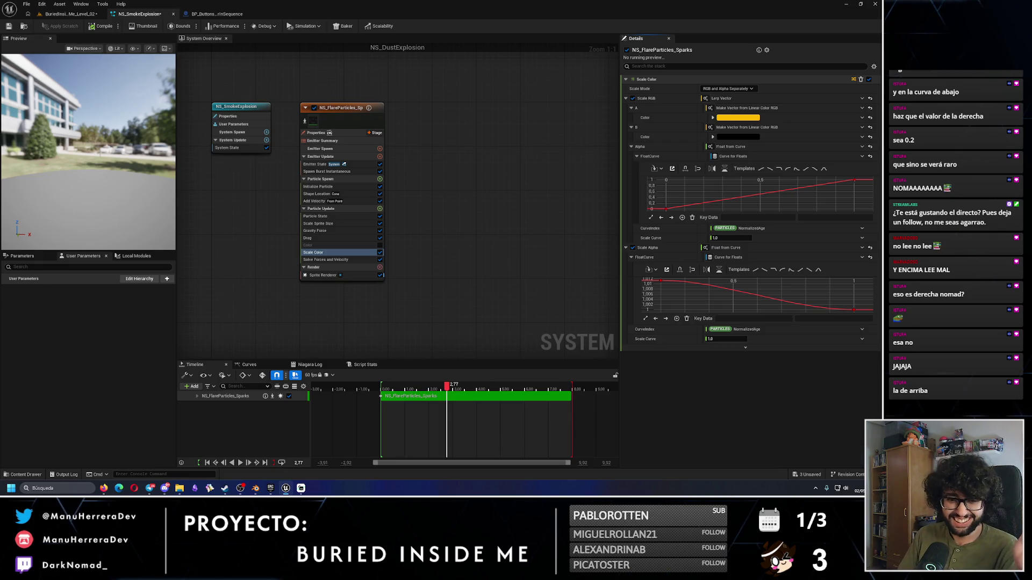
left_click(665, 209)
Step: Move the colour alpha curve's first key to time 0.2, rewind the preview, and start desaturating colour A
left_click(739, 218)
type("0.2")
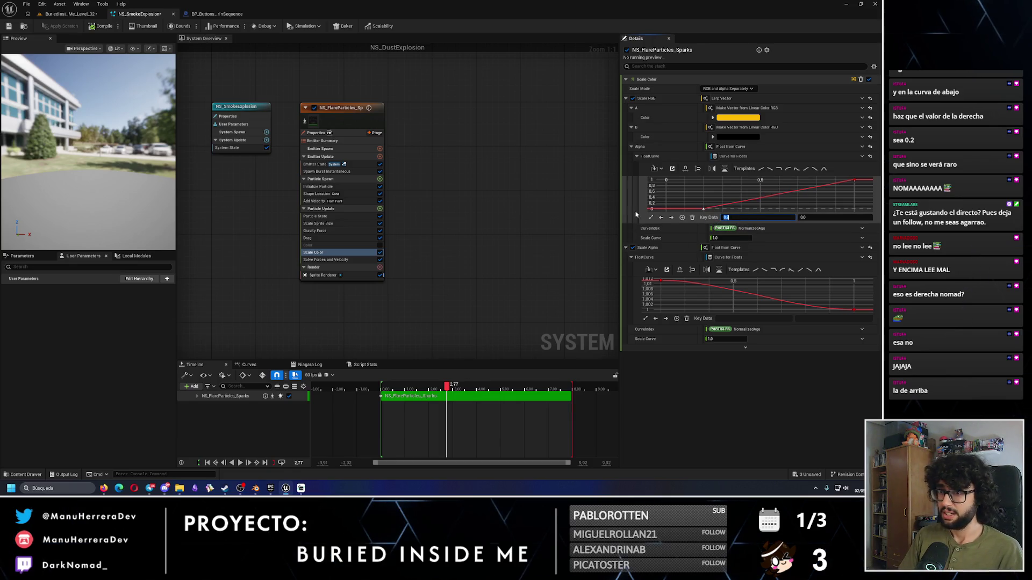
key("Return")
left_click_drag(448, 392, 382, 389)
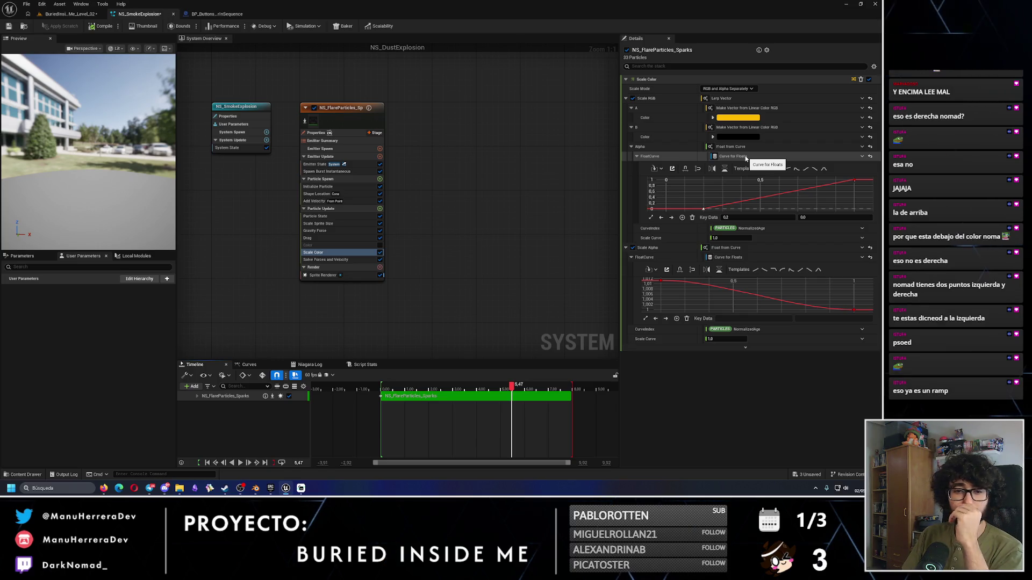
left_click(738, 117)
mouse_move(661, 162)
left_mouse_down()
mouse_move(672, 201)
mouse_move(698, 143)
mouse_move(703, 153)
left_mouse_up()
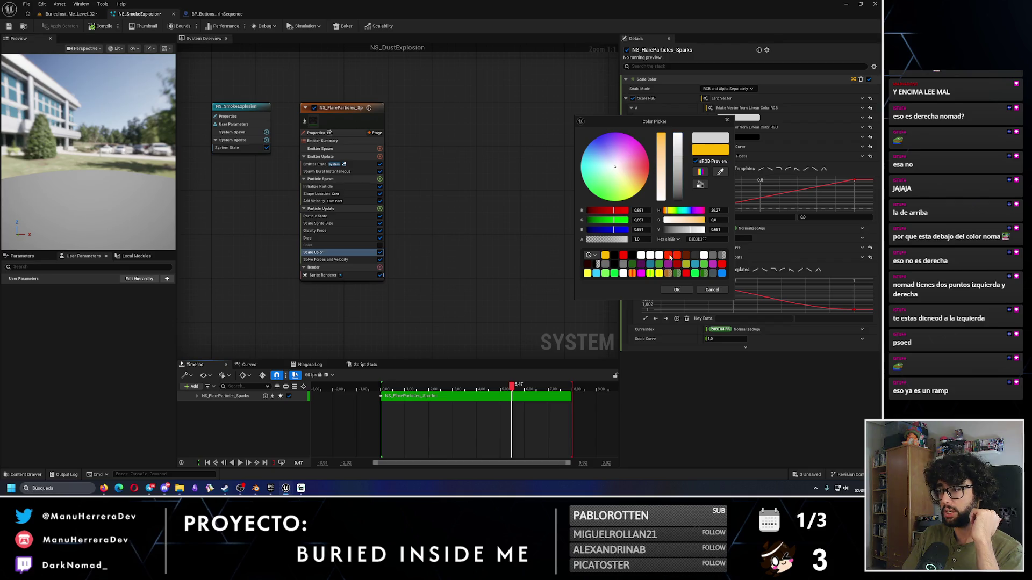
Step: Accept the light-grey colour A and rewind the preview to replay the effect
left_click(676, 290)
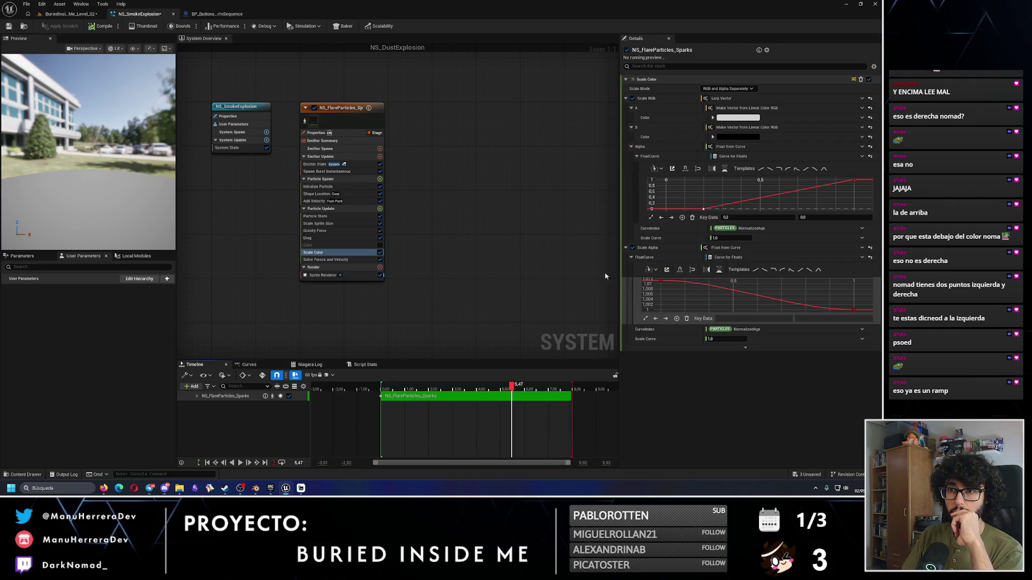
mouse_move(515, 387)
left_mouse_down()
mouse_move(383, 384)
mouse_move(379, 376)
left_mouse_up()
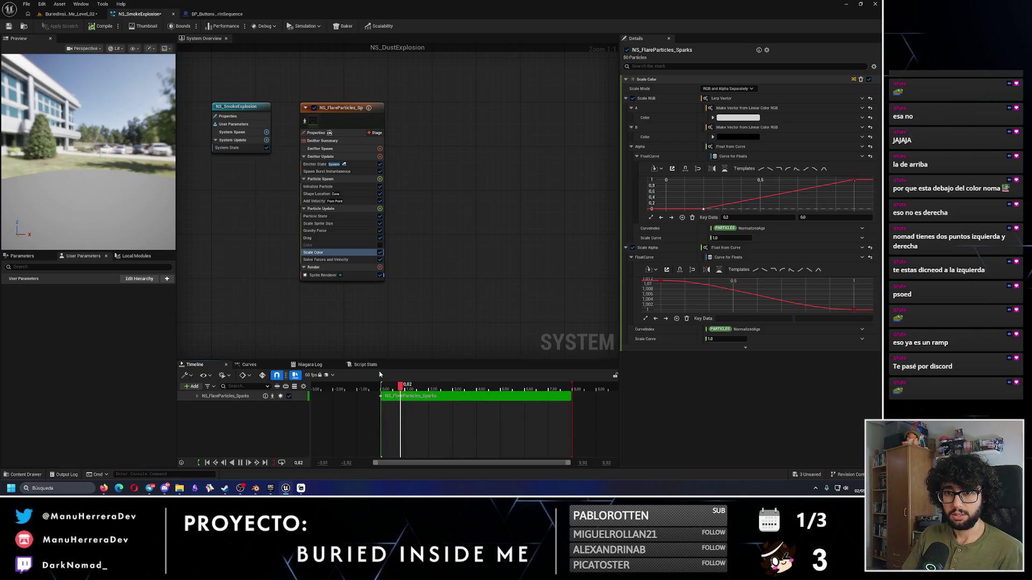
left_click(67, 13)
Step: Drop NS_SmokeExplosion into the viewport, undo it, and Reset the existing actor to replay the smoke
mouse_move(490, 166)
left_mouse_down()
mouse_move(377, 237)
mouse_move(197, 317)
left_mouse_up()
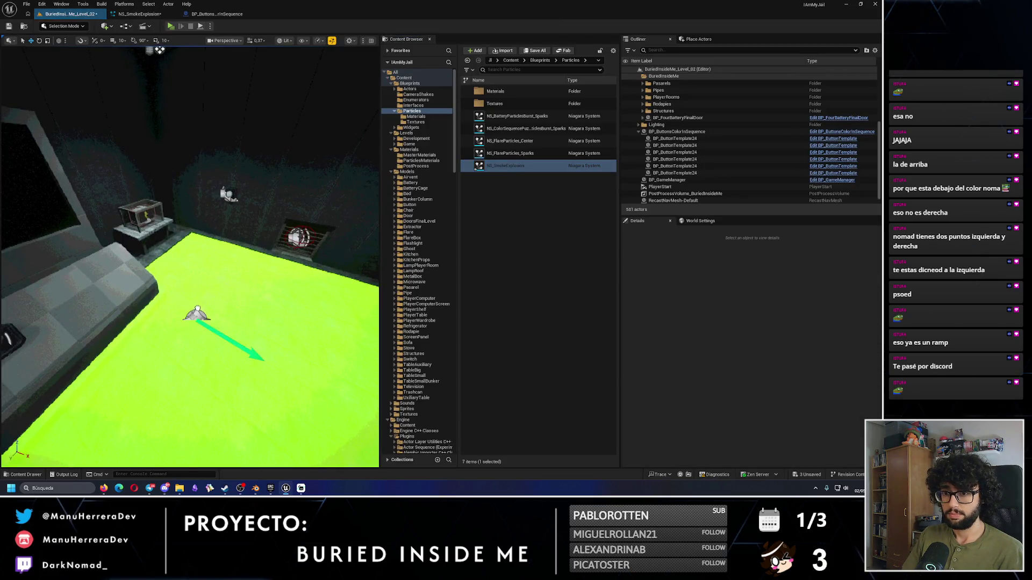
key("ctrl+z")
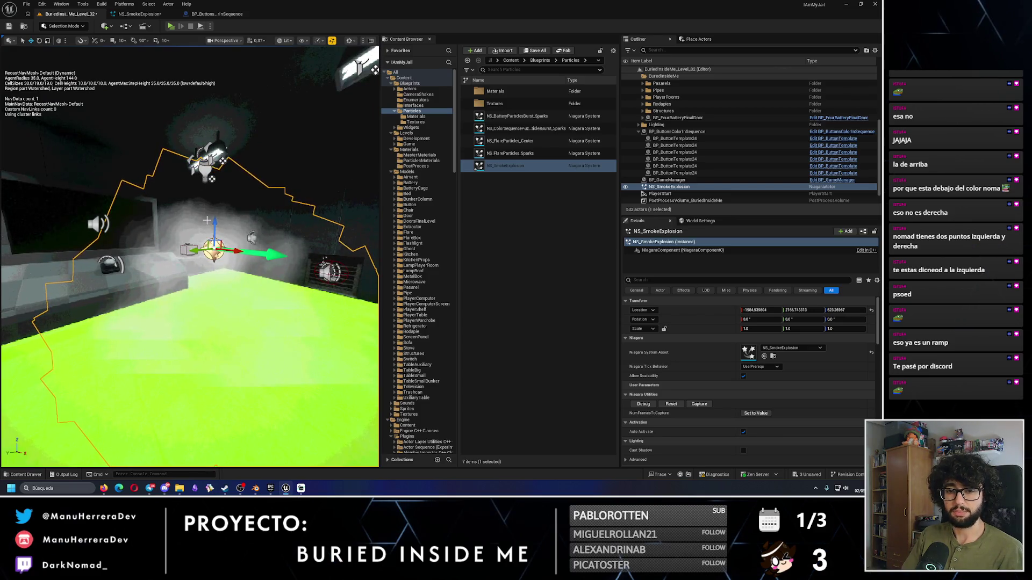
left_click(672, 405)
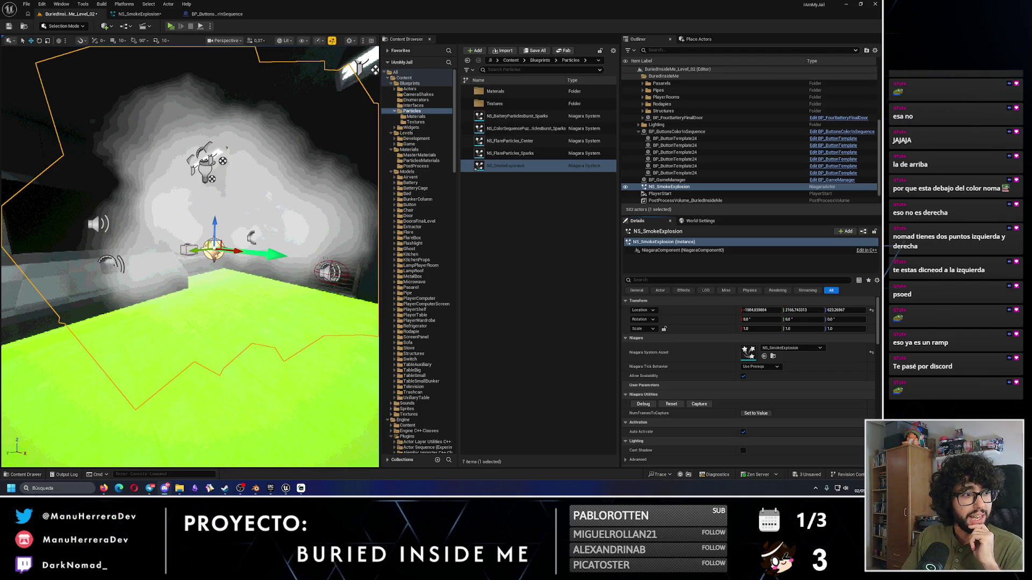
left_click(139, 13)
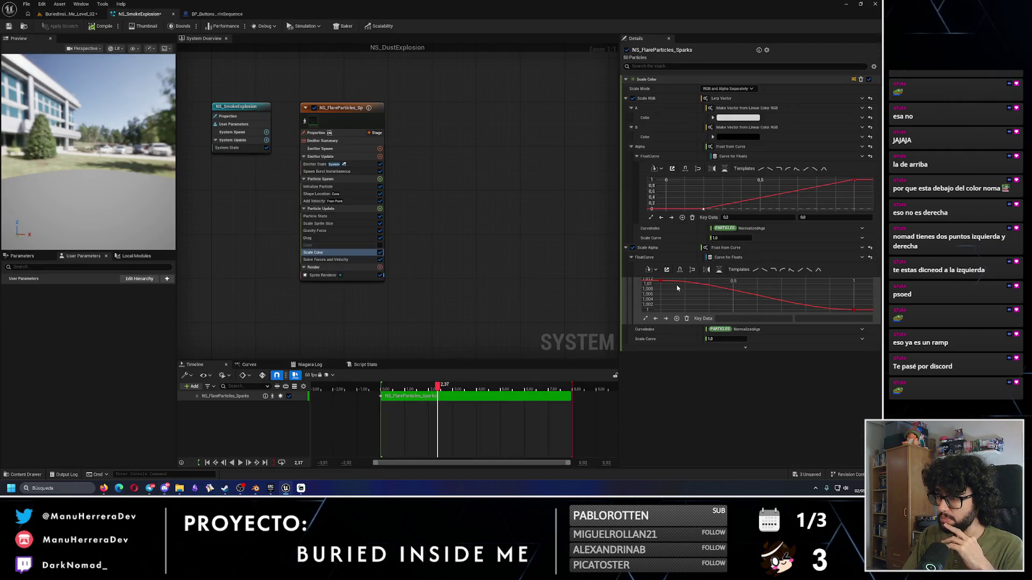
Step: Set the Scale Alpha curve's end key value to 0 and frame the curve
mouse_move(712, 289)
left_click(853, 310)
left_click(838, 319)
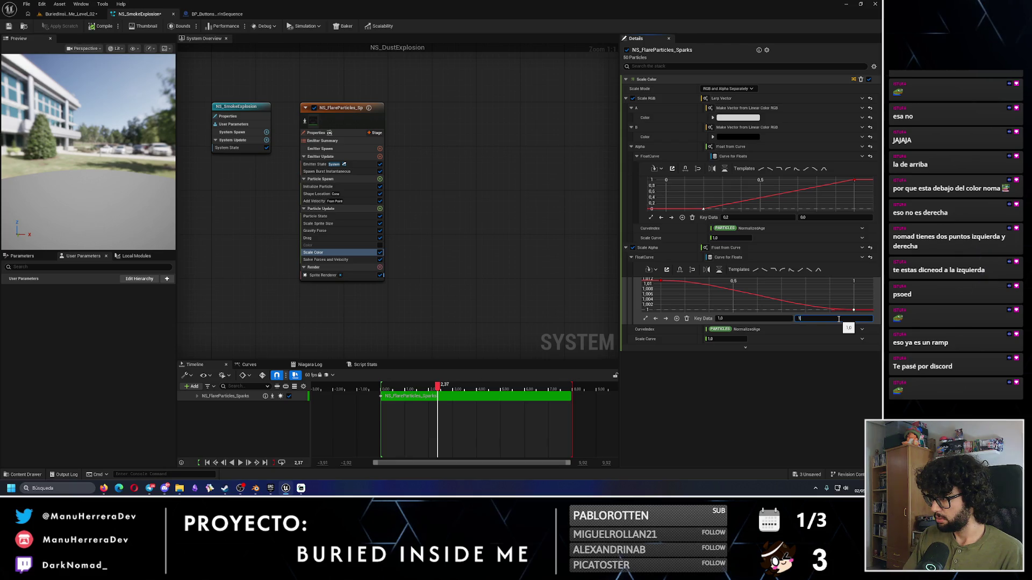
type("0")
key("Return")
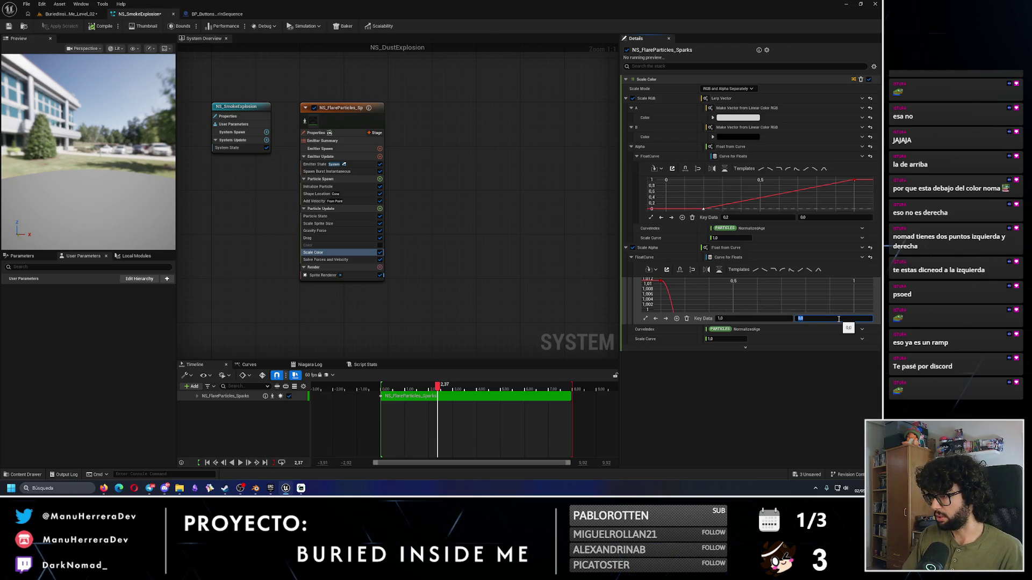
scroll(841, 298, "down", 3)
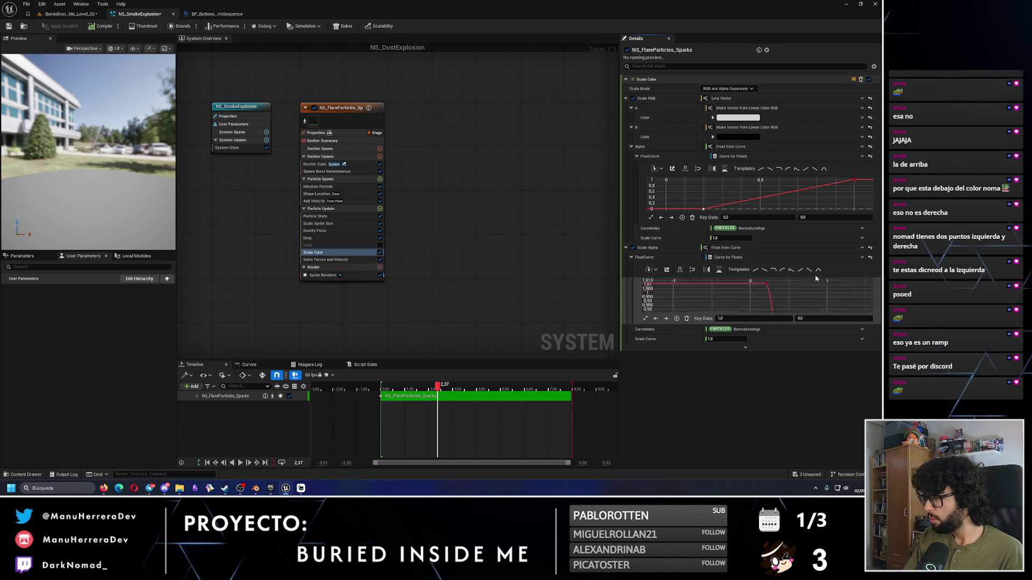
scroll(810, 282, "down", 3)
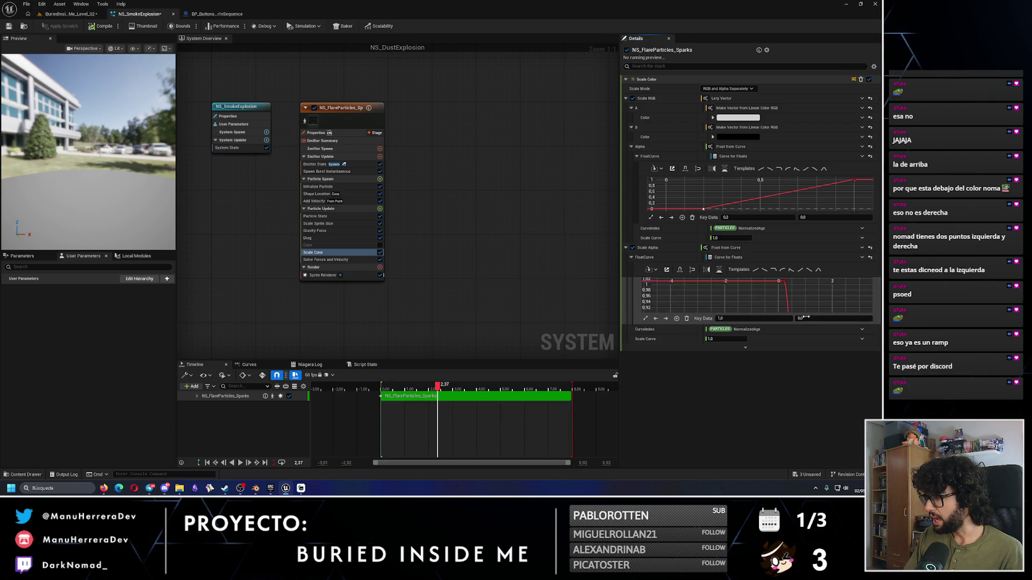
key("Return")
scroll(771, 298, "up", 3)
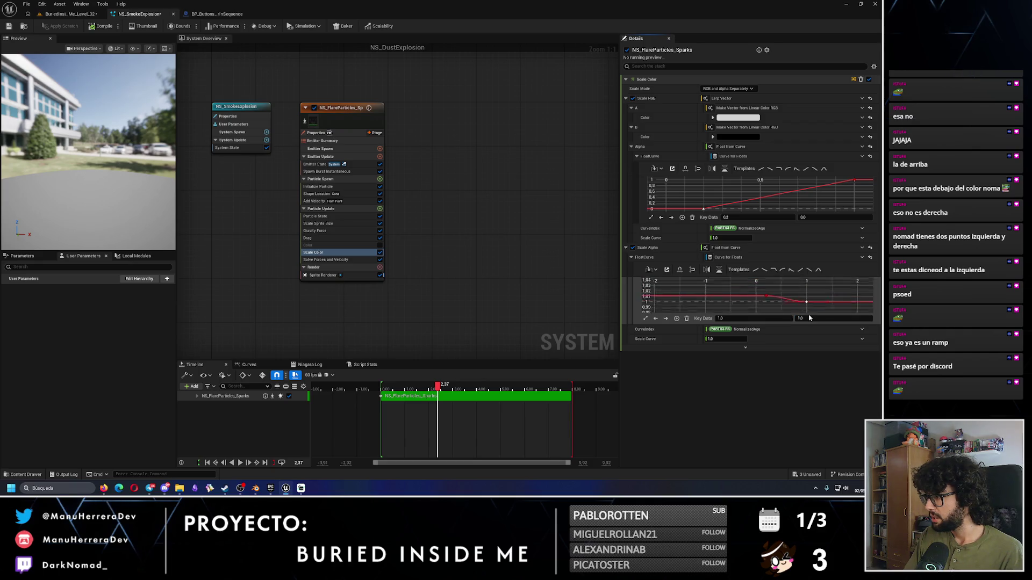
mouse_move(768, 303)
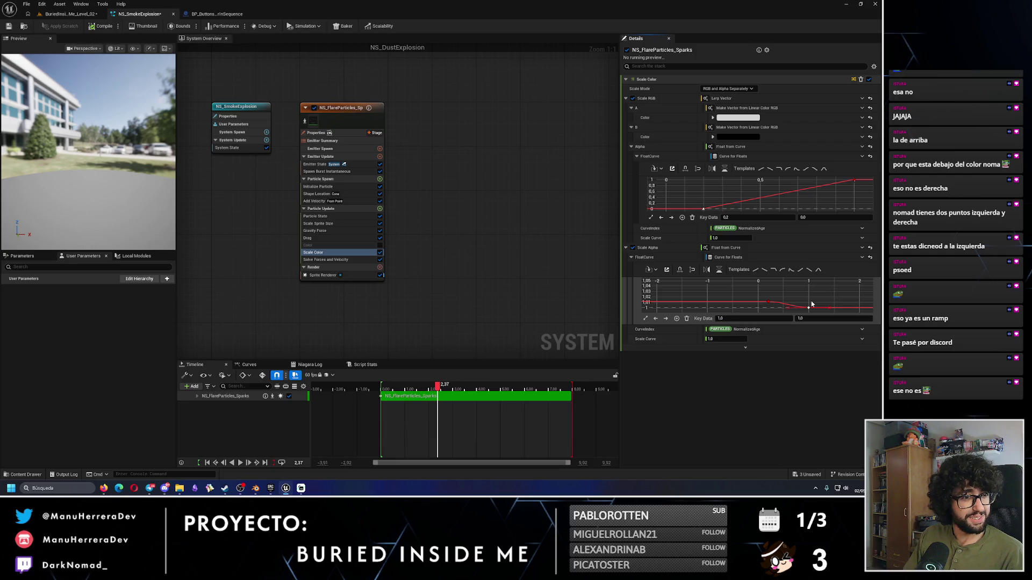
scroll(816, 296, "up", 1)
left_click_drag(779, 304, 759, 294)
Step: Set the Scale Alpha first key value to 0, inspect the keys, then undo the curve changes
left_click(758, 293)
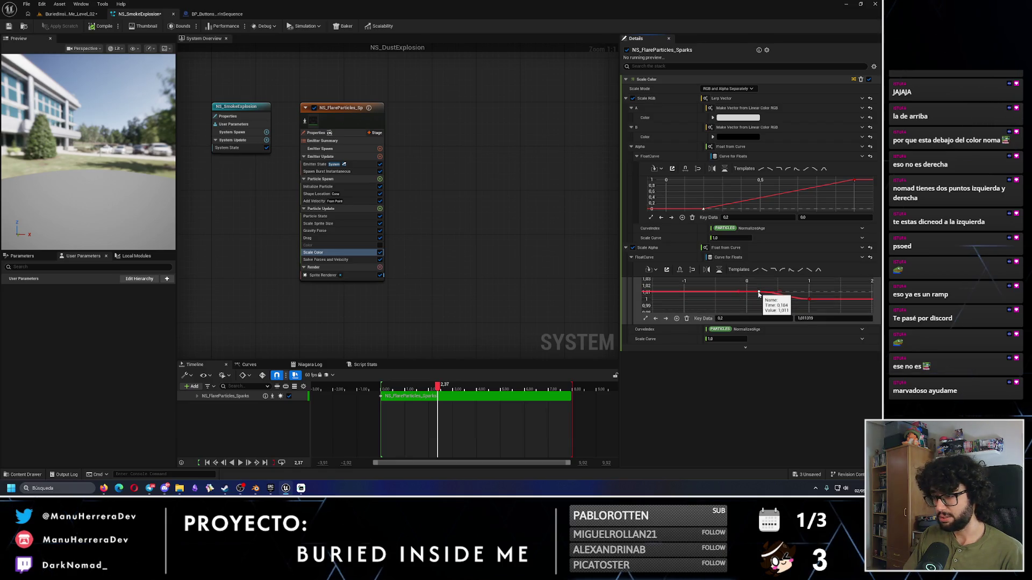
left_click(808, 319)
type("0")
key("Return")
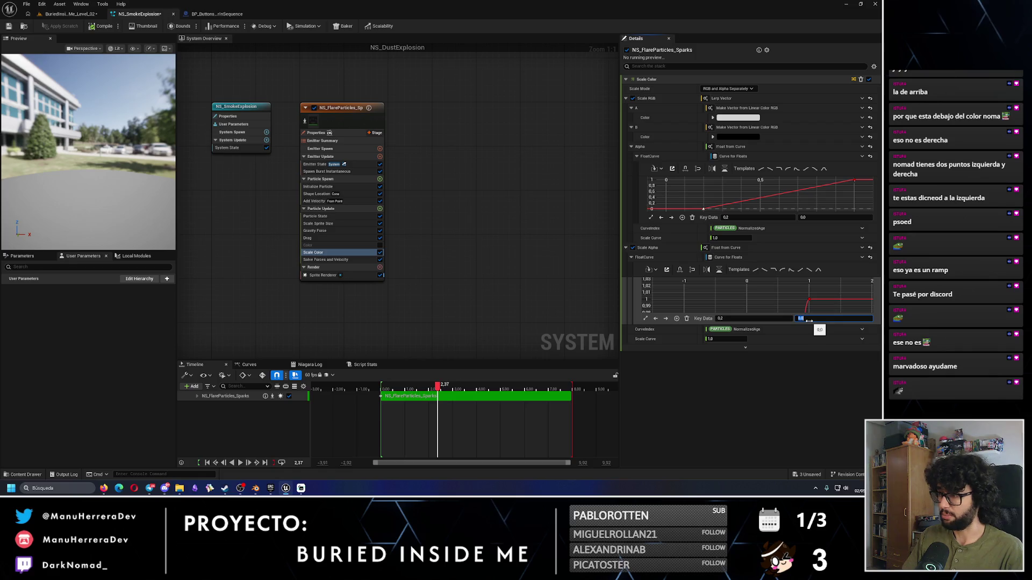
scroll(777, 305, "down", 3)
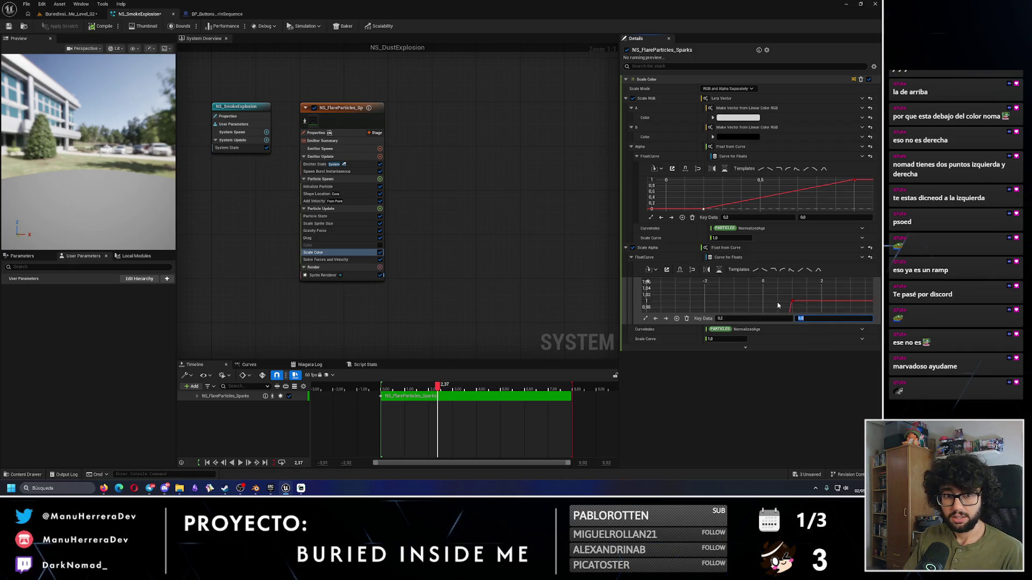
scroll(777, 306, "down", 5)
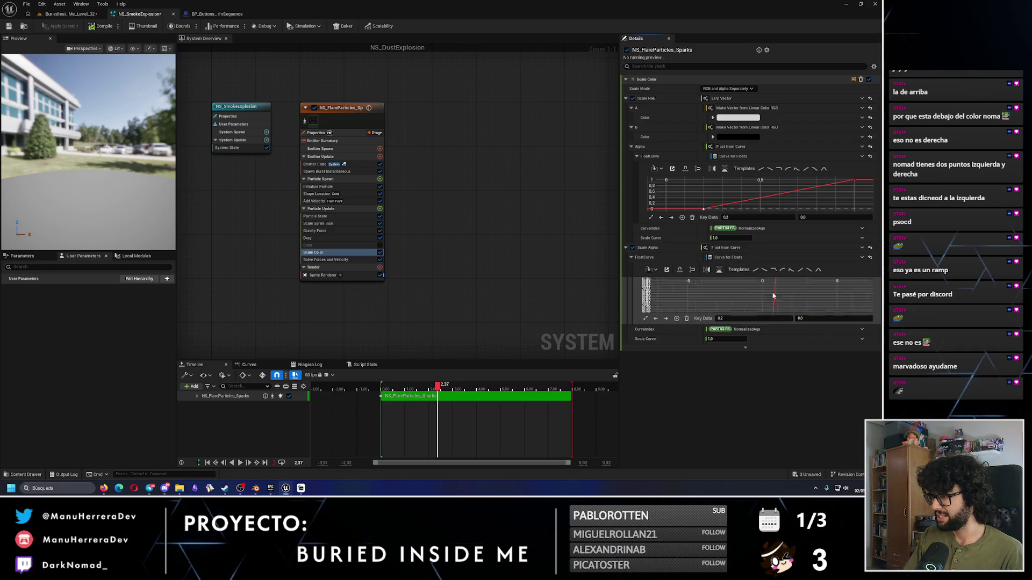
scroll(773, 296, "down", 4)
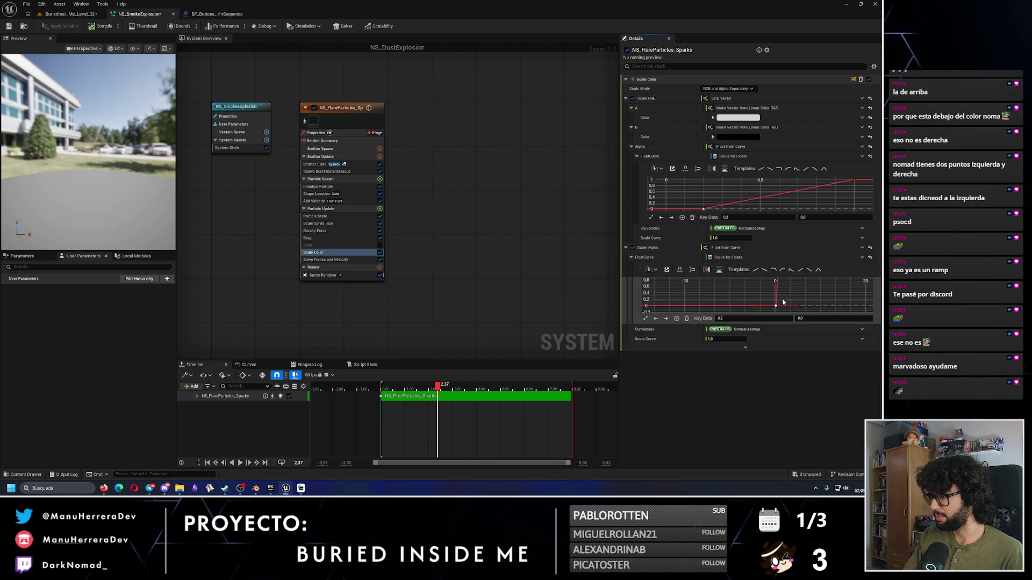
left_click(776, 299)
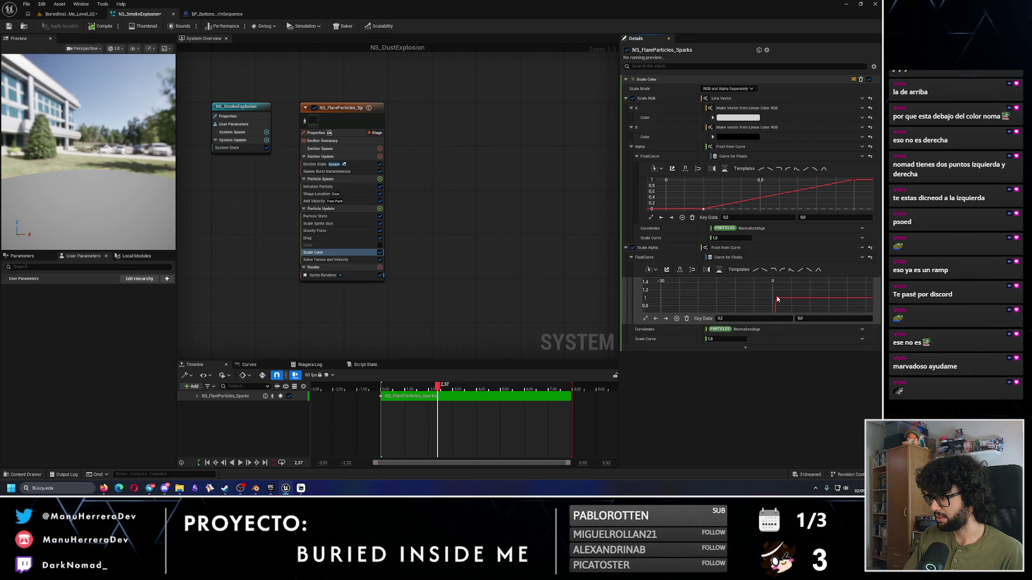
left_click_drag(790, 317, 785, 280)
left_click(767, 311)
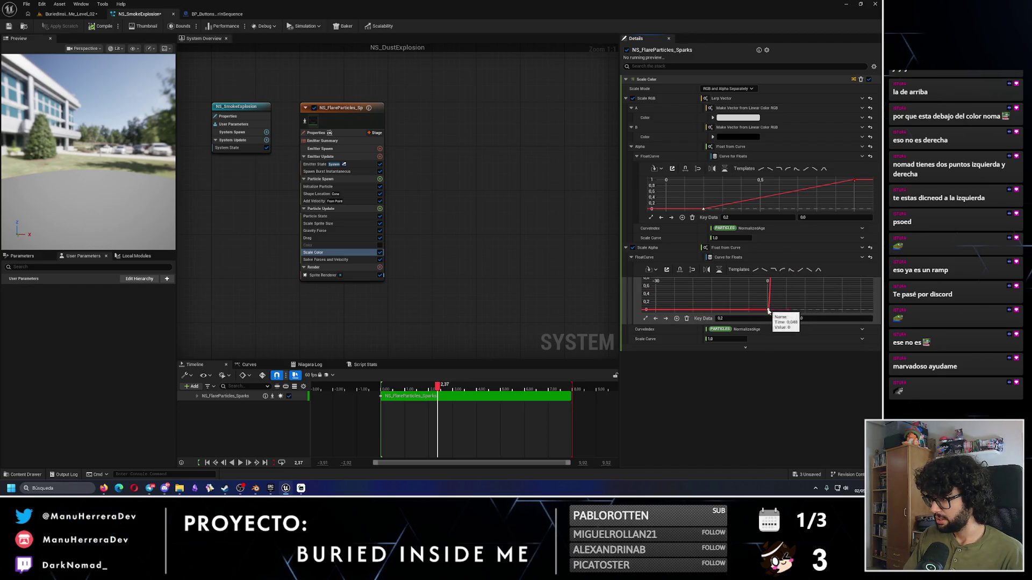
scroll(787, 299, "up", 2)
scroll(787, 299, "up", 1)
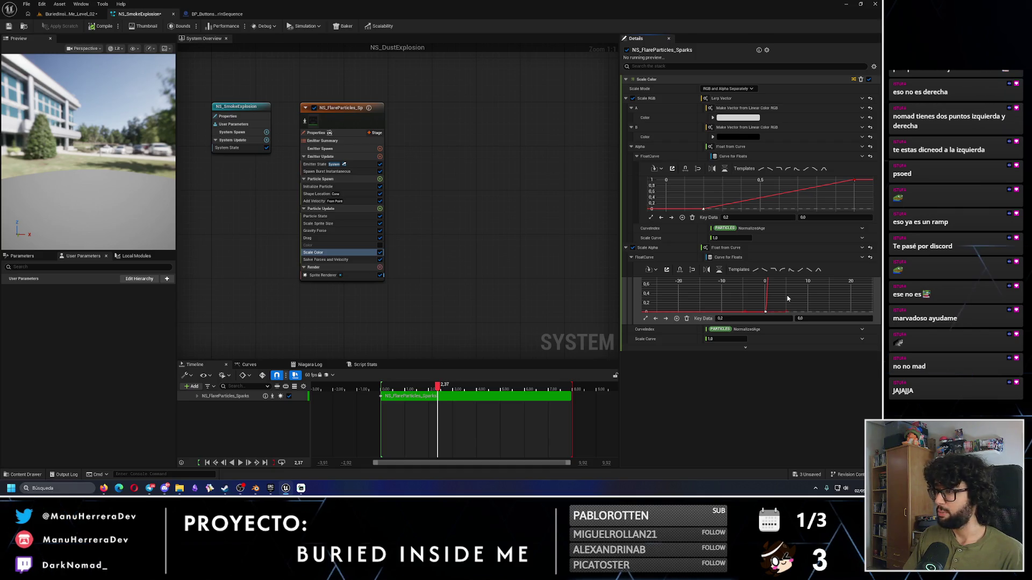
left_click(787, 299)
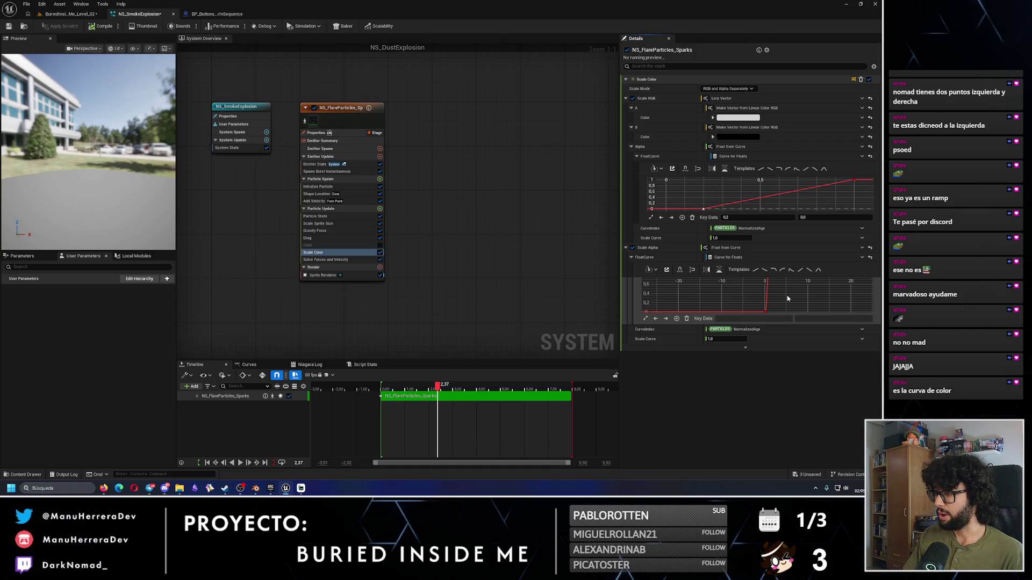
key("ctrl+z")
key("ctrl+z")
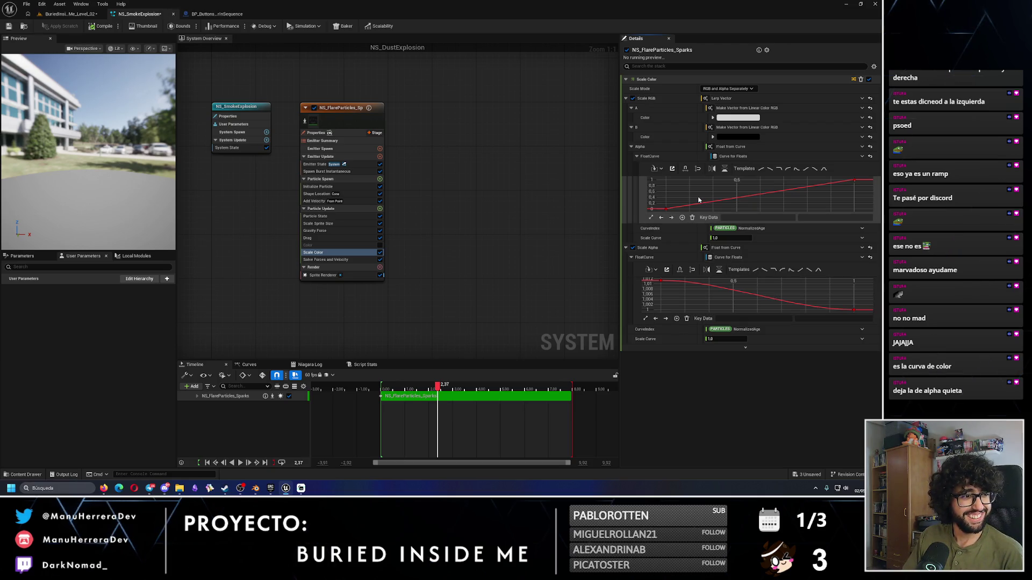
Step: Move the Alpha curve's end key to time 0,2, replay the smoke in the level, then undo
left_click(854, 179)
type(",2")
key("Return")
scroll(709, 193, "down", 1)
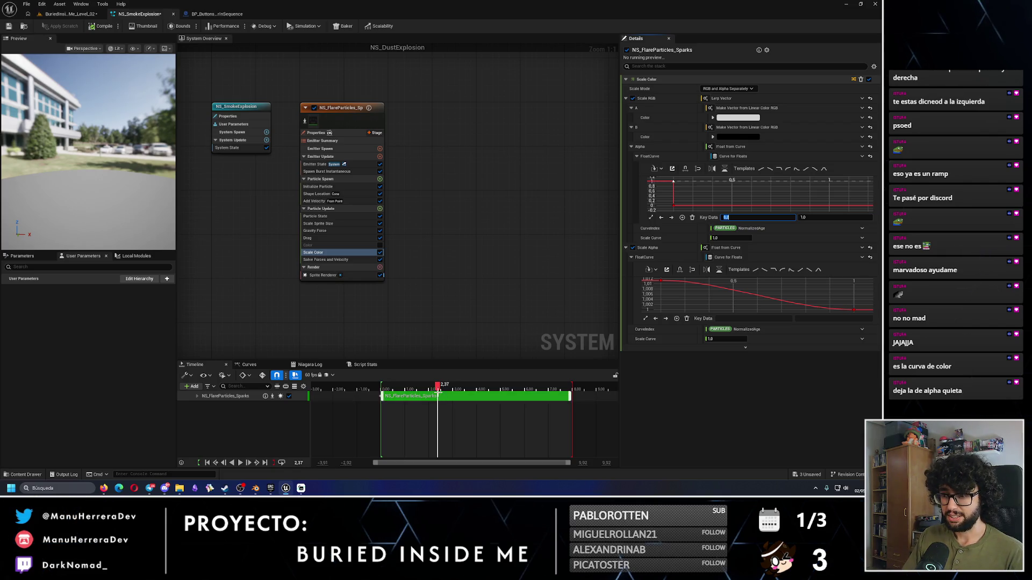
left_click(69, 14)
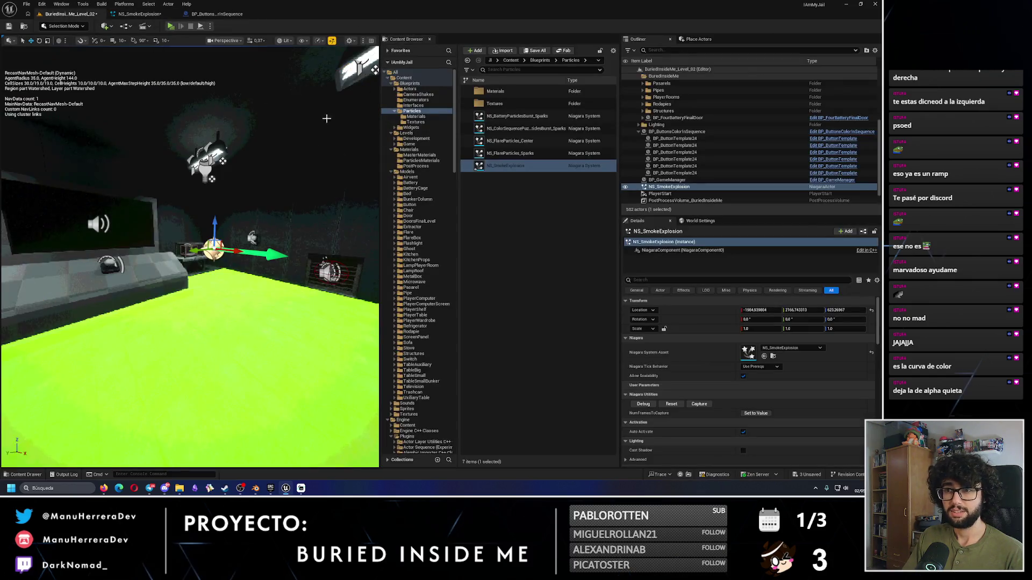
left_click(671, 404)
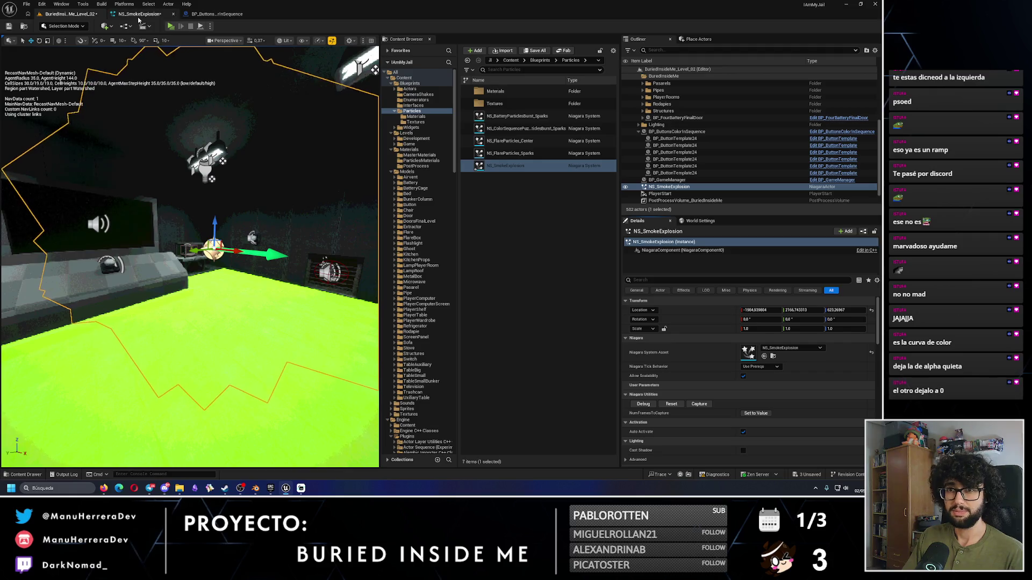
double_click(505, 166)
key("ctrl+z")
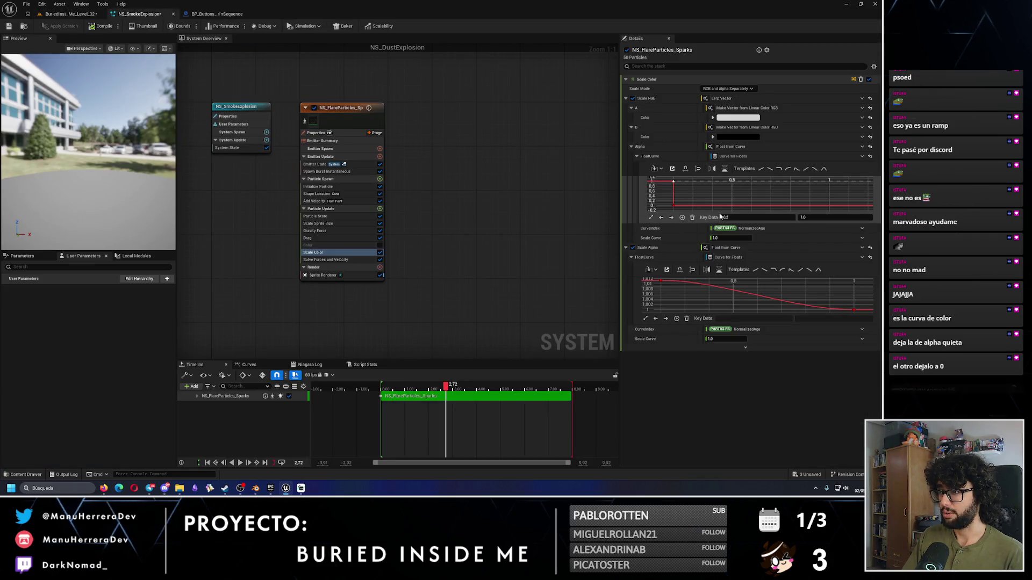
Step: Move the Alpha curve's end key to time 0.2 so alpha reaches 1.0 early
left_click(652, 208)
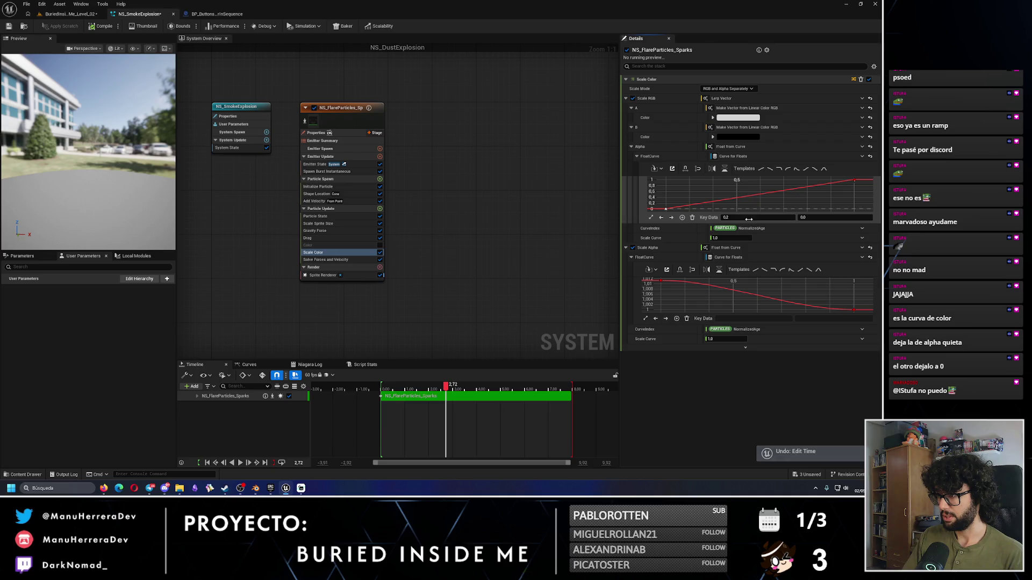
left_click(745, 218)
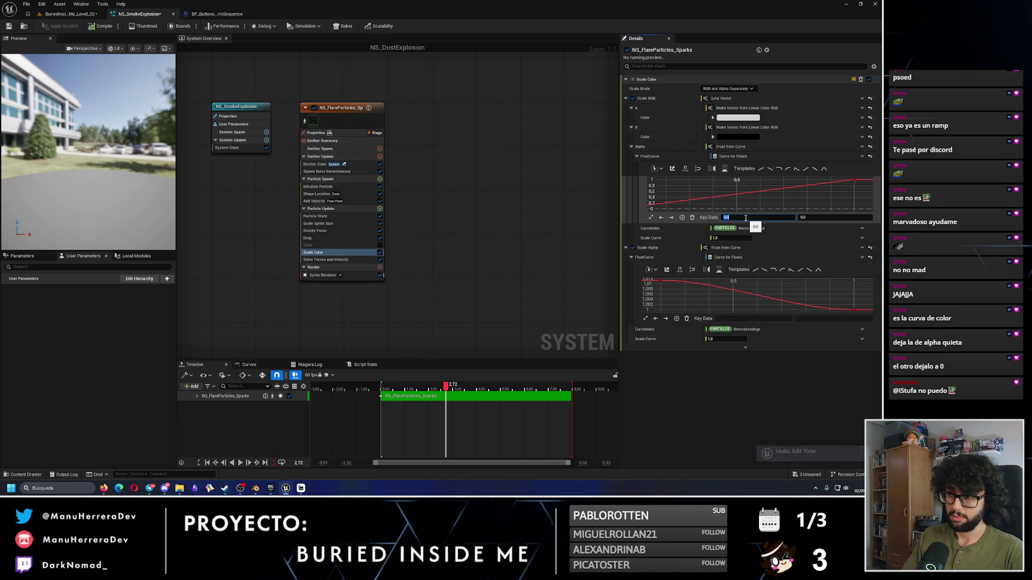
left_click(856, 181)
left_click(748, 218)
type("0.2")
key("Return")
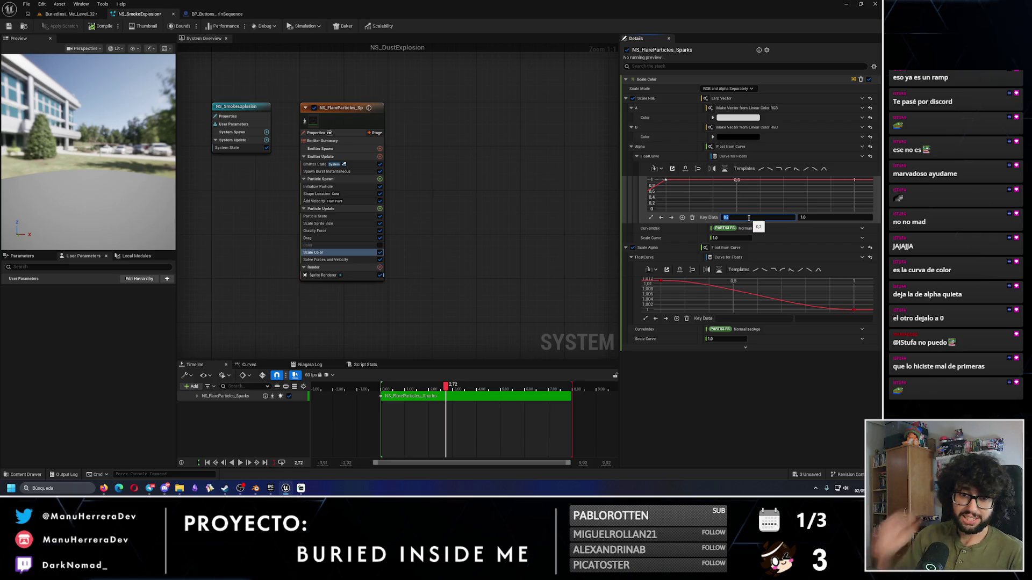
scroll(733, 199, "down", 1)
scroll(736, 199, "down", 3)
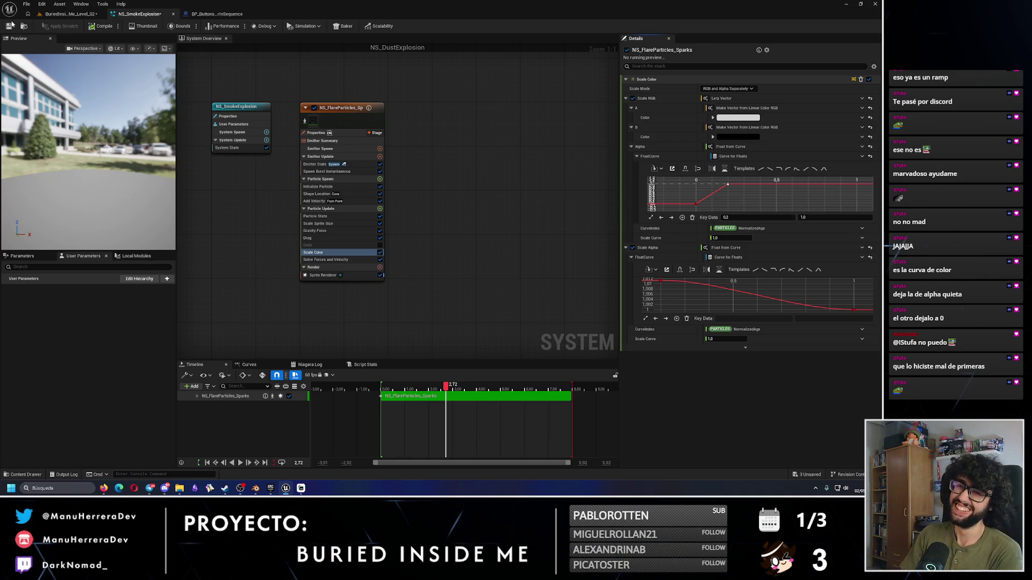
left_click(69, 14)
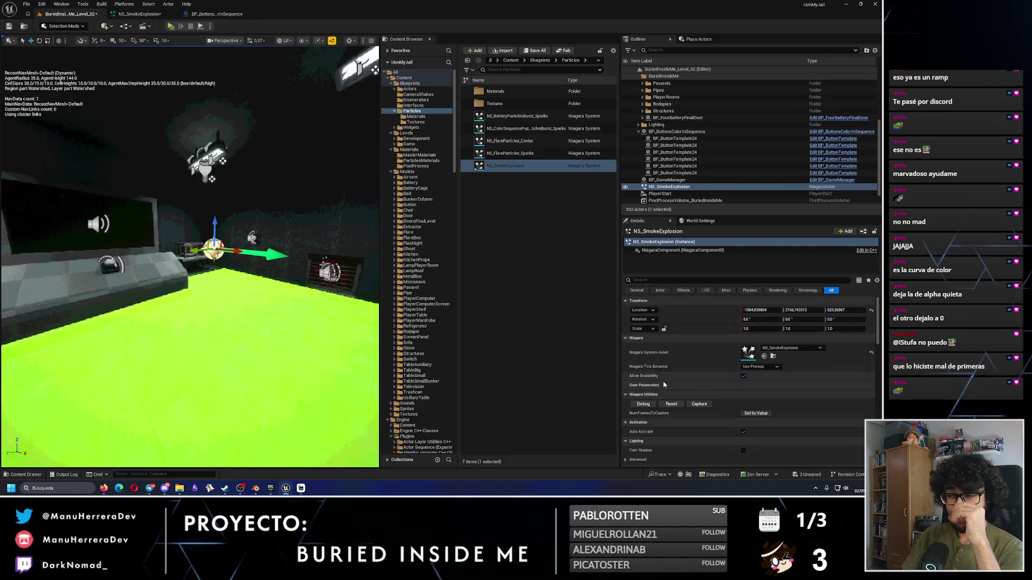
left_click(671, 404)
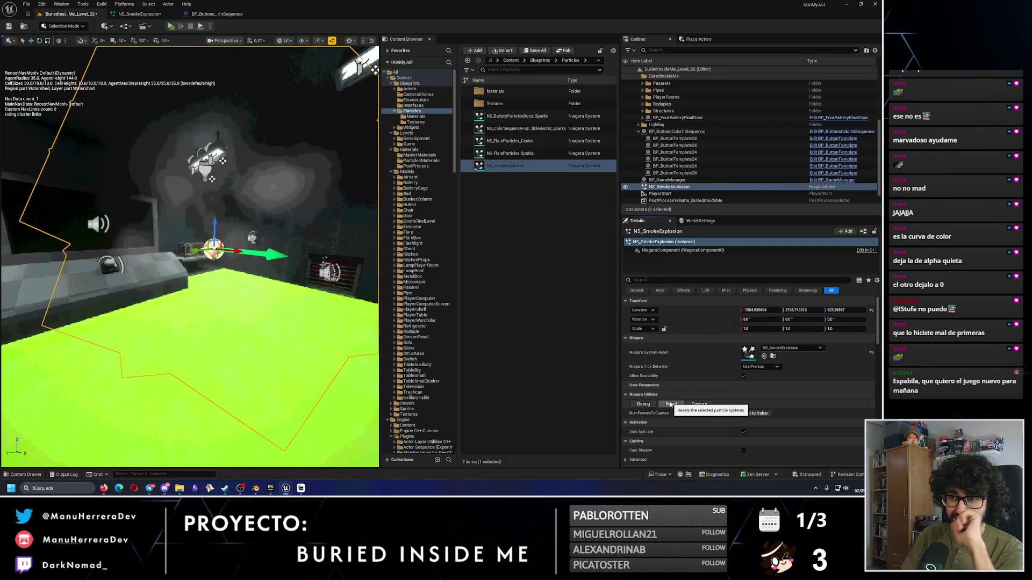
left_click(671, 404)
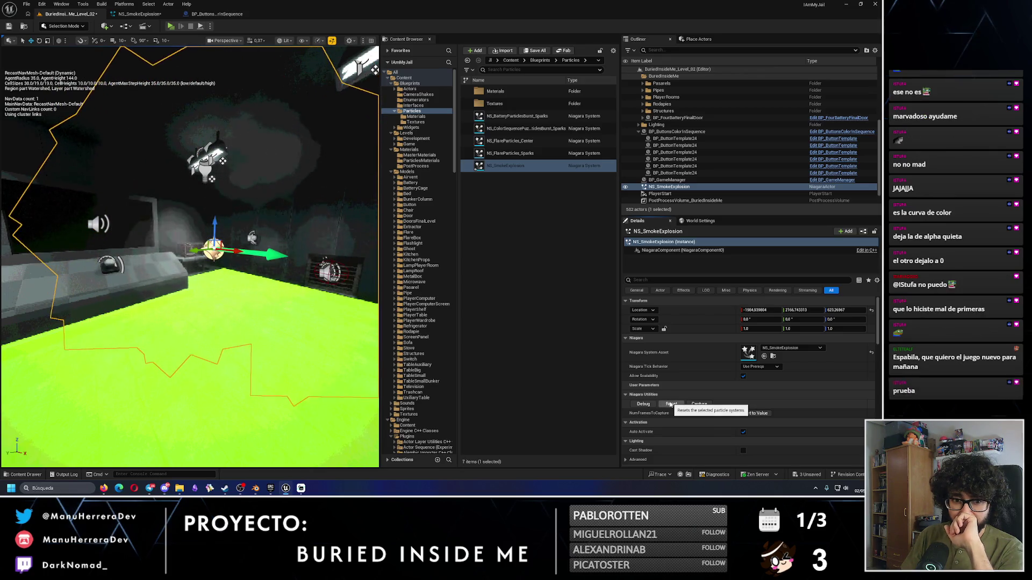
left_click(670, 404)
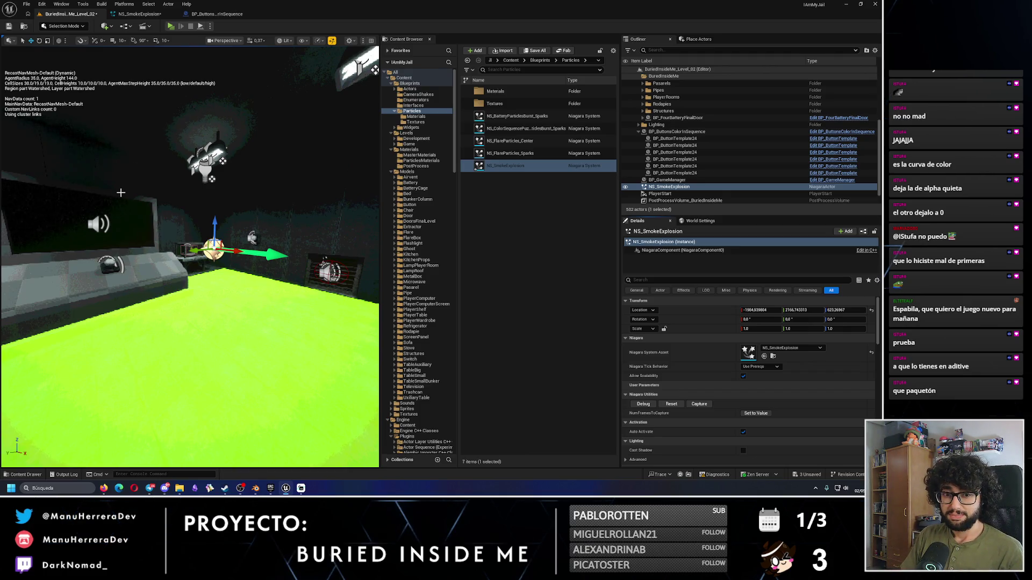
left_click(140, 14)
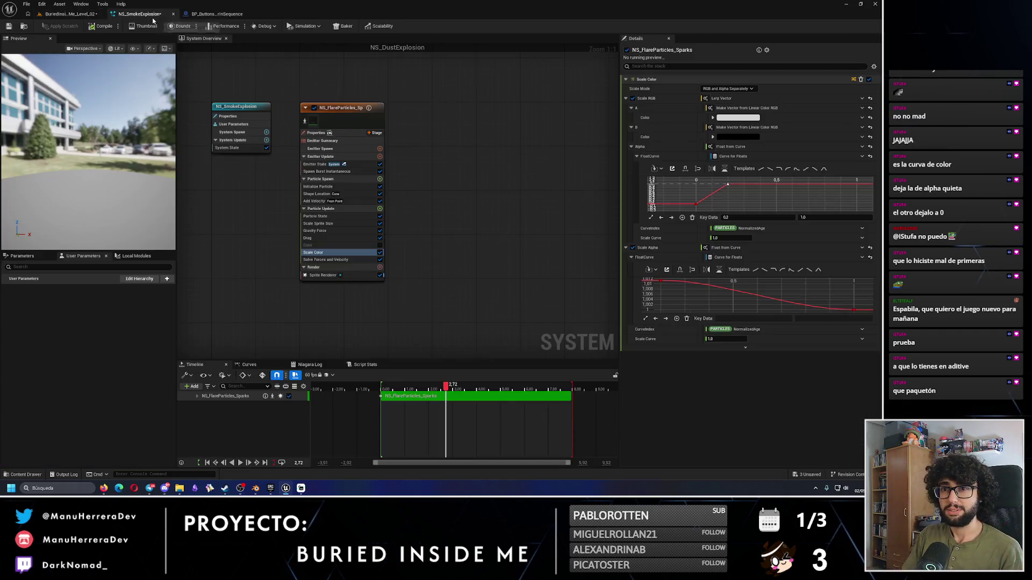
Step: From Particles/Materials open ML_SmokeExplosionSprite, then its parent TransparentSpriteMaterial graph
left_click(217, 15)
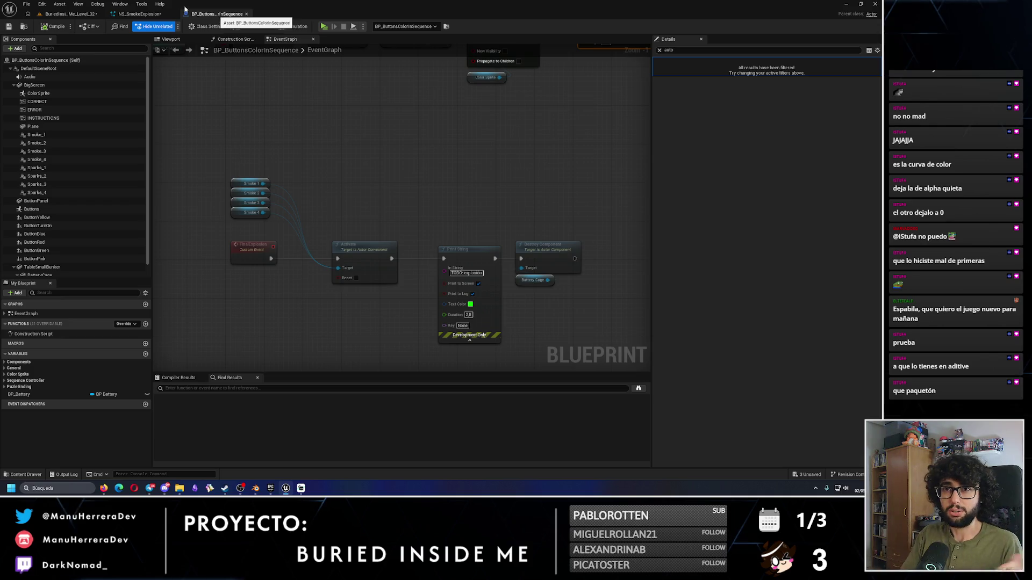
left_click(67, 14)
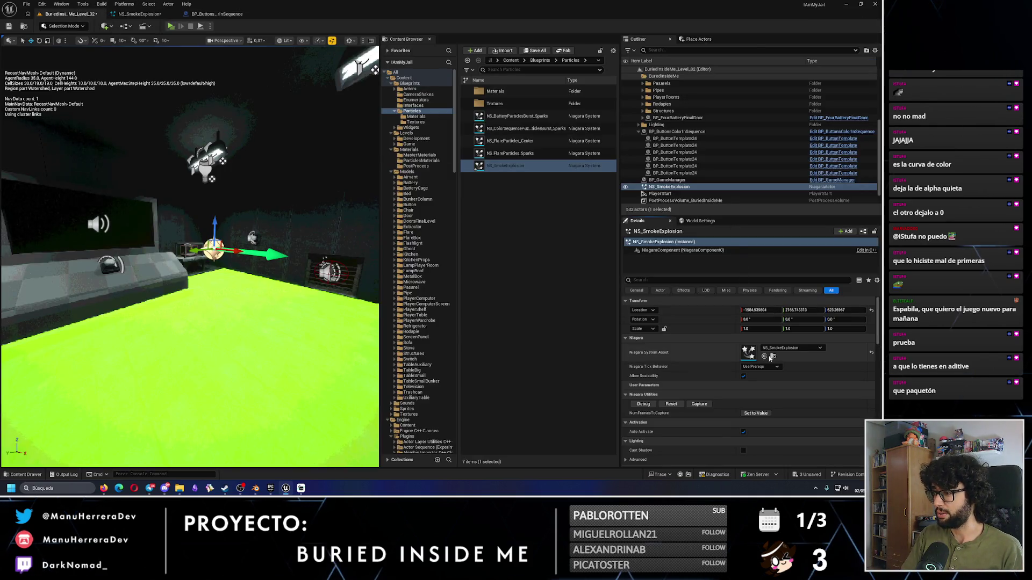
double_click(505, 92)
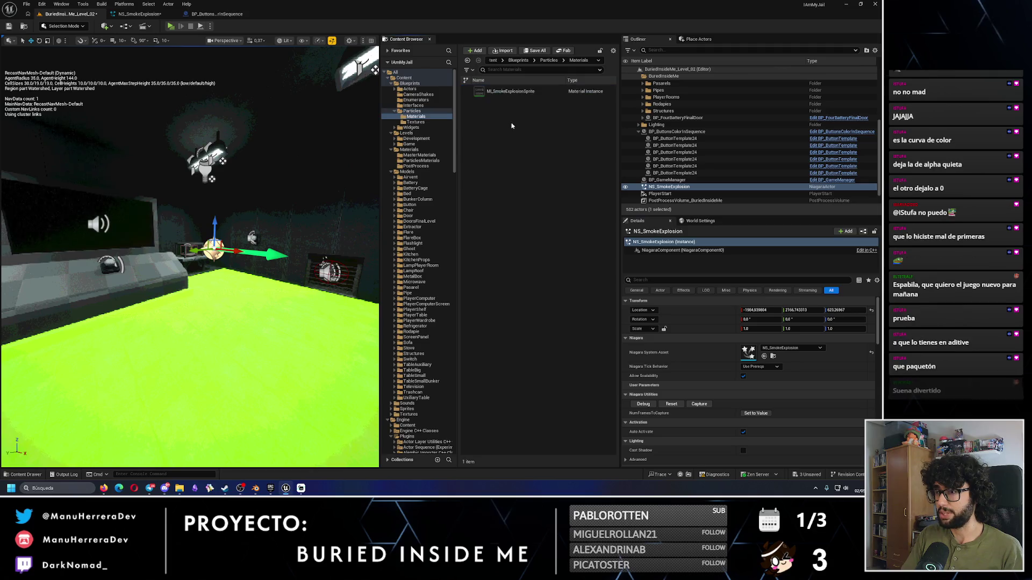
left_click(514, 92)
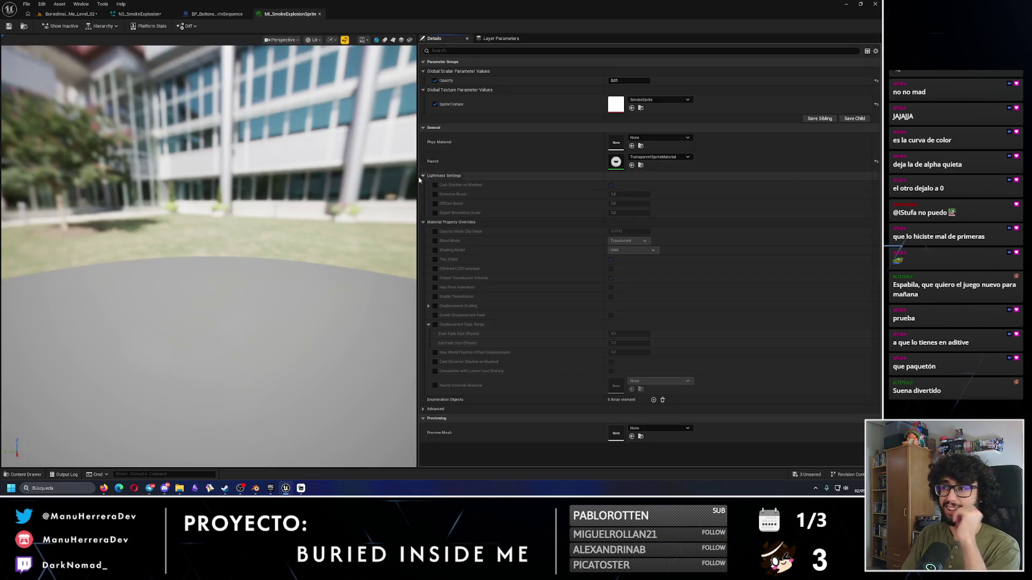
left_click(640, 165)
double_click(534, 257)
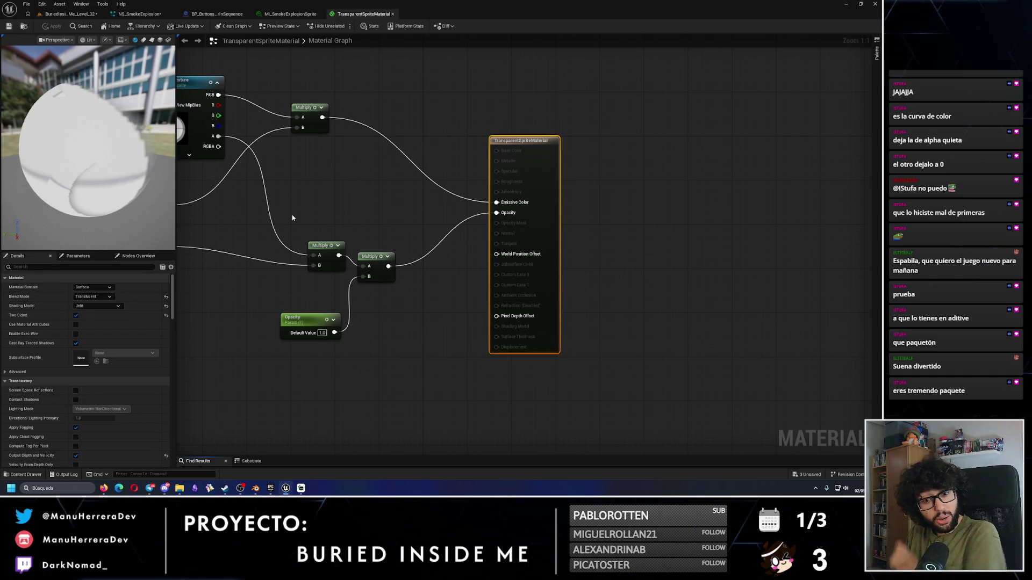
left_click(69, 14)
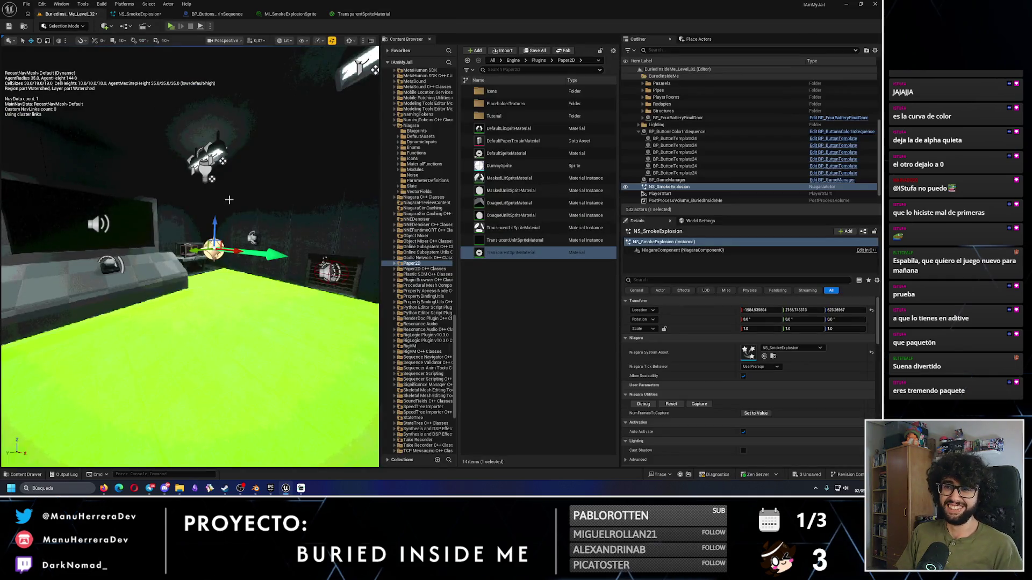
Step: Replay the smoke explosion several times, delete the NS_SmokeExplosion actor, and start Play
left_click(678, 408)
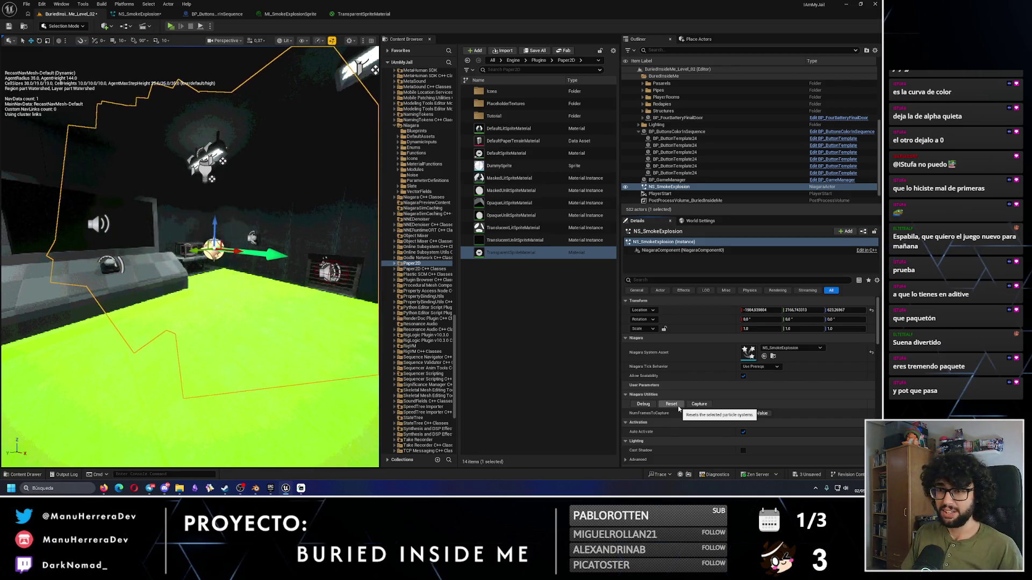
left_click(678, 408)
left_click(678, 408)
left_click(678, 407)
left_click(678, 407)
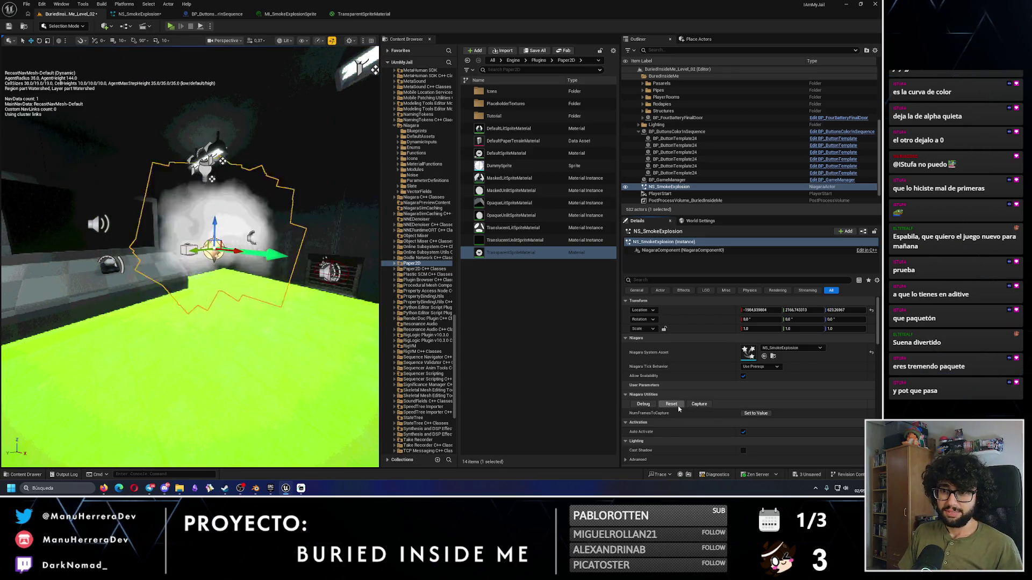
left_click(678, 408)
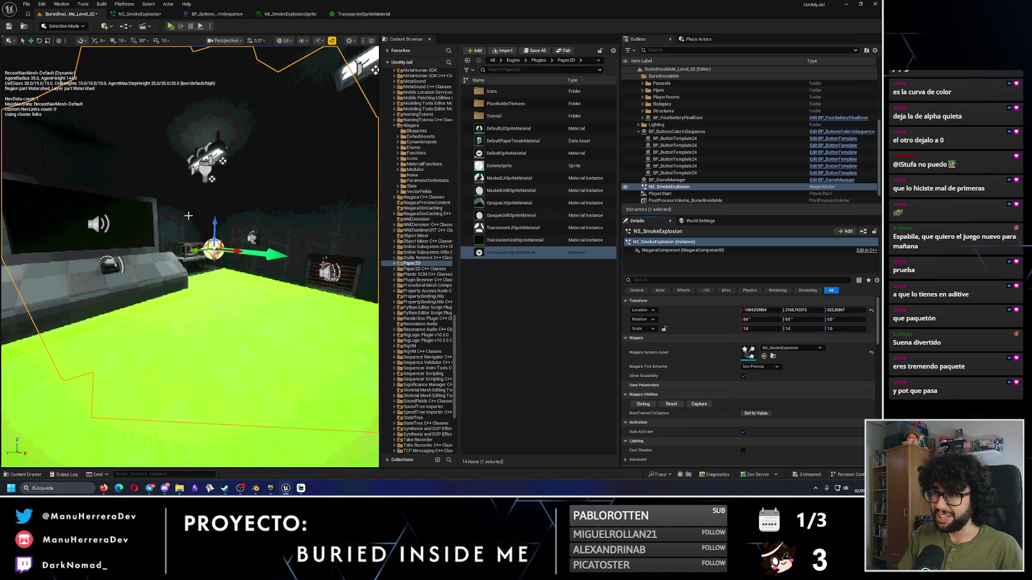
key("Delete")
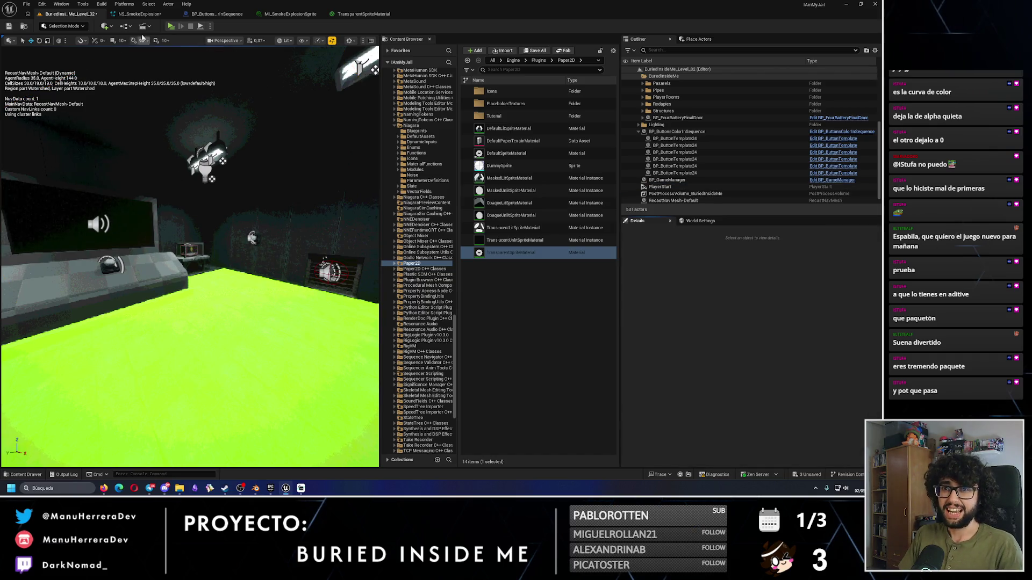
left_click(170, 25)
Step: Walk toward the desk button and screen, stop the play session, and reopen NS_SmokeExplosion
key("w")
key("s")
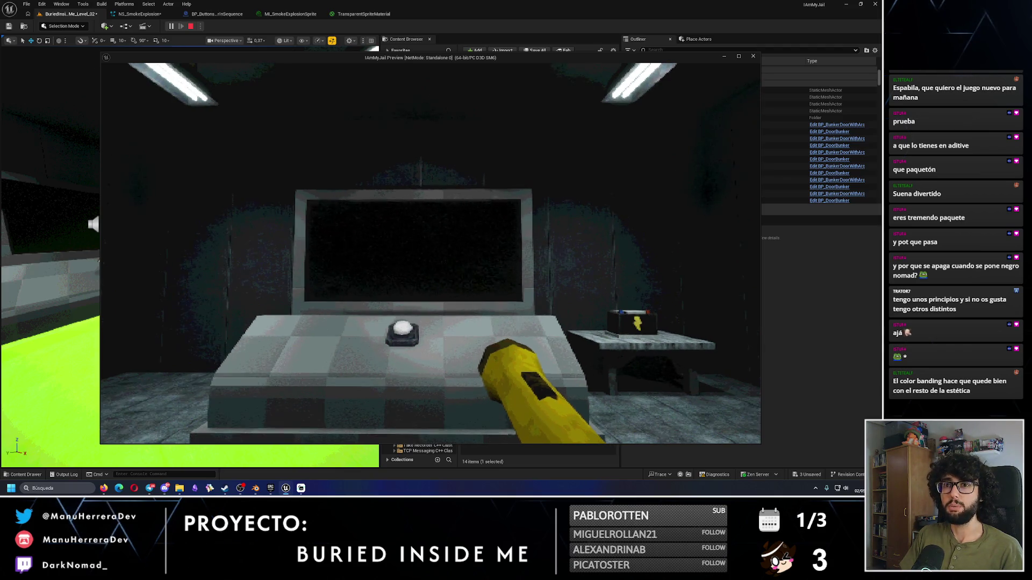
key("Escape")
left_click(141, 15)
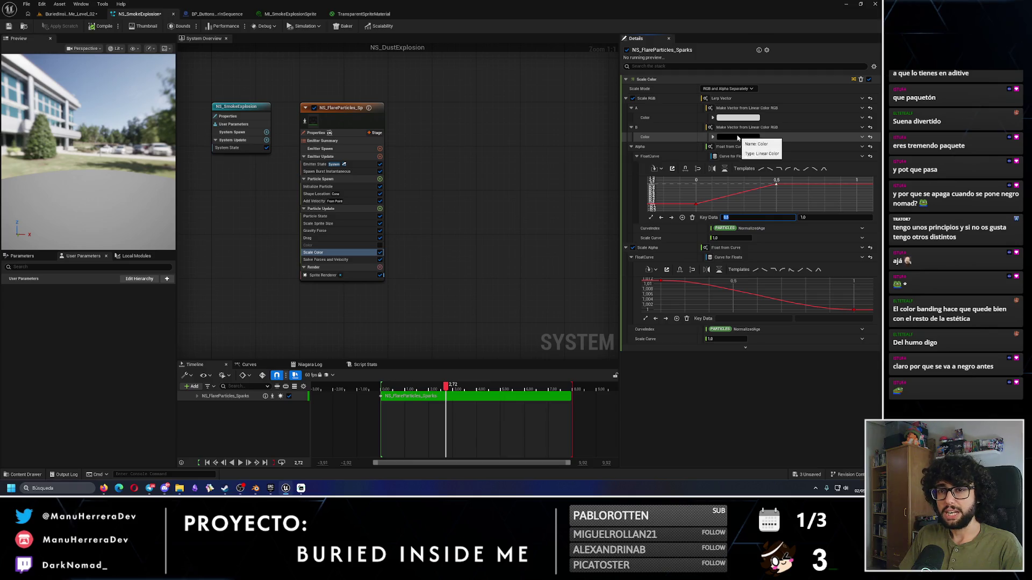
Step: Set the MI_SmokeExplosionSprite material instance Opacity to 1.0 and save it
mouse_move(445, 386)
left_mouse_down()
mouse_move(501, 385)
mouse_move(385, 381)
left_mouse_up()
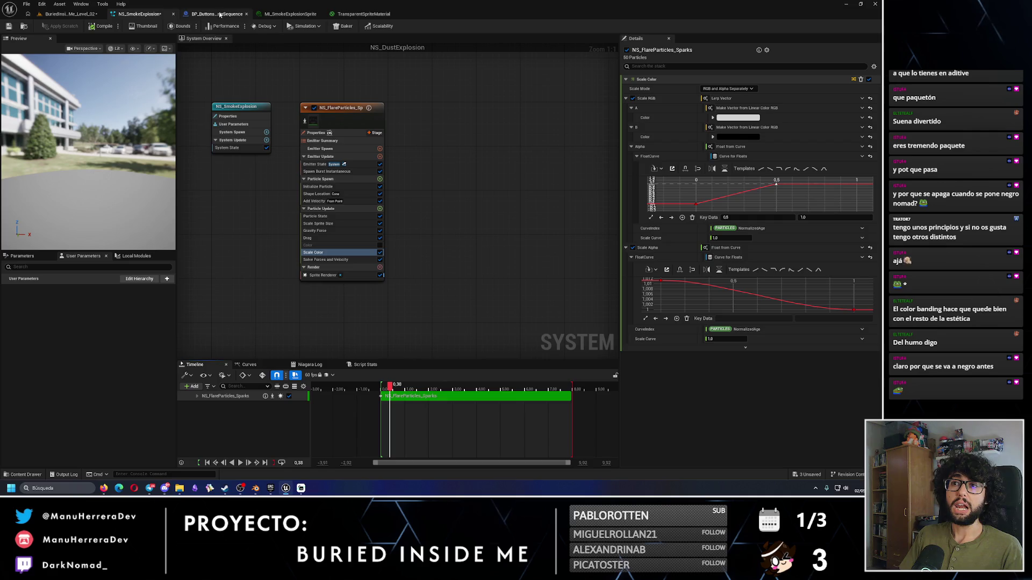
left_click(354, 15)
left_click(290, 14)
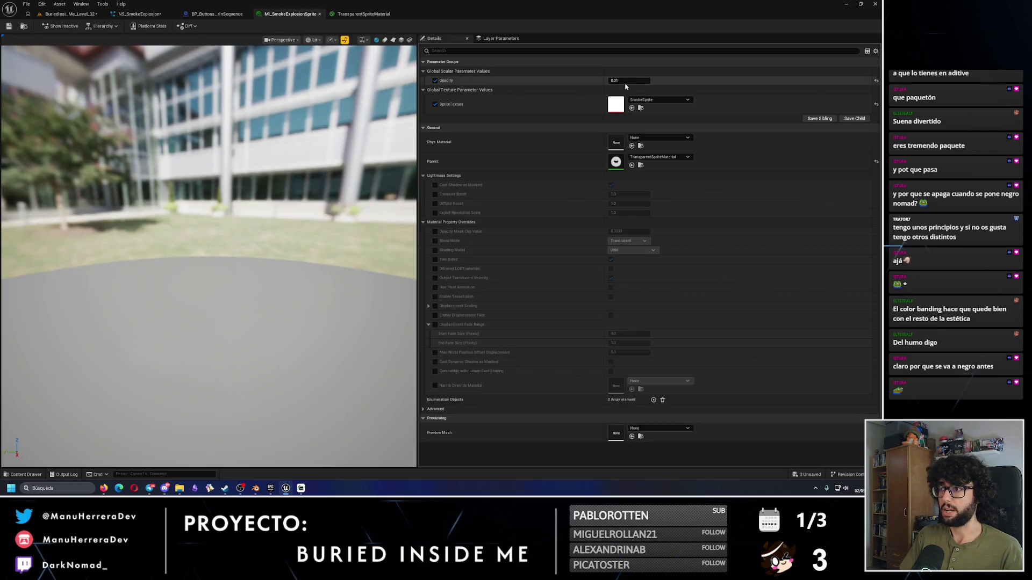
key("Return")
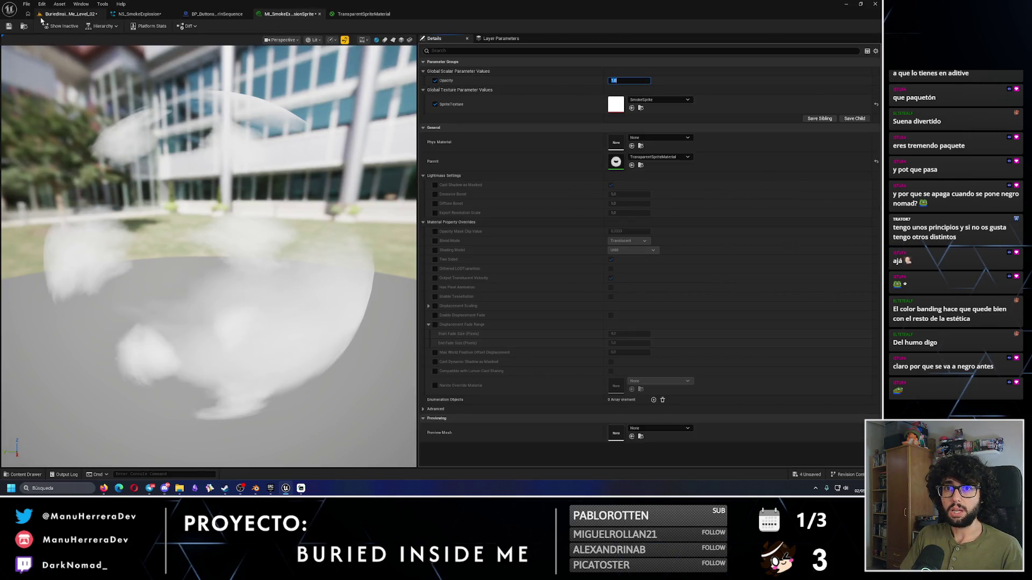
left_click(8, 27)
Step: Scrub the smoke preview, save NS_SmokeExplosion, and save the BuriedInsideMe_Level_02 level
left_click(215, 14)
left_click(147, 17)
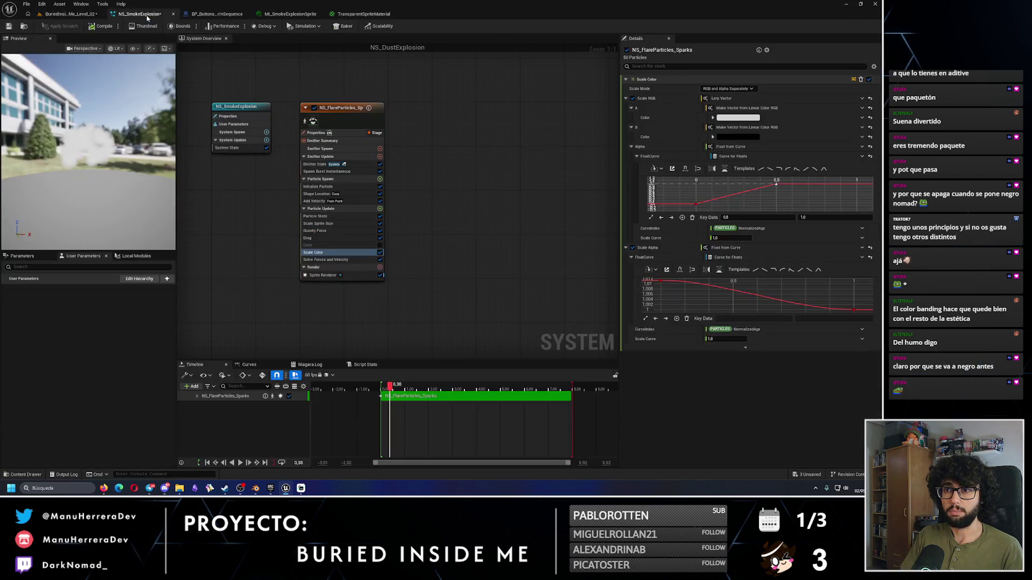
mouse_move(389, 387)
left_mouse_down()
mouse_move(497, 385)
mouse_move(459, 386)
left_mouse_up()
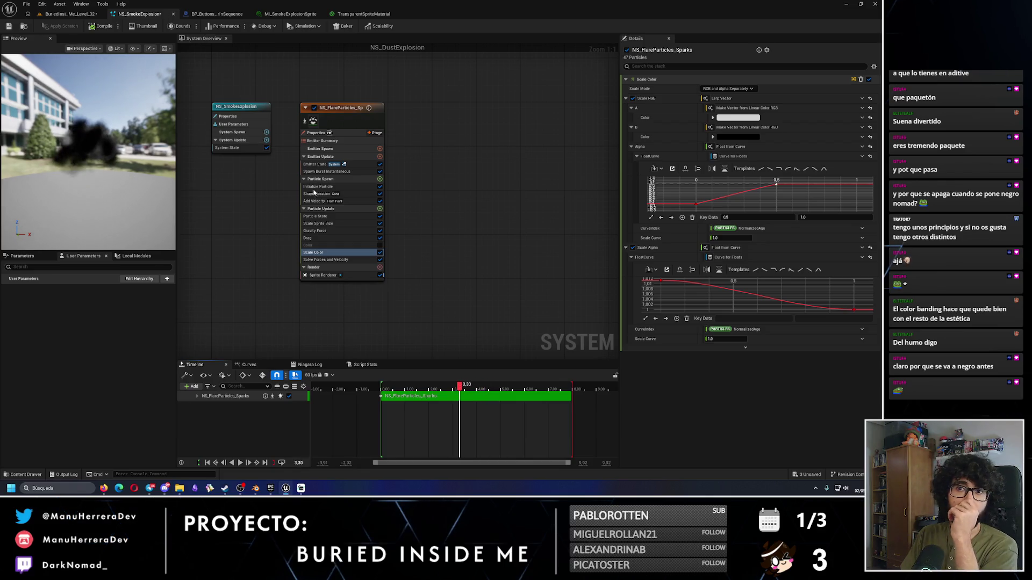
key("ctrl+s")
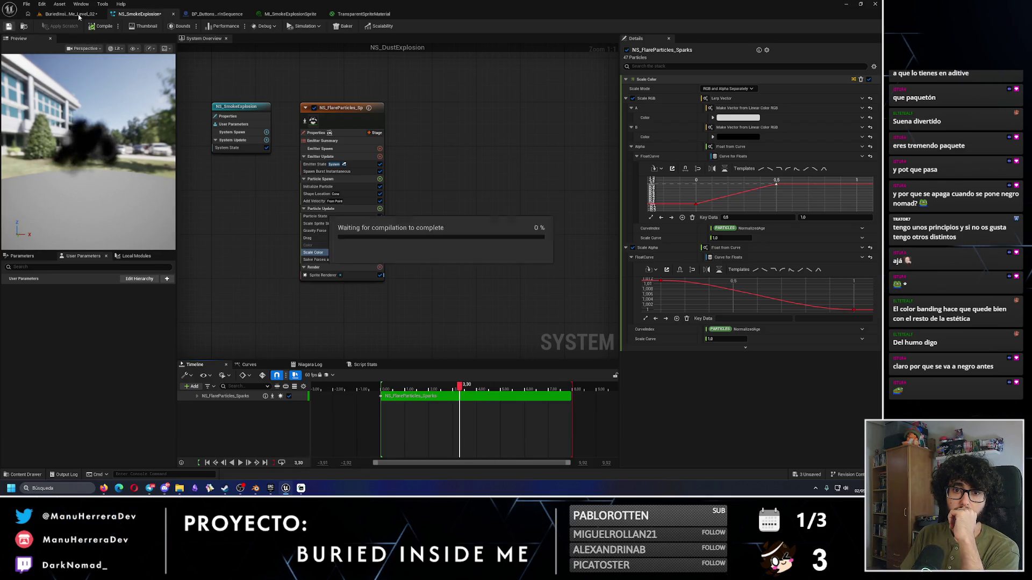
left_click(75, 15)
left_click(8, 27)
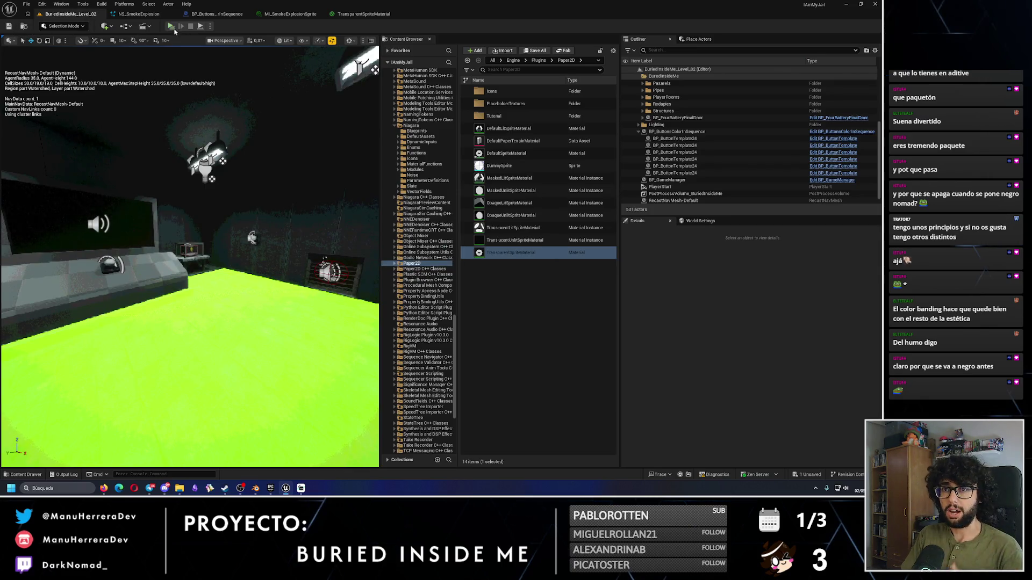
left_click(170, 25)
key("f")
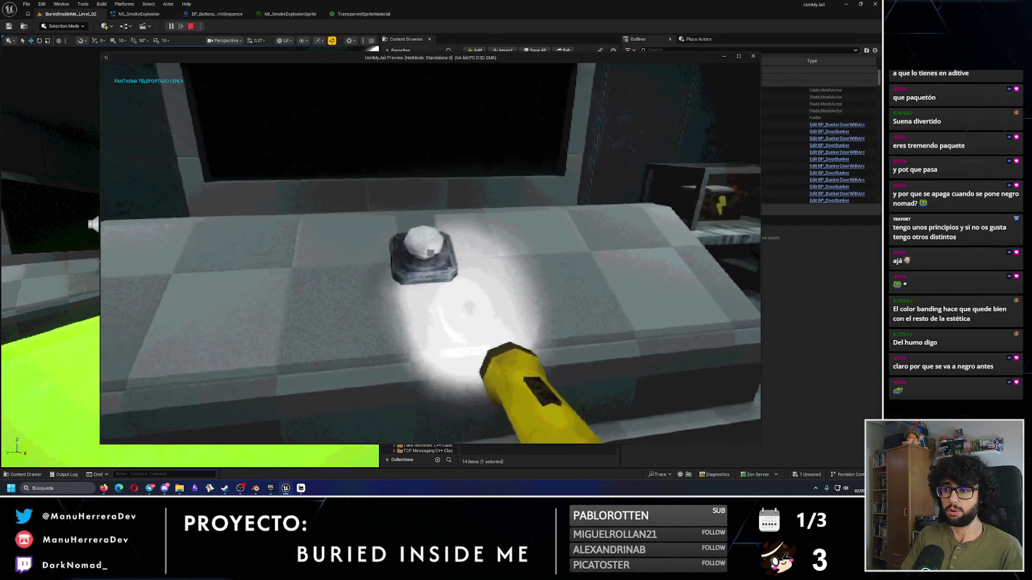
key("w")
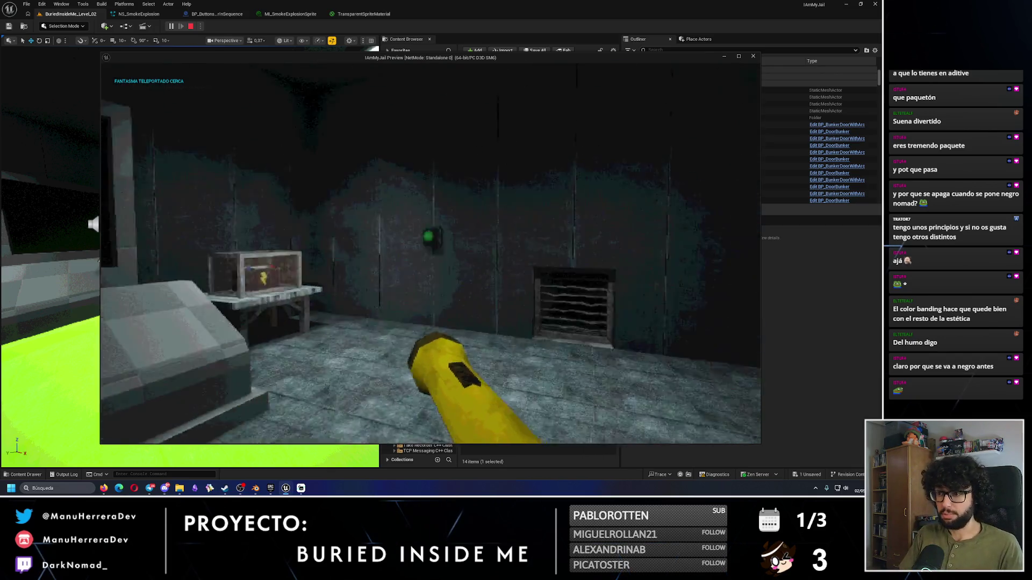
key("w")
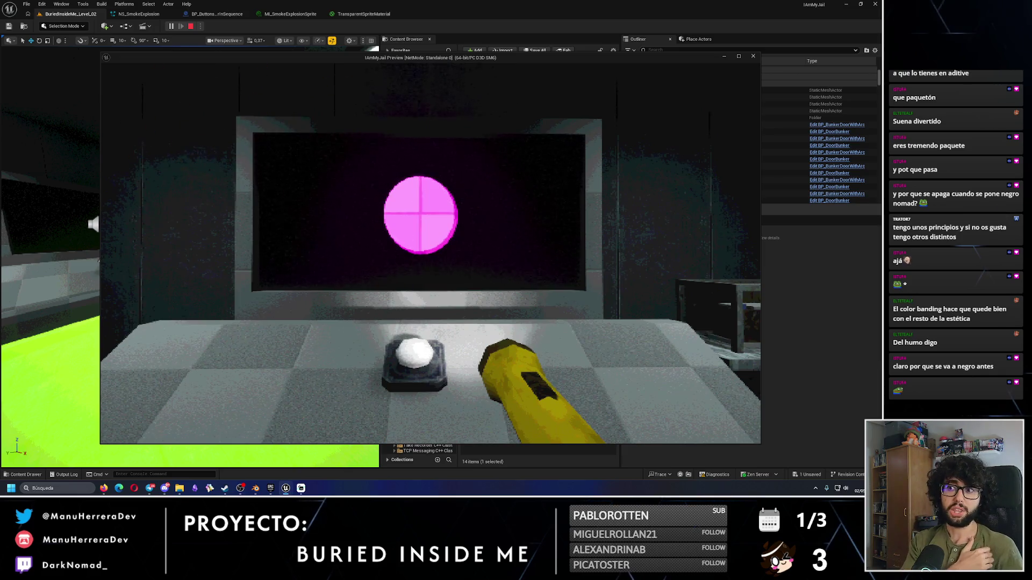
key("s")
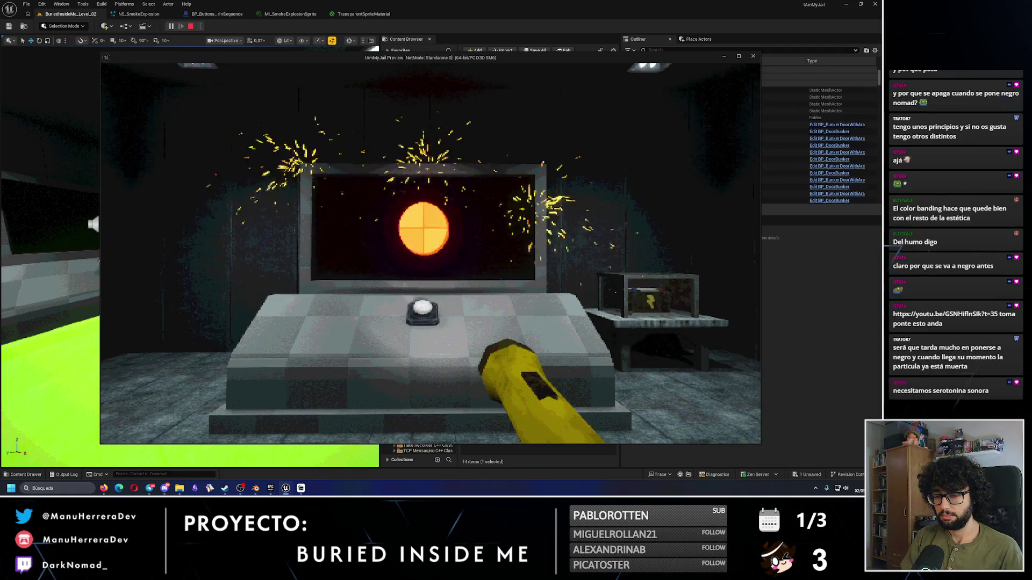
key("s")
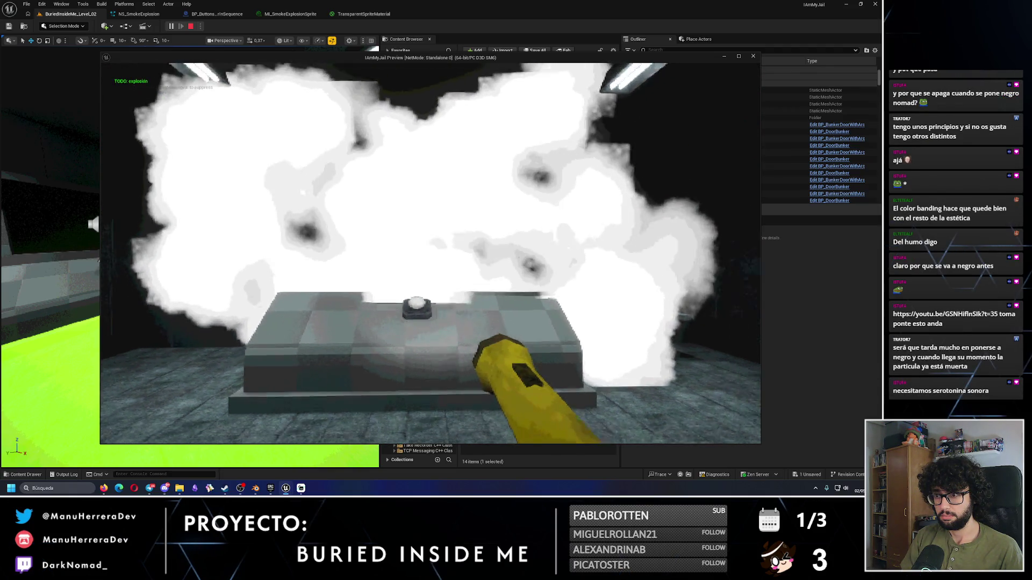
key("w")
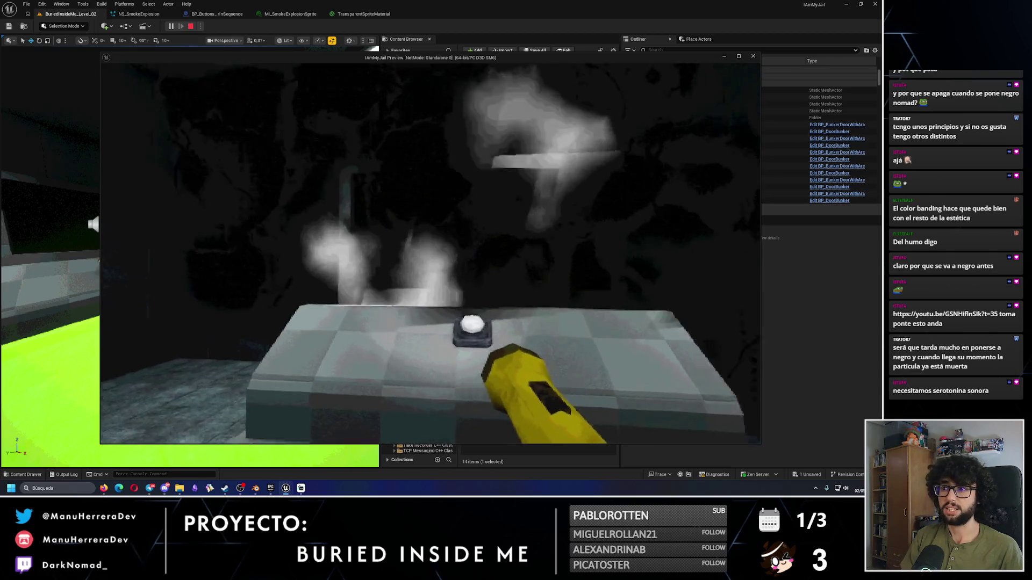
key("shift+s")
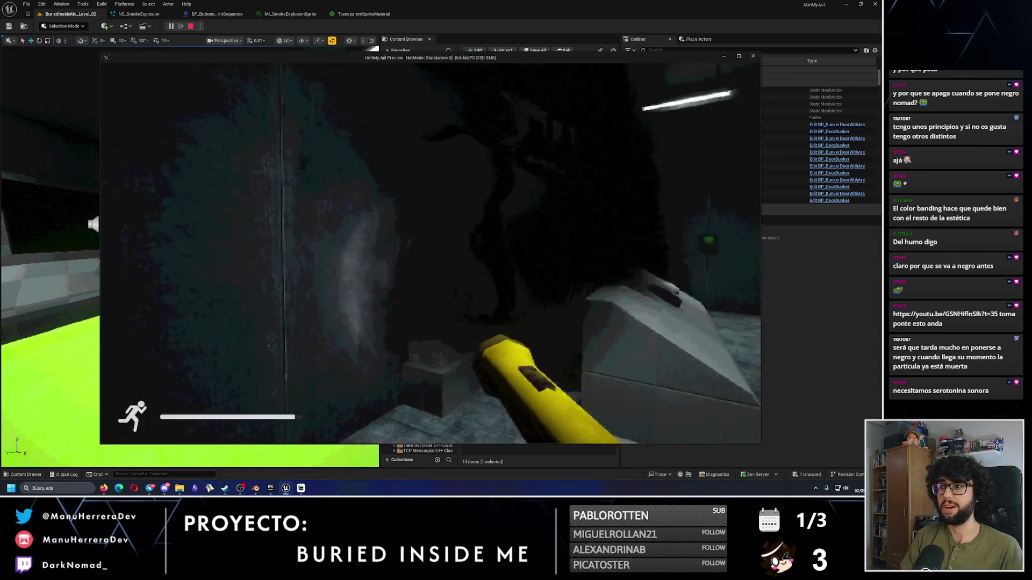
key("shift+w")
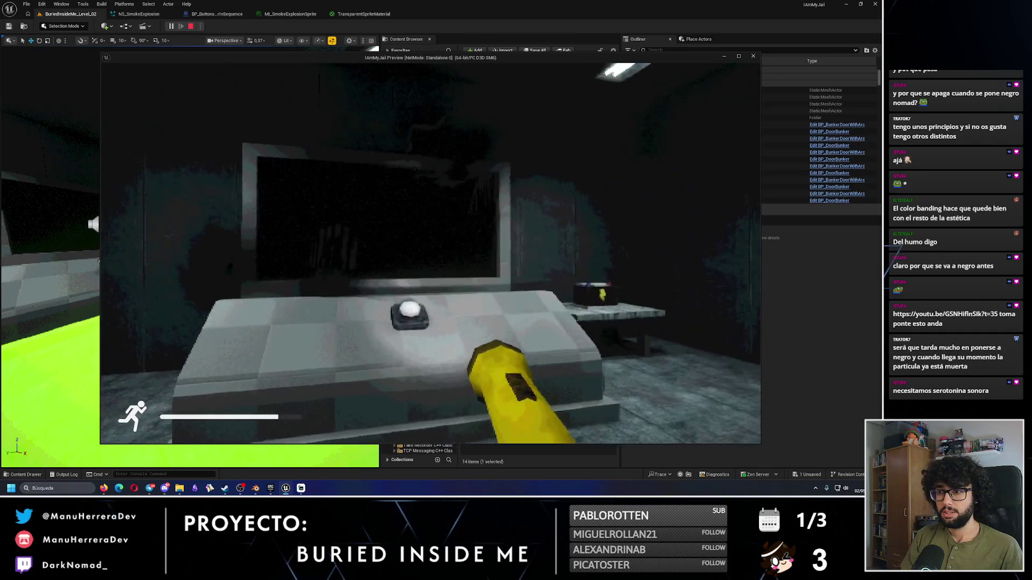
key("Escape")
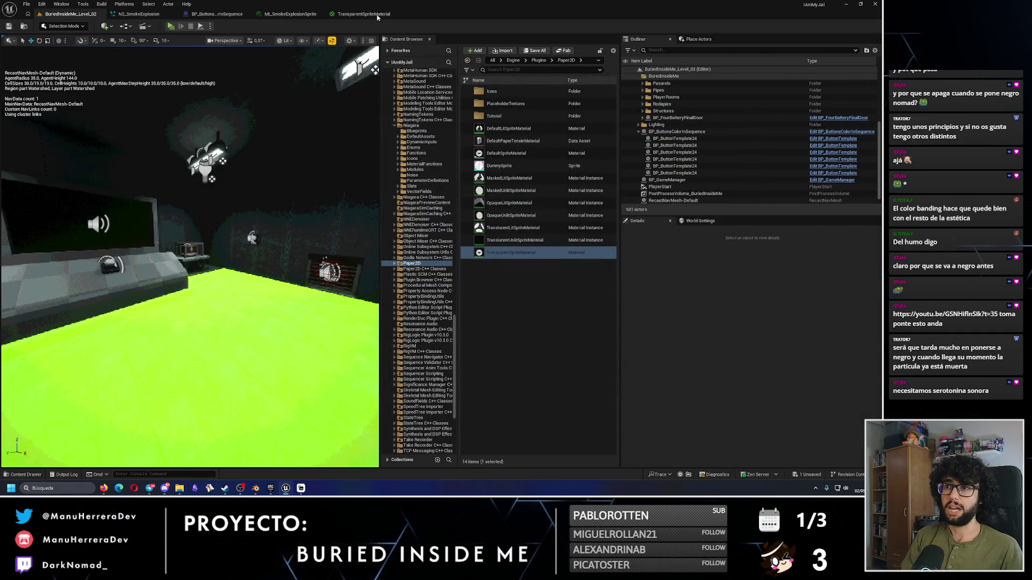
Step: Set MI_SmokeExplosionSprite Opacity to 0.3, save it, and return to BuriedInsideMe_Level_02
left_click(372, 15)
left_click(290, 14)
left_click(629, 81)
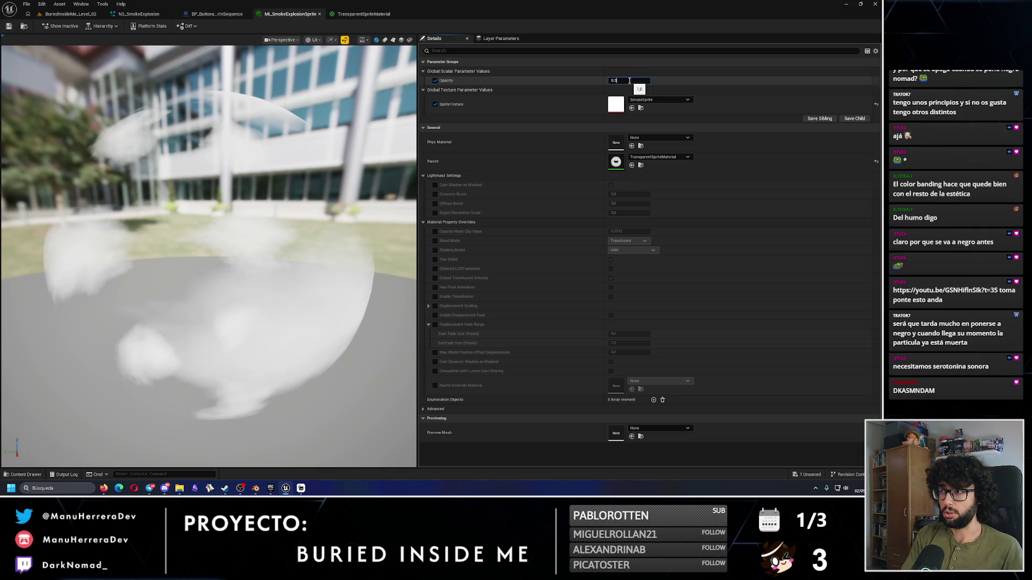
key("Return")
left_click(8, 26)
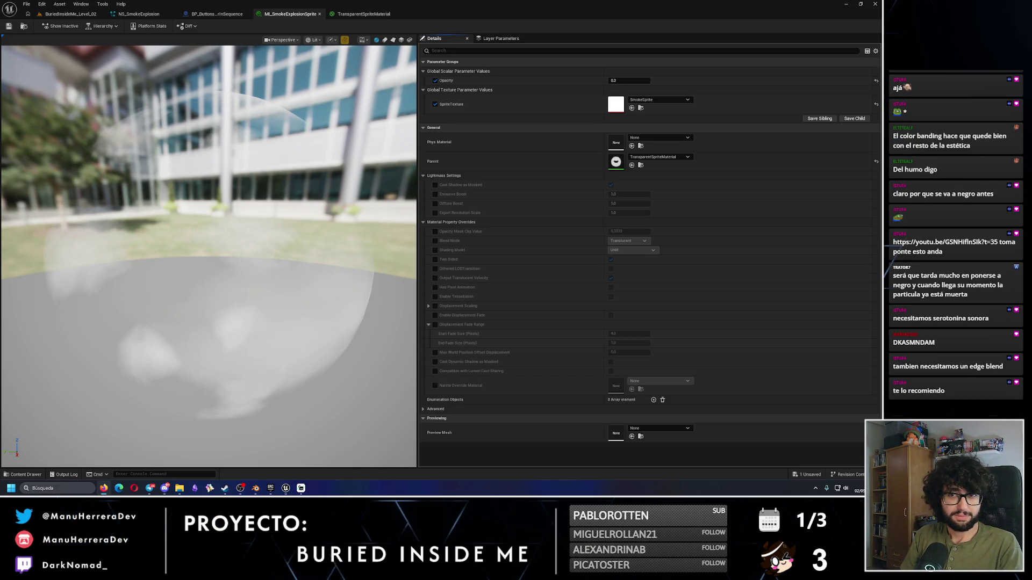
left_click(79, 14)
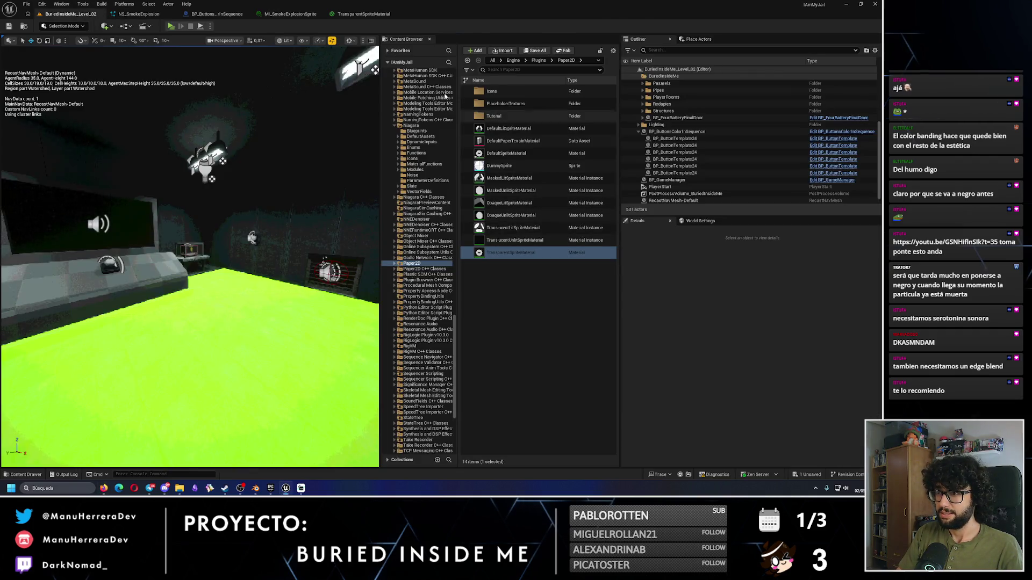
Step: Place test copies of NS_SmokeExplosion from the Particles folder near the console
scroll(443, 143, "up", 15)
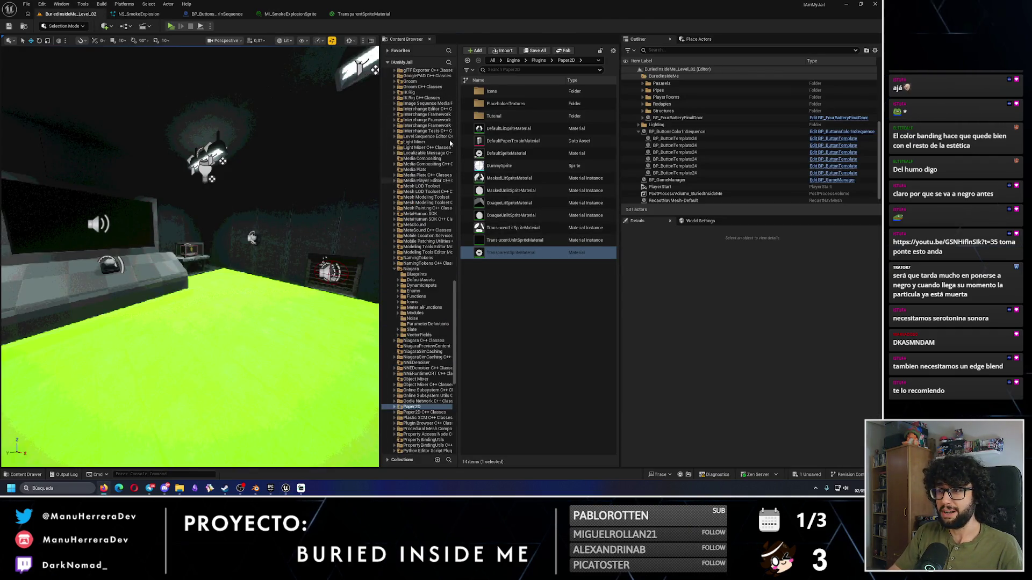
scroll(419, 161, "up", 3)
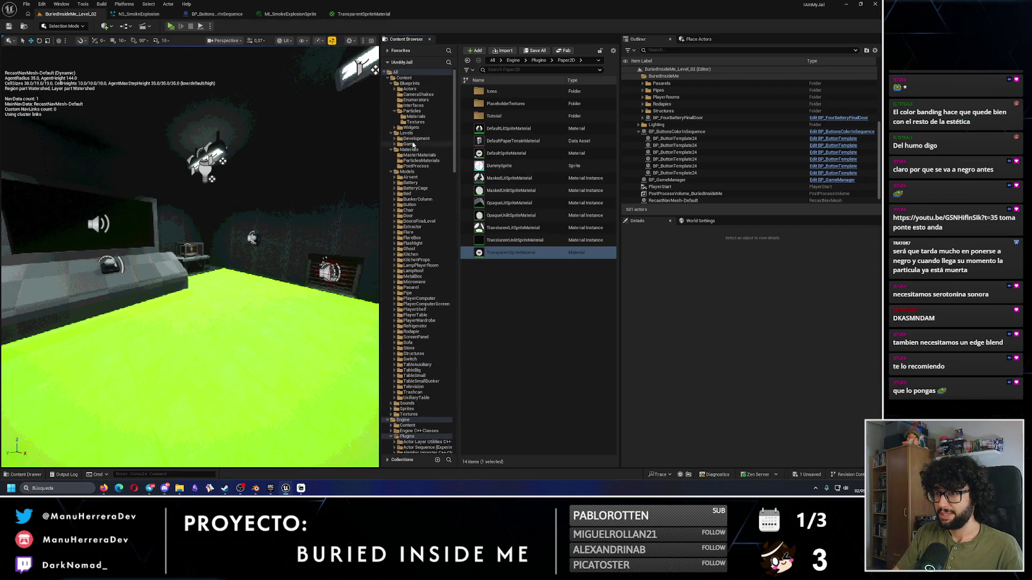
left_click(416, 116)
mouse_move(511, 92)
left_mouse_down()
mouse_move(228, 312)
mouse_move(322, 225)
mouse_move(518, 104)
mouse_move(430, 134)
mouse_move(413, 112)
left_mouse_up()
left_click(411, 110)
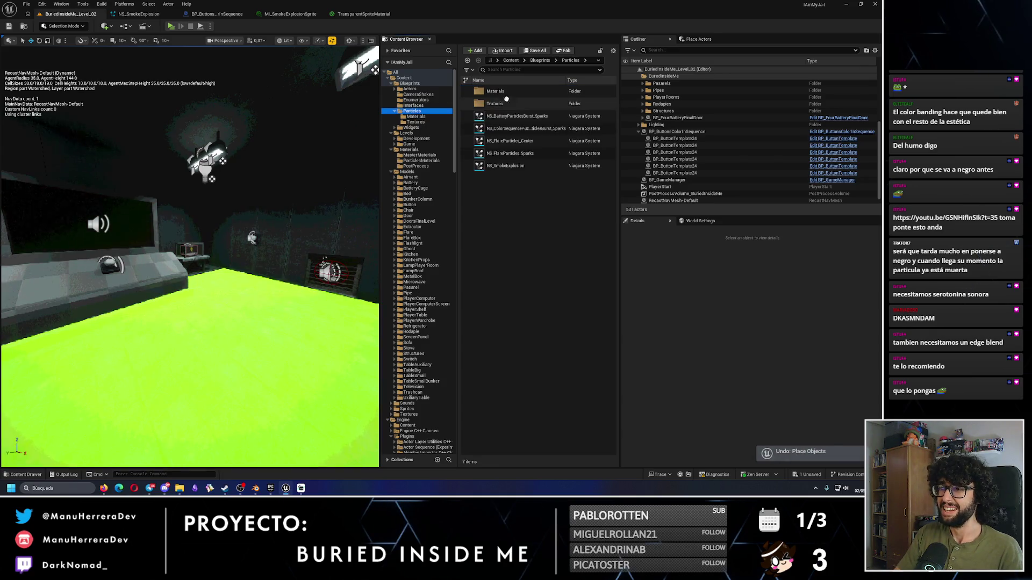
mouse_move(505, 166)
left_mouse_down()
mouse_move(147, 349)
mouse_move(301, 300)
left_mouse_up()
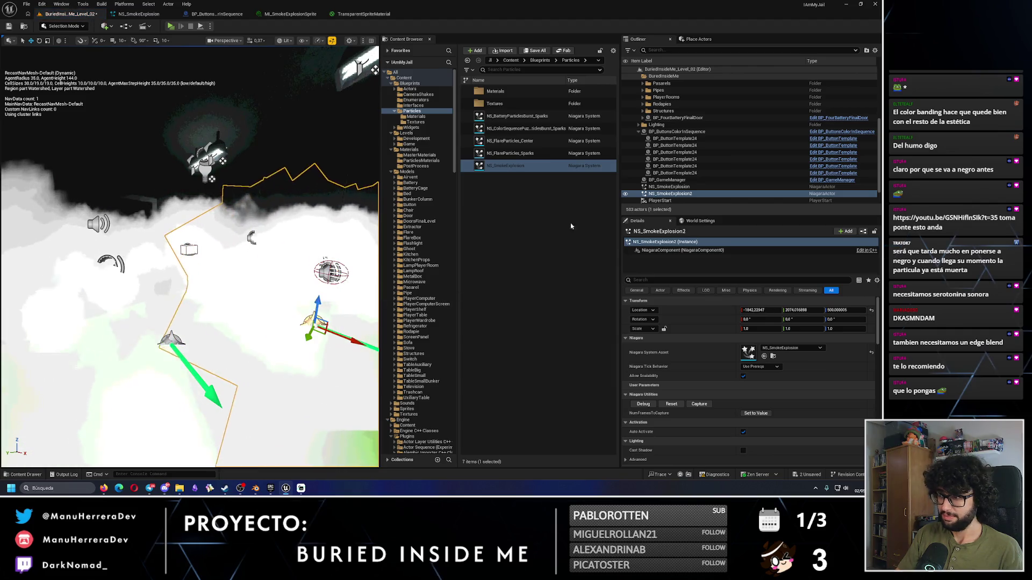
key("ctrl+d")
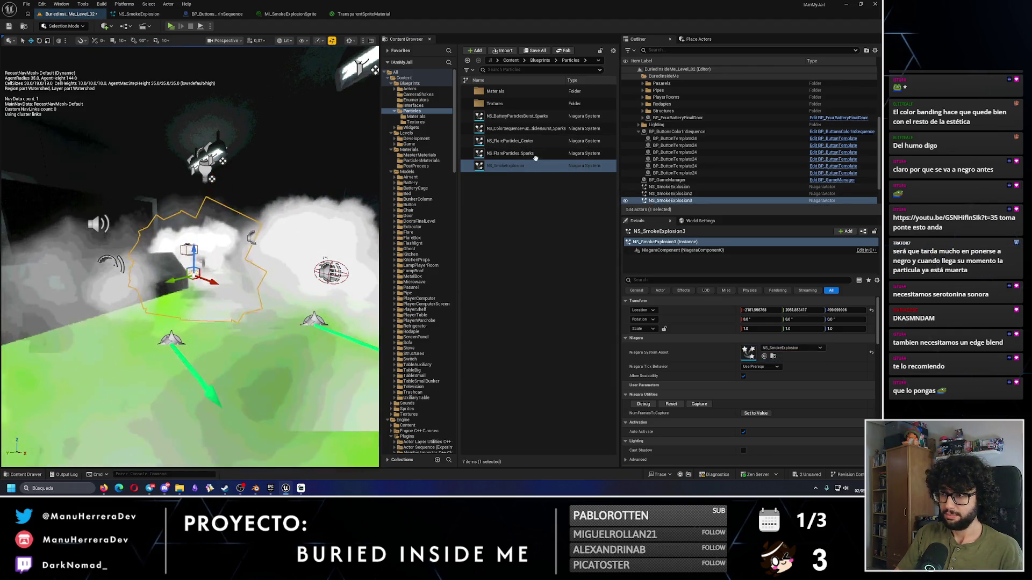
Step: Replay the three test smoke explosions, delete them, and start Play
left_click(689, 201, "shift")
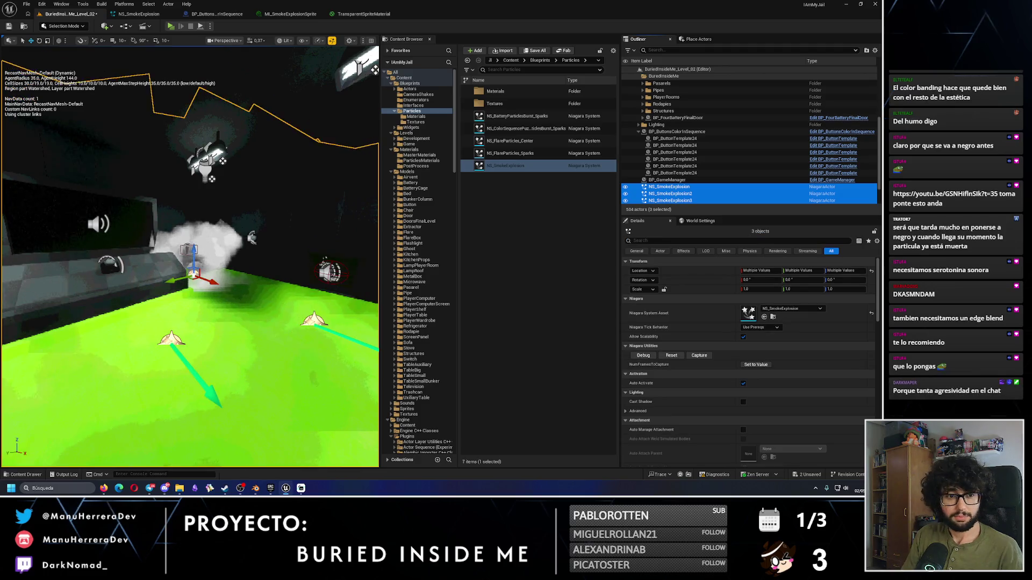
left_click(671, 357)
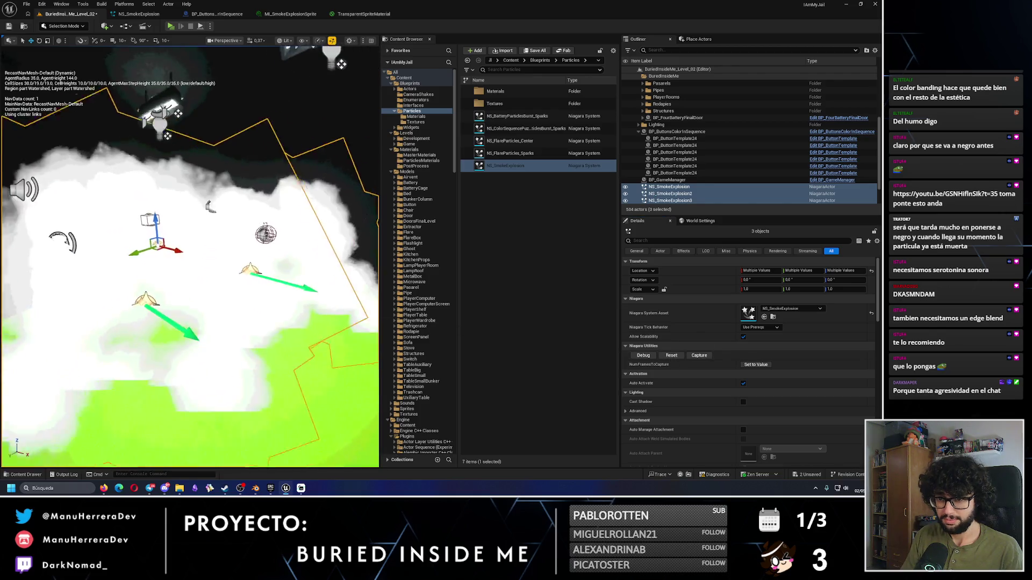
left_click(677, 357)
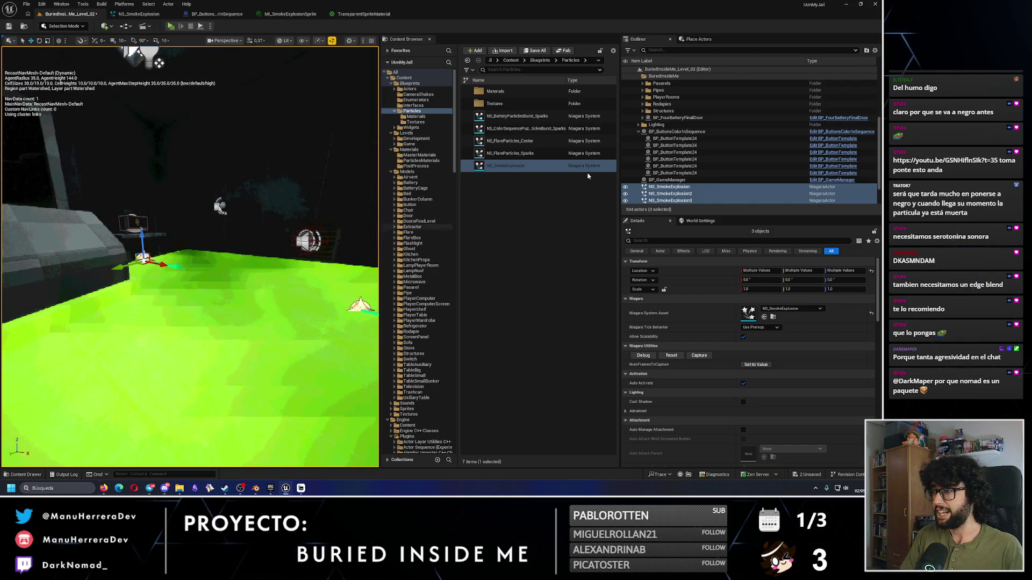
left_click(689, 196)
key("Delete")
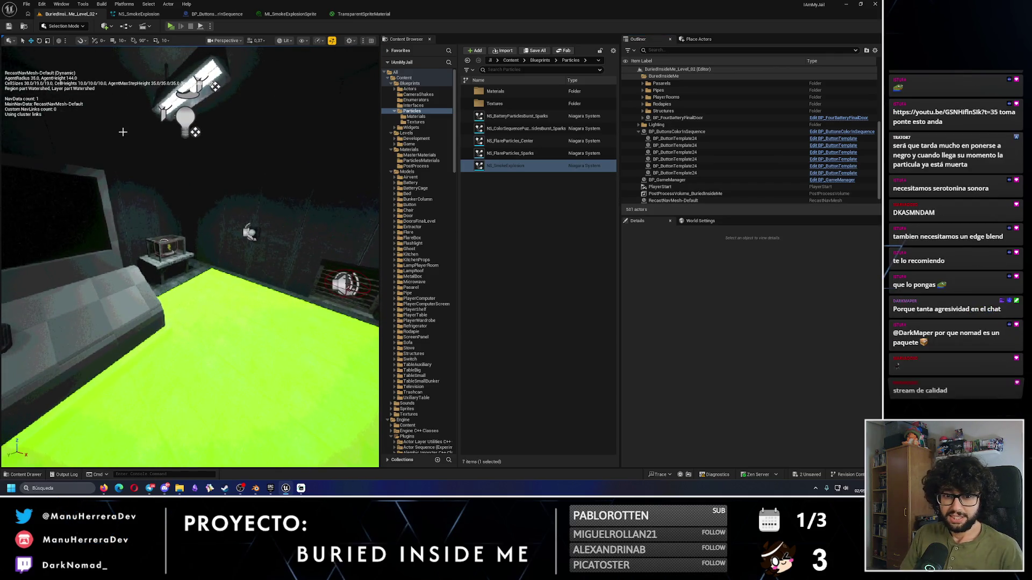
left_click(170, 26)
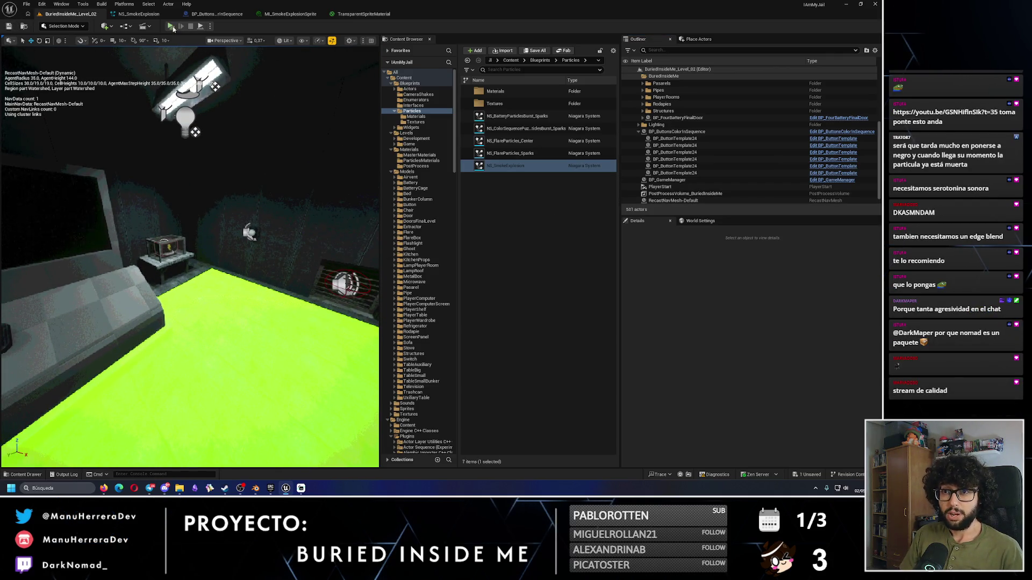
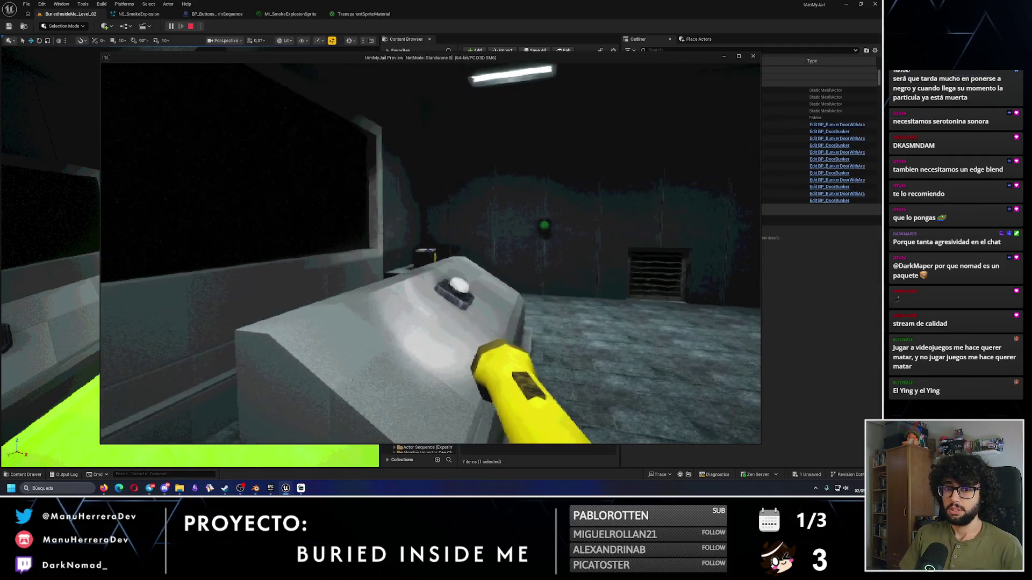
Step: End the play session, move NS_SmokeExplosion's Alpha curve key from 0.5 to time 1.0, and save
key("Escape")
left_click(210, 14)
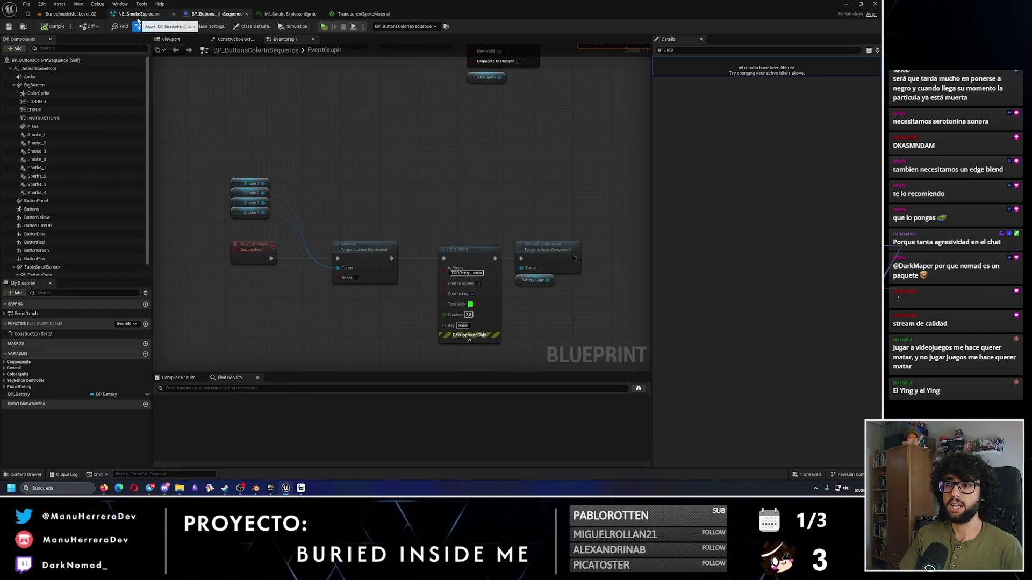
left_click(139, 14)
scroll(708, 204, "down", 2)
left_click(829, 183)
type("1")
key("Return")
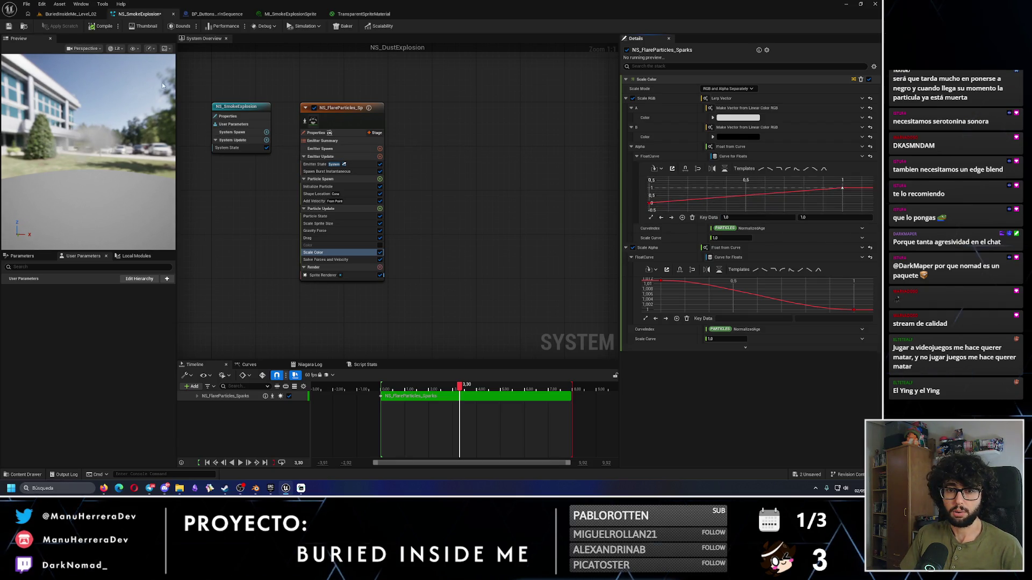
left_click(8, 26)
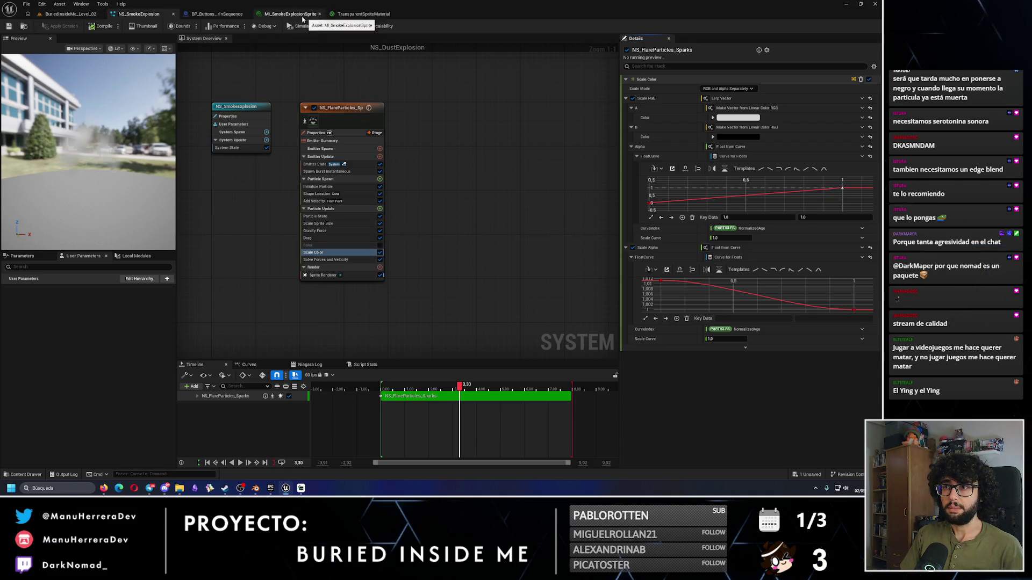
Step: Lower MI_SmokeExplosionSprite's opacity, save it, and play-test the level again
left_click(361, 13)
left_click(290, 13)
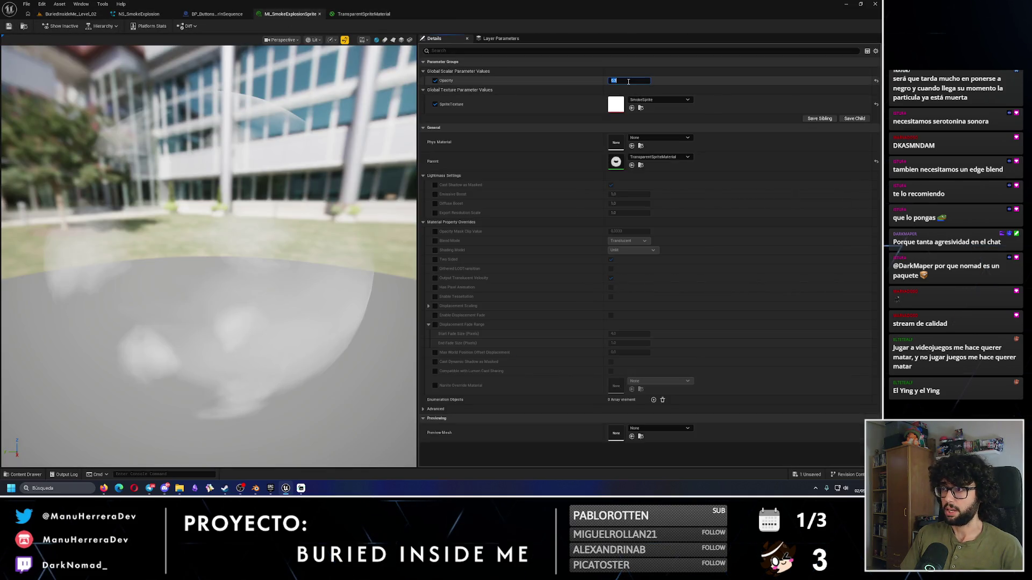
key("Return")
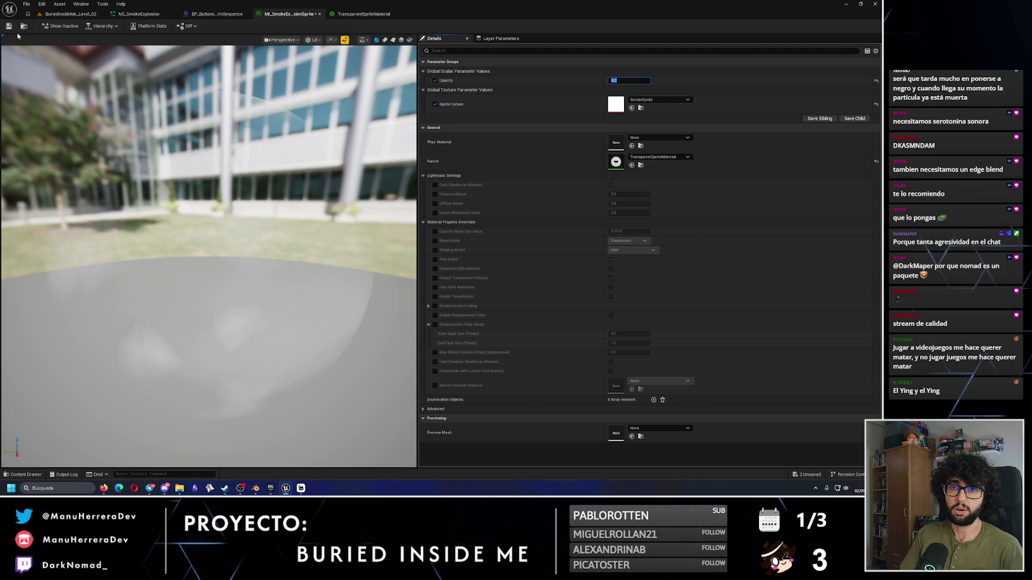
left_click(9, 26)
left_click(70, 13)
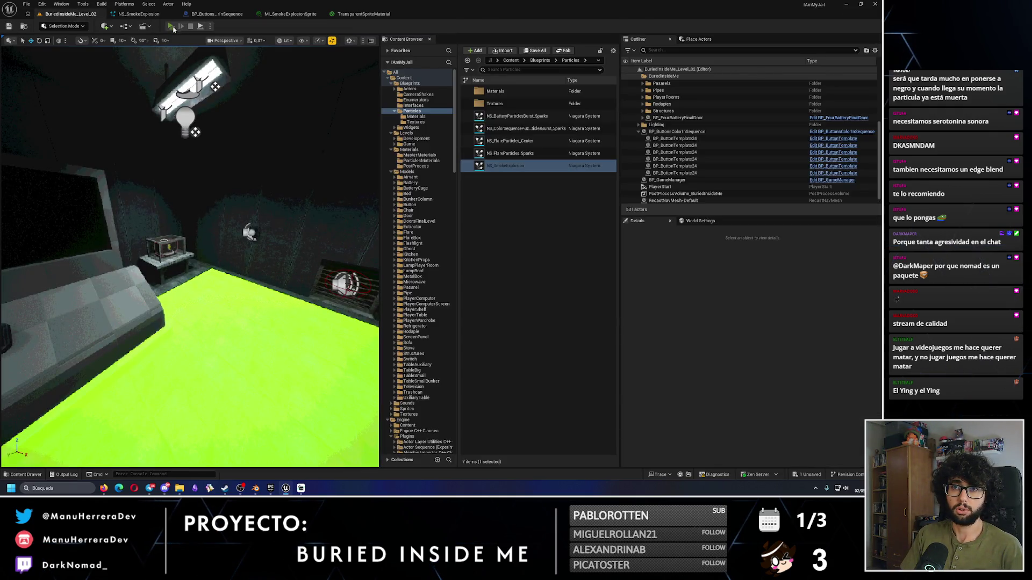
key("alt+p")
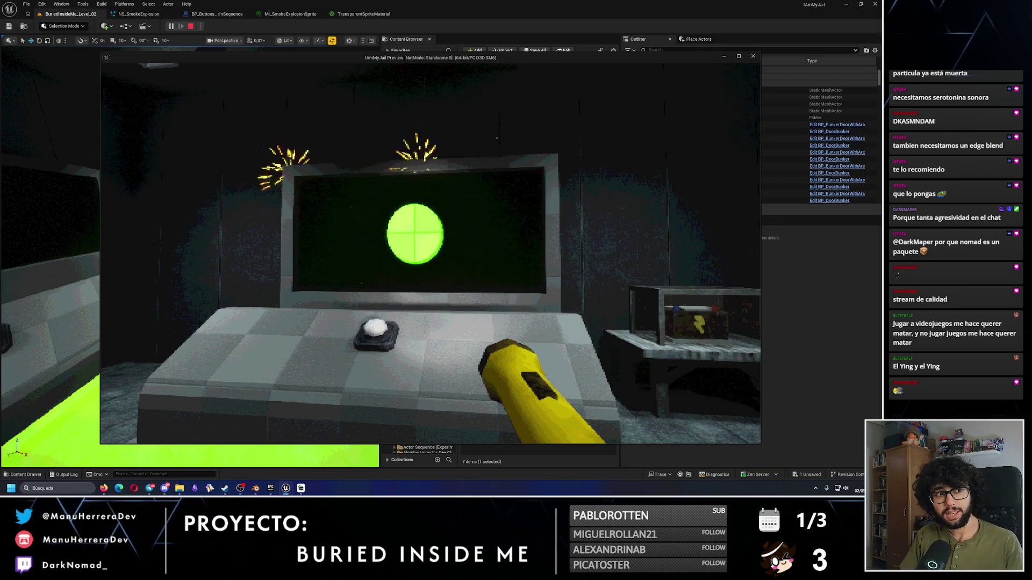
mouse_move(430, 250)
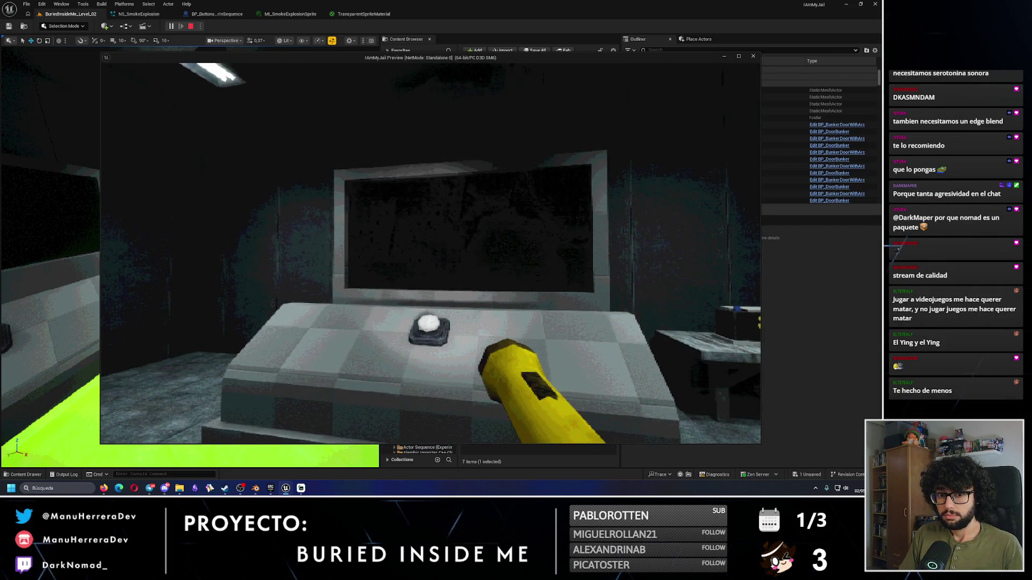
key("Escape")
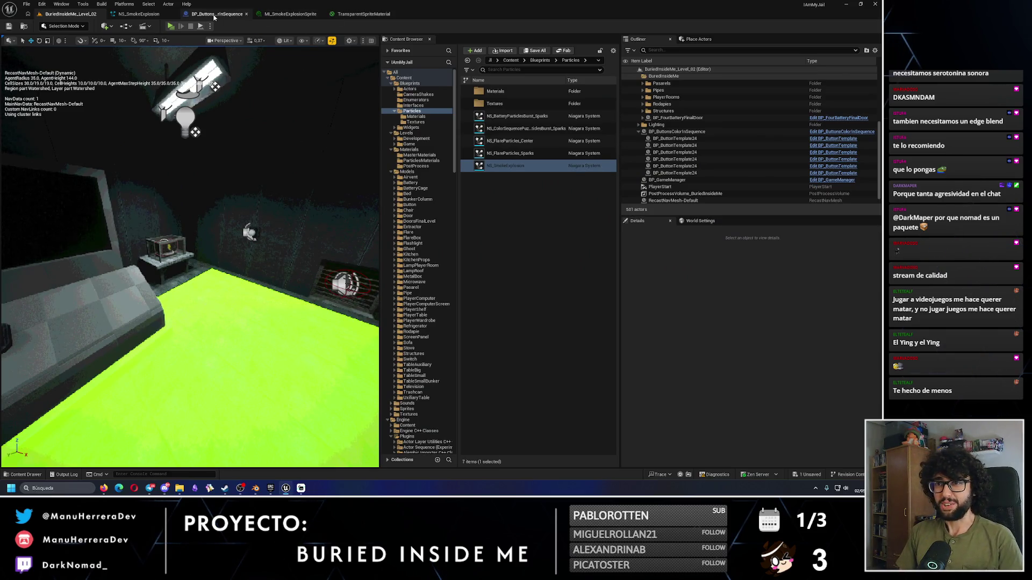
Step: Shift the Print String, Destroy Component and Battery Cage nodes right to make room
left_click(213, 16)
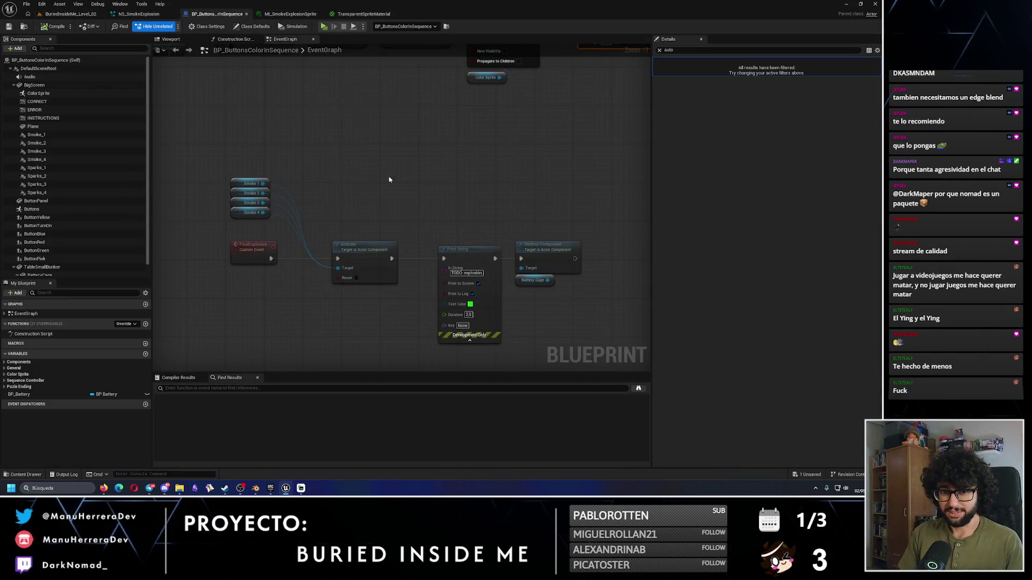
scroll(351, 176, "up", 2)
mouse_move(508, 185)
left_mouse_down()
mouse_move(352, 338)
mouse_move(391, 245)
mouse_move(469, 246)
left_mouse_up()
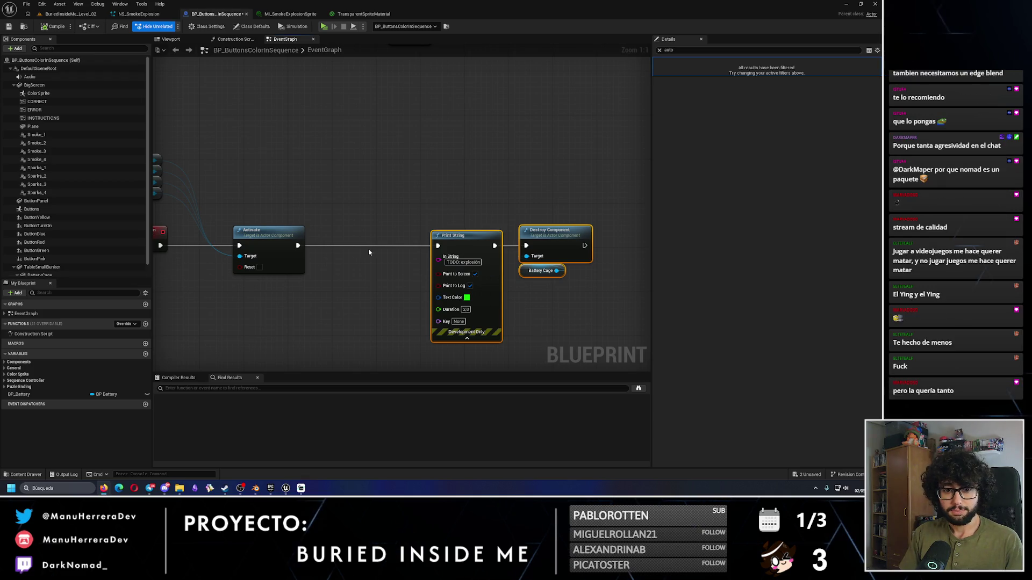
left_click_drag(418, 195, 581, 323)
left_click_drag(471, 245, 526, 245)
mouse_move(435, 175)
left_mouse_down()
mouse_move(398, 302)
mouse_move(470, 228)
left_mouse_up()
left_click(428, 292)
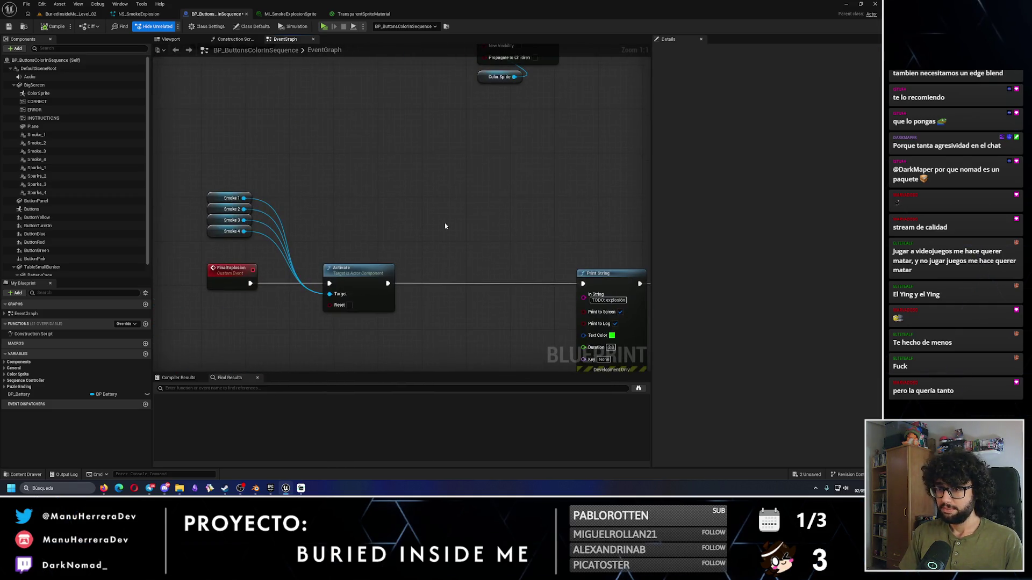
scroll(82, 271, "down", 1)
Step: Drag in a BP_Battery getter and add an Add Impulse node for its Battery Model
mouse_move(19, 393)
left_mouse_down()
mouse_move(370, 237)
mouse_move(397, 245)
mouse_move(381, 233)
mouse_move(426, 232)
left_mouse_up()
left_click(396, 246)
type("addvelo")
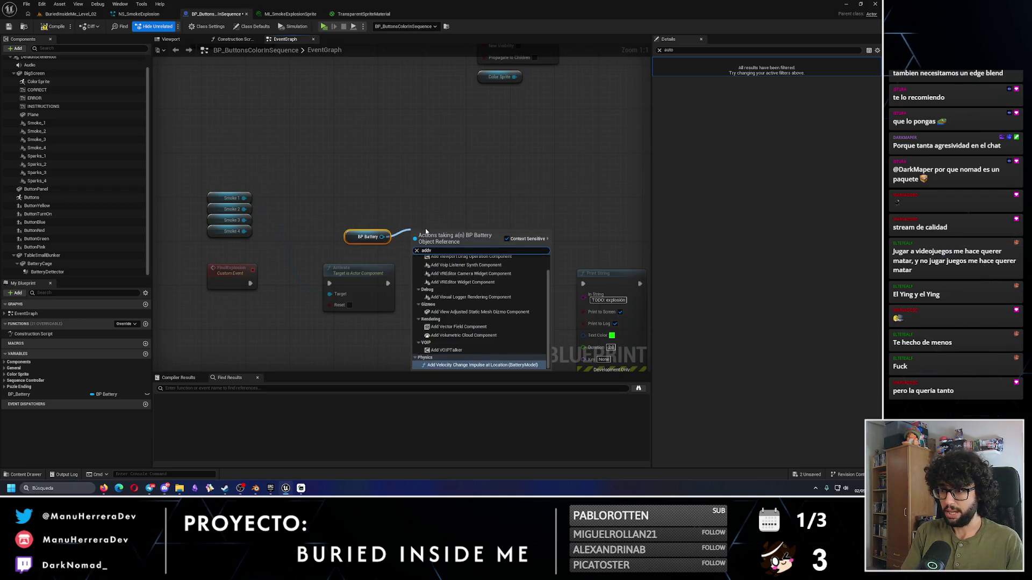
key("BackSpace")
key("BackSpace")
key("BackSpace")
type("velo")
key("BackSpace")
key("BackSpace")
key("BackSpace")
type("impu")
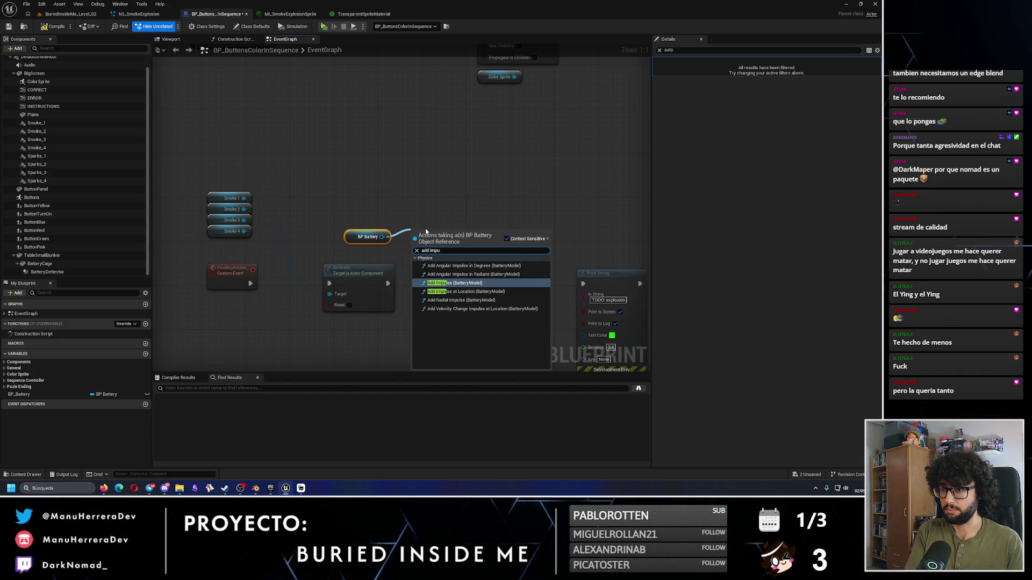
key("Return")
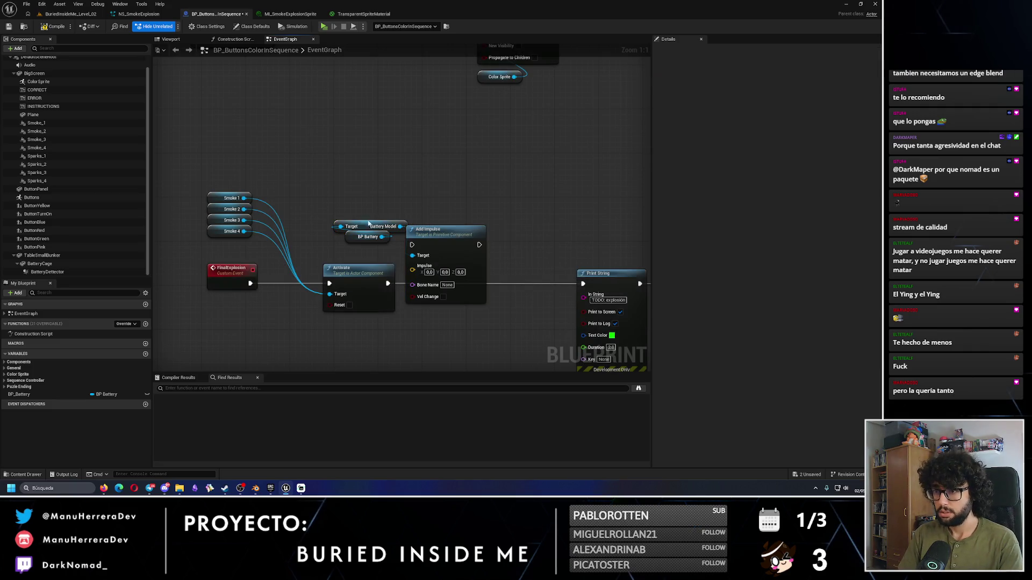
Step: Wire Activate into Add Impulse and Add Impulse into Print String, then save the blueprint
left_click_drag(441, 235, 468, 274)
left_click_drag(388, 283, 439, 283)
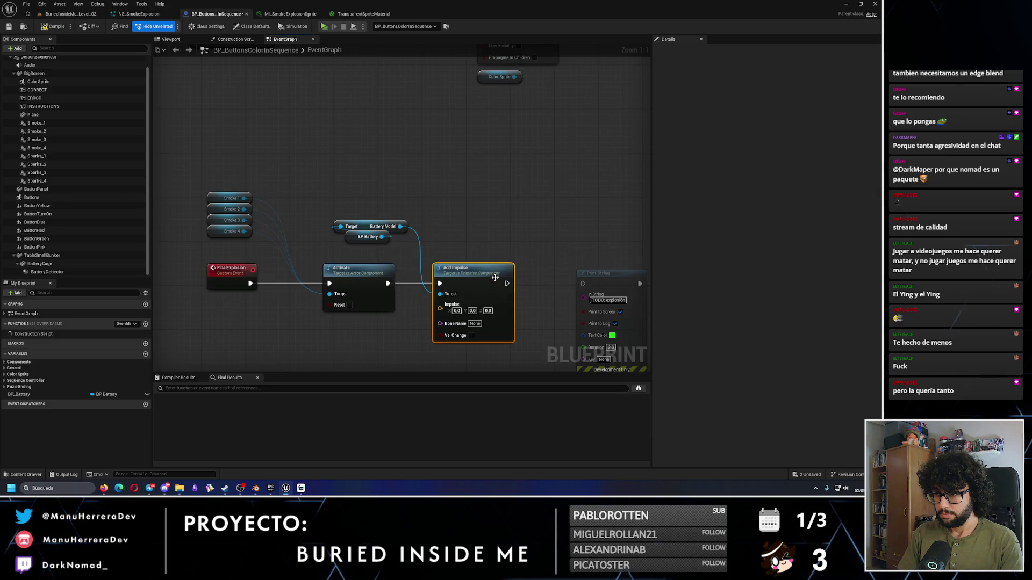
left_click_drag(506, 284, 583, 283)
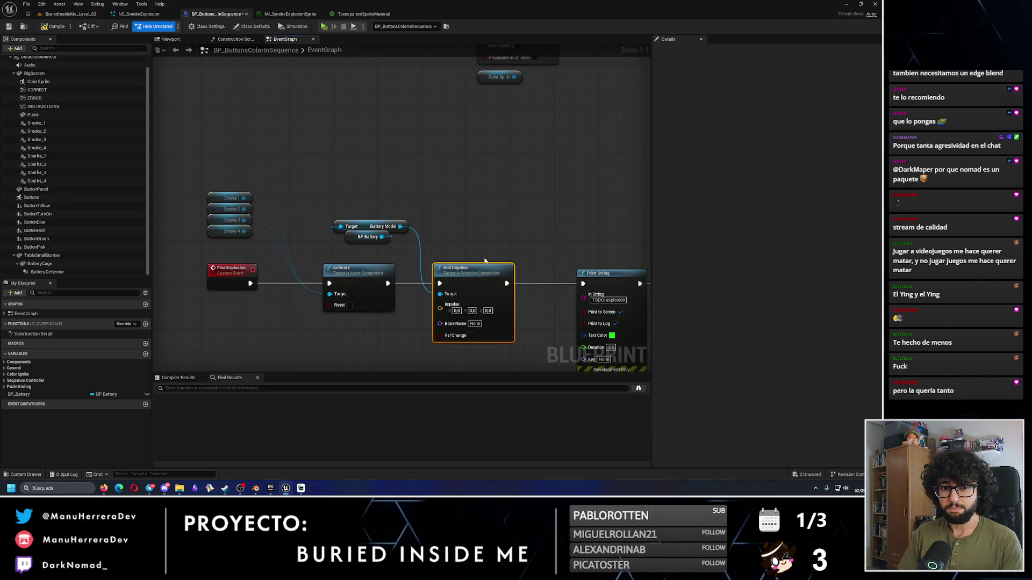
left_click_drag(489, 233, 475, 173)
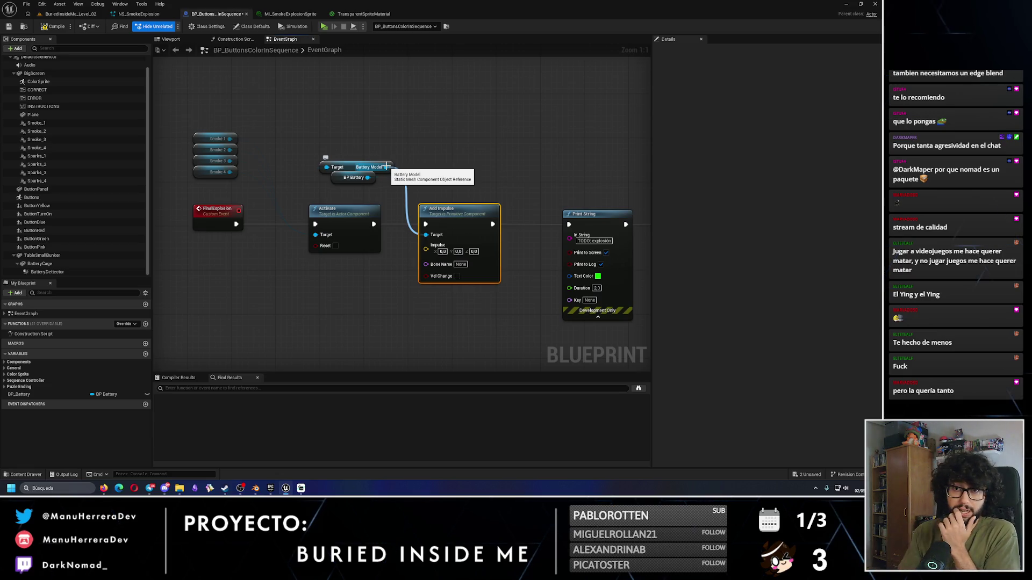
left_click(8, 28)
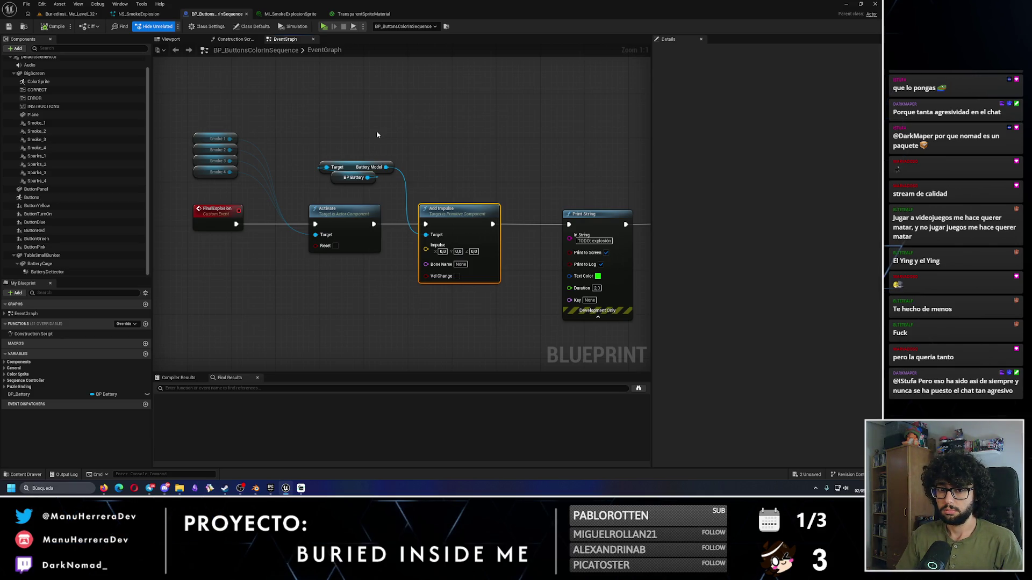
Step: Add Get Forward Vector and Get Up Vector nodes from the battery's Battery Model
left_click_drag(385, 167, 409, 149)
type("forwa")
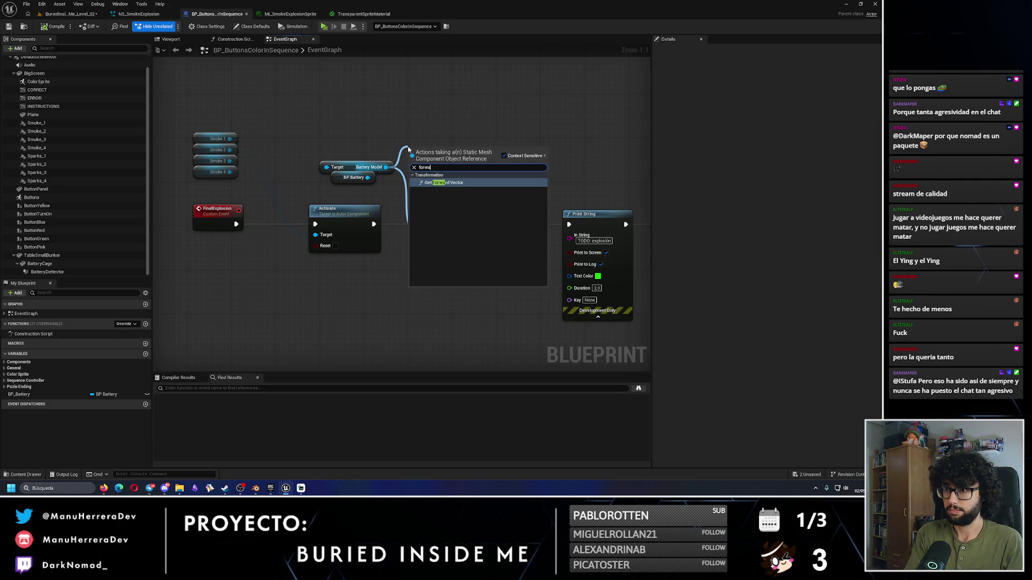
key("Return")
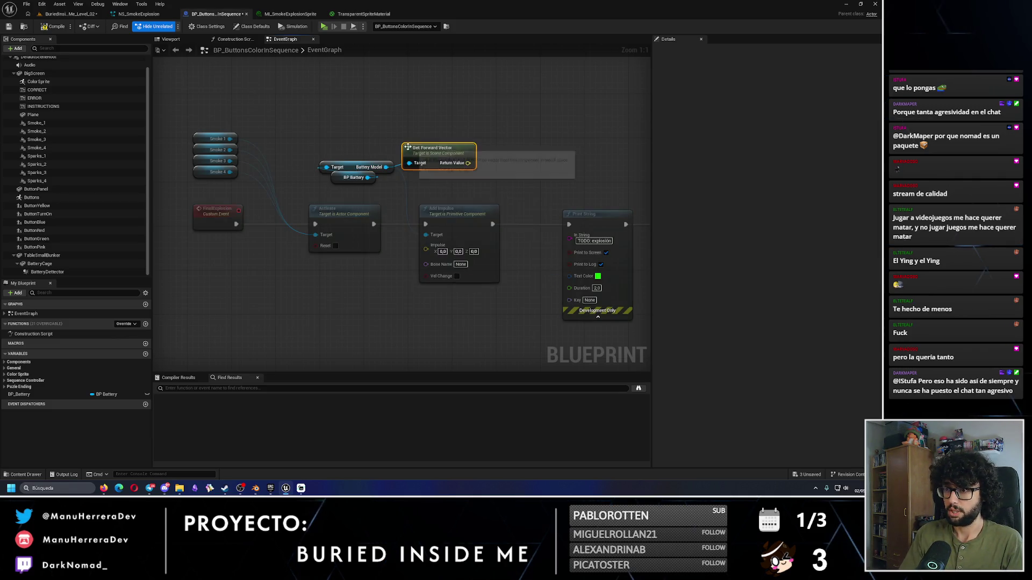
left_click_drag(386, 172, 422, 188)
type("get up")
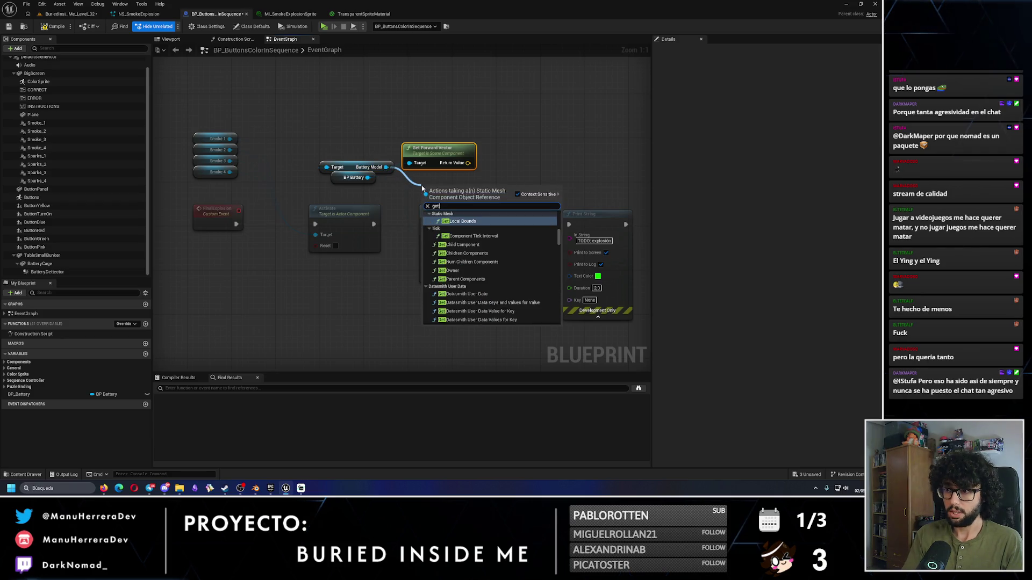
key("Return")
mouse_move(486, 197)
left_mouse_down()
mouse_move(463, 189)
mouse_move(504, 177)
left_mouse_up()
Step: Feed the forward vector and up vector into the two inputs of a new combining node
type("make array")
key("Return")
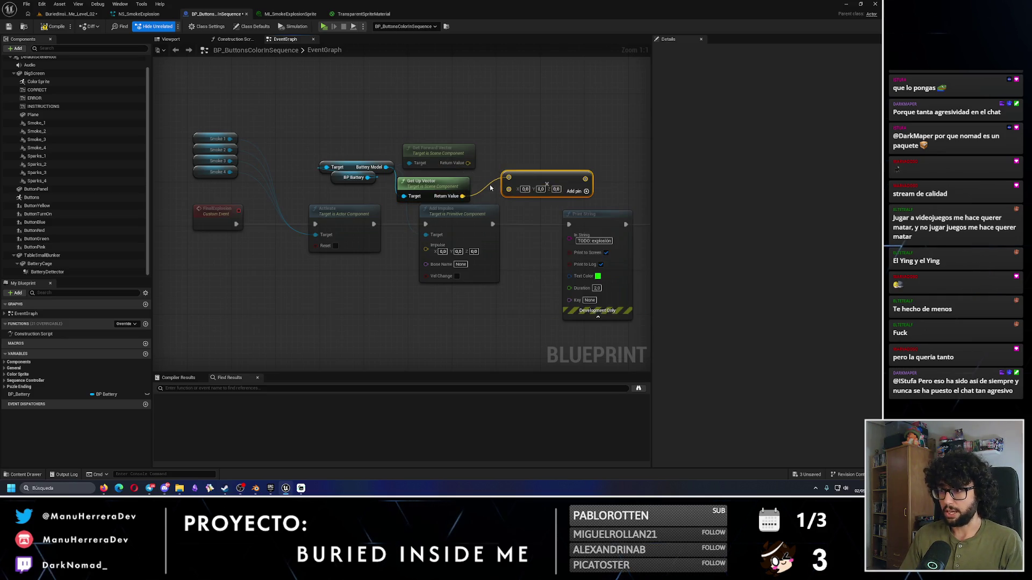
left_click(485, 186)
left_click(485, 186, "alt")
mouse_move(470, 168)
left_mouse_down()
mouse_move(516, 188)
mouse_move(508, 178)
mouse_move(509, 191)
mouse_move(471, 185)
left_mouse_up()
left_click(519, 178)
left_click(529, 143)
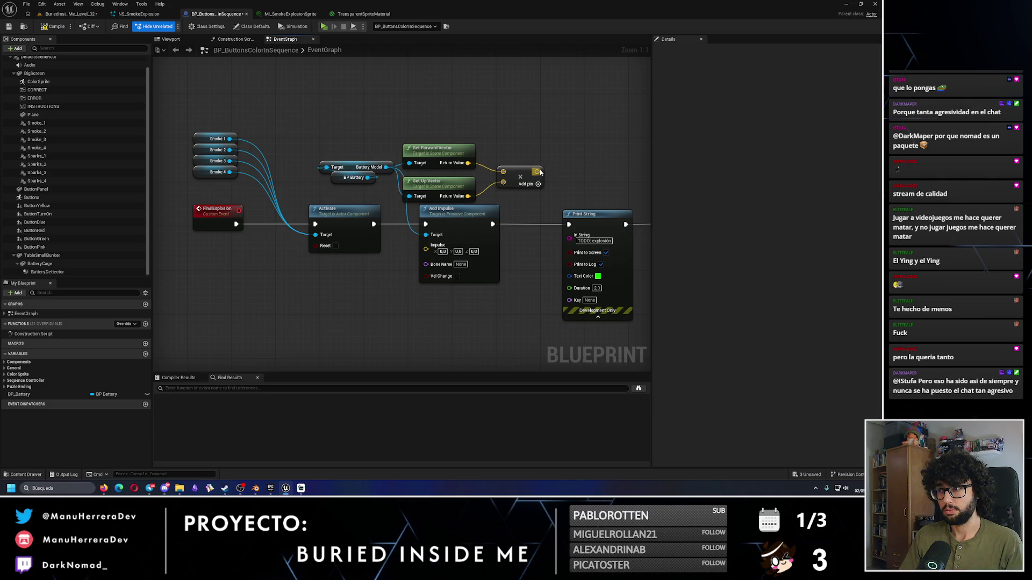
Step: Try an extra Add node after the vector sum, then remove its link again
left_click_drag(537, 171, 577, 157)
type("multi")
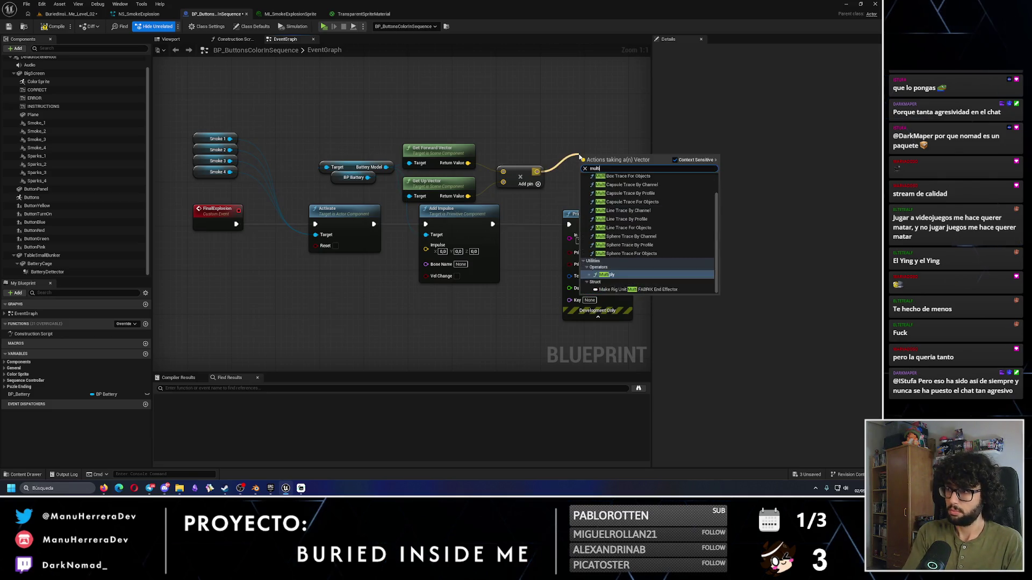
key("Return")
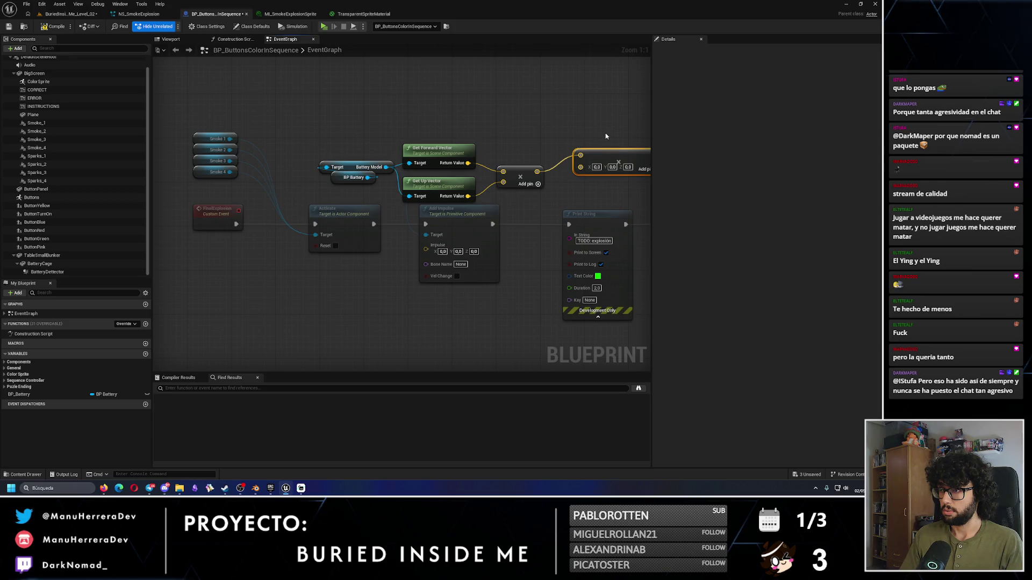
key("Delete")
right_click(591, 176)
type("add")
key("Return")
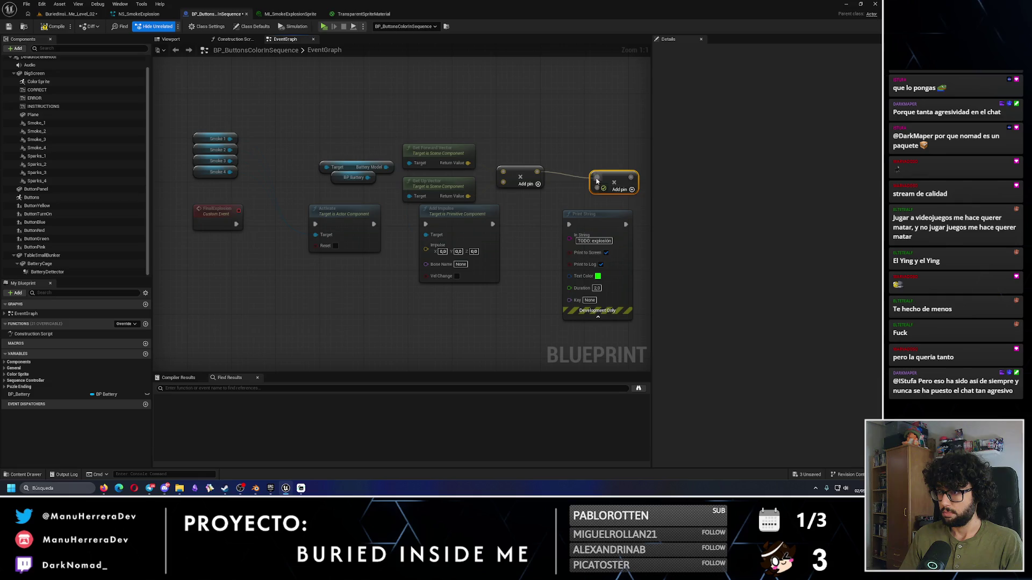
left_click_drag(596, 177, 536, 171)
left_click_drag(606, 158, 517, 159)
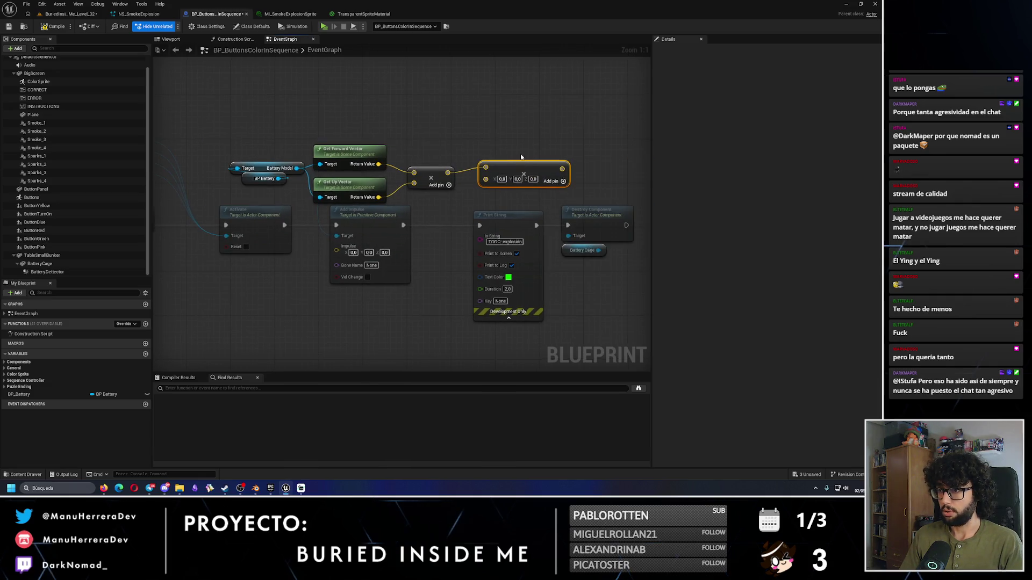
key("ctrl+z")
left_click(507, 178, "alt")
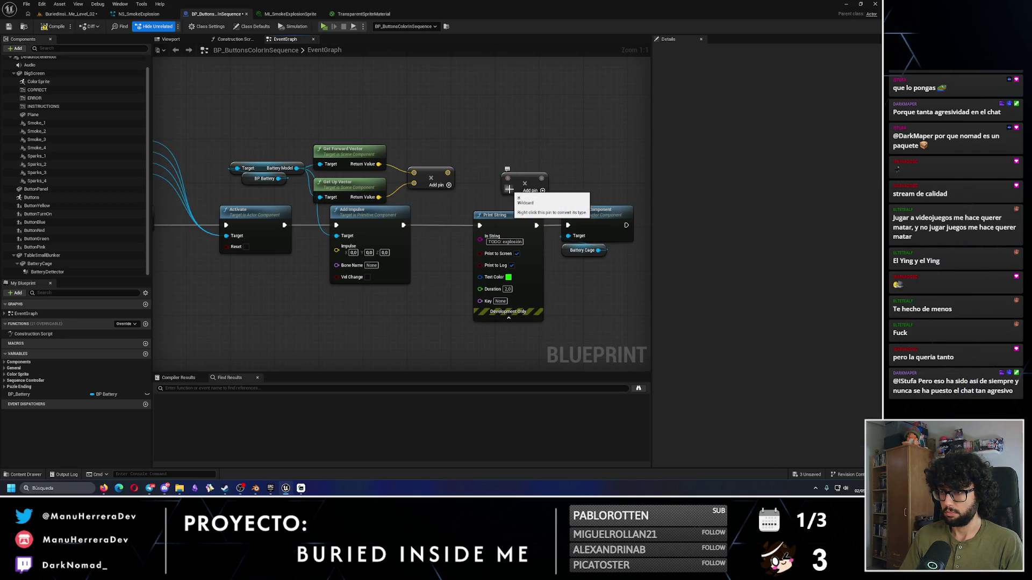
left_click_drag(508, 189, 463, 207)
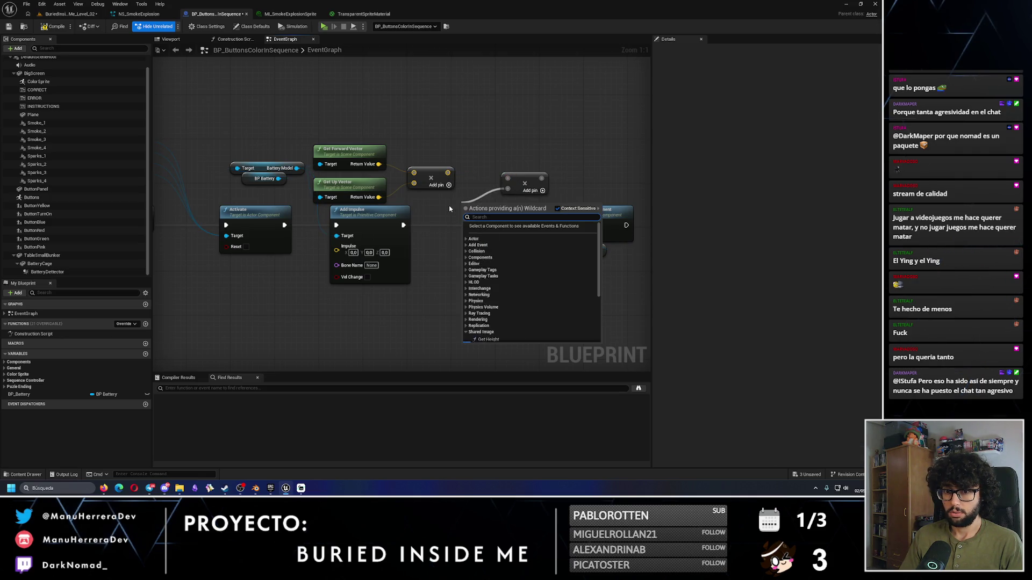
left_click(30, 438)
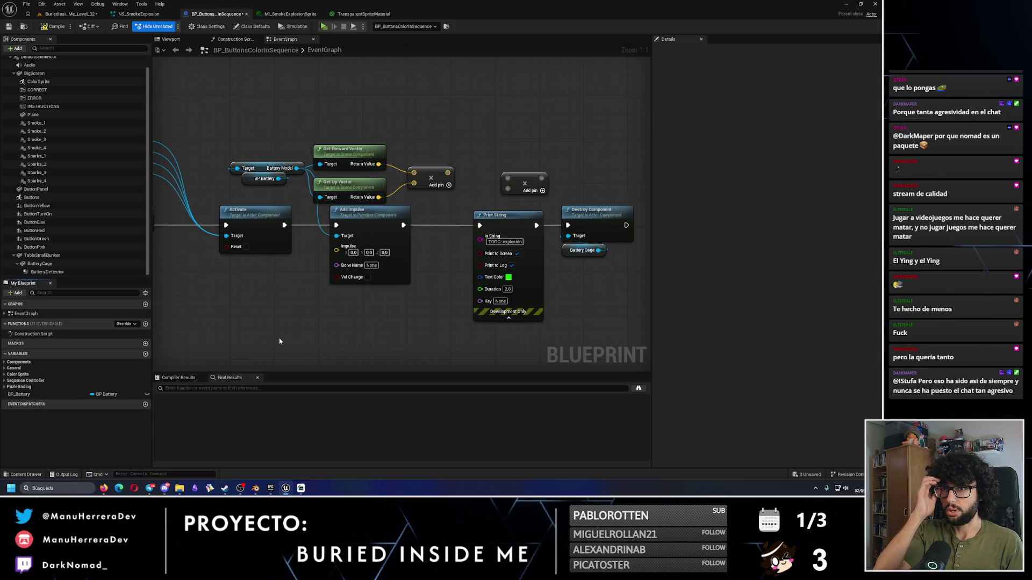
Step: Move the print, destroy and impulse nodes right, then return to the level's Actors folder
scroll(444, 269, "down", 3)
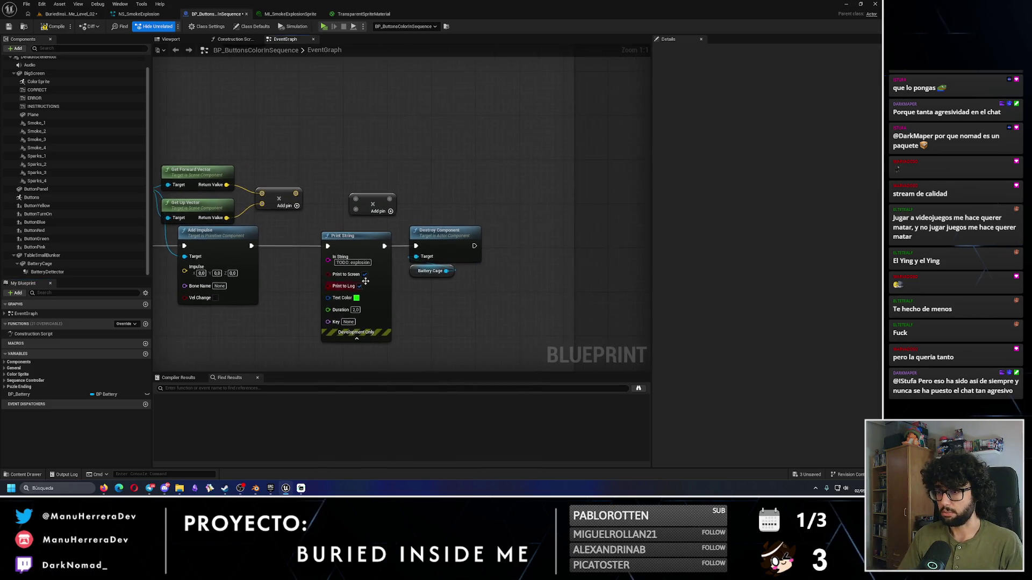
scroll(506, 235, "up", 4)
mouse_move(524, 164)
left_mouse_down()
mouse_move(387, 234)
mouse_move(459, 234)
left_mouse_up()
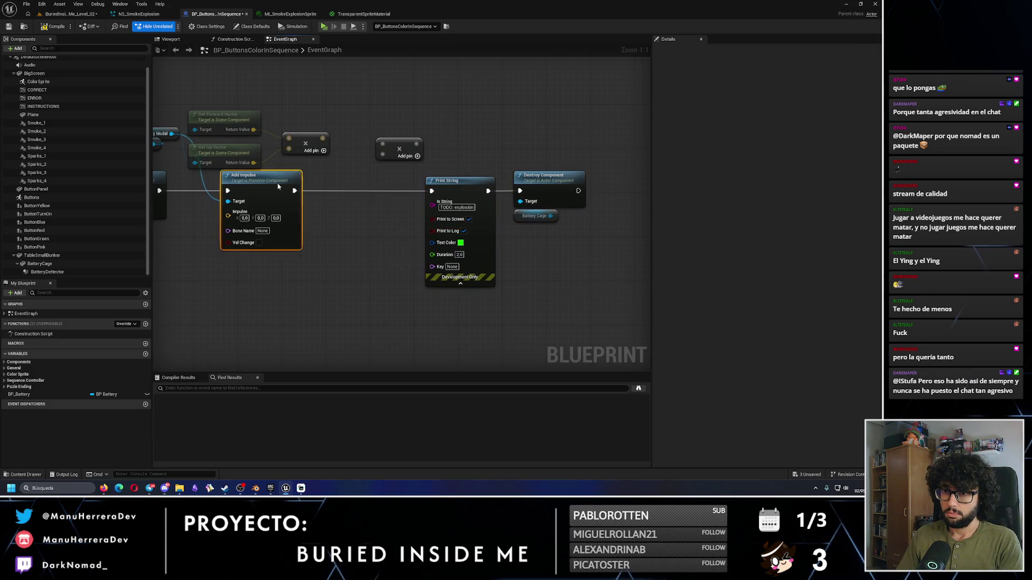
left_click_drag(249, 184, 325, 184)
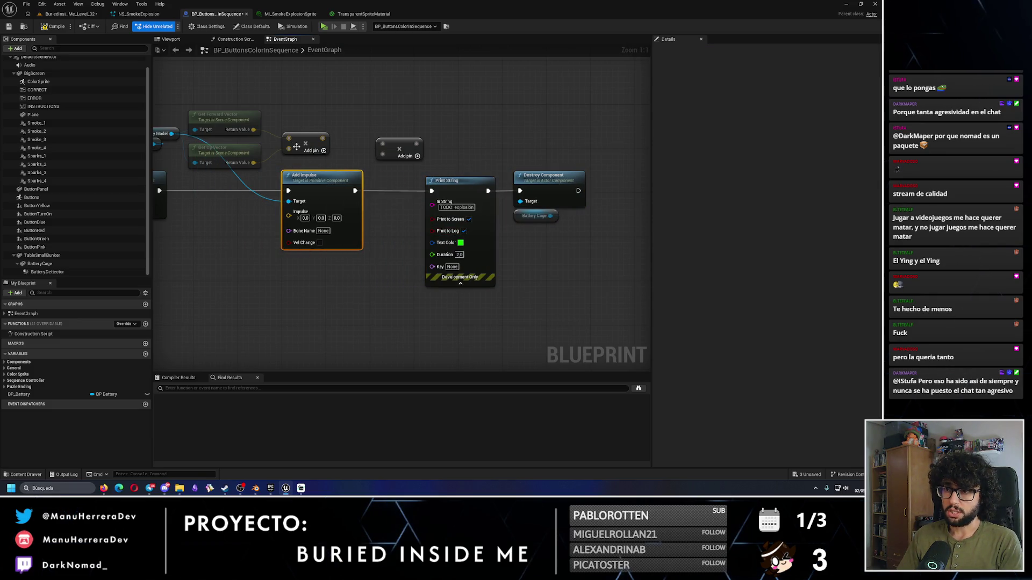
left_click(389, 144)
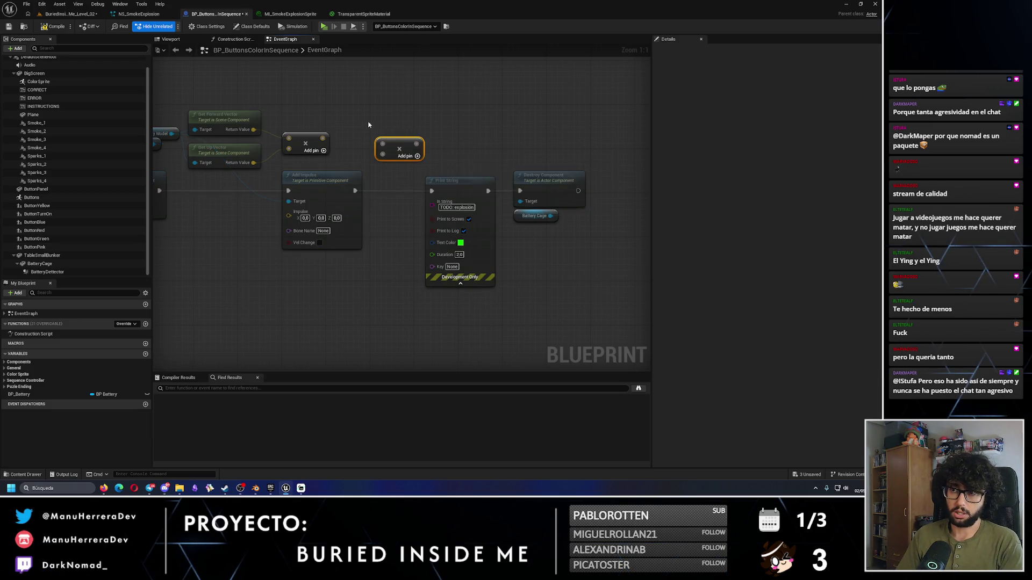
left_click(67, 13)
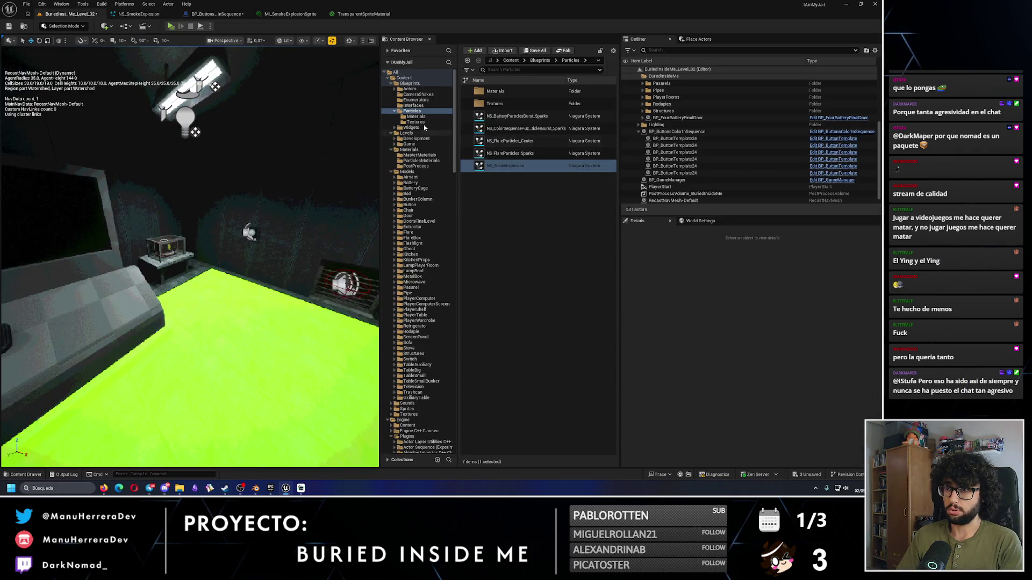
left_click(411, 88)
Step: Open BP_Player_IAmMyJail from the Actors > Player folder
left_click(495, 167)
double_click(497, 168)
left_click(508, 105)
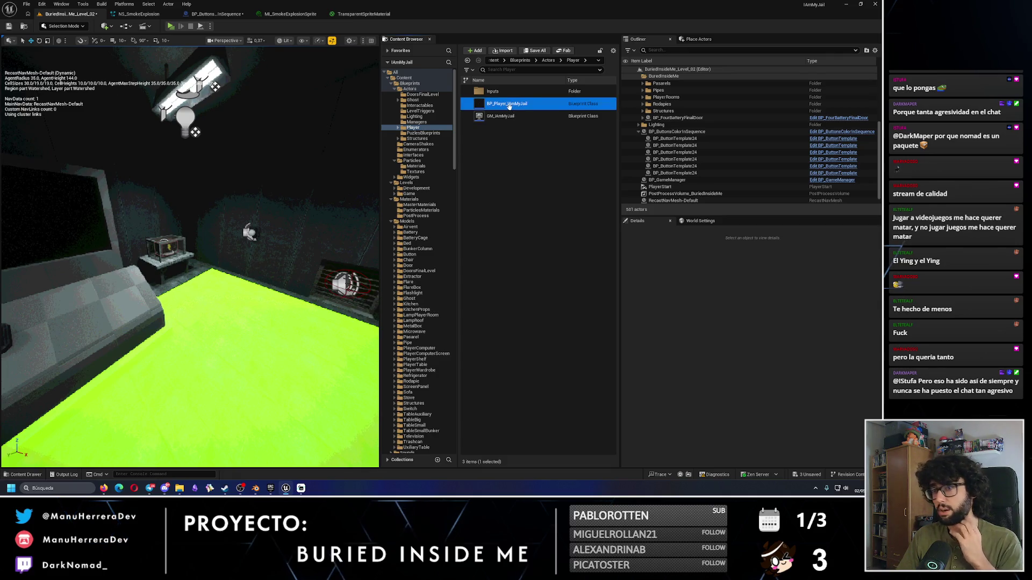
double_click(510, 109)
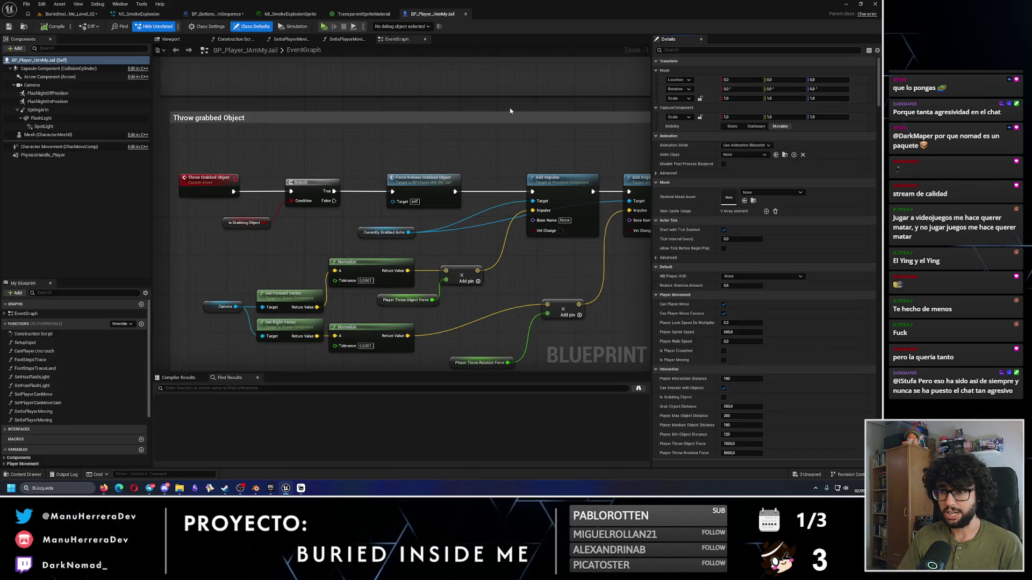
Step: Examine the camera and direction vector nodes in the Throw Grabbed Object graph
scroll(414, 253, "down", 3)
scroll(414, 253, "up", 3)
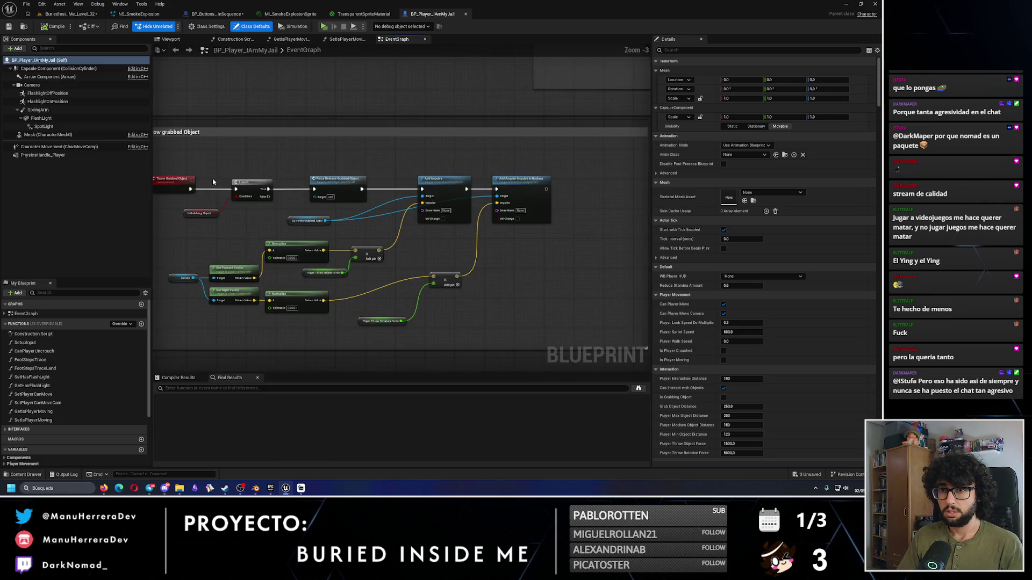
scroll(213, 181, "up", 3)
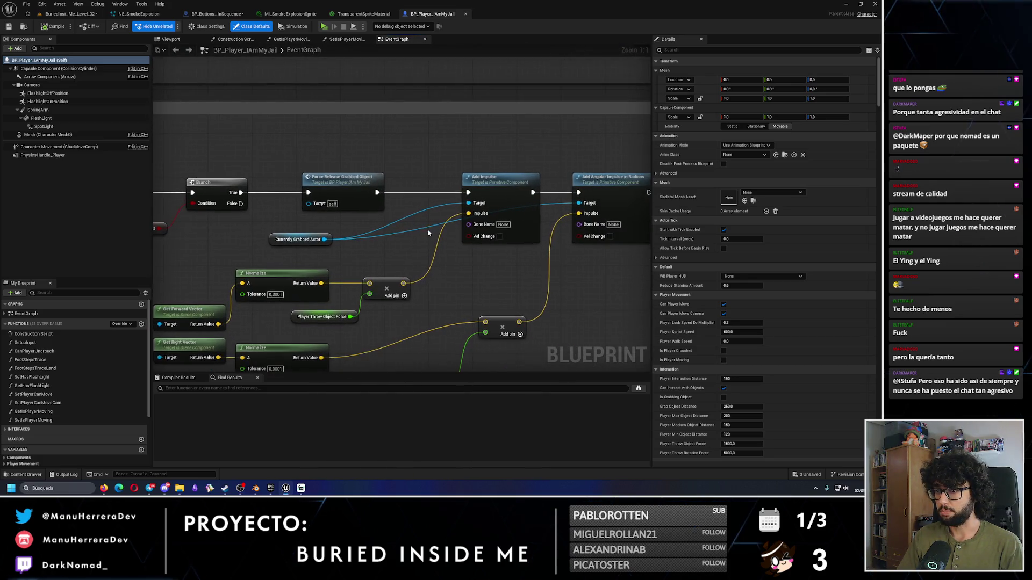
left_click_drag(200, 271, 240, 196)
left_click_drag(191, 232, 308, 316)
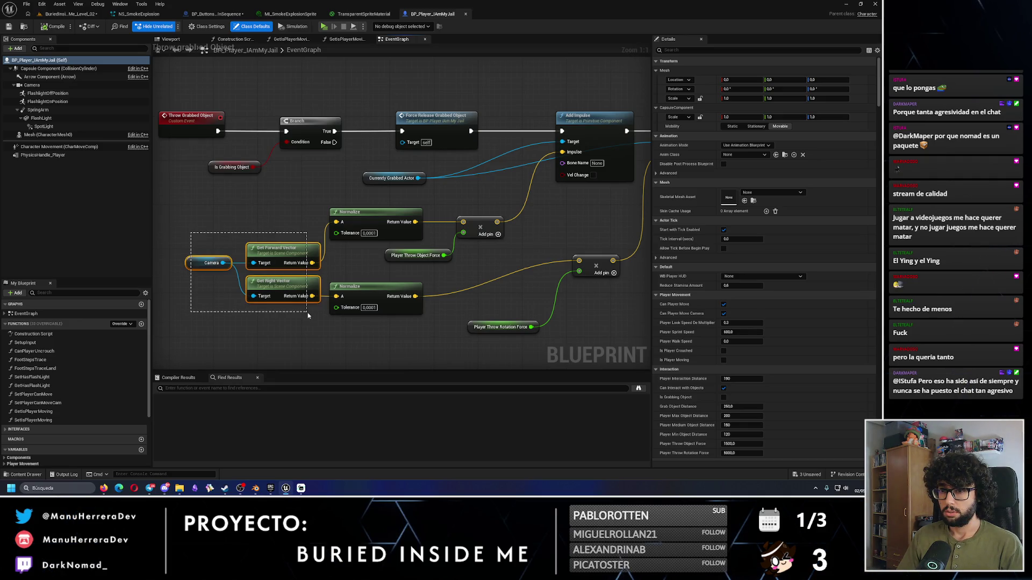
left_click_drag(308, 316, 308, 316)
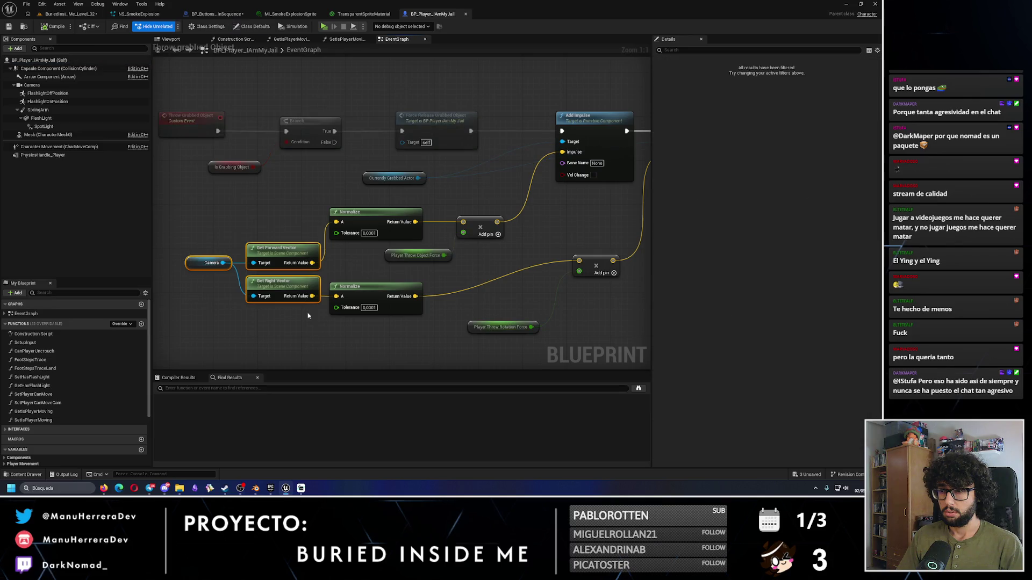
left_click(309, 311)
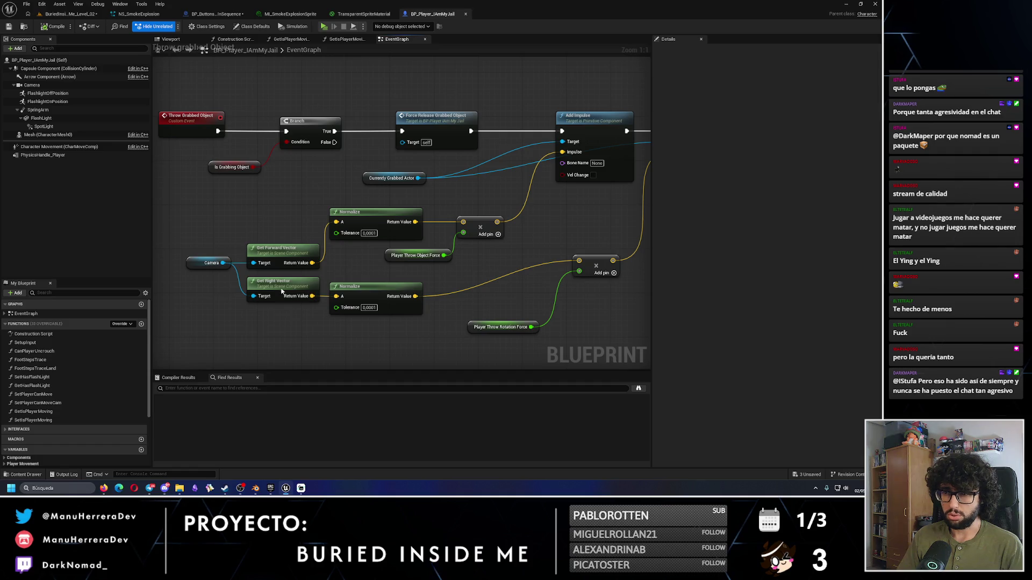
left_click_drag(287, 301, 214, 236)
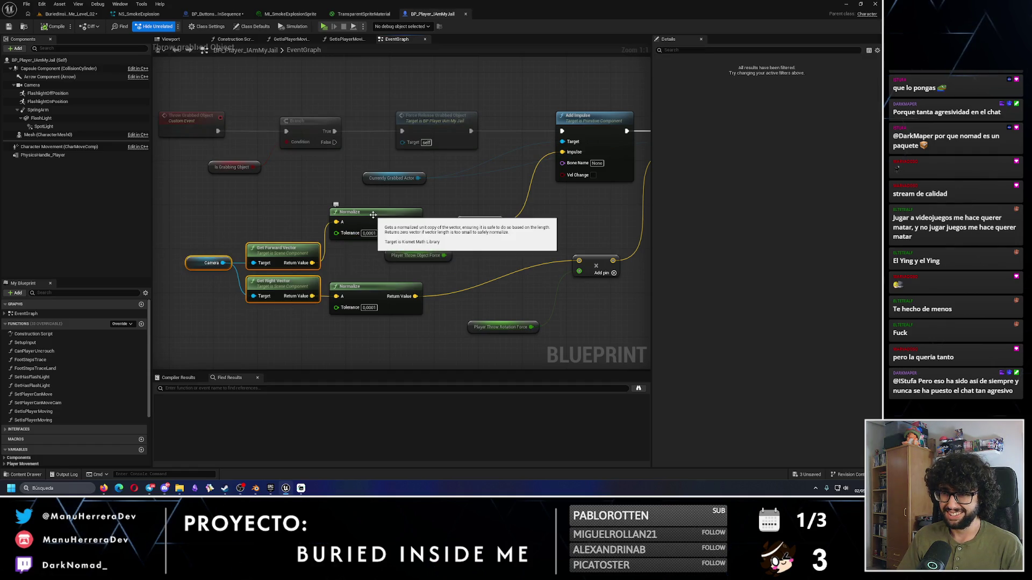
Step: Review the angular impulse node, then go back to the BP_ButtonsColorInSequence graph
left_click_drag(472, 309, 395, 309)
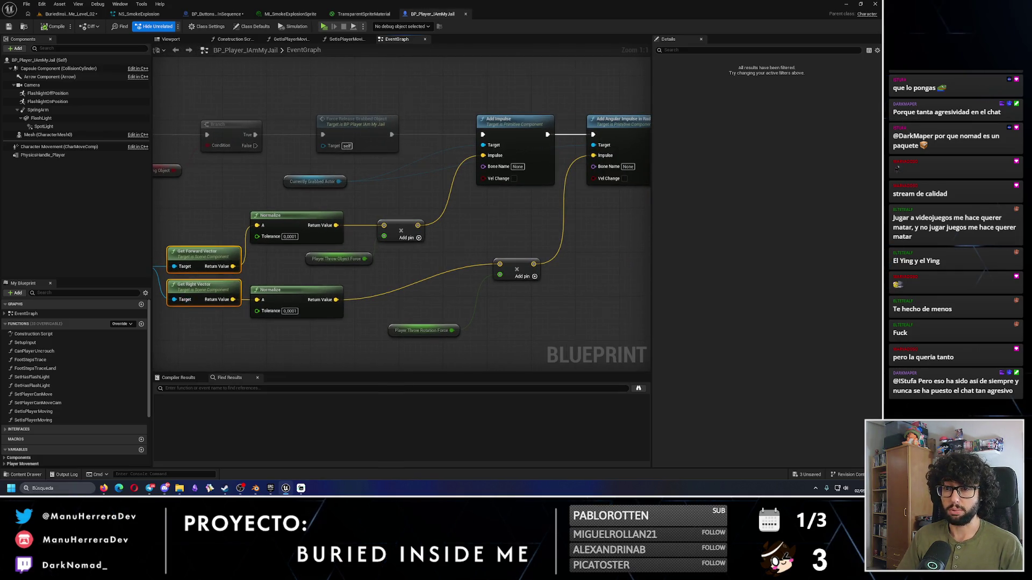
left_click_drag(395, 309, 493, 296)
left_click(368, 265)
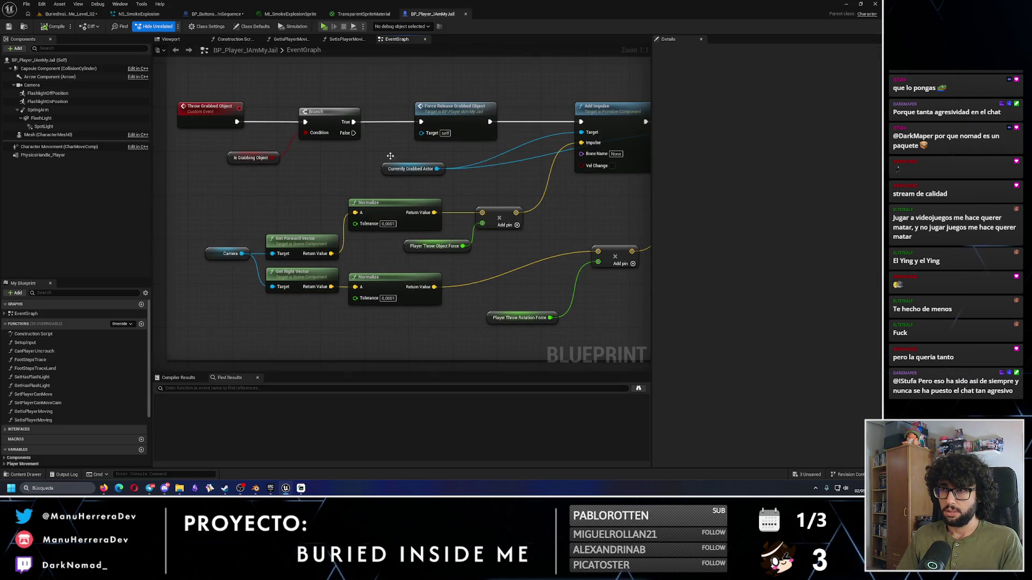
left_click(360, 14)
left_click(214, 14)
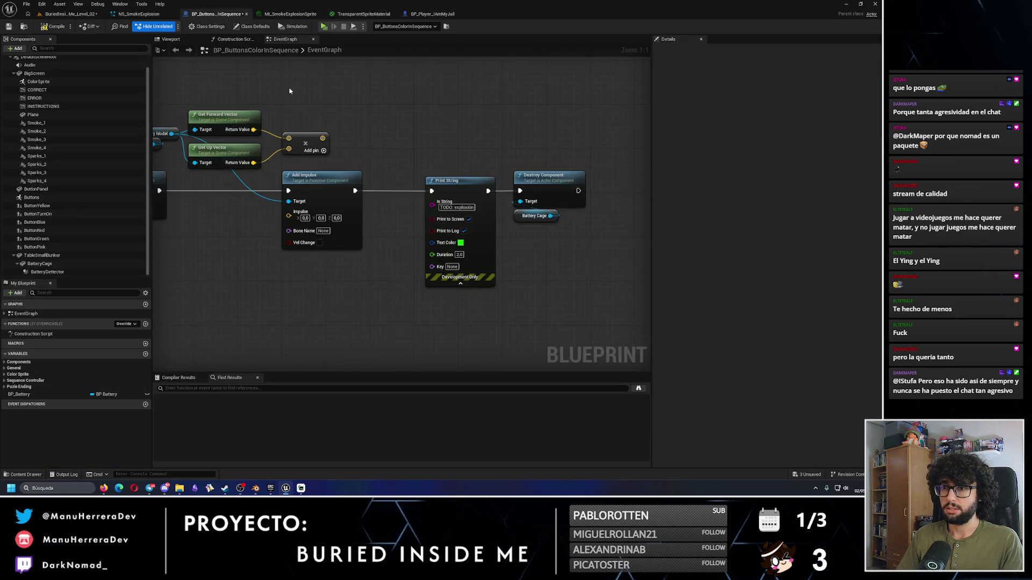
Step: Normalize the battery's forward vector and feed it into the vector sum
mouse_move(322, 138)
left_mouse_down()
mouse_move(353, 116)
mouse_move(371, 135)
left_mouse_up()
left_click(322, 120)
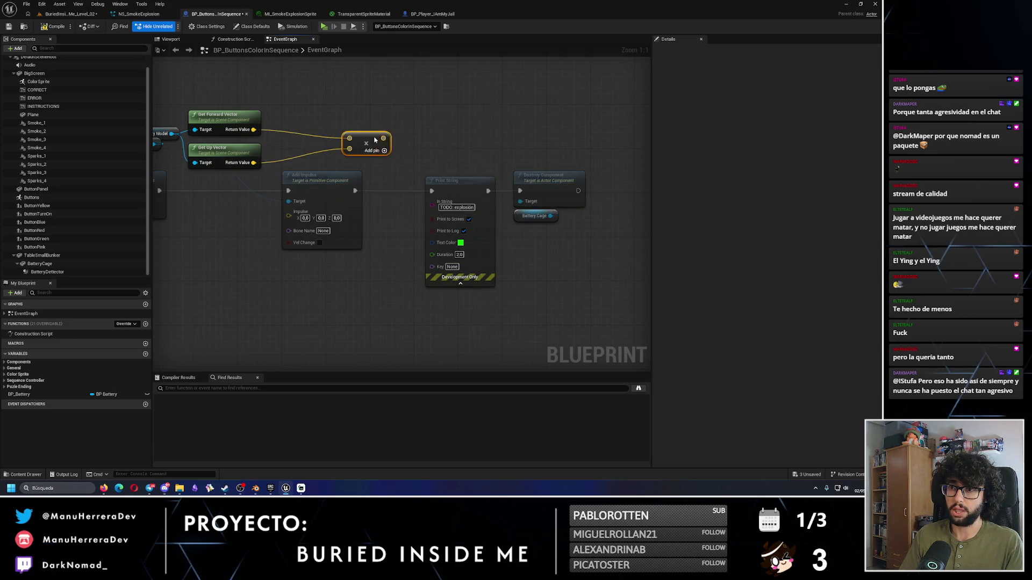
left_click_drag(253, 129, 299, 103)
type("normali")
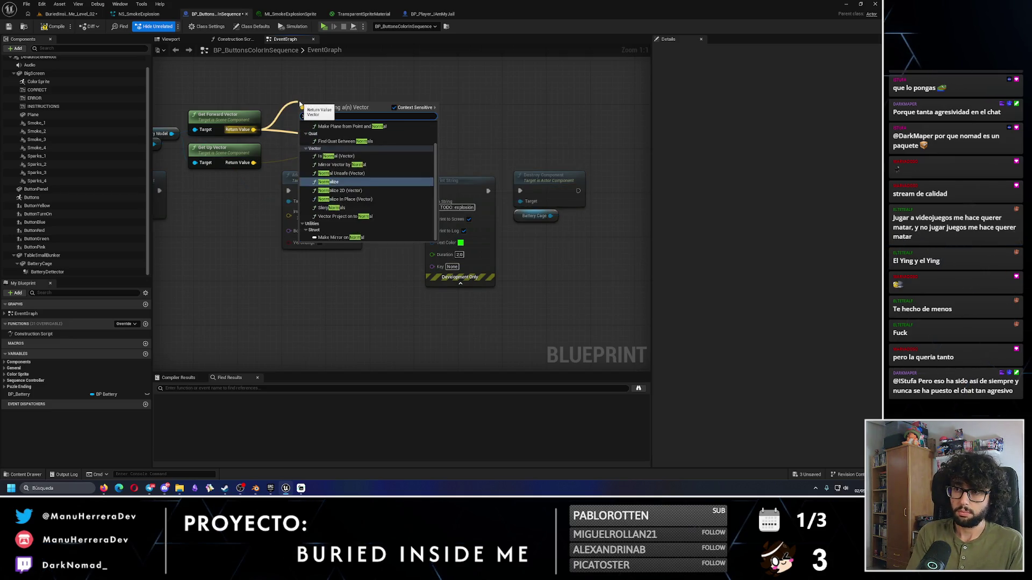
key("Return")
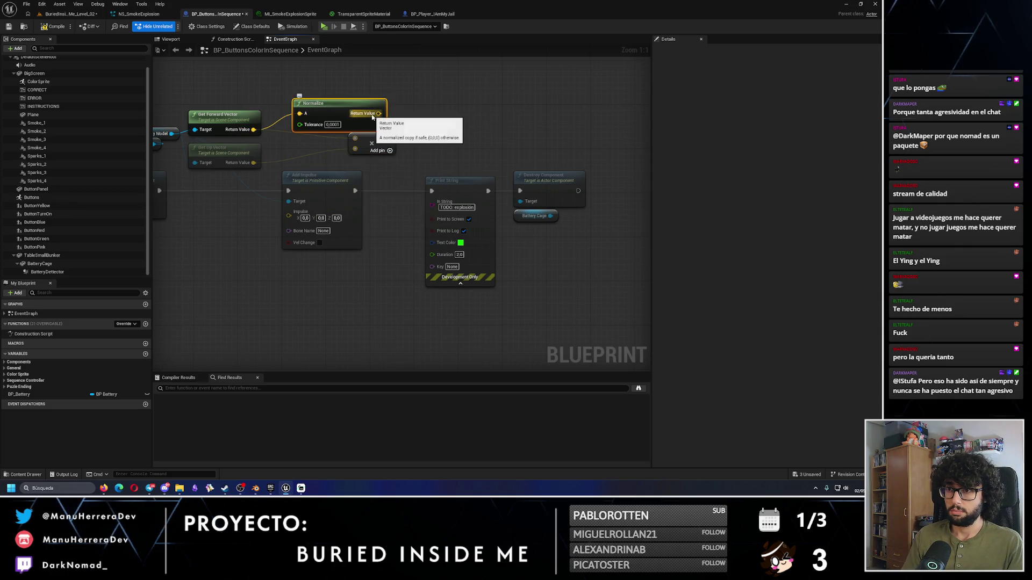
mouse_move(378, 112)
left_mouse_down()
mouse_move(355, 138)
mouse_move(426, 145)
left_mouse_up()
Step: Normalize the up vector and feed it into the vector sum as well
mouse_move(253, 162)
left_mouse_down()
mouse_move(317, 156)
mouse_move(297, 142)
left_mouse_up()
type("normali")
key("Return")
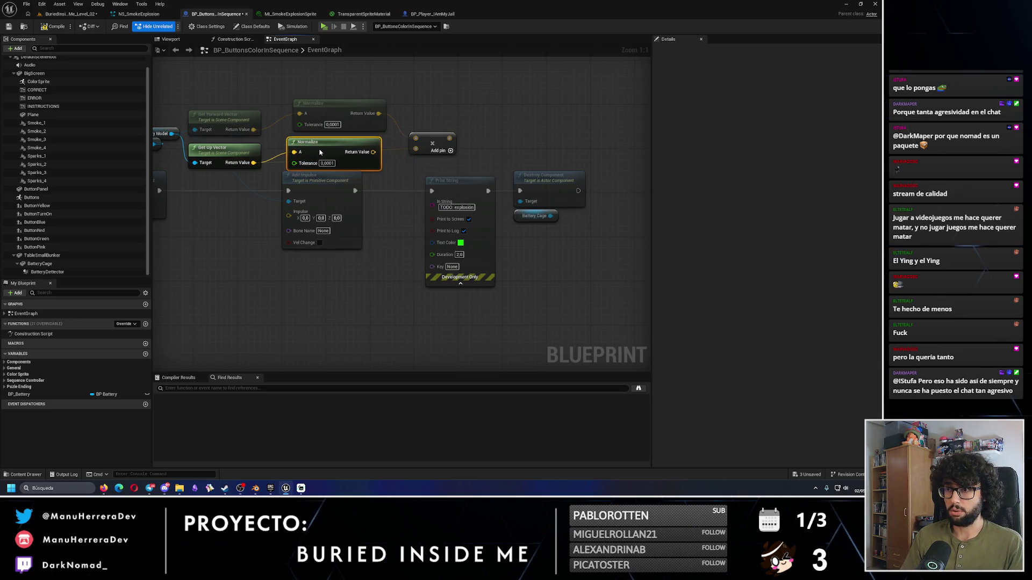
left_click_drag(372, 154, 415, 149)
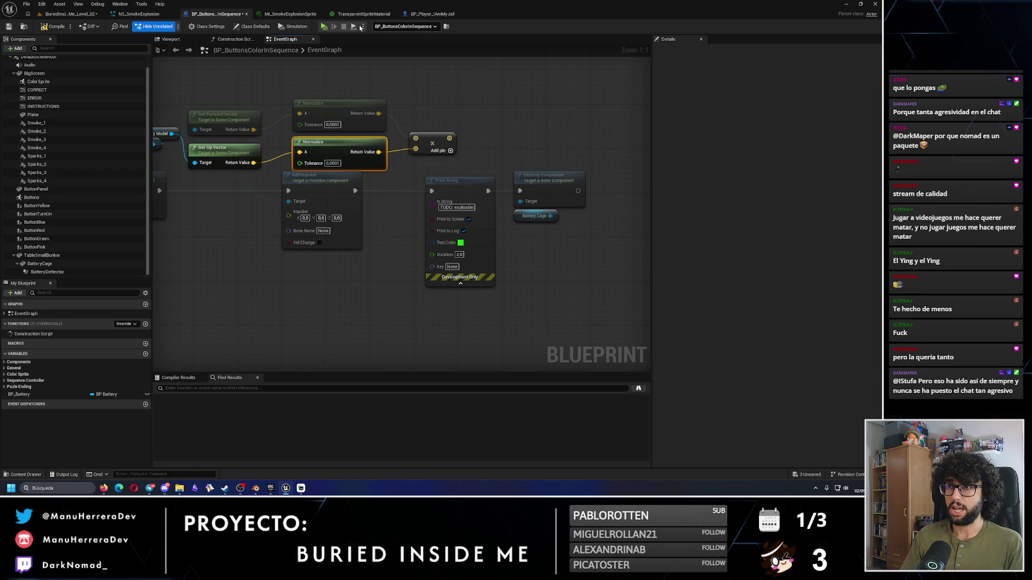
Step: Recheck the player blueprint's impulse nodes, then select the Battery Model and BP Battery nodes
left_click(430, 14)
left_click(207, 16)
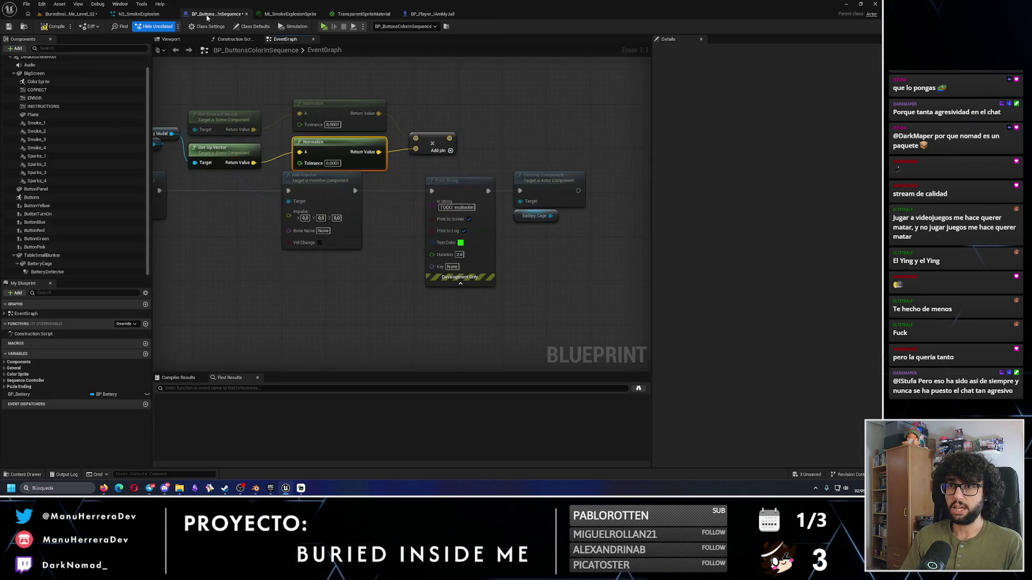
left_click(431, 14)
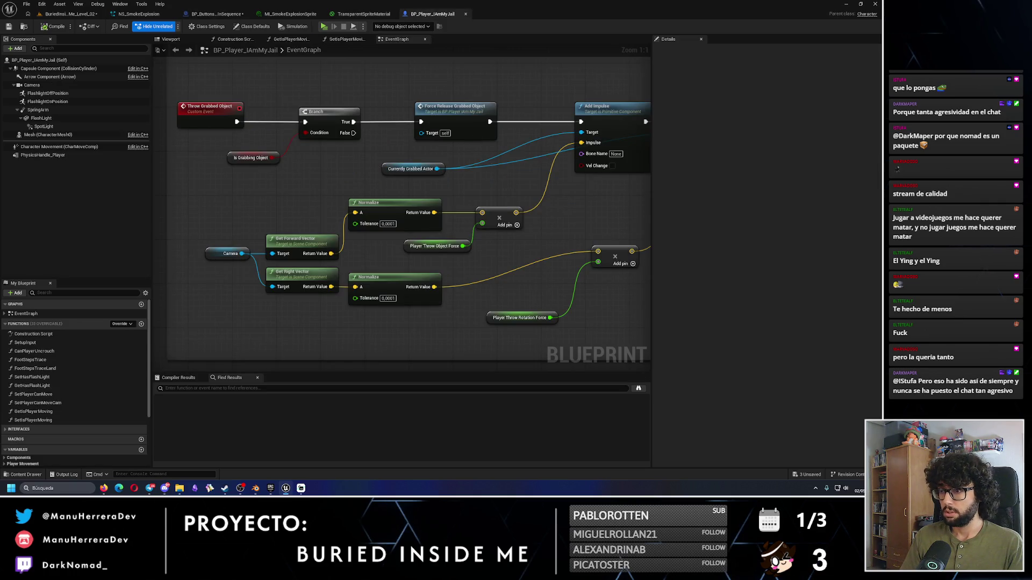
left_click_drag(449, 216, 392, 214)
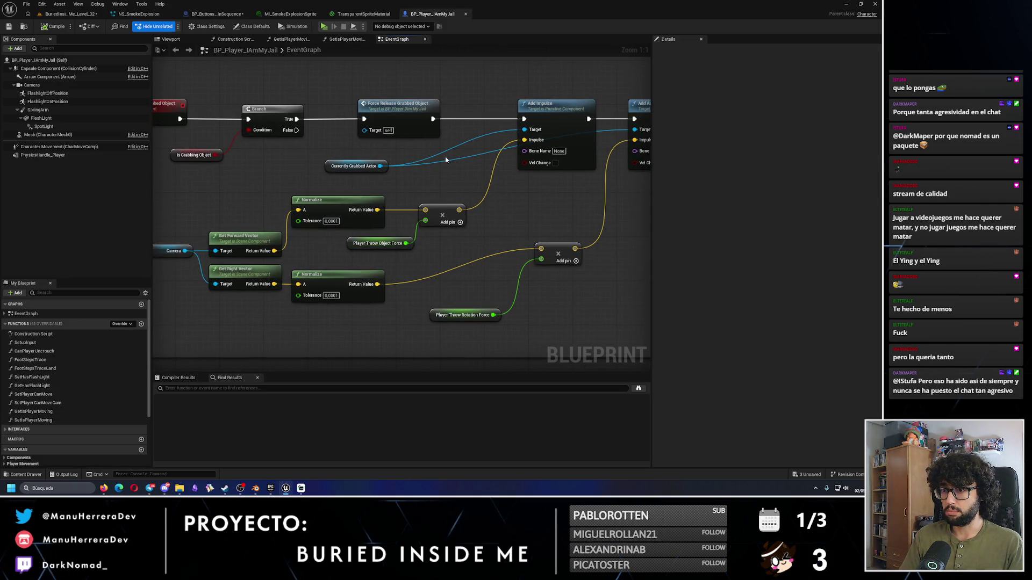
left_click(363, 14)
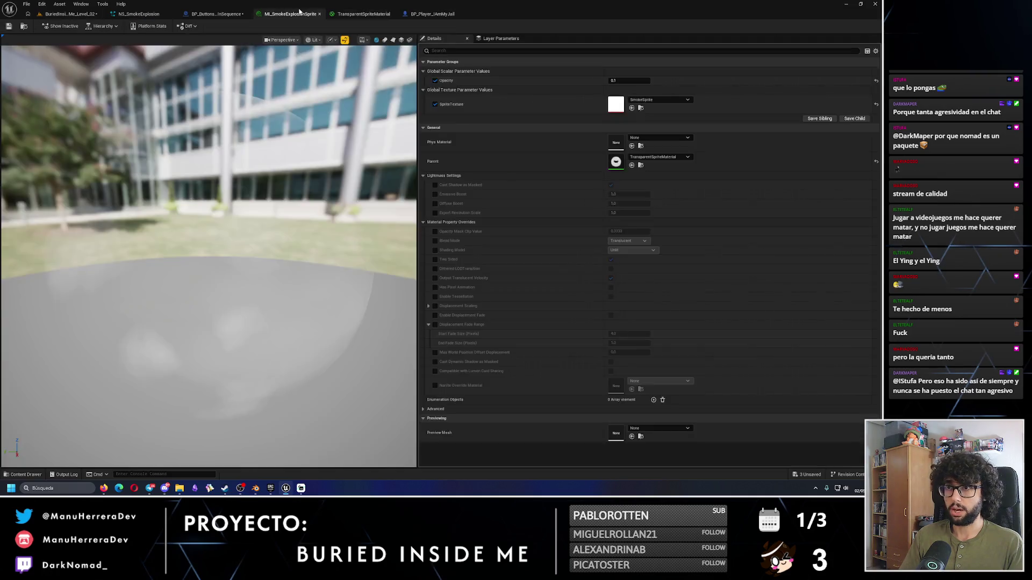
left_click(214, 14)
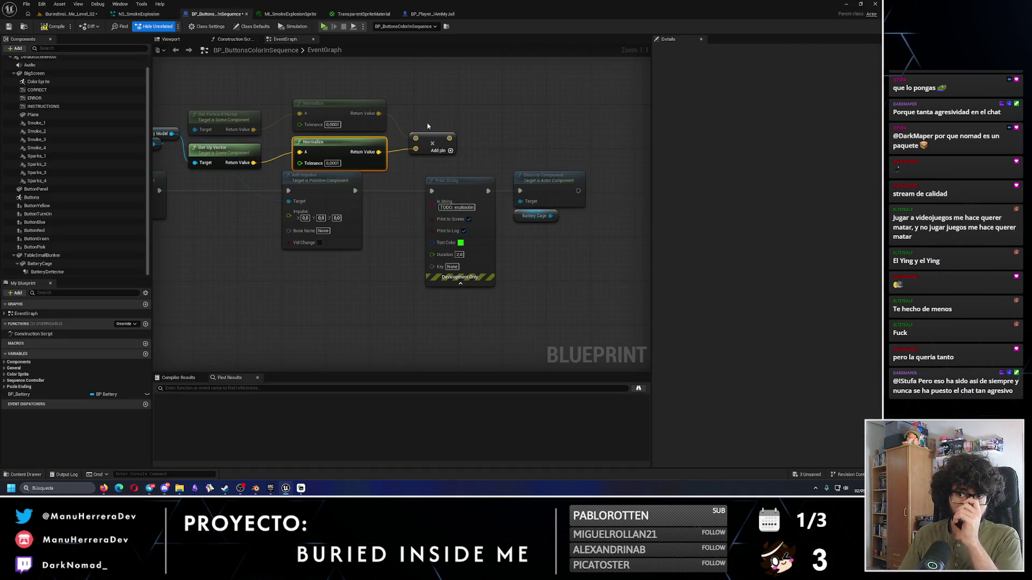
scroll(453, 240, "down", 3)
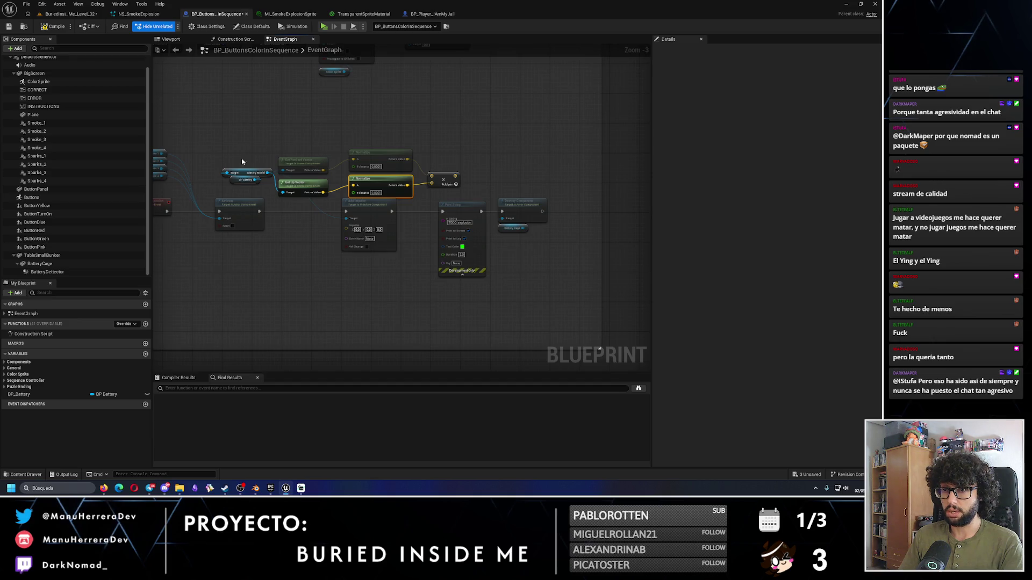
left_click_drag(244, 163, 253, 186)
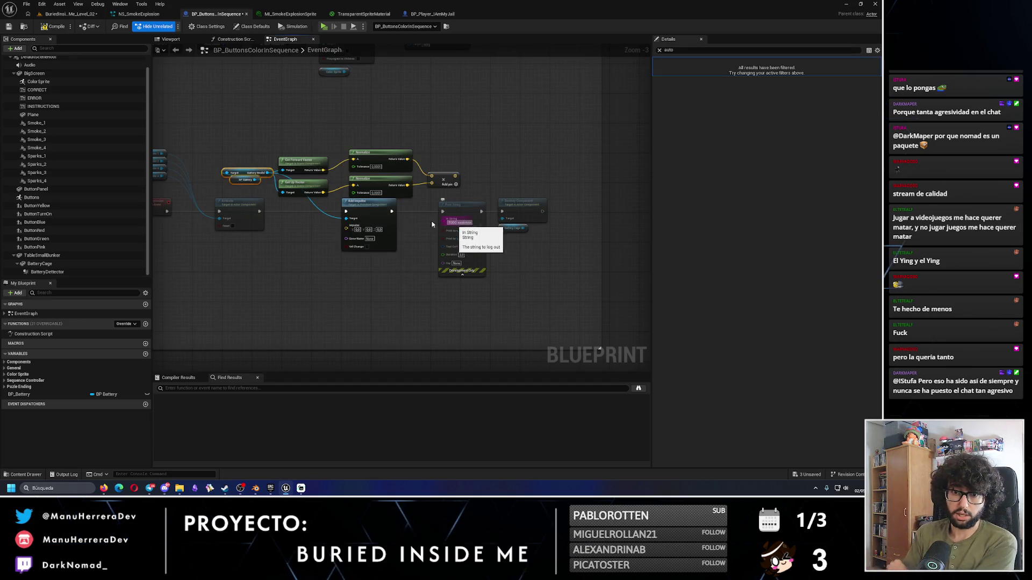
left_click(16, 369)
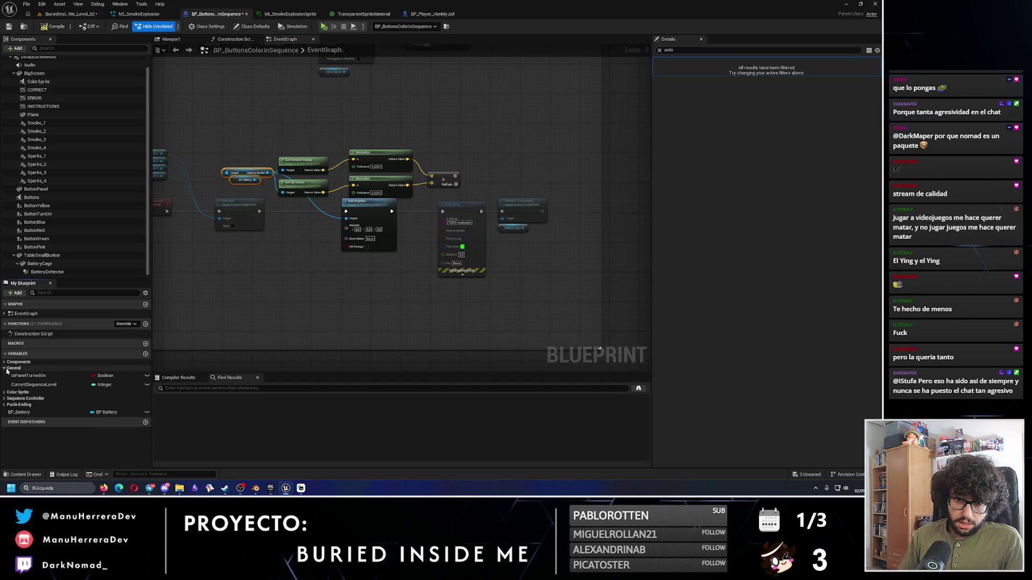
Step: Add a Float variable named BatteryImpulseForce
left_click(145, 354)
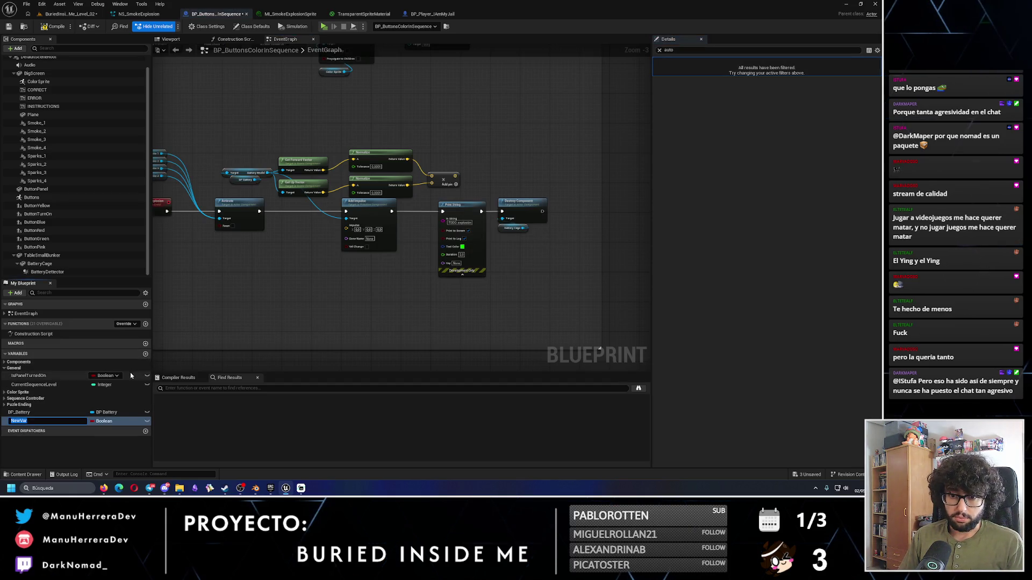
left_click(103, 421)
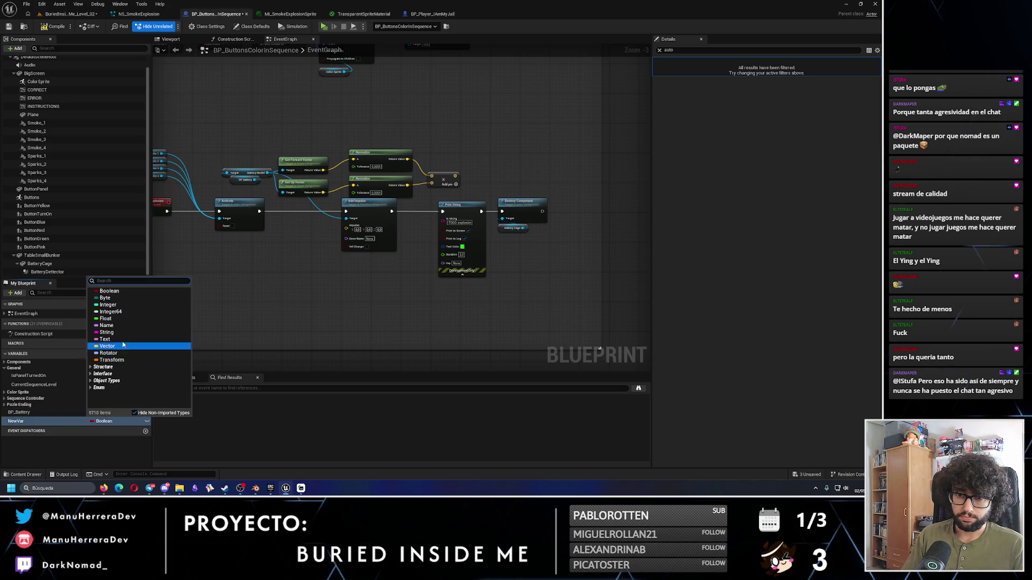
left_click(61, 364)
double_click(39, 421)
type("BatteryImpulseForce")
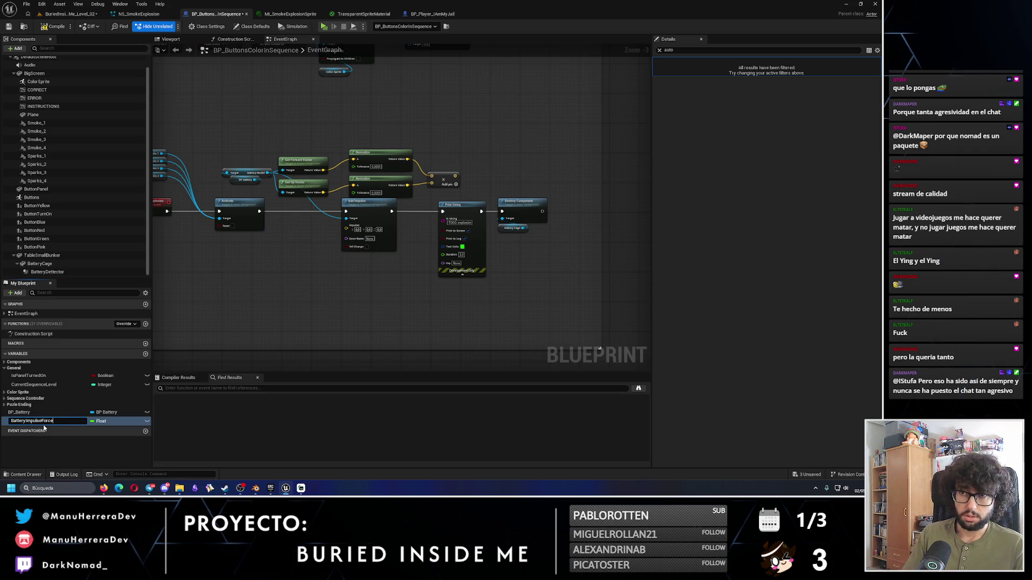
key("Return")
Step: Check the player blueprint's Player Throw Object Force variable settings for reference
left_click(432, 14)
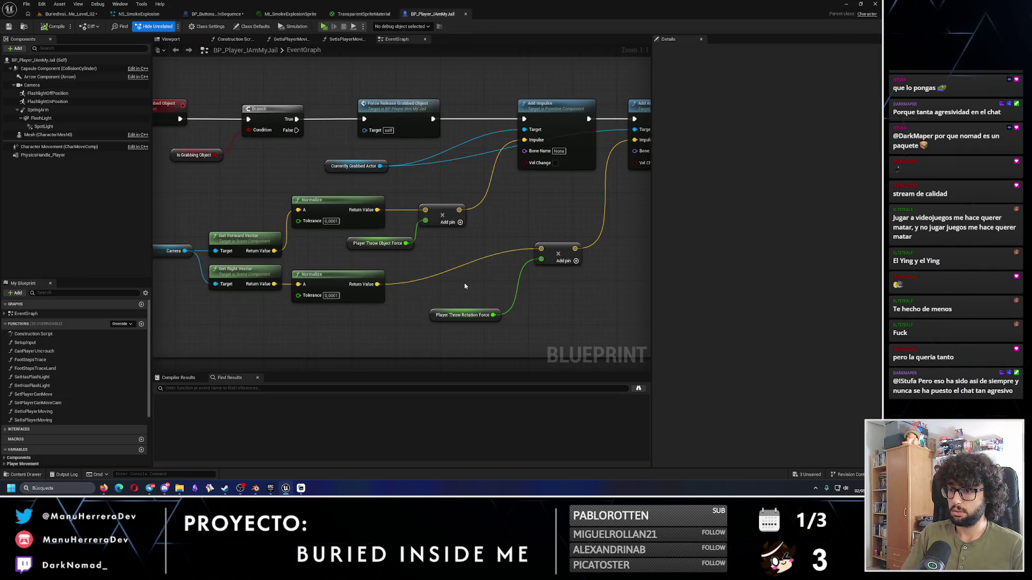
left_click(404, 243)
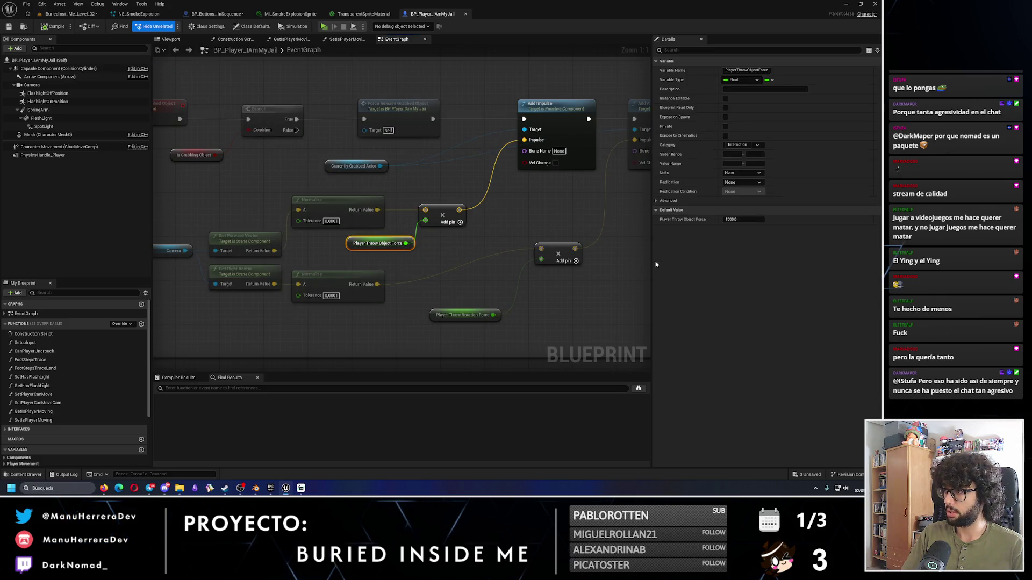
left_click(139, 13)
left_click(70, 13)
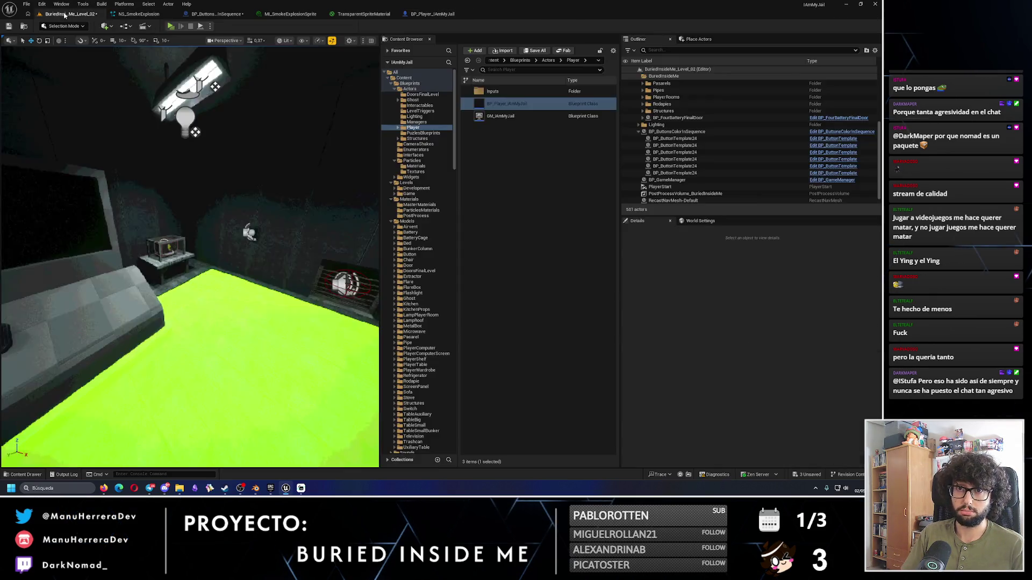
left_click(216, 13)
Step: Set BatteryImpulseForce's default value to 3000 and place its getter in the graph
left_click(80, 421)
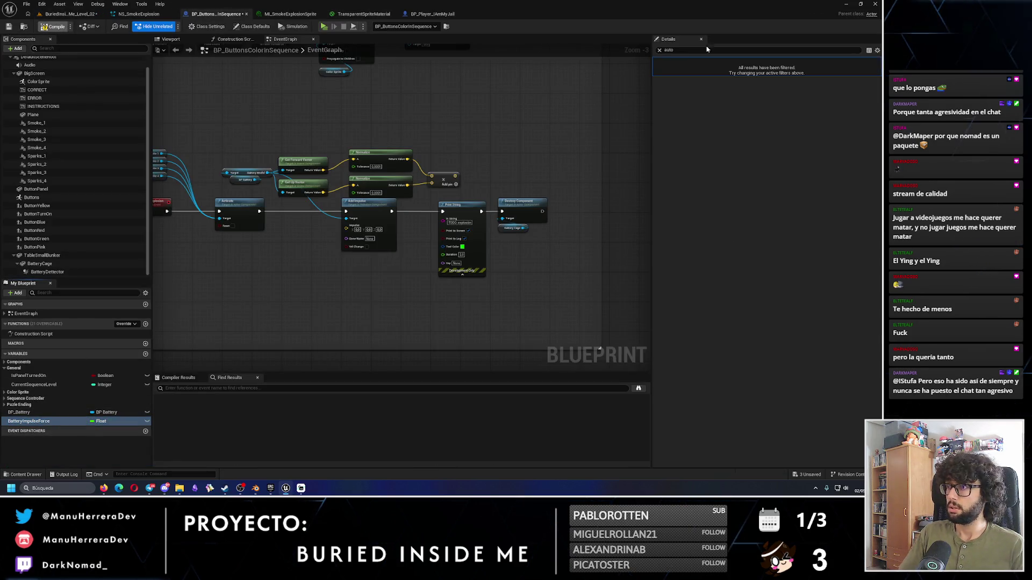
left_click(659, 50)
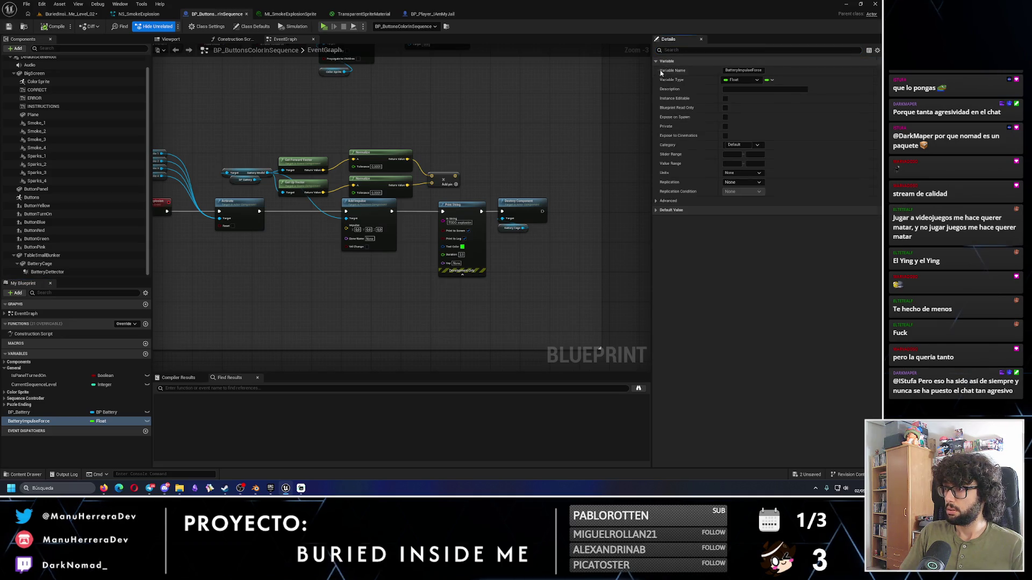
left_click(656, 210)
left_click(729, 220)
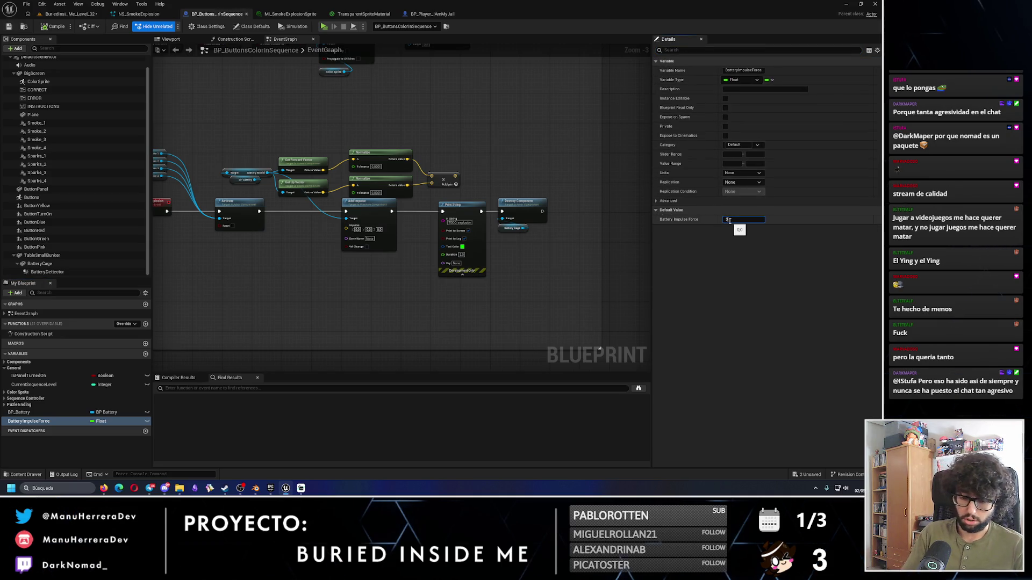
key("Return")
left_click_drag(32, 421, 467, 188)
scroll(470, 175, "up", 2)
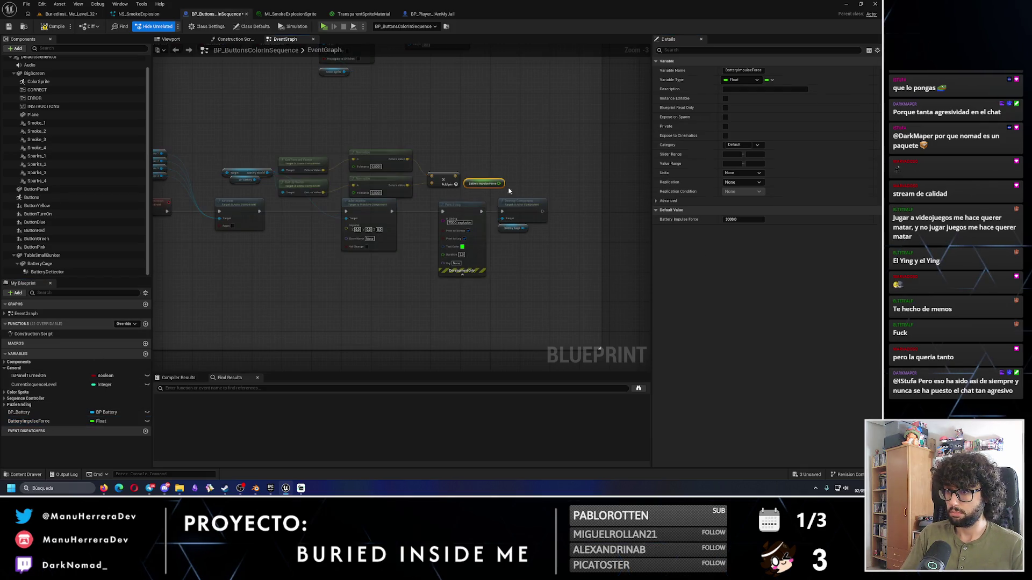
Step: Add a Multiply node from Battery Impulse Force and wire the direction vector into it
left_click(469, 175)
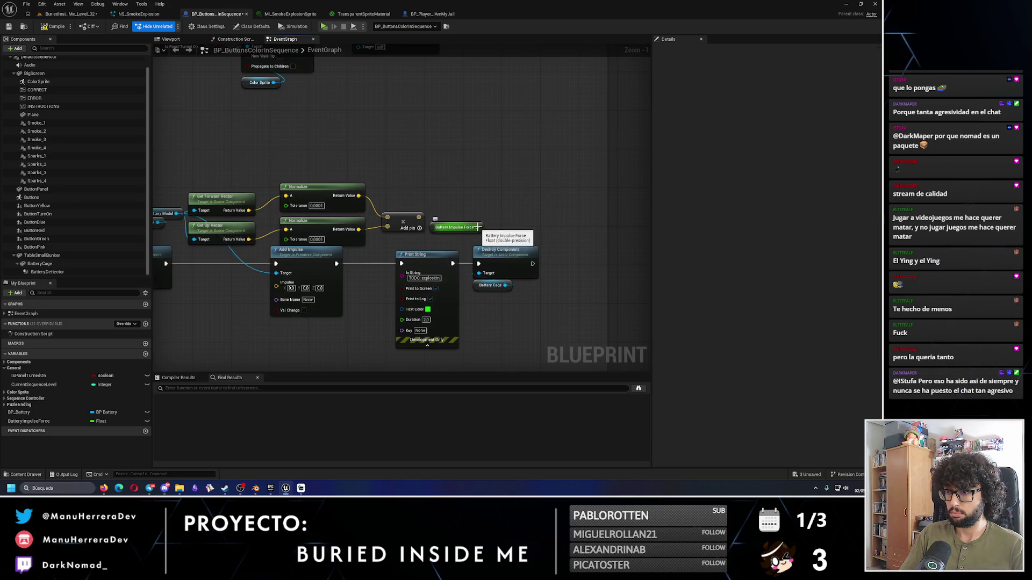
left_click_drag(477, 227, 514, 196)
type("mu")
key("Return")
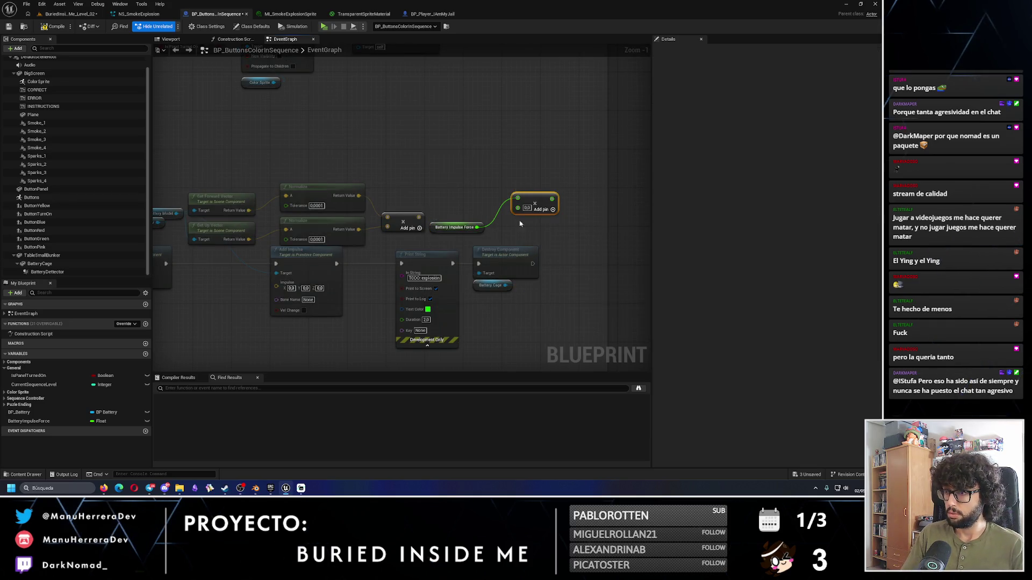
left_click(478, 228, "alt")
left_click_drag(477, 227, 518, 208)
left_click_drag(419, 217, 519, 198)
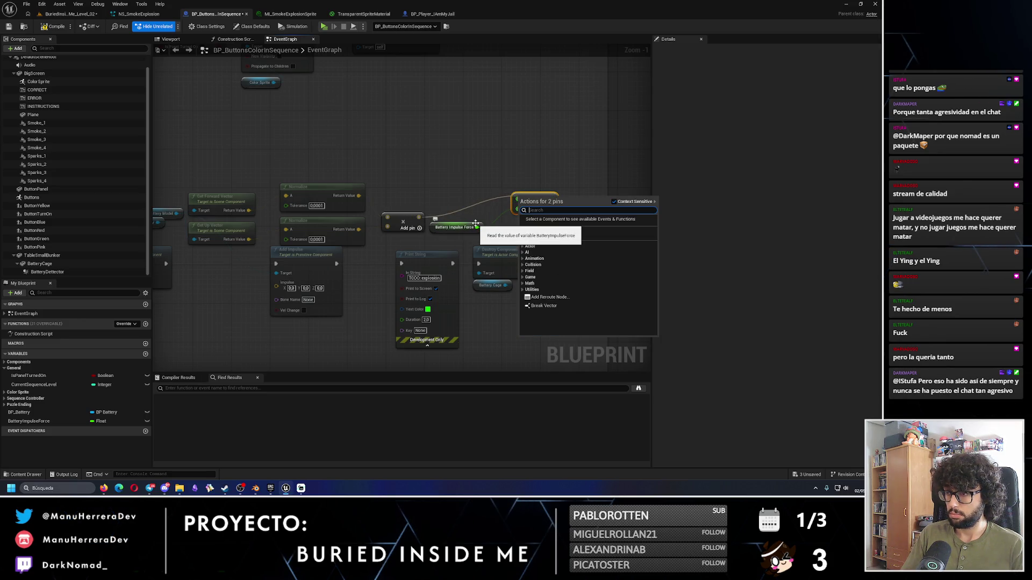
key("Escape")
Step: Check the player blueprint for reference, then reconnect the direction output to the new Multiply
left_click(430, 13)
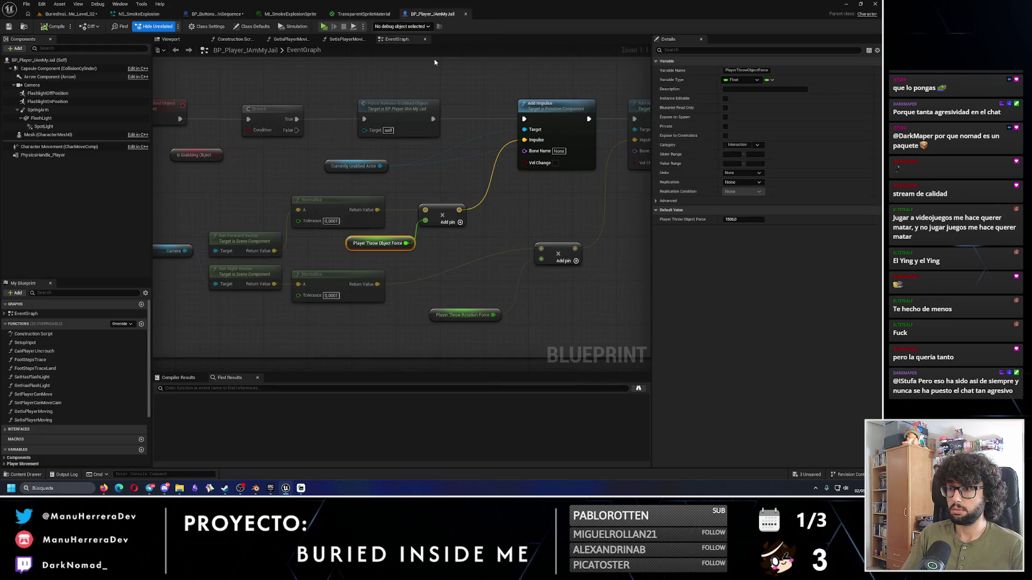
left_click(401, 191)
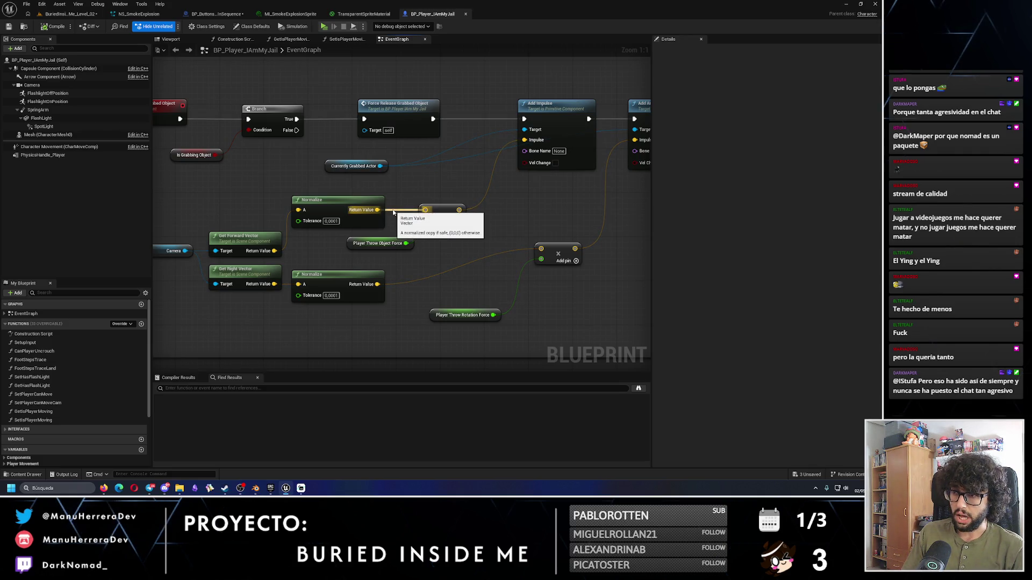
left_click(360, 14)
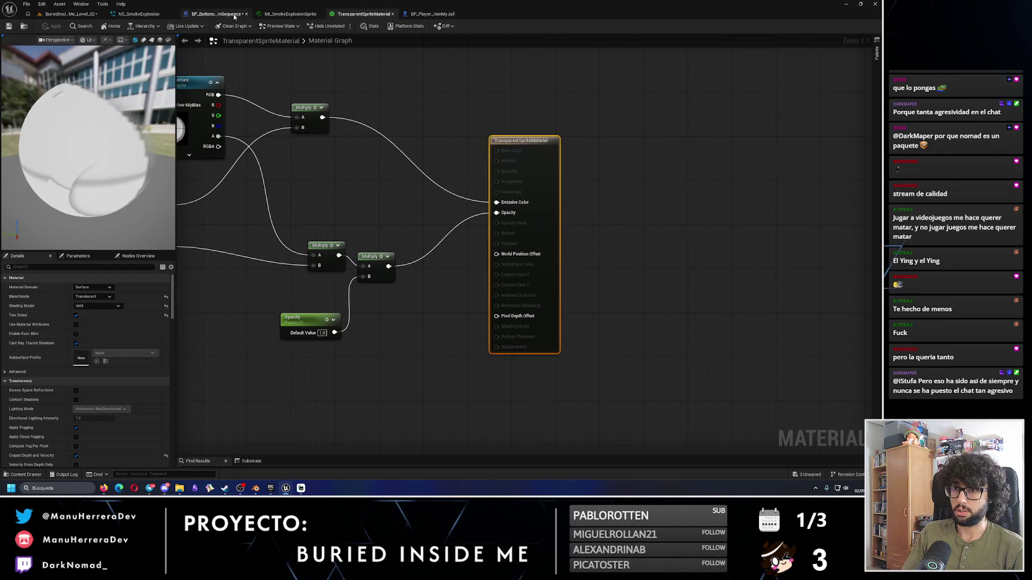
left_click(215, 14)
left_click(440, 217)
left_click_drag(419, 219, 520, 199)
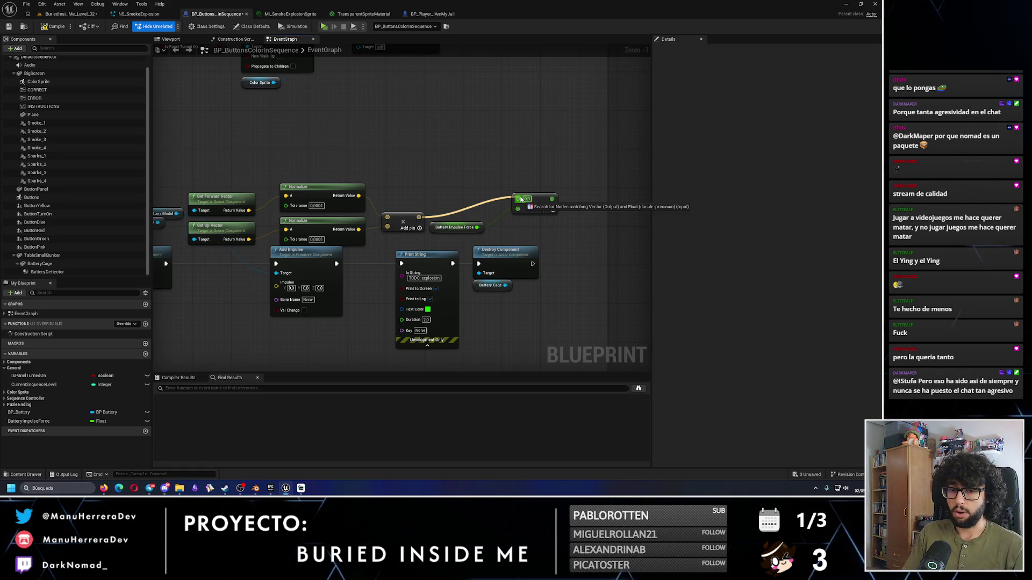
left_click_drag(521, 200, 520, 200)
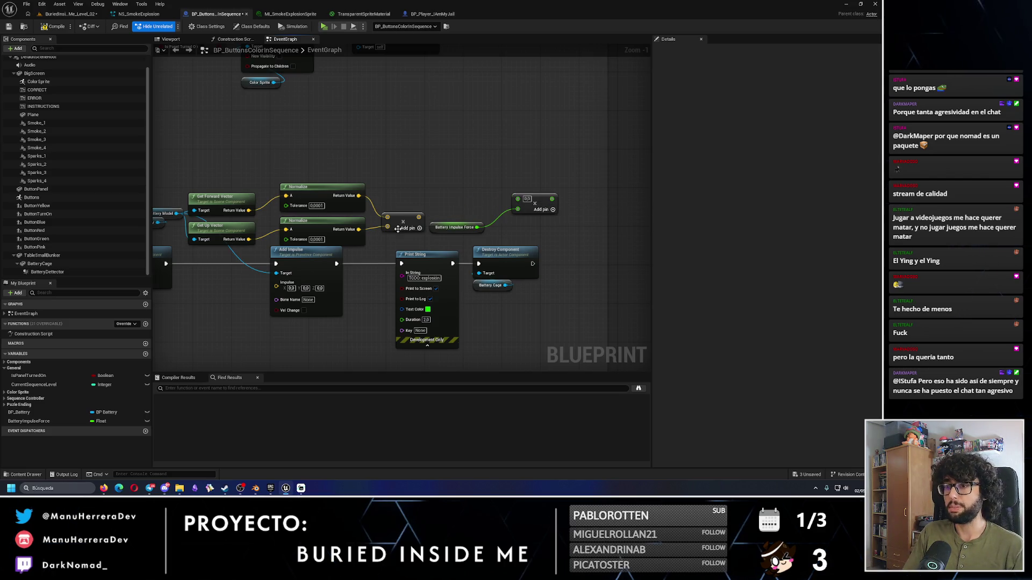
left_click(401, 205)
left_click_drag(400, 205, 401, 200)
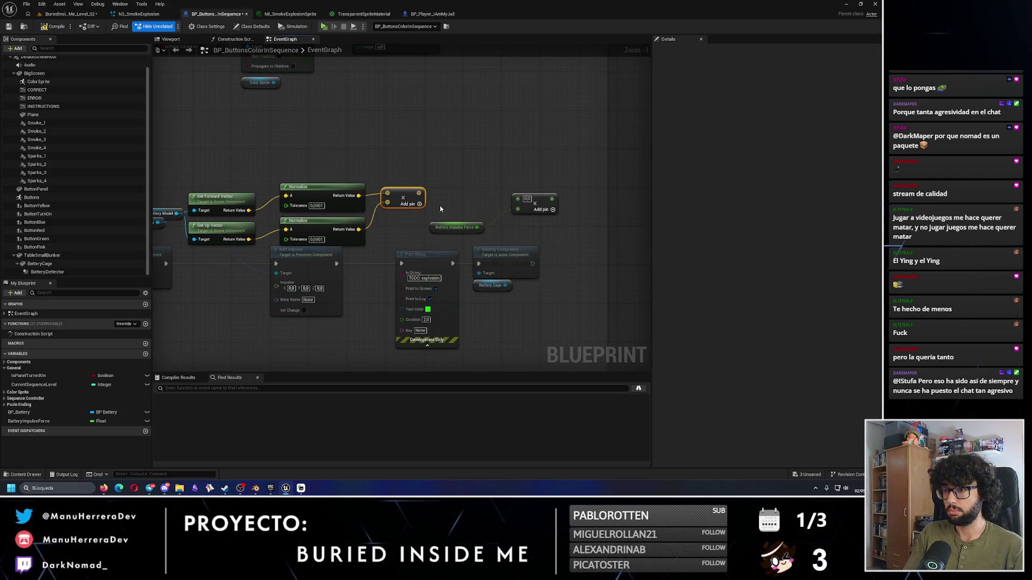
key("ctrl+z")
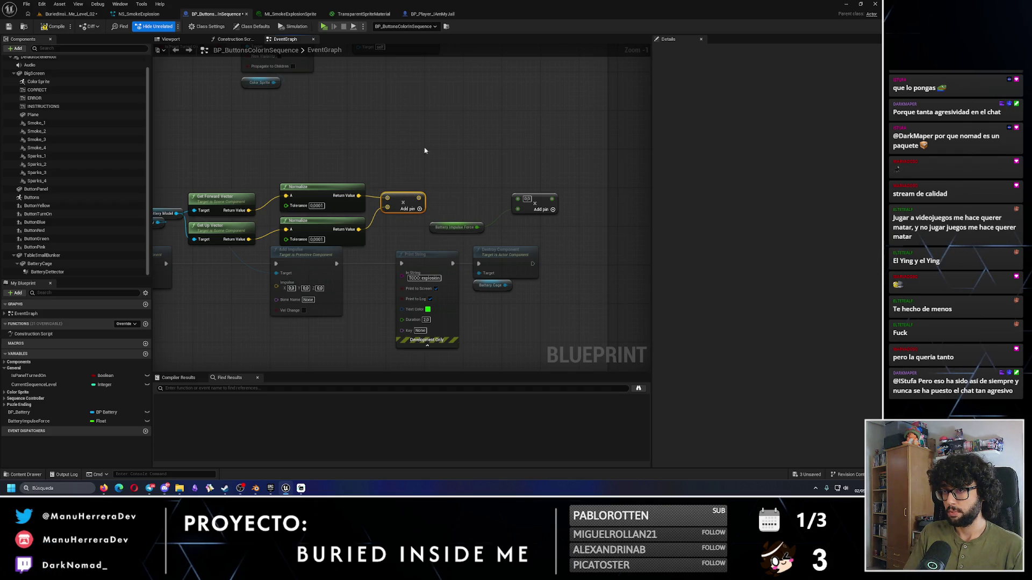
Step: Compare with how Player Throw Object Force is used, then feed the combined direction into the second Multiply
left_click(432, 14)
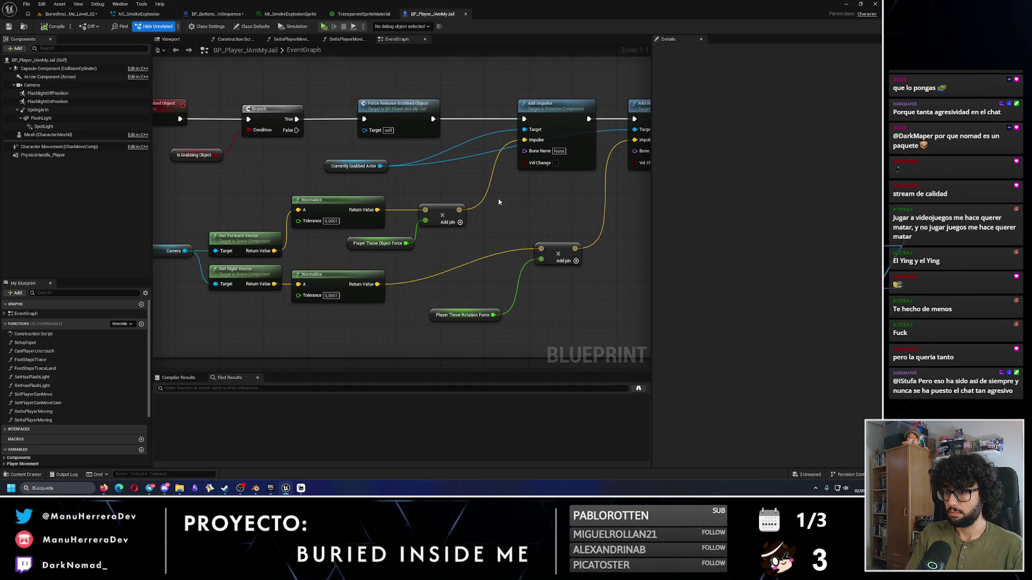
left_click(382, 243)
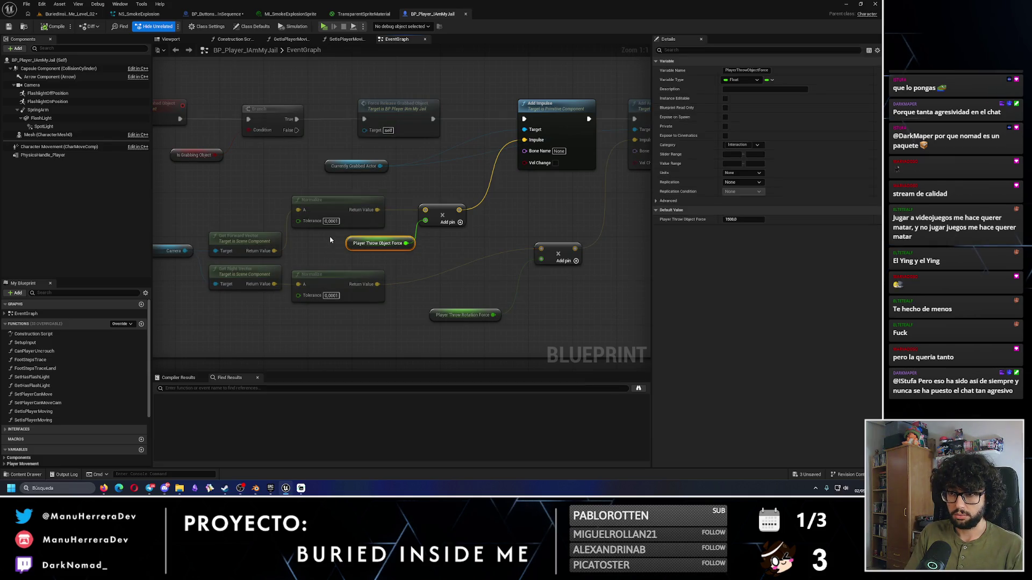
left_click(363, 14)
left_click(217, 14)
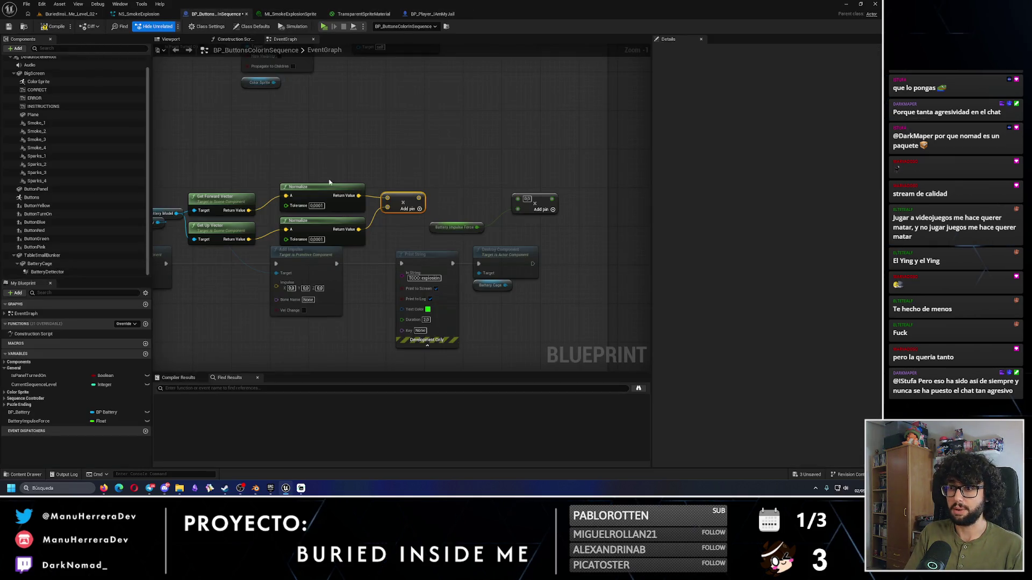
left_click_drag(418, 197, 517, 198)
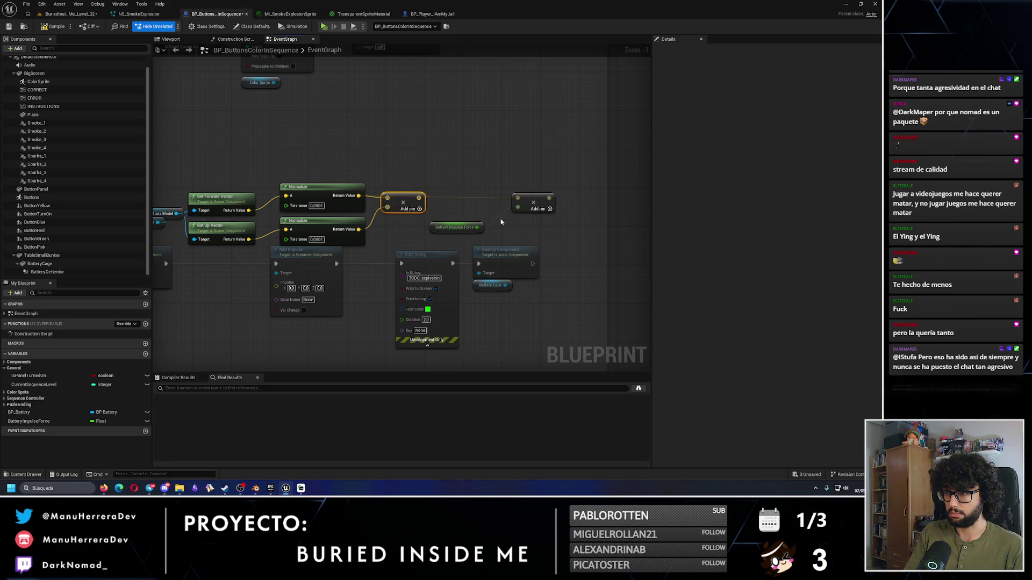
left_click_drag(481, 226, 492, 223)
key("Escape")
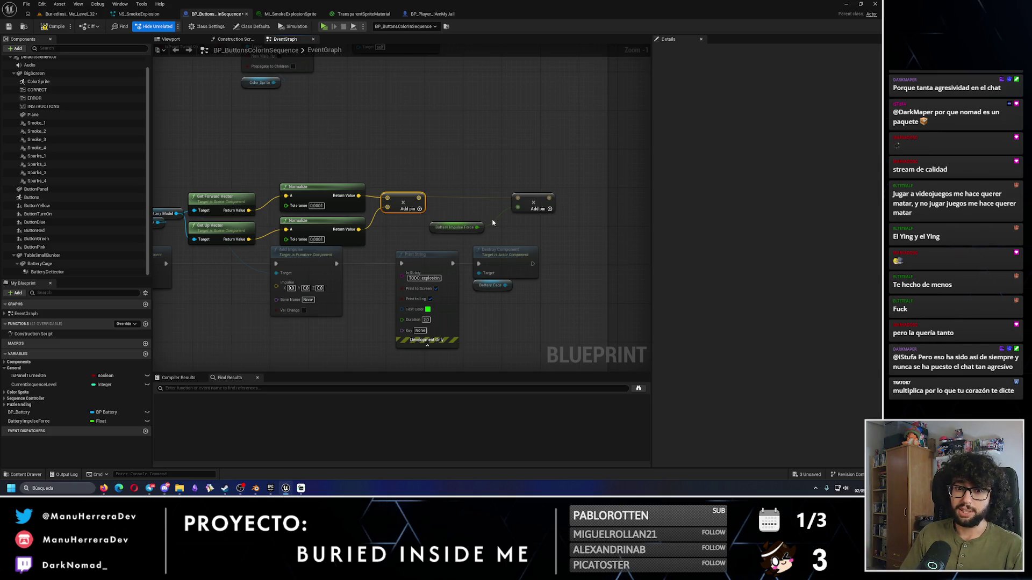
scroll(483, 201, "up", 1)
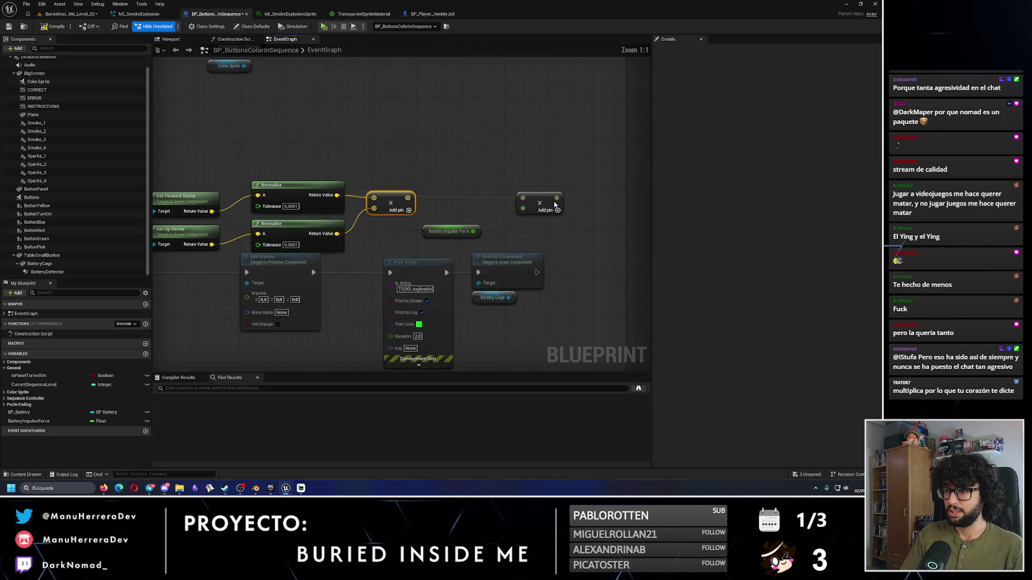
left_click(528, 194)
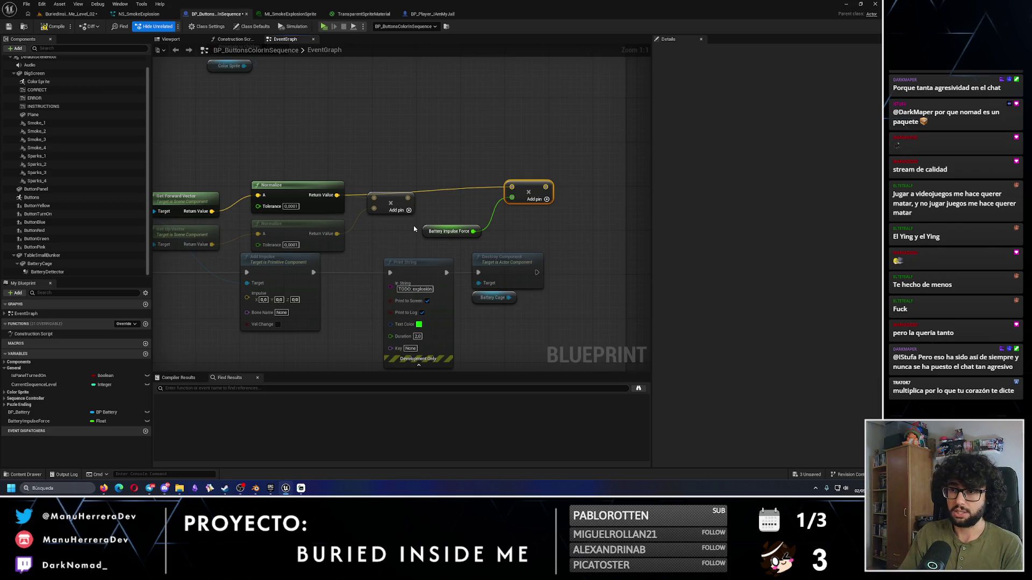
left_click_drag(342, 270, 412, 270)
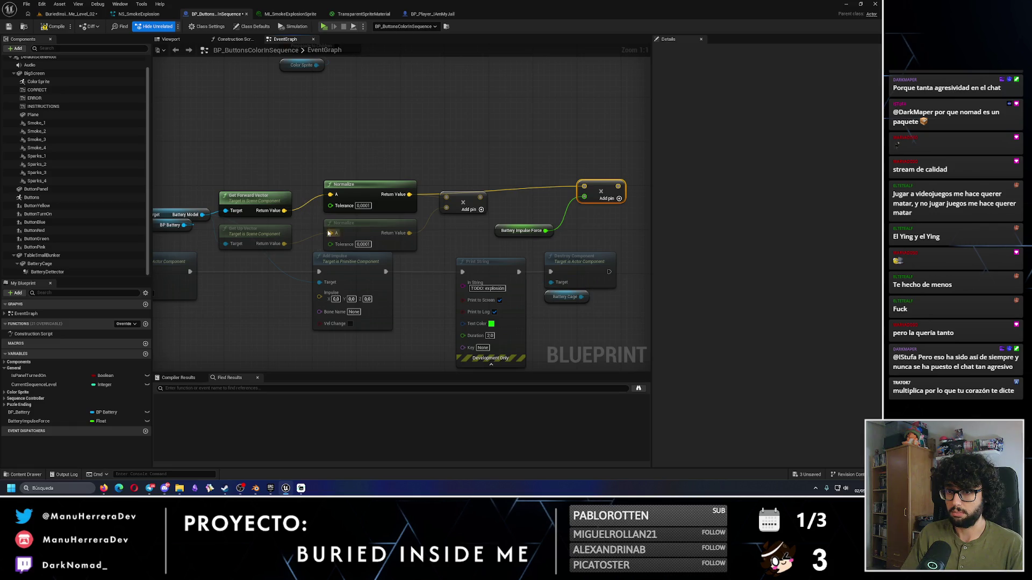
mouse_move(174, 184)
left_mouse_down()
mouse_move(295, 184)
mouse_move(294, 241)
left_mouse_up()
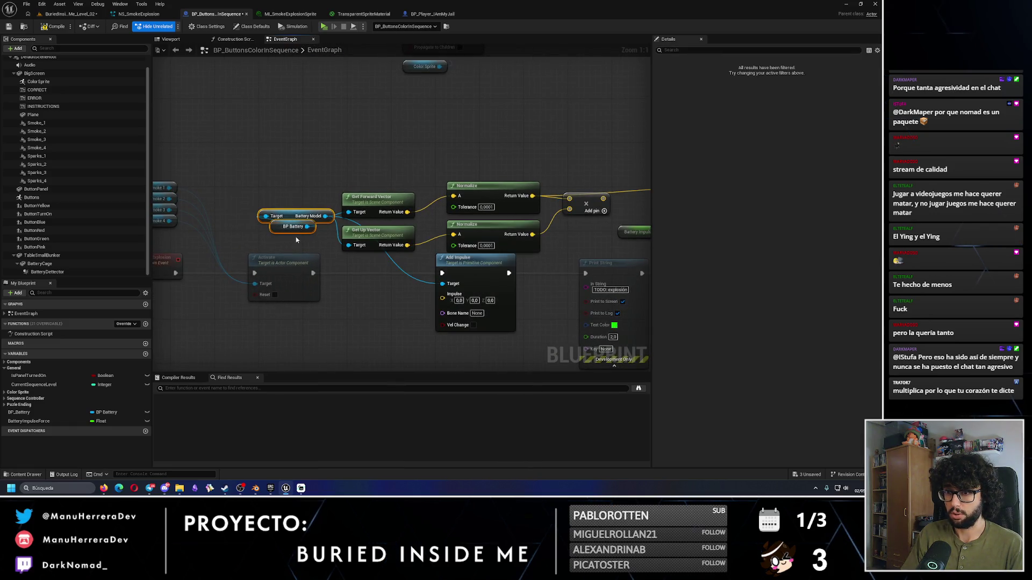
left_click_drag(431, 255, 331, 247)
Step: Replace the two old Normalize nodes with one Normalize on the Get Forward + Get Up Add result, feeding the multiply
left_click(552, 187, "alt")
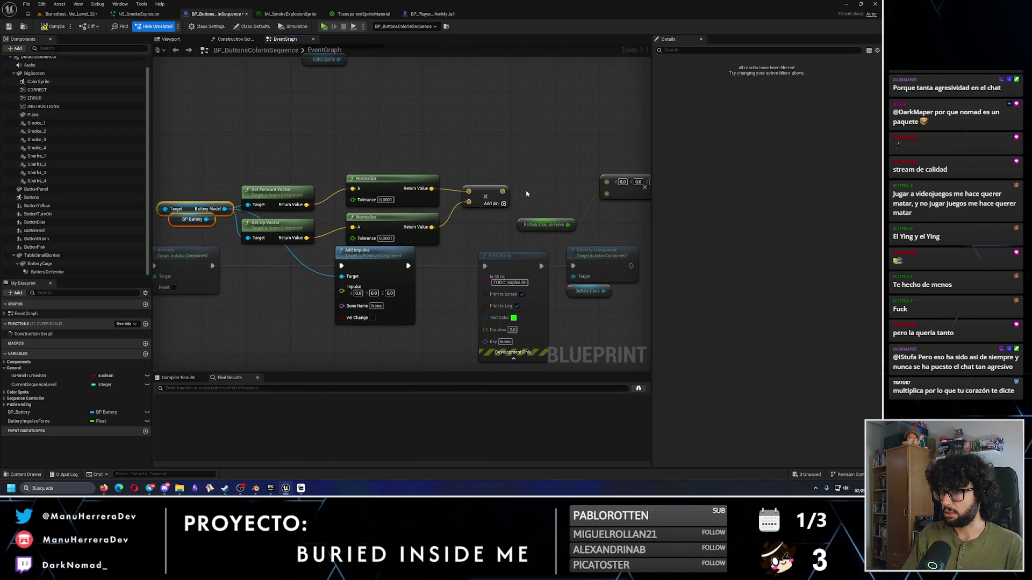
left_click_drag(501, 193, 541, 166)
type("normali")
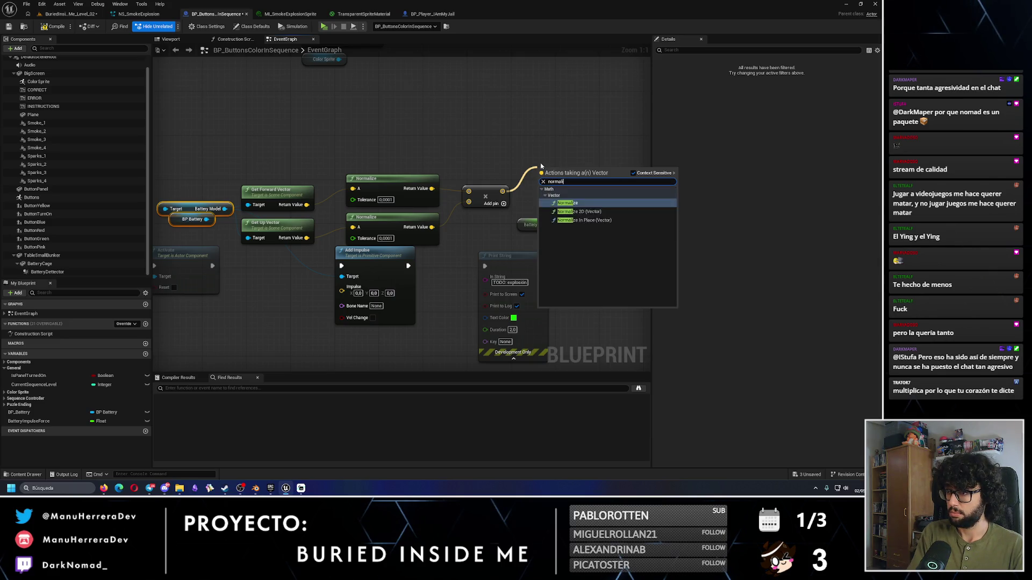
key("Return")
left_click_drag(413, 162, 397, 247)
key("Delete")
left_click_drag(306, 205, 474, 191)
left_click(362, 225)
mouse_move(308, 237)
left_mouse_down()
mouse_move(468, 203)
mouse_move(374, 208)
left_mouse_up()
left_click_drag(553, 168, 431, 189)
left_click_drag(498, 199, 602, 182)
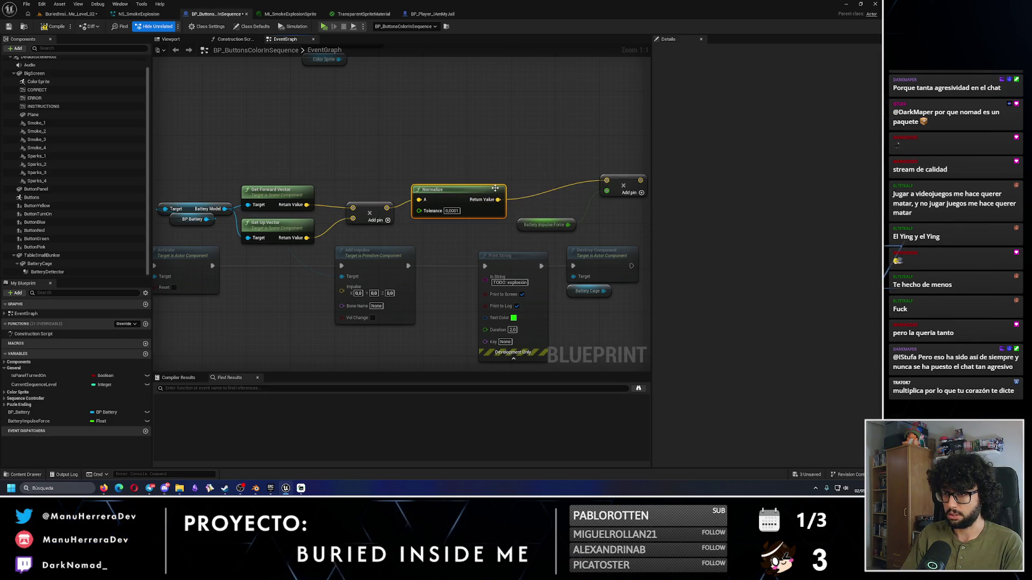
Step: Rearrange the vector, Add, Normalize, BP Battery and multiply nodes into a tidy chain
scroll(495, 188, "down", 2)
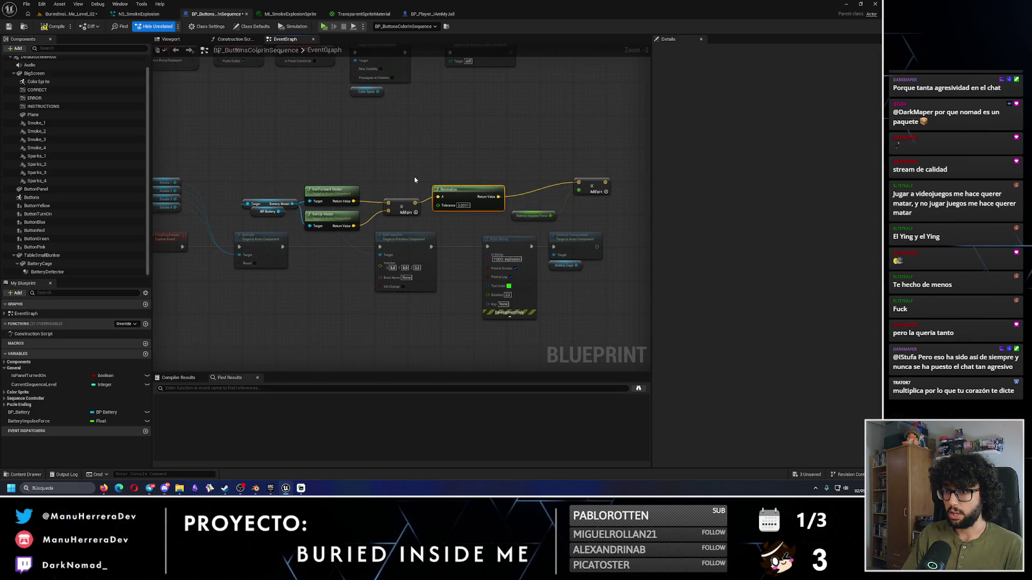
left_click_drag(260, 167, 610, 222)
mouse_move(455, 198)
left_mouse_down()
mouse_move(265, 350)
mouse_move(396, 310)
left_mouse_up()
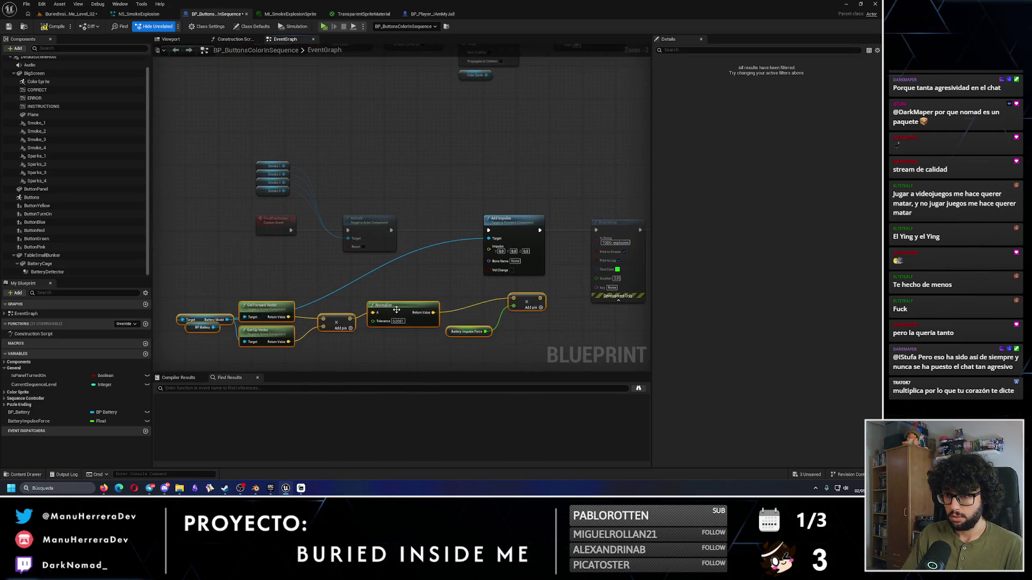
left_click(202, 325)
mouse_move(202, 326)
left_mouse_down()
mouse_move(196, 288)
mouse_move(189, 293)
mouse_move(378, 264)
mouse_move(466, 274)
left_mouse_up()
scroll(471, 290, "up", 2)
left_click(459, 279)
left_click_drag(366, 281, 299, 264)
left_click_drag(457, 279, 397, 280)
Step: Connect Battery Impulse Force to the multiply, wire its result into Add Impulse's Impulse, and compile and save
left_click_drag(467, 313, 380, 284)
left_click_drag(447, 310, 375, 305)
left_click_drag(465, 221, 472, 202)
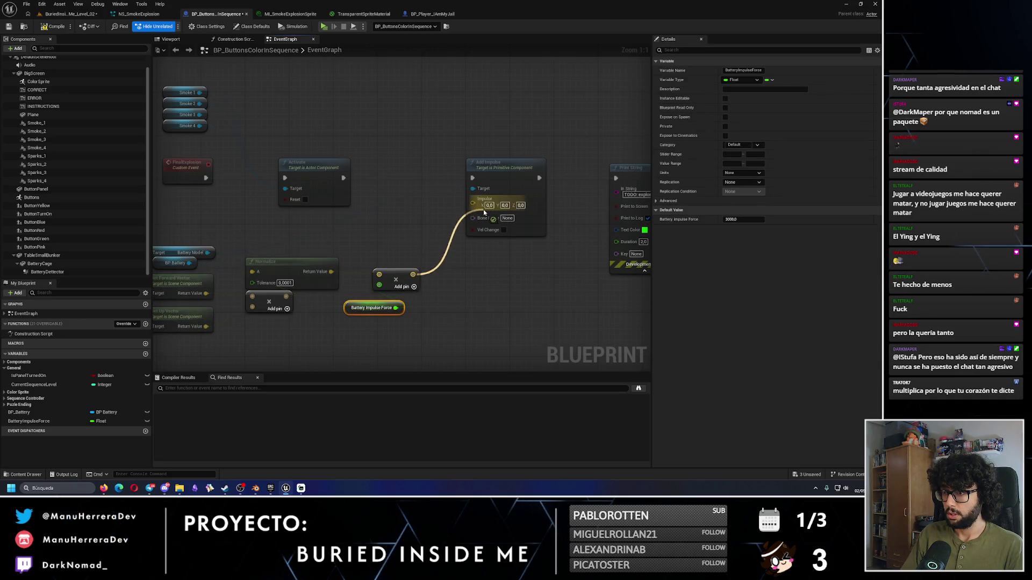
left_click_drag(499, 163, 459, 164)
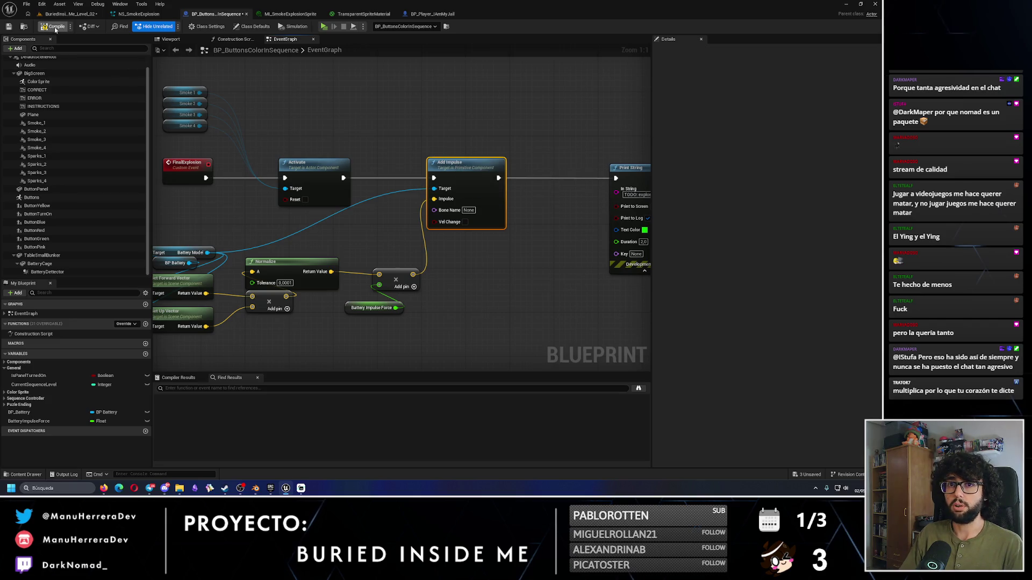
left_click(9, 27)
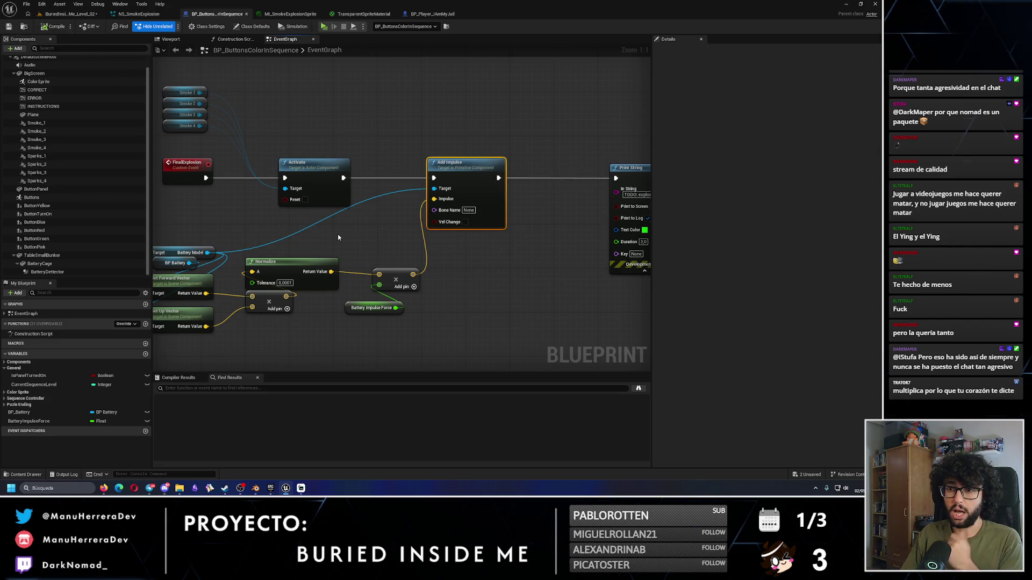
Step: Add a Get Right Vector node from the Battery Model reference
left_click_drag(337, 230, 491, 224)
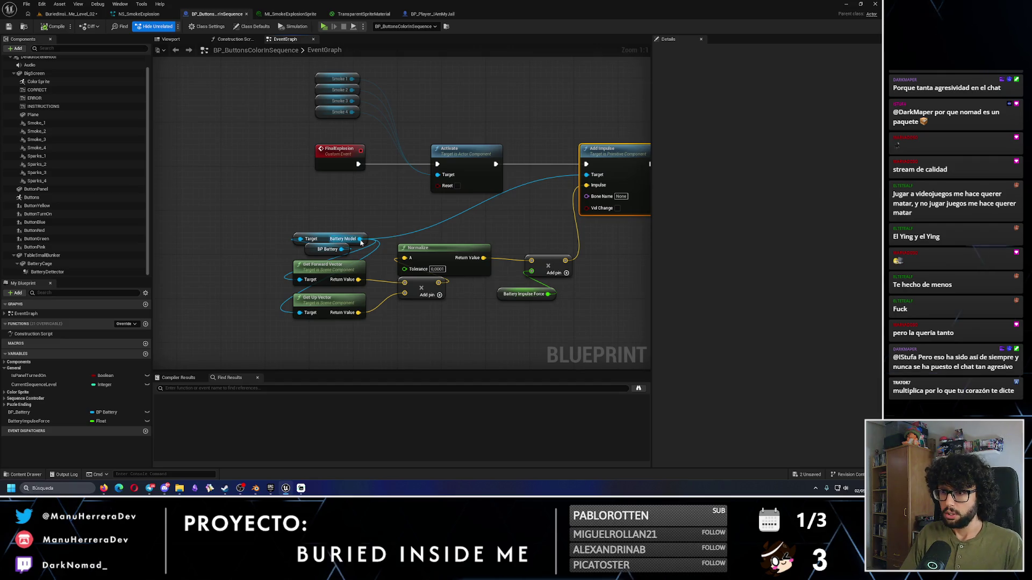
left_click_drag(360, 239, 335, 331)
type("get right")
key("Return")
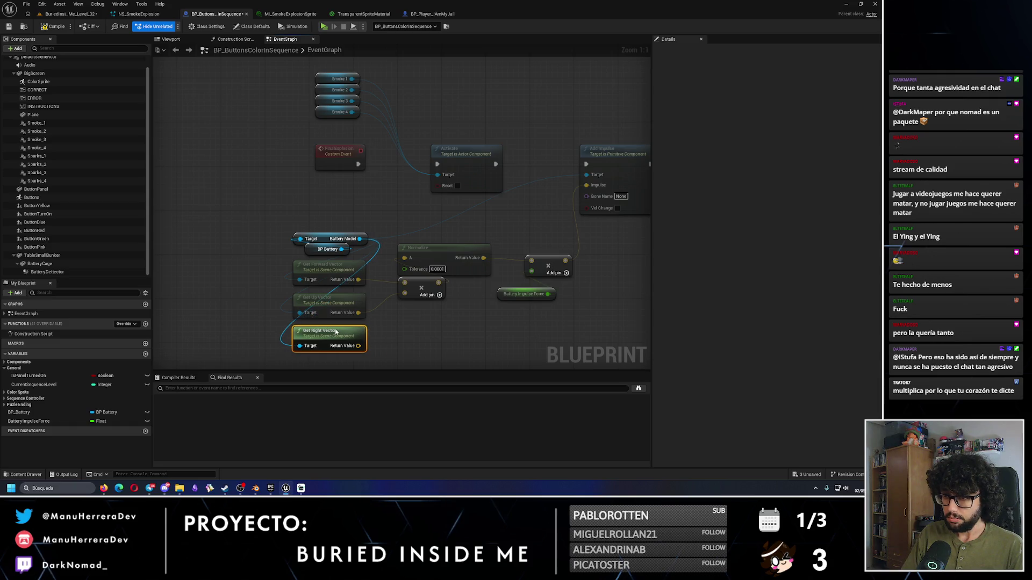
left_click(412, 344)
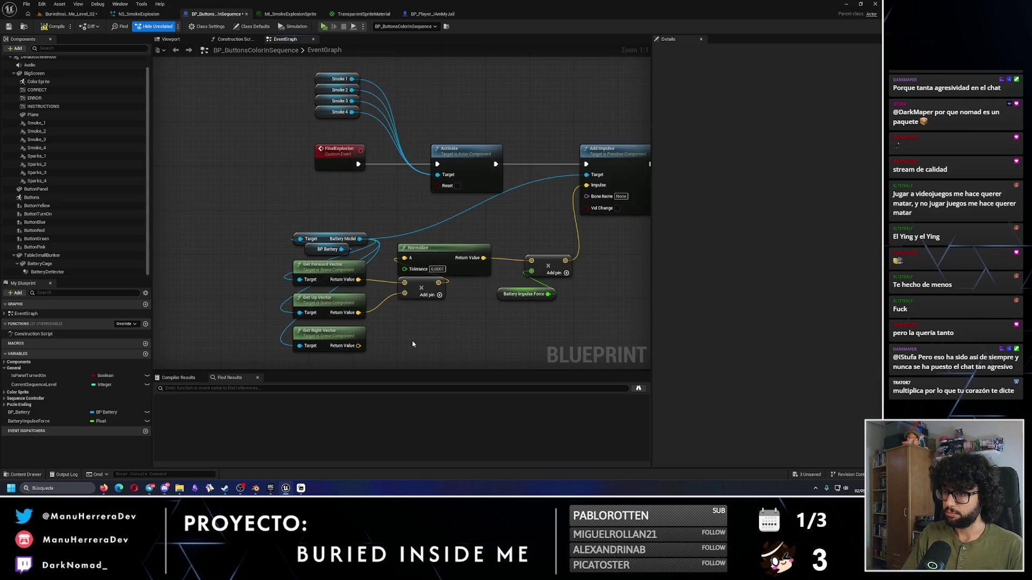
Step: After checking the other open editors, add a Normalize node on the Get Right Vector result
left_click(427, 14)
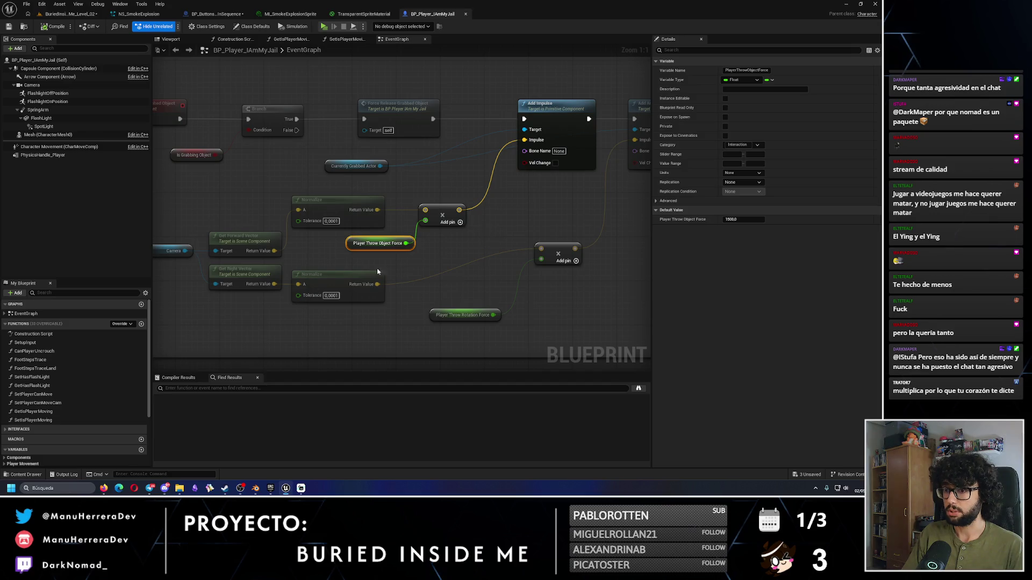
left_click(139, 13)
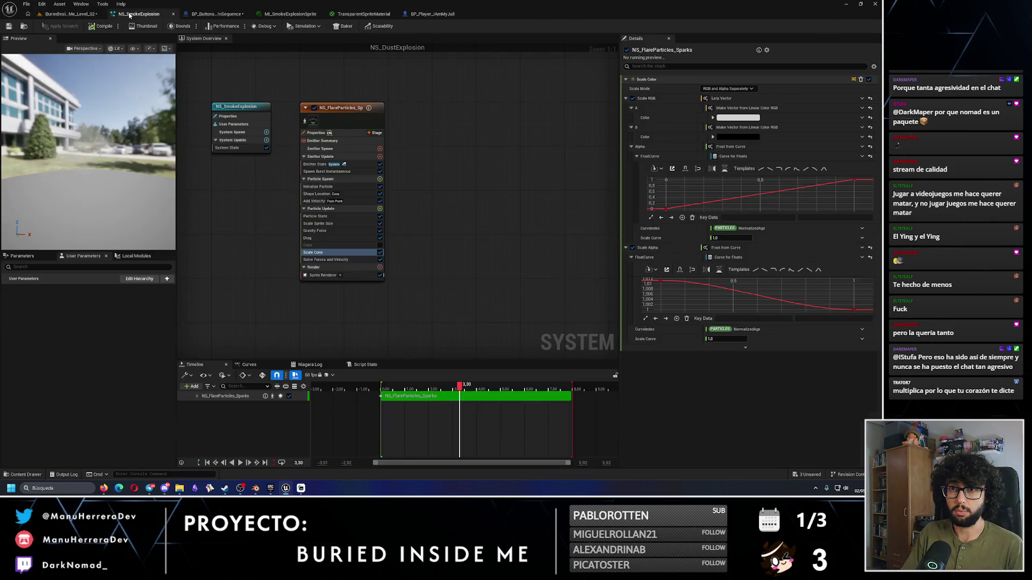
left_click(67, 14)
left_click(229, 14)
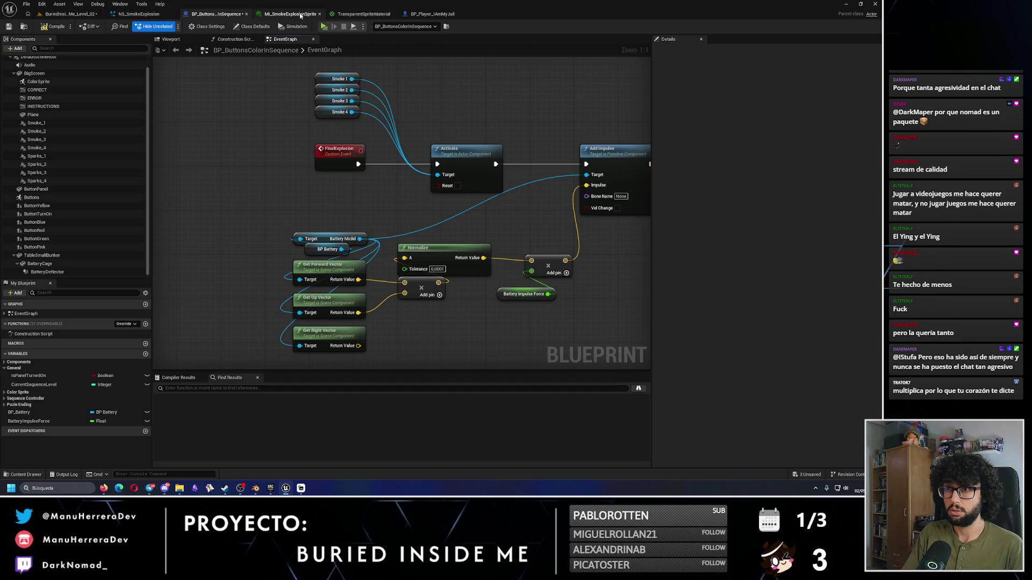
mouse_move(361, 346)
left_mouse_down()
mouse_move(300, 296)
mouse_move(418, 295)
left_mouse_up()
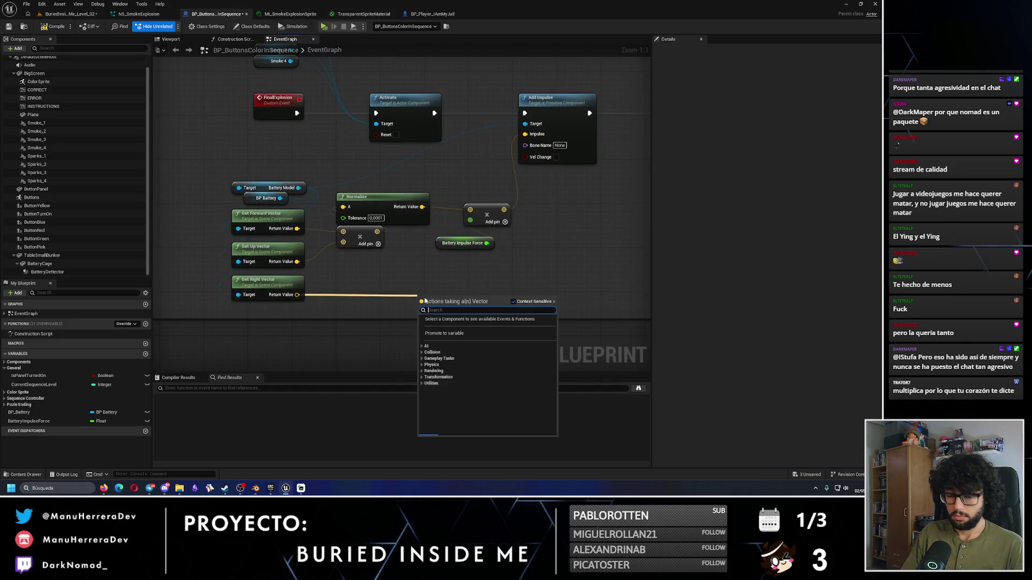
type("normalize")
key("Return")
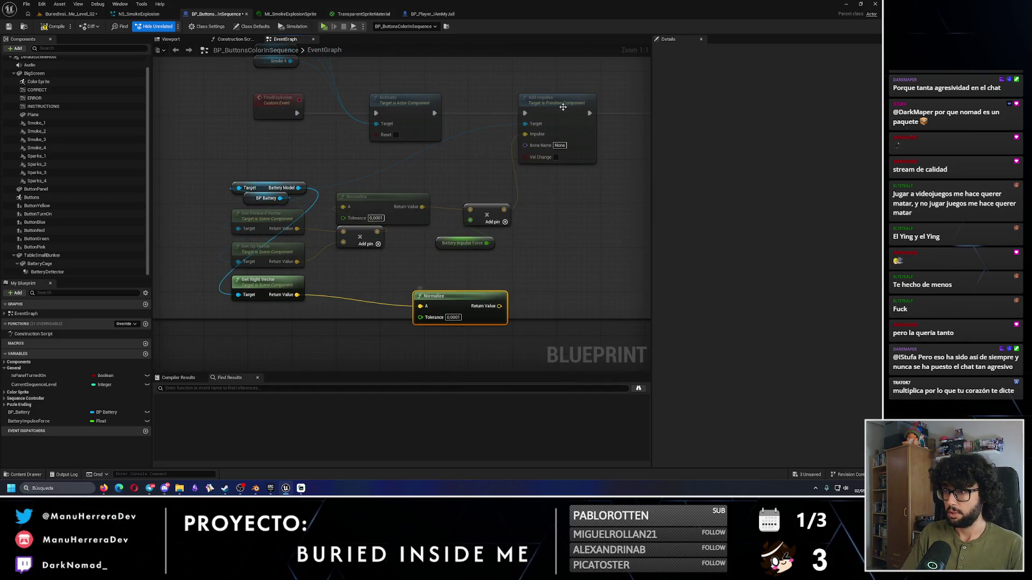
left_click(327, 181)
mouse_move(327, 182)
left_mouse_down()
mouse_move(285, 224)
mouse_move(492, 249)
left_mouse_up()
Step: Add an Add Angular Impulse in Radians node from Battery Model
type("add")
type("angular")
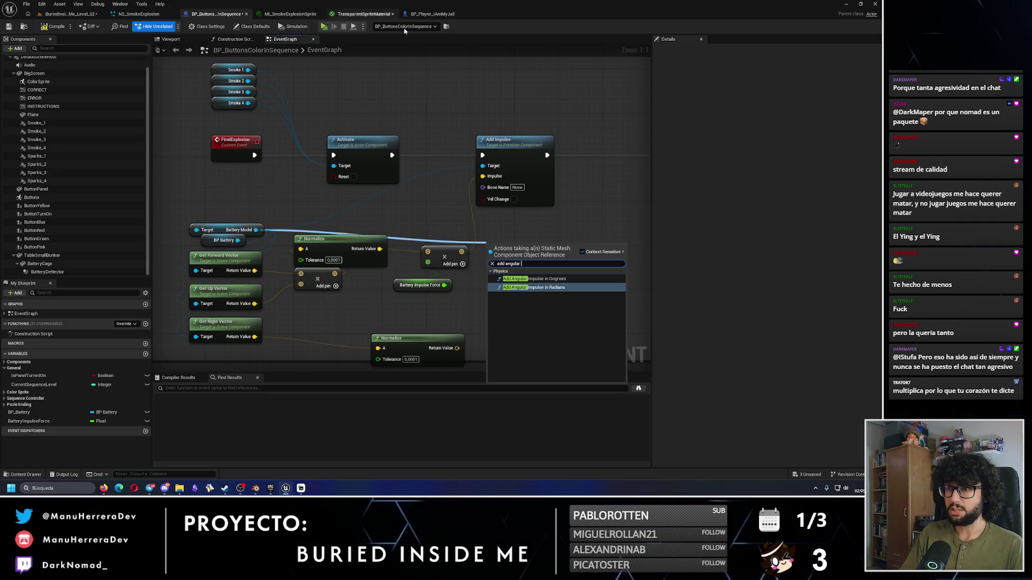
left_click(432, 14)
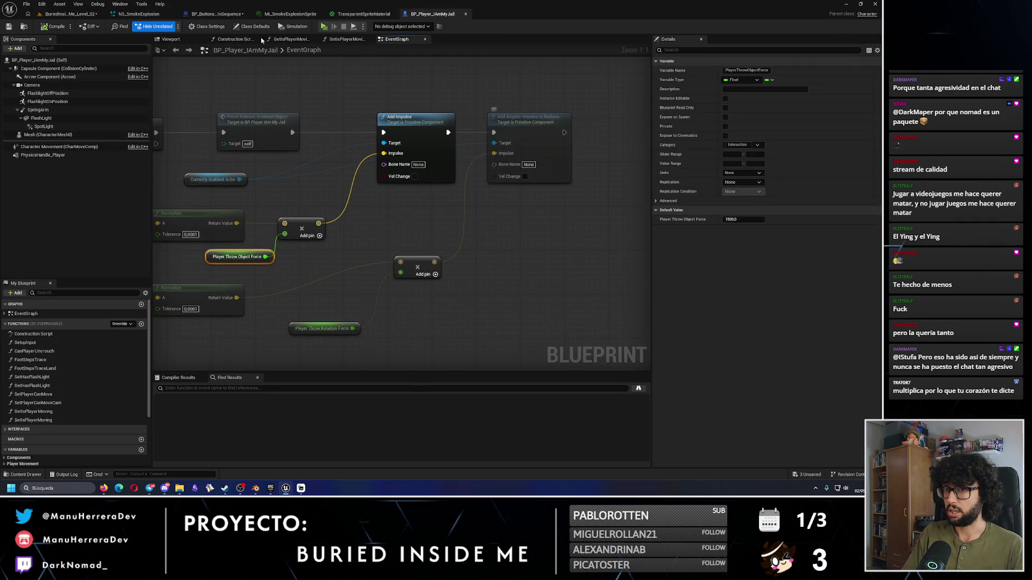
left_click(142, 4)
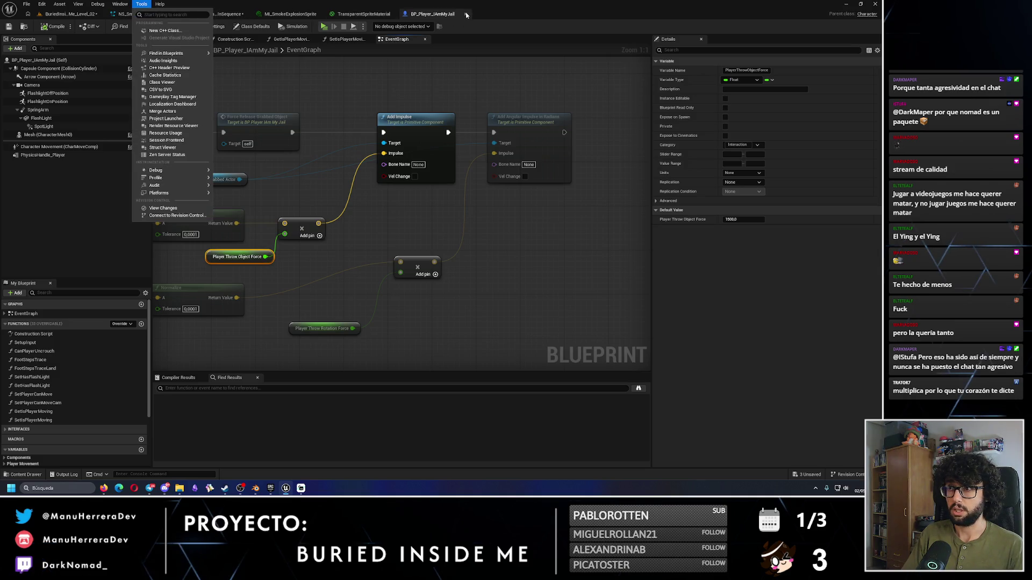
left_click(217, 14)
mouse_move(214, 201)
left_mouse_down()
mouse_move(387, 204)
mouse_move(569, 123)
mouse_move(554, 120)
left_mouse_up()
type("add angu")
key("Return")
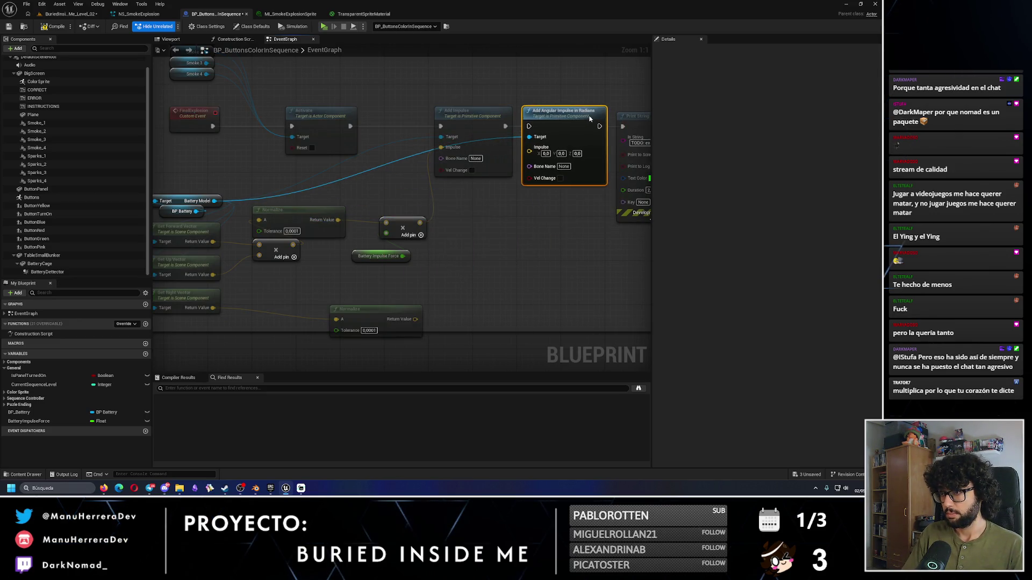
Step: Chain Add Angular Impulse after Add Impulse and route the battery to its Target via a reroute node
left_click(408, 159)
left_click(494, 156, "shift")
left_click_drag(403, 183, 485, 182)
left_click_drag(262, 169, 286, 169)
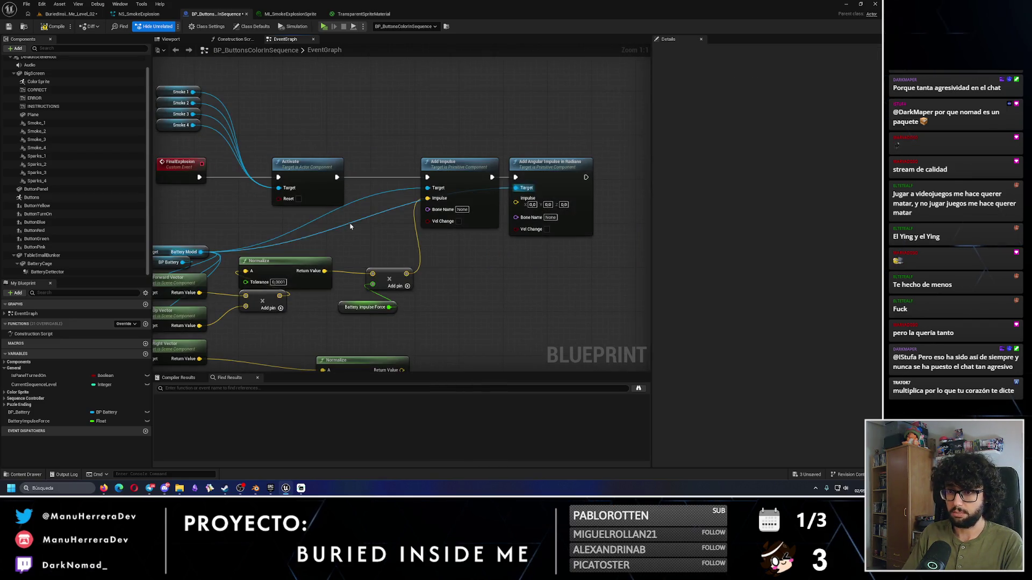
mouse_move(318, 222)
left_mouse_down()
mouse_move(366, 237)
mouse_move(516, 188)
left_mouse_up()
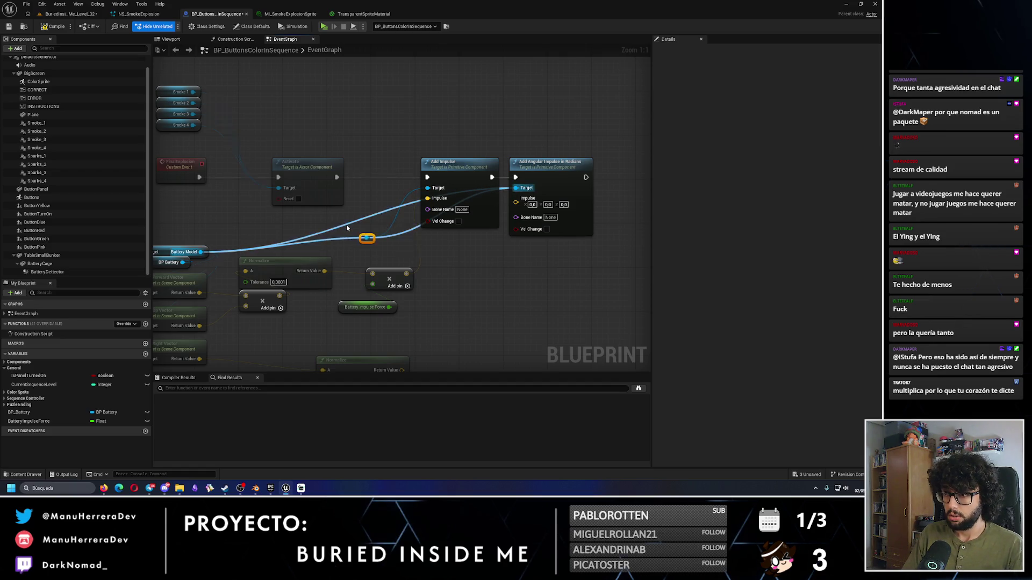
left_click(362, 253)
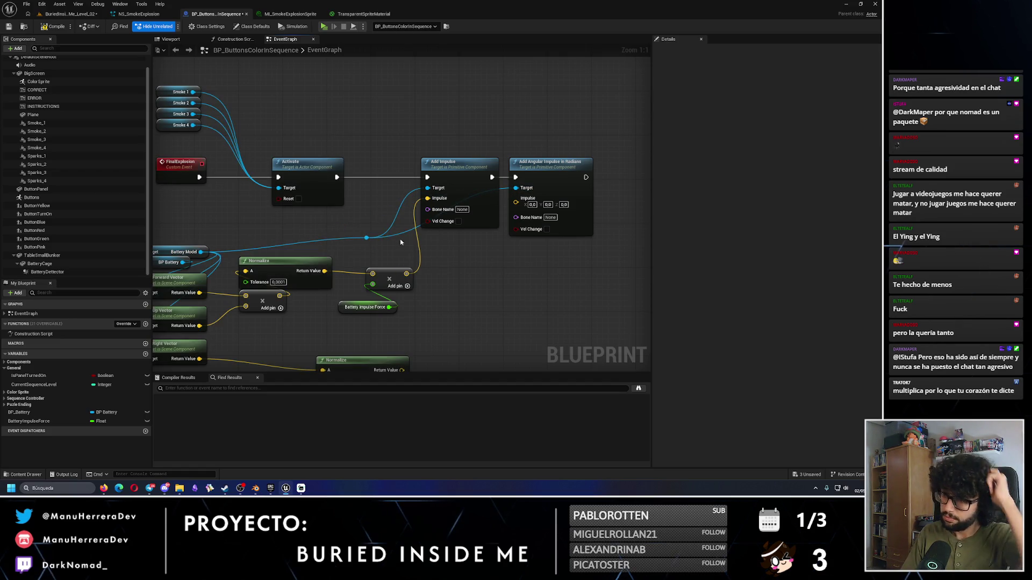
left_click(367, 238)
mouse_move(375, 247)
left_mouse_down()
mouse_move(381, 258)
mouse_move(460, 221)
left_mouse_up()
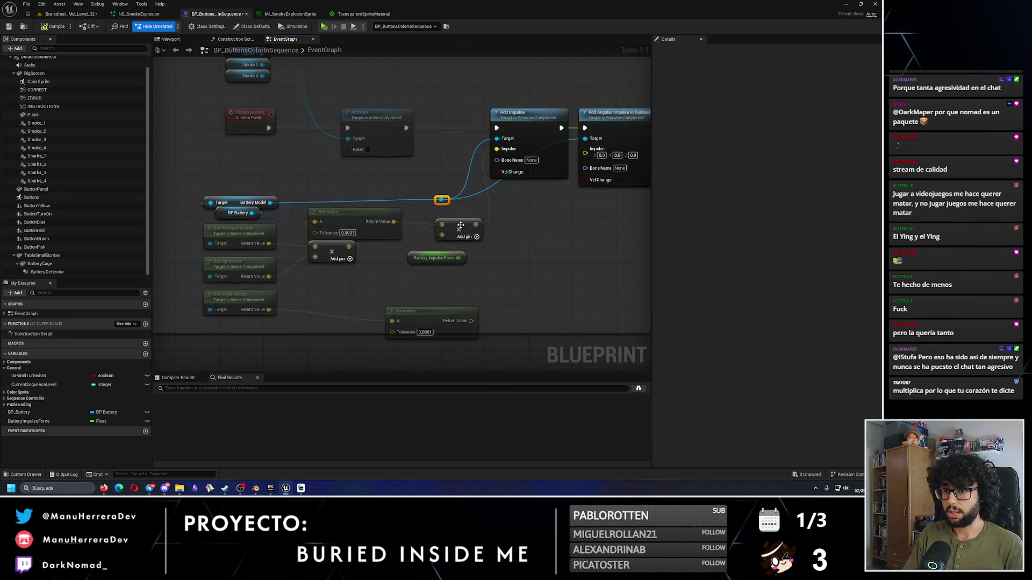
Step: Multiply the normalized right vector by Battery Impulse Force for the angular impulse
left_click_drag(530, 307, 436, 266)
mouse_move(353, 278)
left_mouse_down()
mouse_move(347, 262)
mouse_move(427, 222)
mouse_move(487, 211)
mouse_move(490, 108)
left_mouse_up()
type("*")
key("Return")
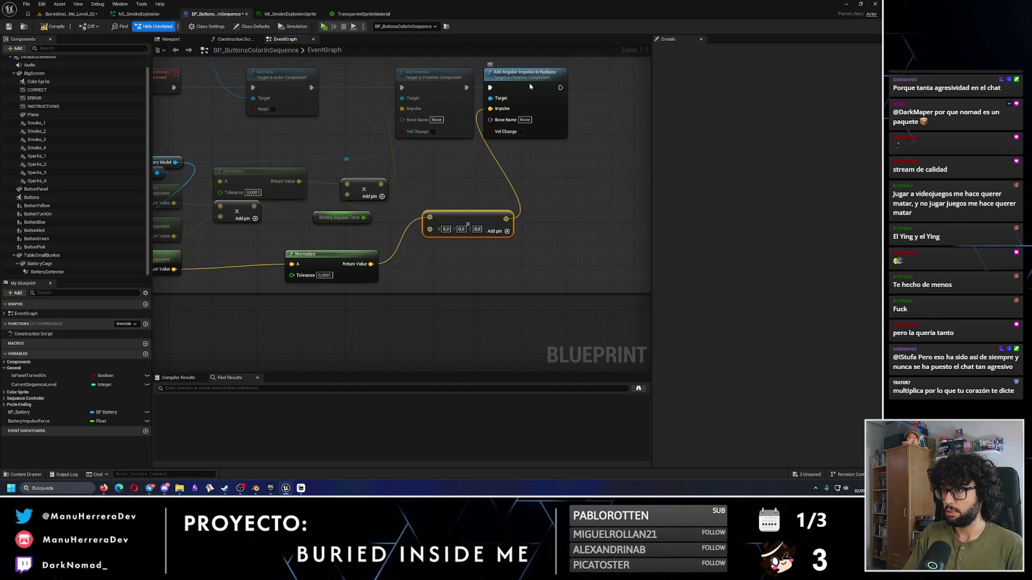
left_click(527, 87)
mouse_move(429, 229)
left_mouse_down()
mouse_move(364, 217)
mouse_move(381, 218)
mouse_move(306, 253)
left_mouse_up()
left_click(476, 242, "ctrl")
left_click(441, 260)
Step: Tidy the Get Right Vector and Normalize nodes, then go back to the level editor
scroll(400, 265, "down", 2)
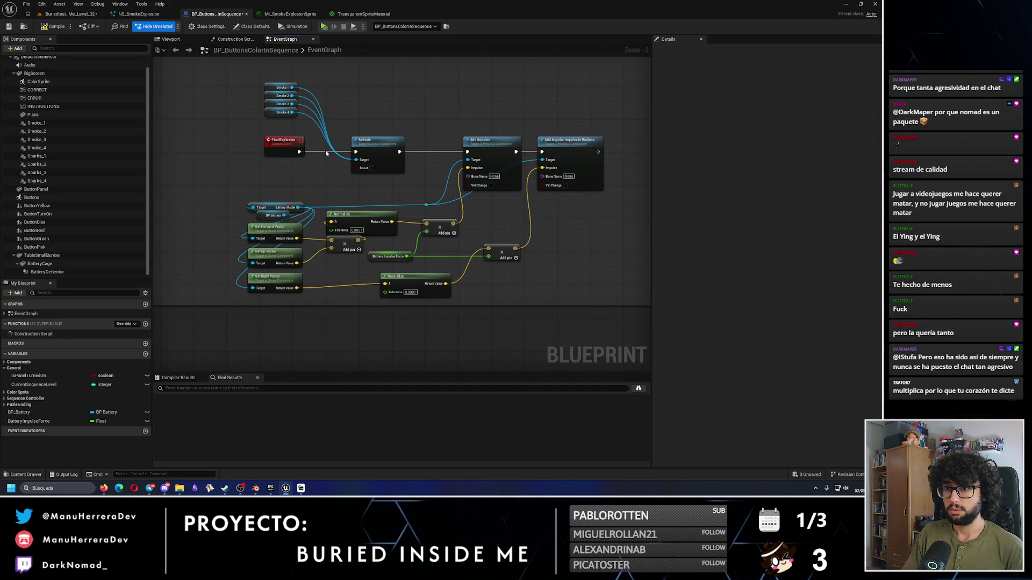
left_click_drag(429, 182, 362, 171)
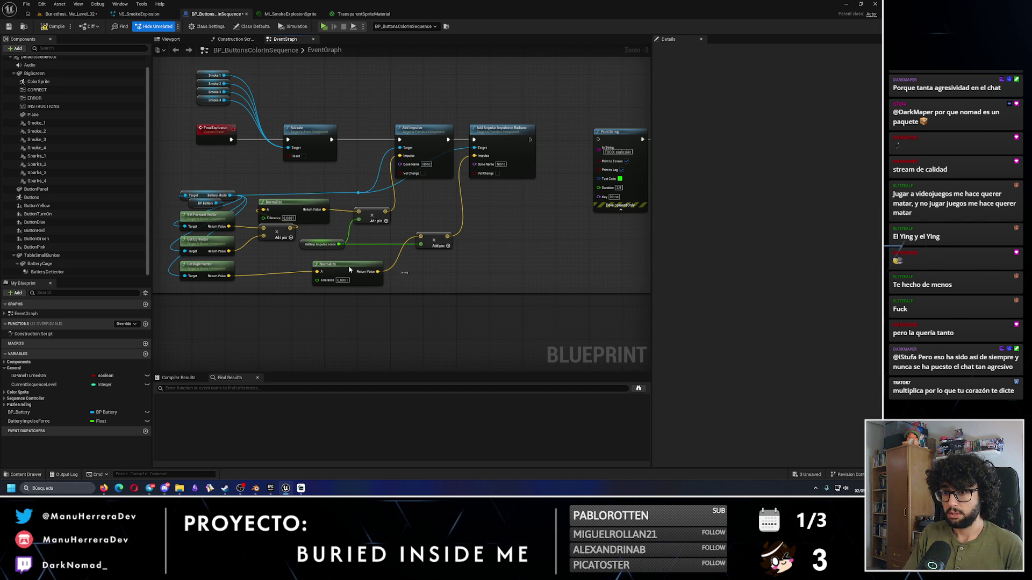
left_click_drag(397, 276, 231, 284)
scroll(263, 254, "up", 2)
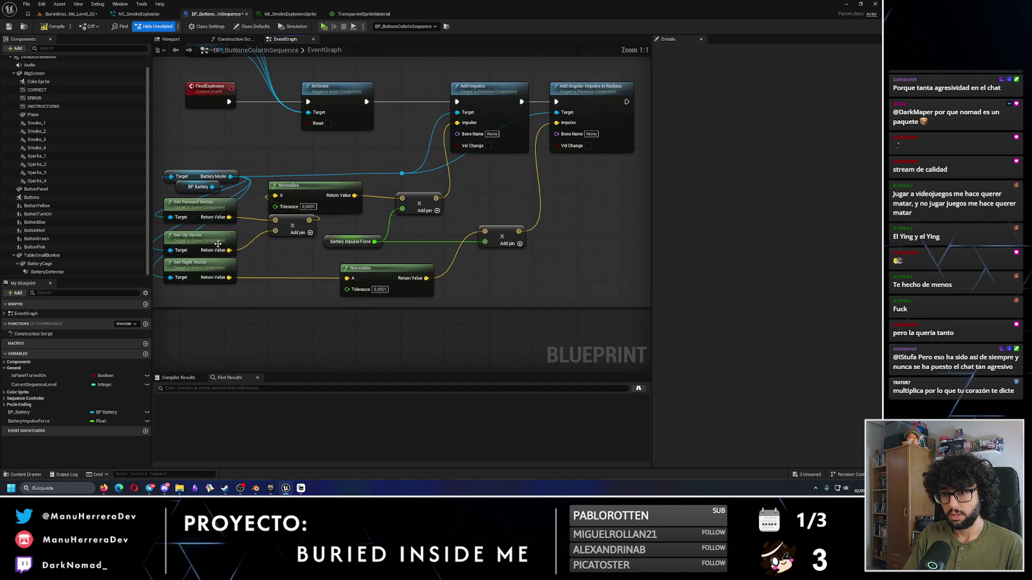
left_click(199, 232)
left_click(204, 258)
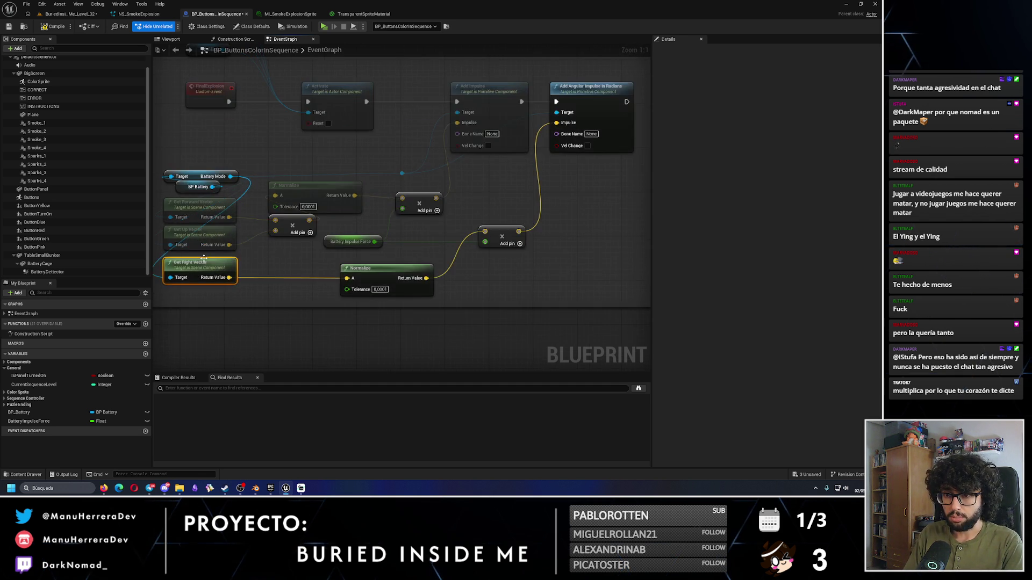
left_click_drag(459, 294, 226, 266)
left_click(504, 282)
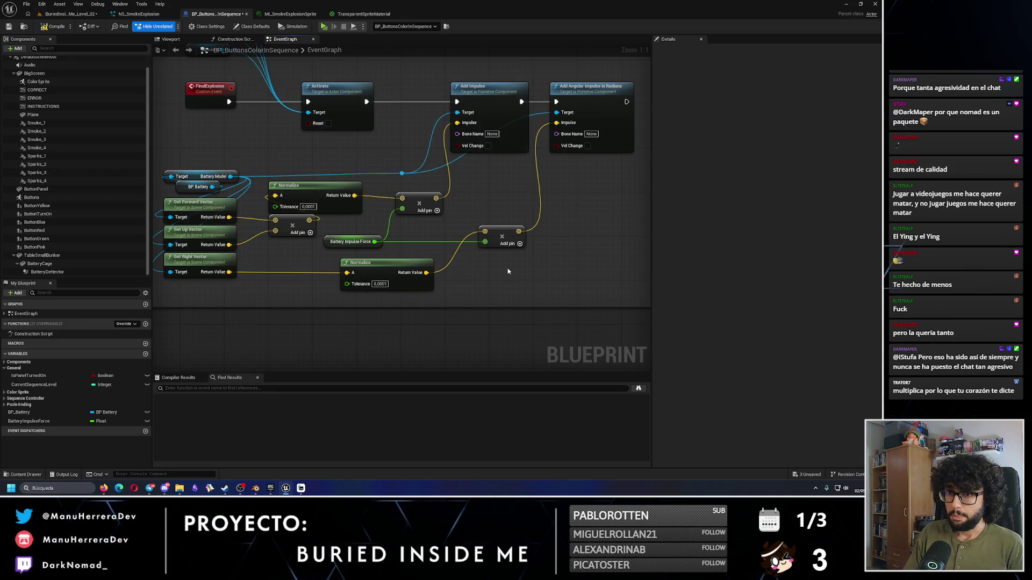
left_click(196, 176)
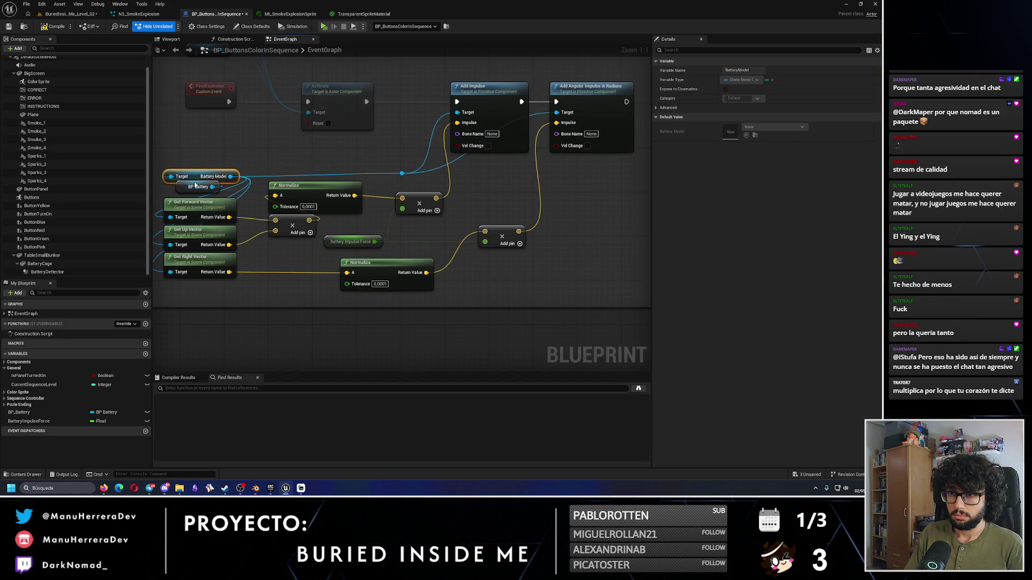
scroll(383, 194, "down", 2)
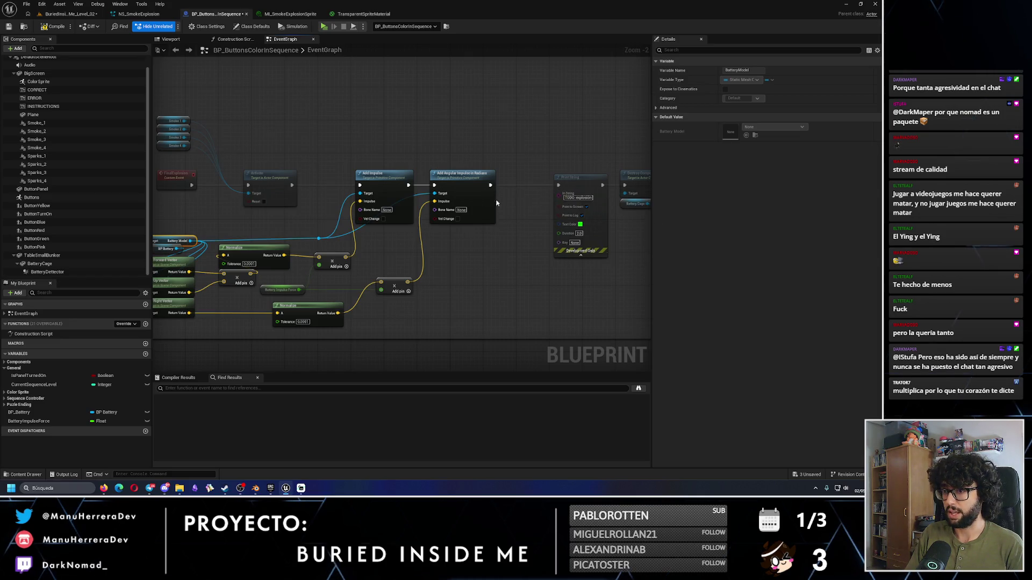
left_click(461, 276)
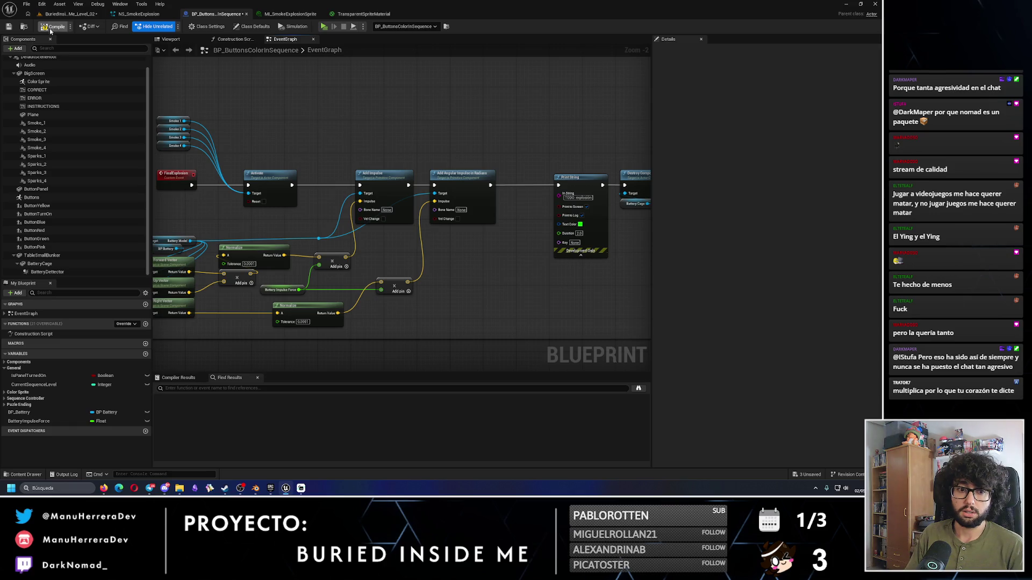
left_click(72, 13)
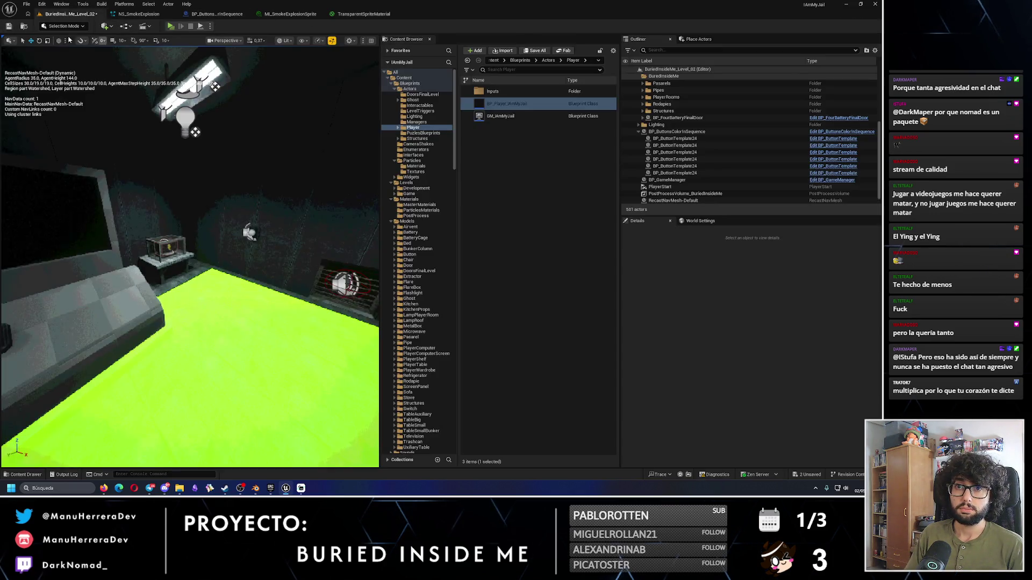
Step: Save the level, play-test by pressing the console button, and watch the smoke explode beside the battery
left_click(10, 28)
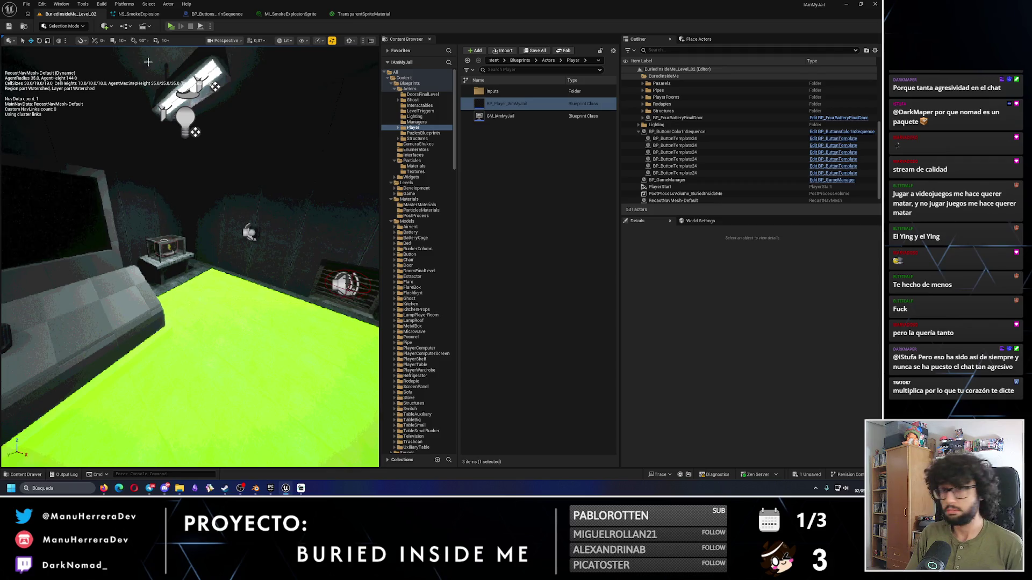
key("alt+p")
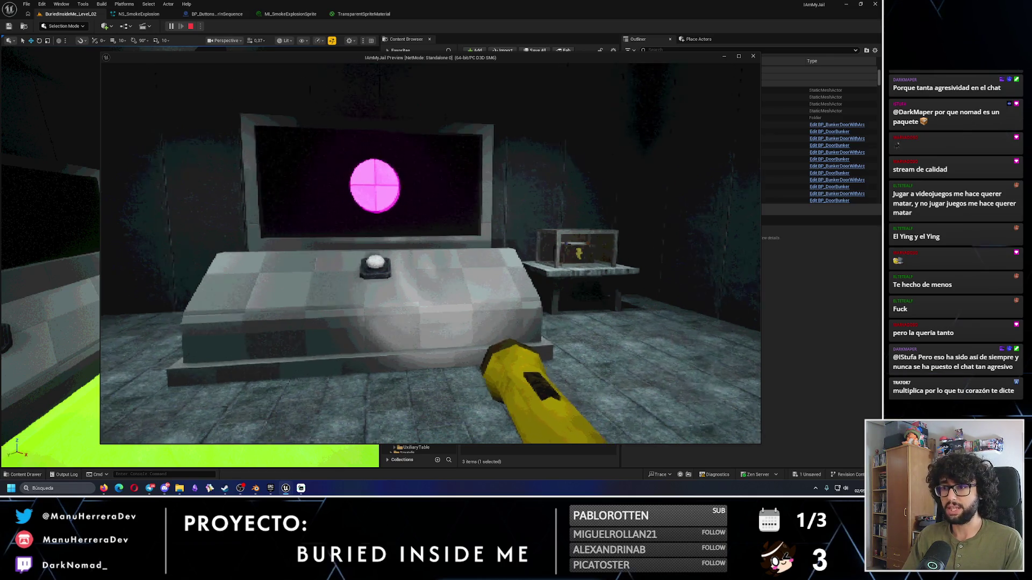
key("w")
key("s")
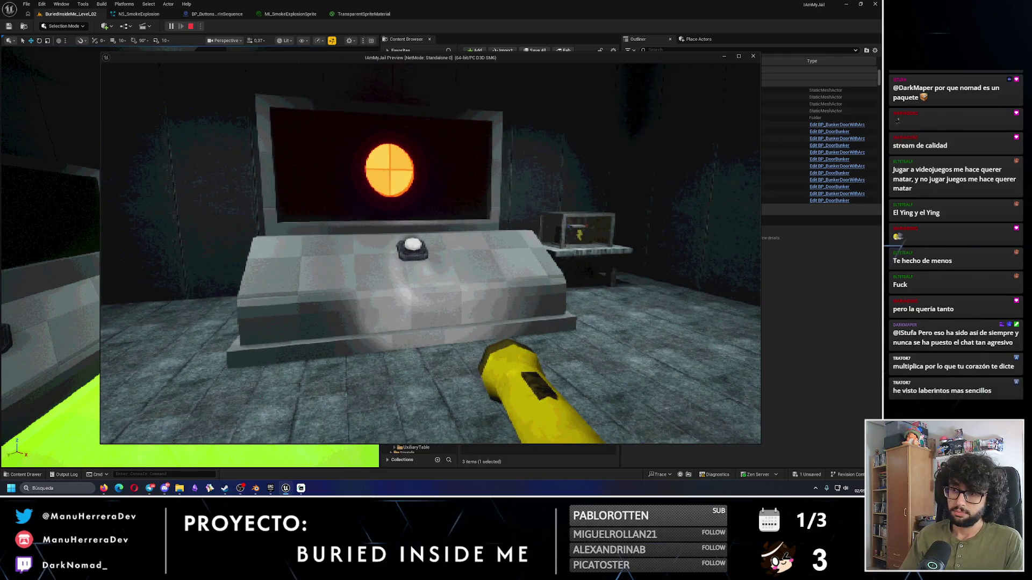
key("w")
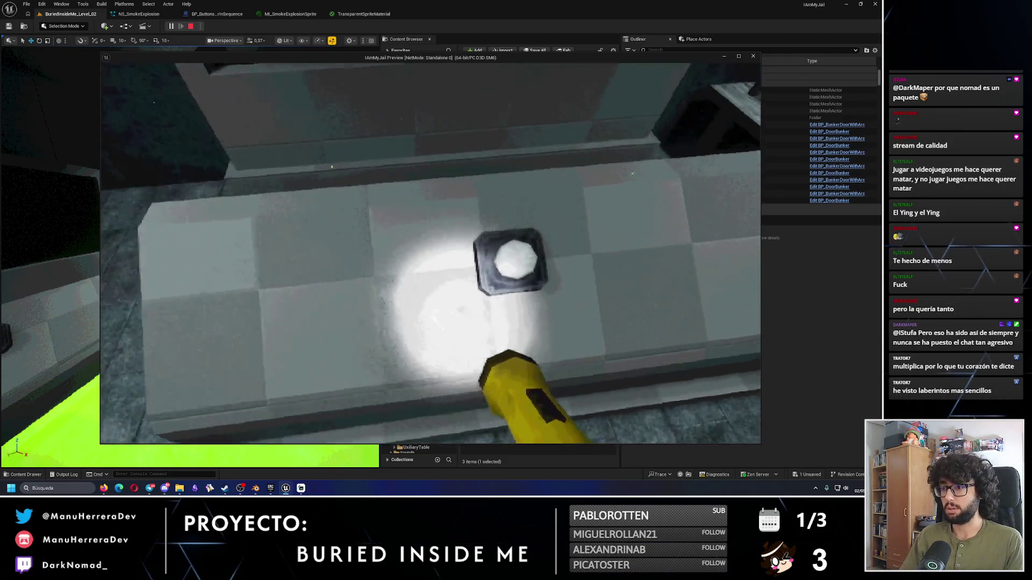
key("s")
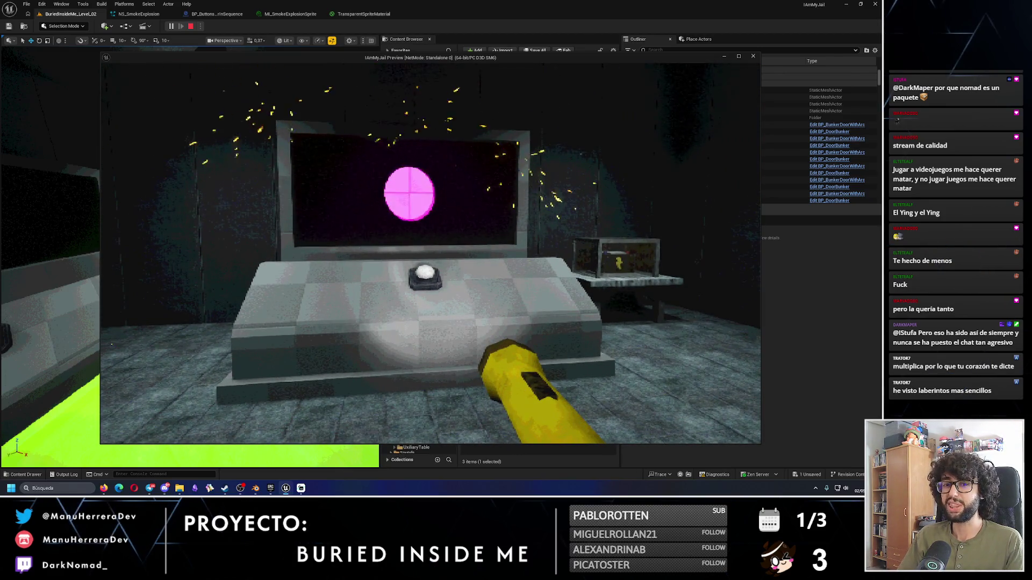
key("d")
key("d")
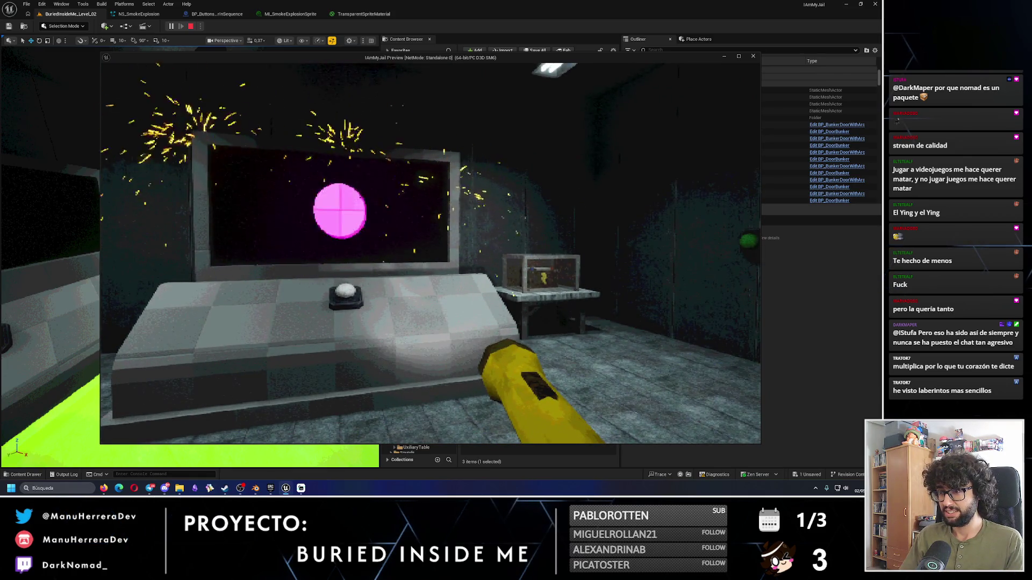
key("d")
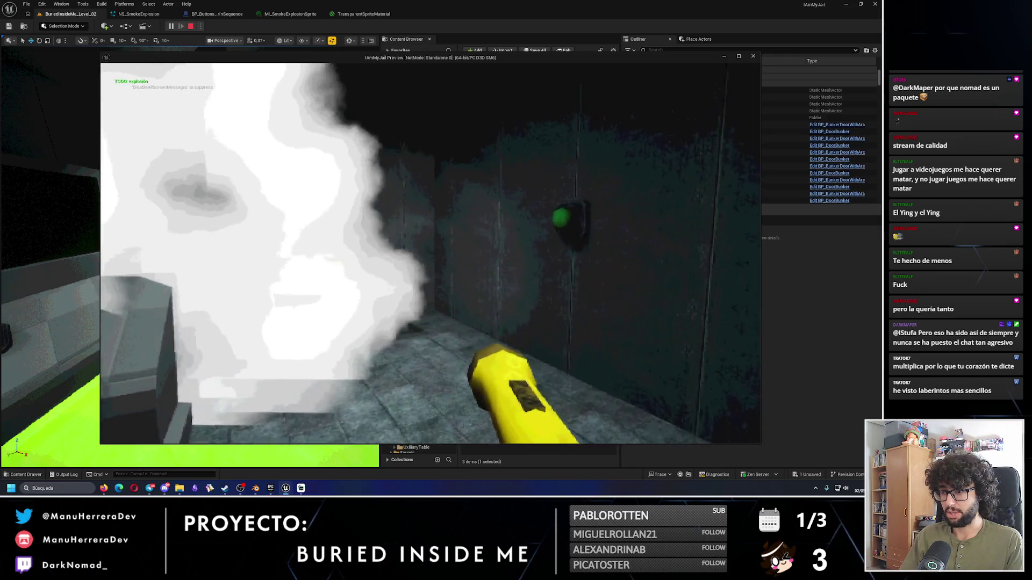
key("a")
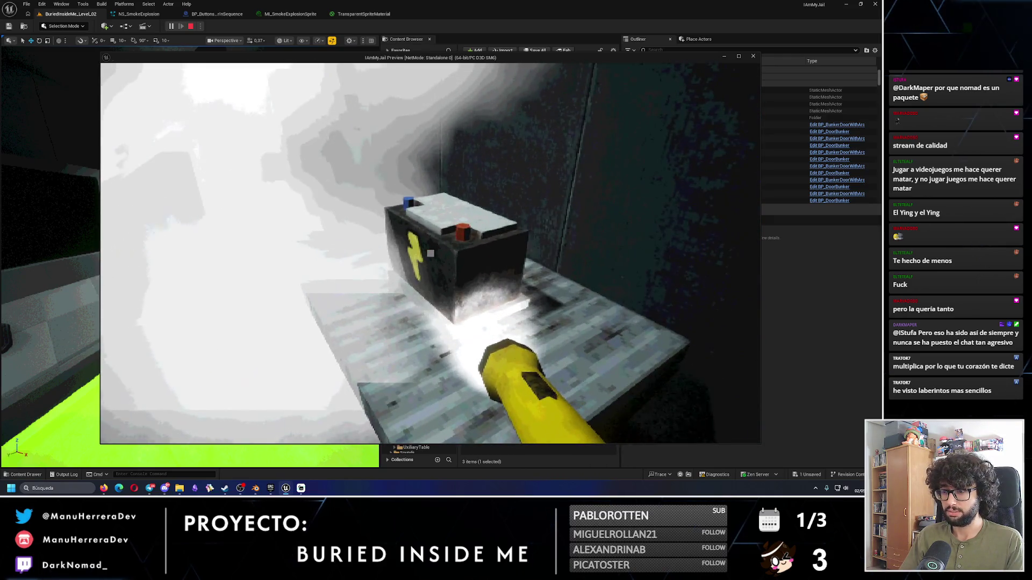
key("s")
key("Escape")
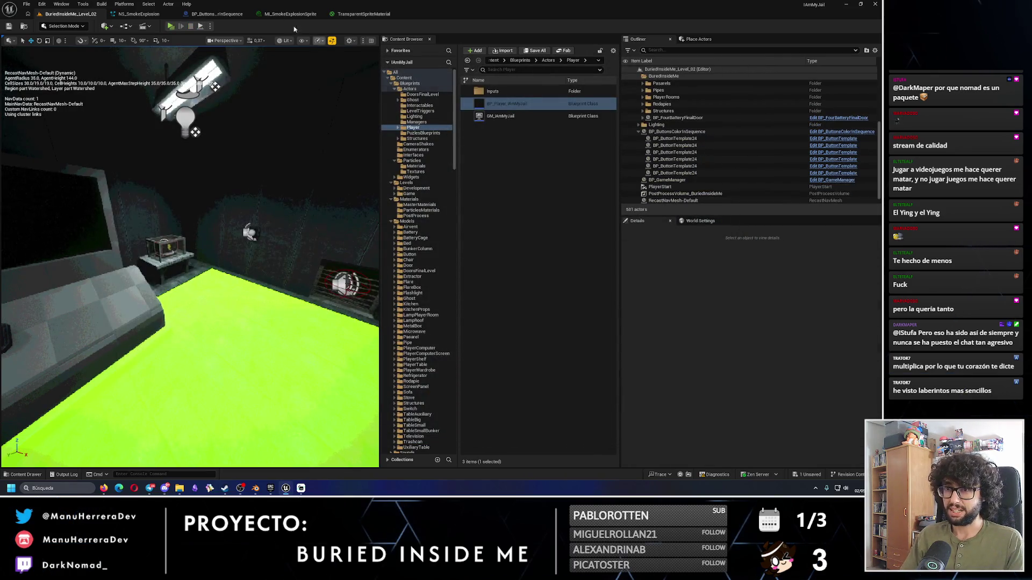
left_click(215, 14)
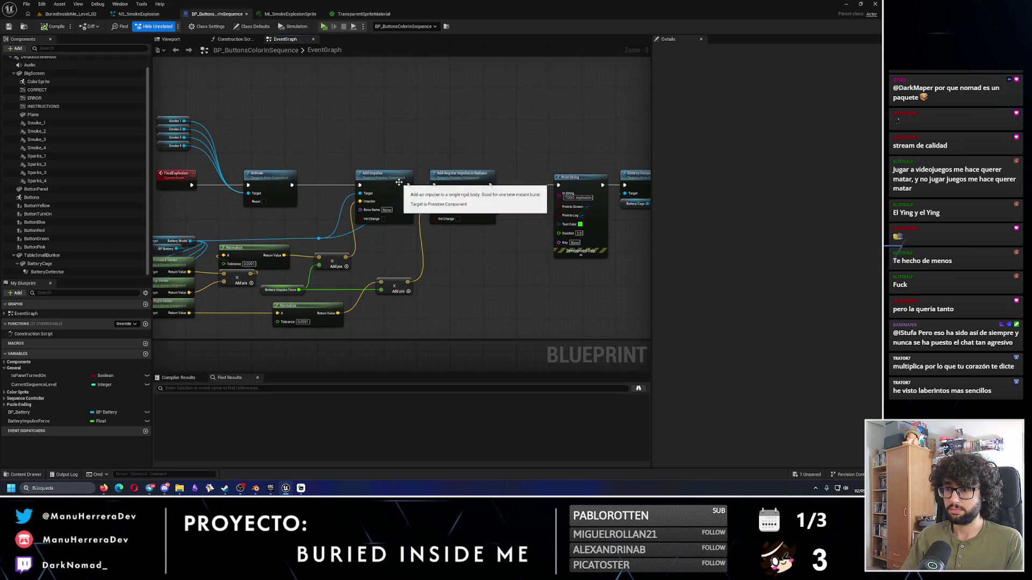
Step: Zoom in and pan to the Add Impulse and Add Angular Impulse math nodes
scroll(400, 175, "up", 2)
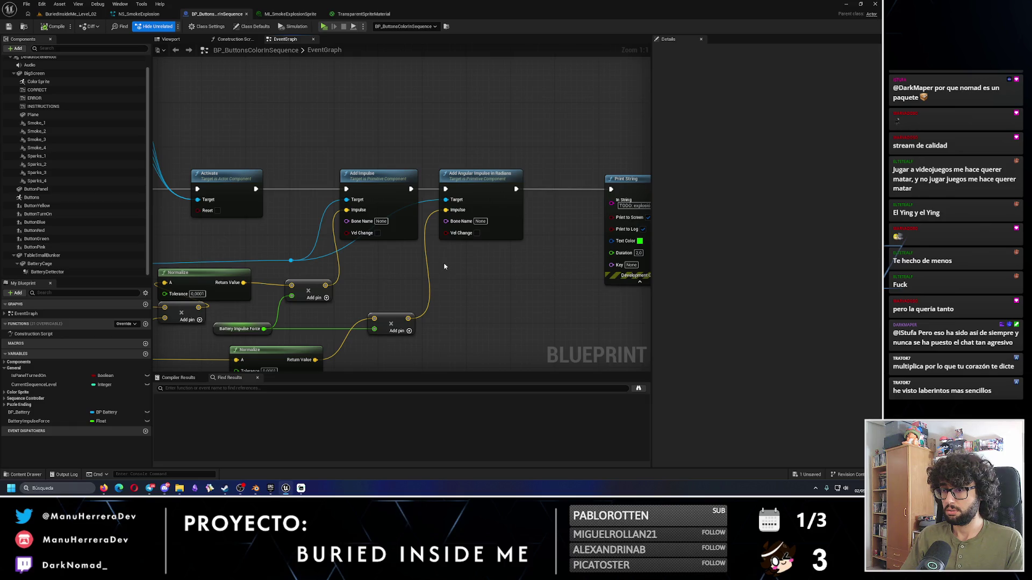
left_click_drag(385, 287, 469, 254)
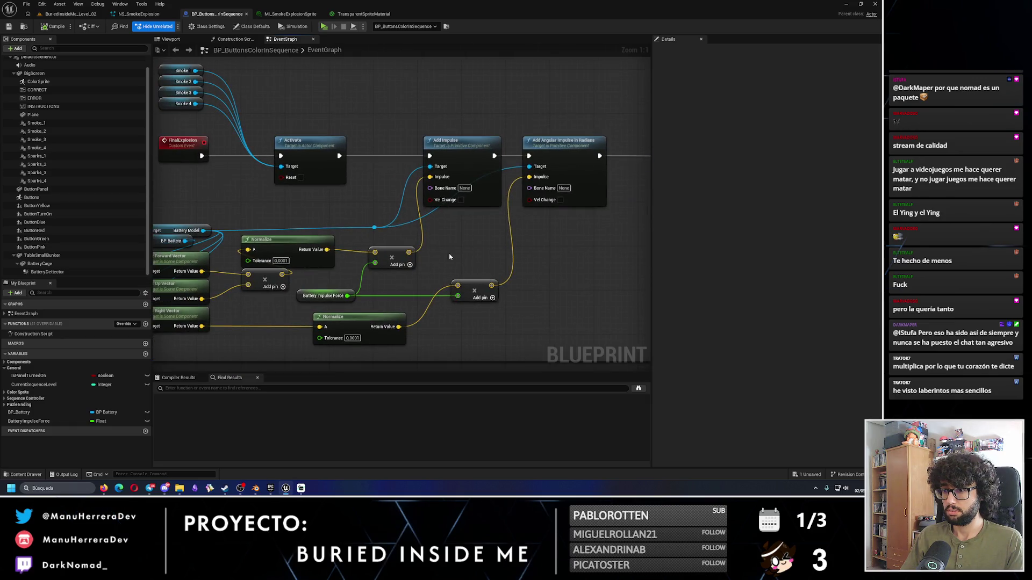
Step: Open BP_Player_IAmMyJail, review its throw-object impulse nodes, then close it
left_click(394, 252)
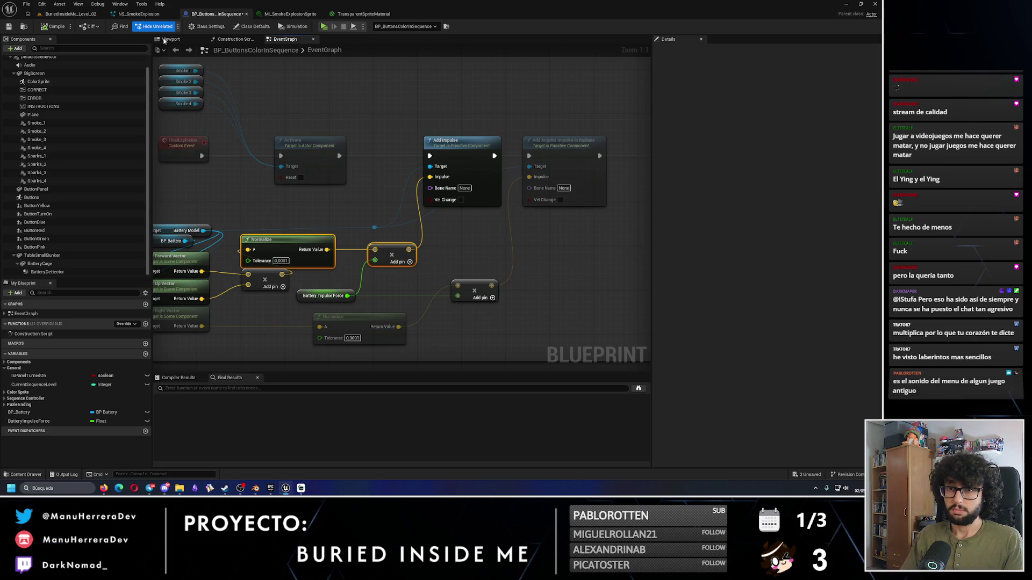
left_click(70, 14)
left_click(505, 105)
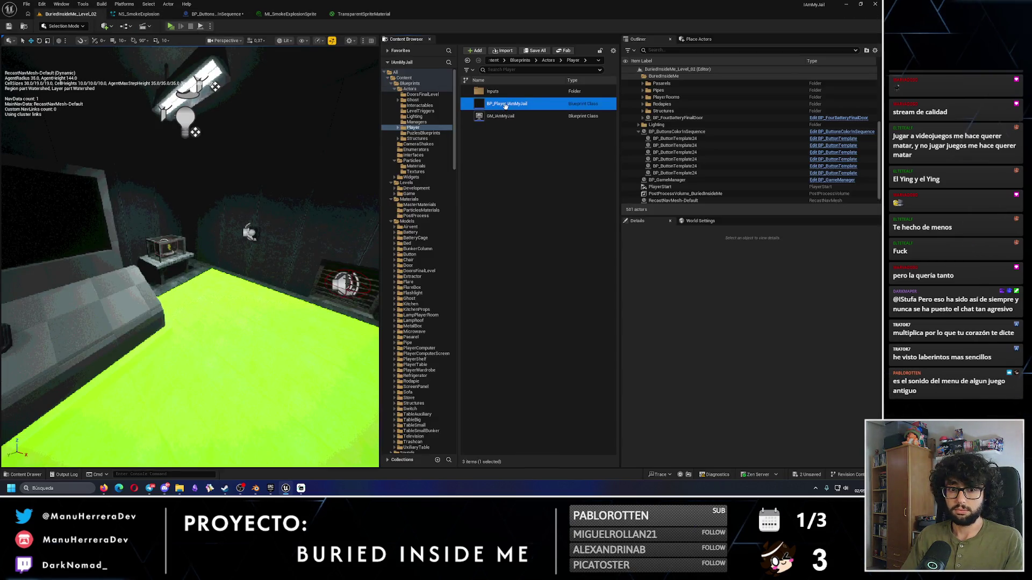
double_click(506, 105)
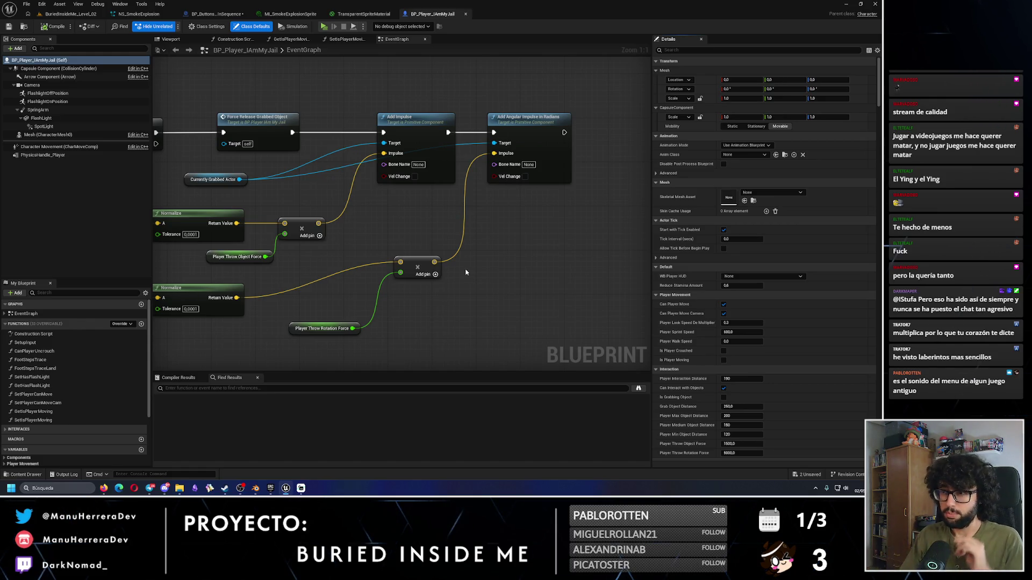
scroll(446, 262, "down", 2)
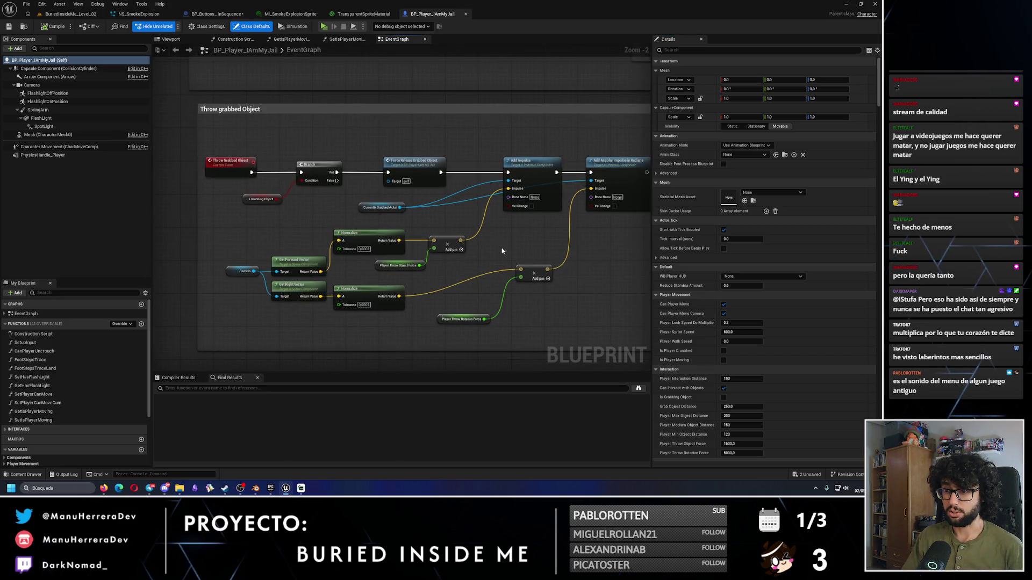
scroll(502, 251, "up", 1)
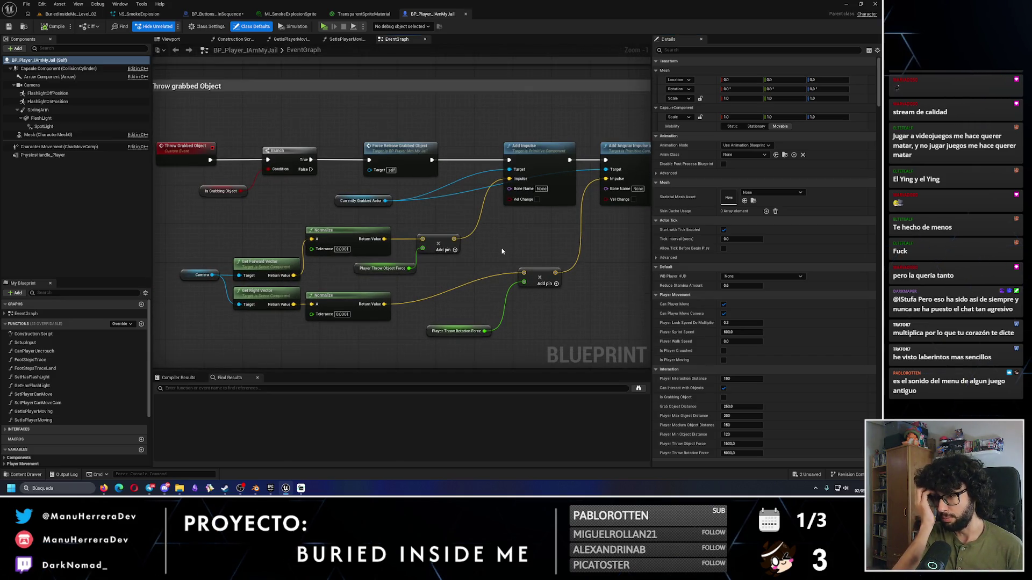
left_click_drag(531, 246, 477, 258)
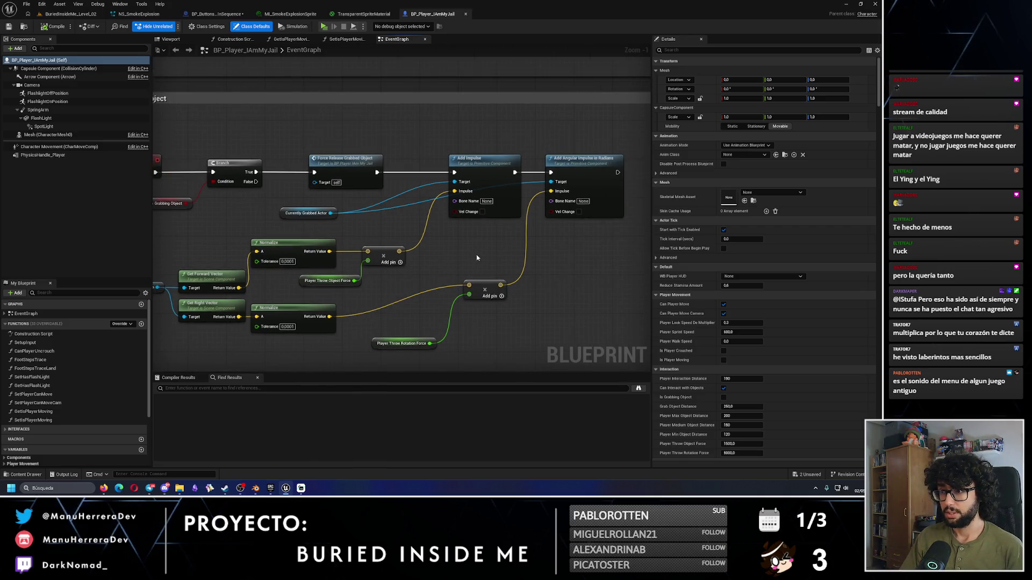
left_click(465, 14)
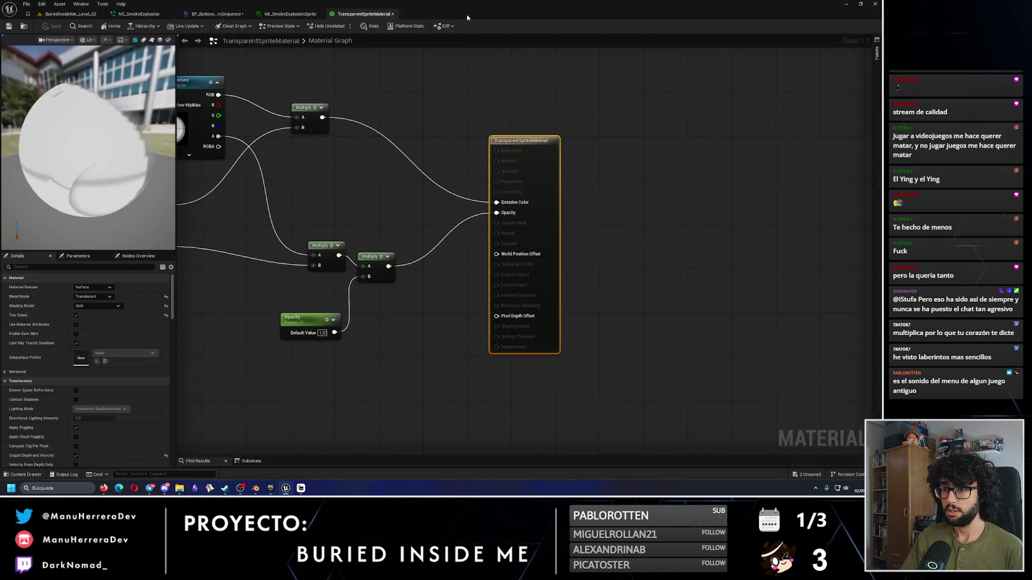
left_click(293, 11)
Step: Review the direction vector nodes, then select and frame BP_Battery_2 in the level viewport
left_click(218, 13)
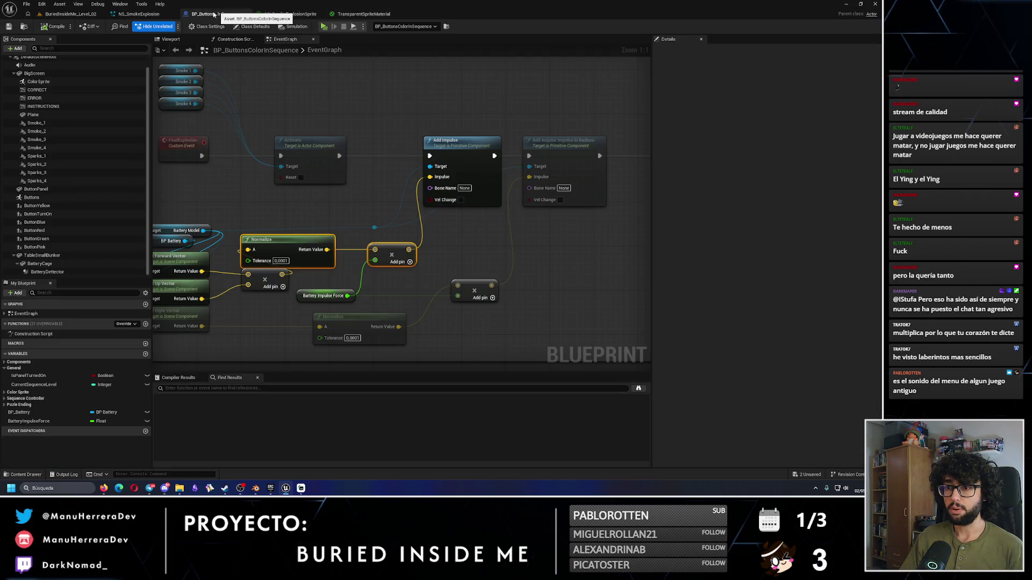
left_click_drag(352, 199, 433, 191)
left_click_drag(376, 294, 398, 259)
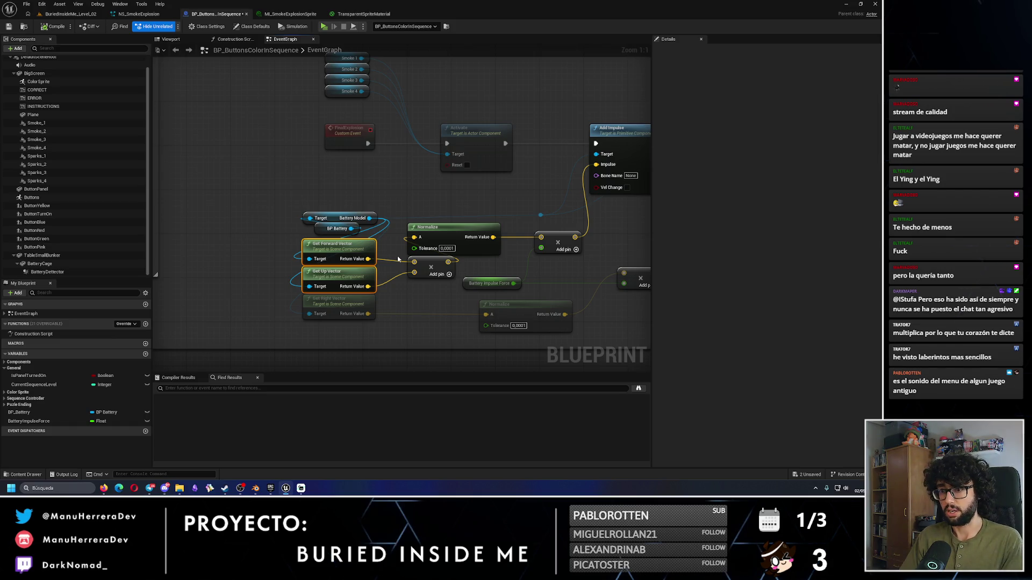
left_click(70, 13)
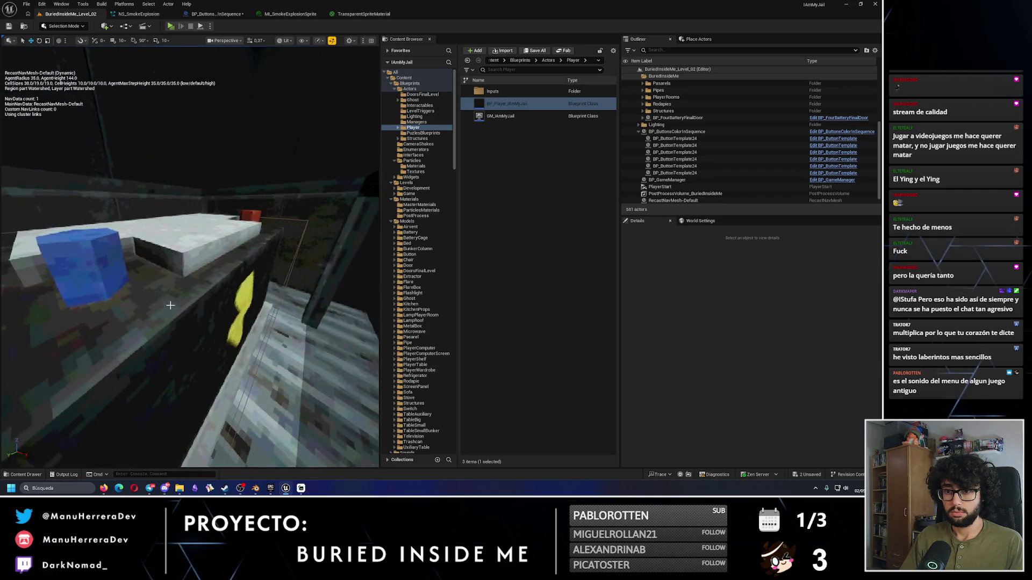
left_click(168, 306)
key("f")
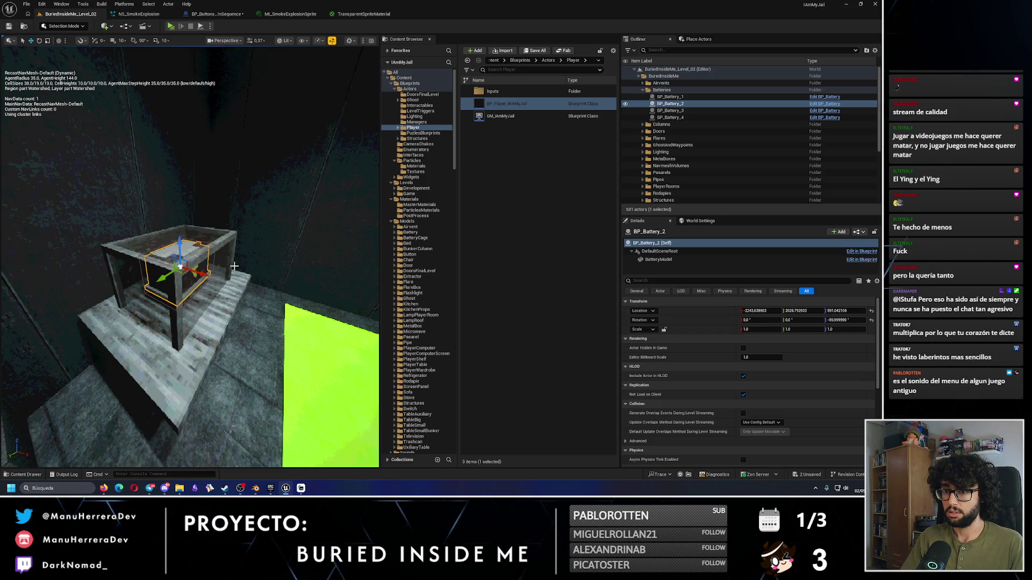
Step: Glance at NS_SmokeExplosion, then save the BP_ButtonsColorInSequence blueprint
left_click(139, 13)
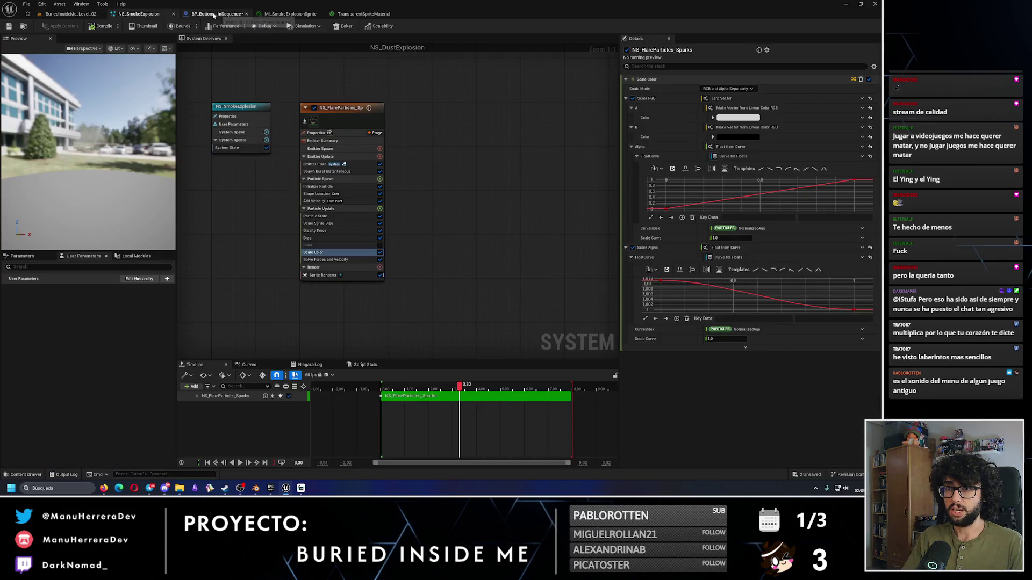
left_click(216, 14)
left_click(9, 26)
scroll(402, 188, "down", 3)
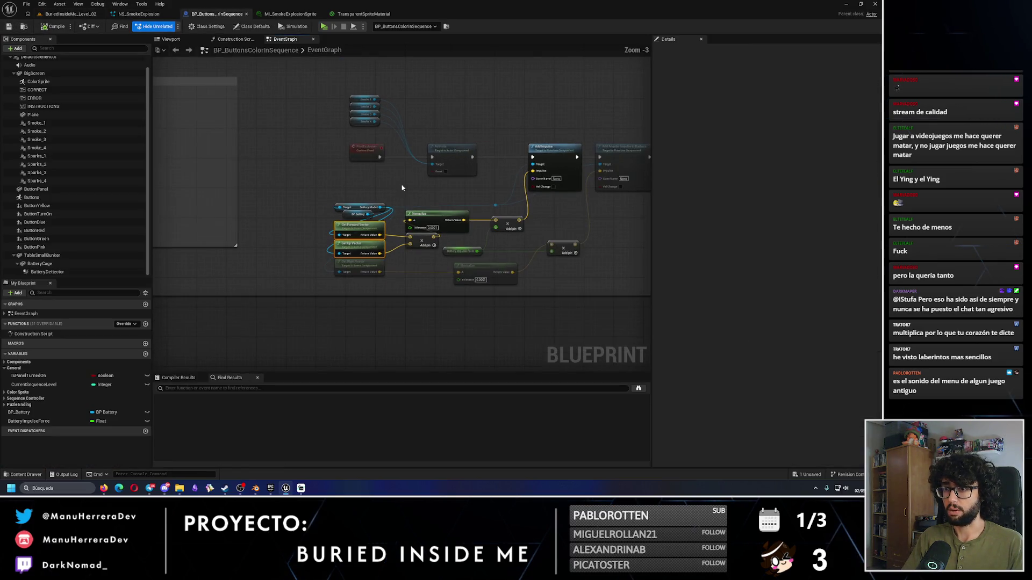
scroll(458, 104, "down", 5)
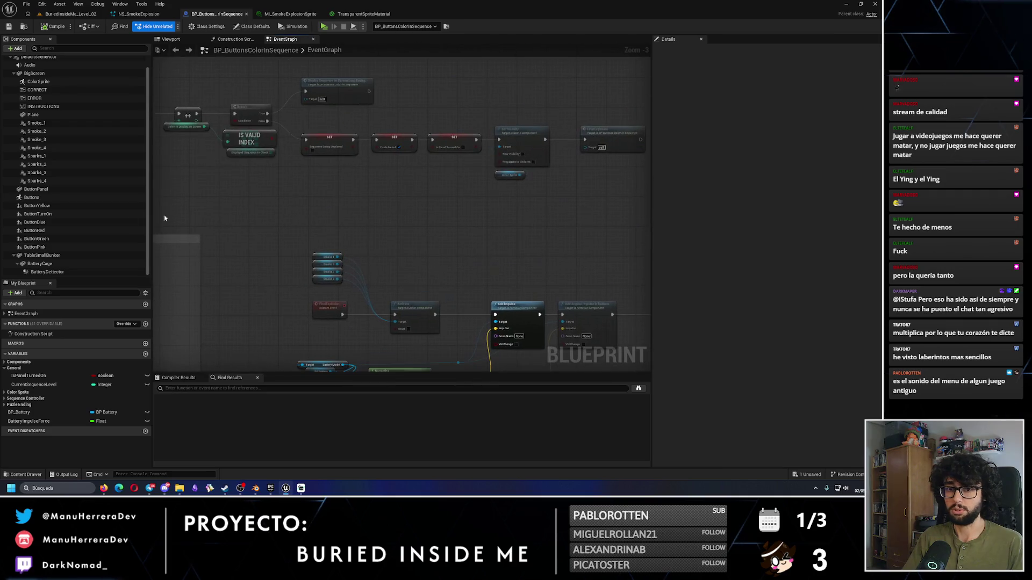
scroll(310, 163, "up", 8)
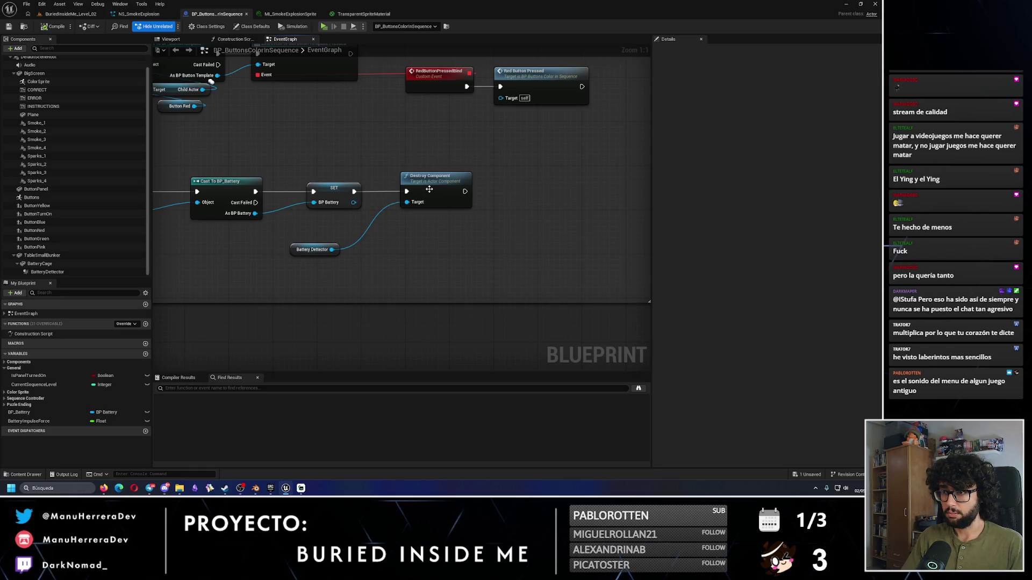
Step: Shift Destroy Component right and place a Print String node after it
mouse_move(430, 181)
left_mouse_down()
mouse_move(494, 183)
mouse_move(400, 187)
mouse_move(418, 243)
left_mouse_up()
type("prrint")
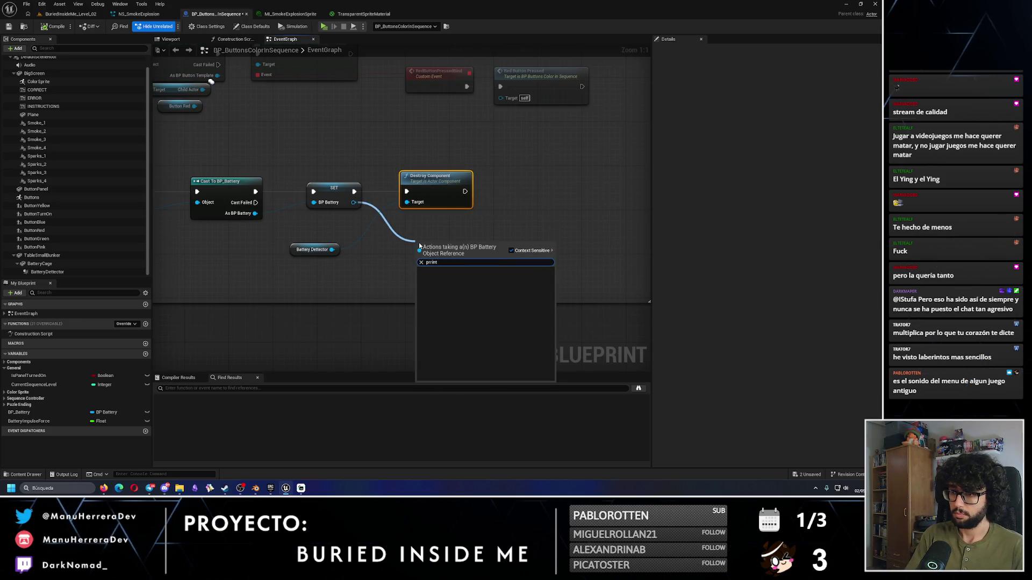
key("BackSpace")
key("BackSpace")
key("BackSpace")
type("in")
key("Escape")
right_click(418, 242)
type("printstr")
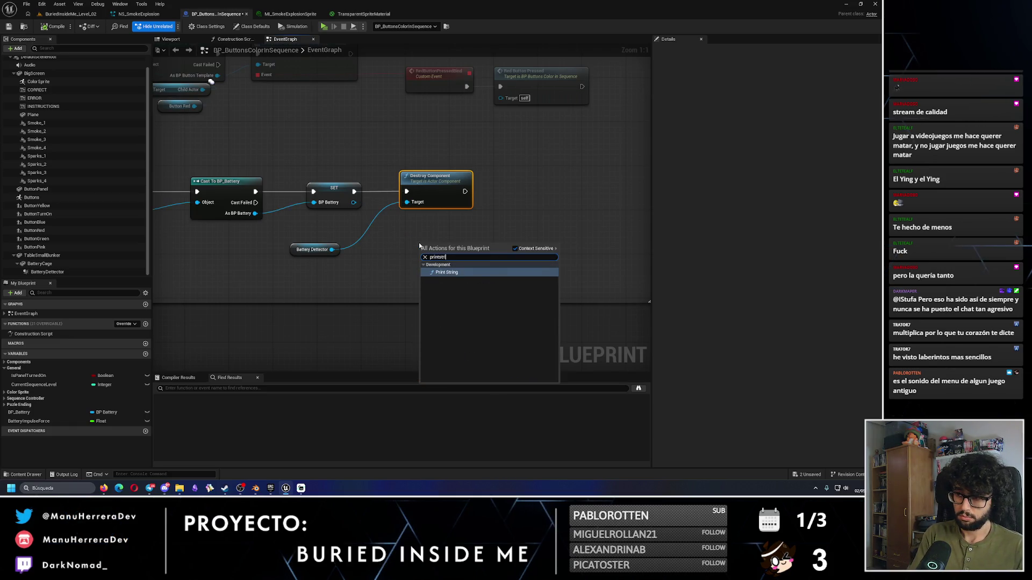
key("Return")
Step: Print the BP Battery's display name after Destroy Component, then save the blueprint
left_click_drag(363, 249, 363, 248)
type("get displa")
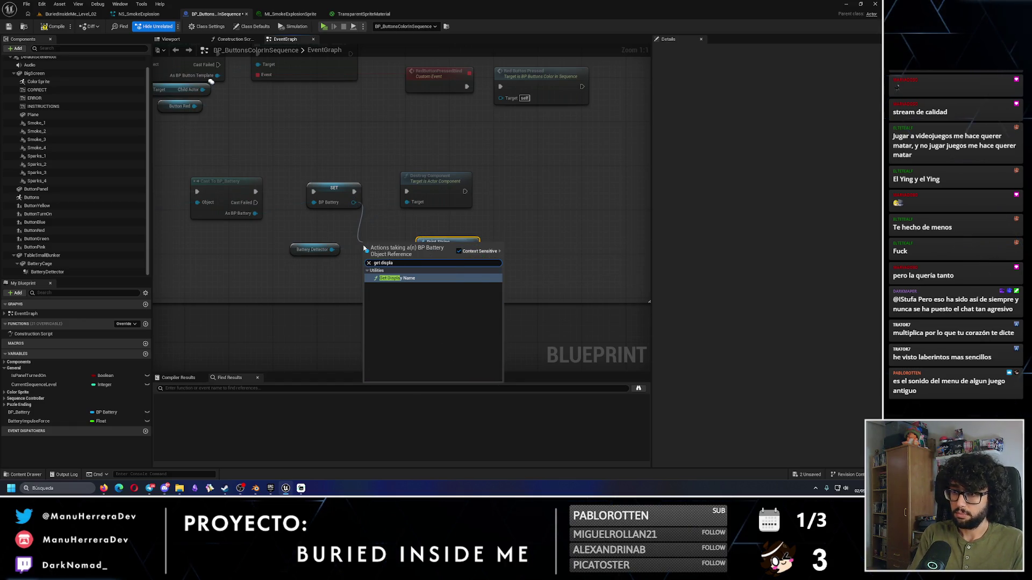
key("Return")
mouse_move(441, 242)
left_mouse_down()
mouse_move(494, 225)
mouse_move(493, 252)
mouse_move(533, 220)
left_mouse_up()
left_click_drag(465, 191, 516, 230)
left_click(408, 153)
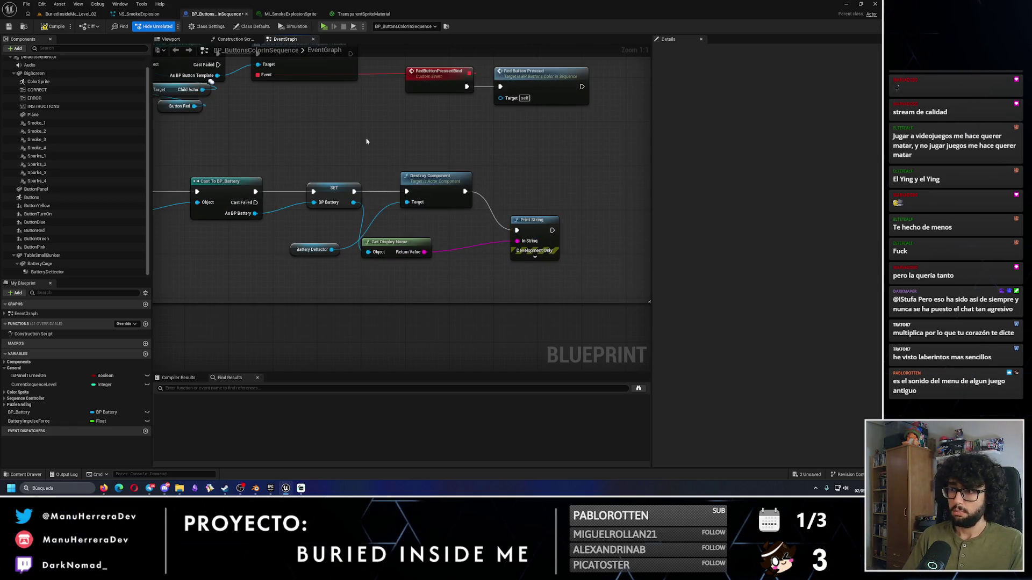
left_click(7, 27)
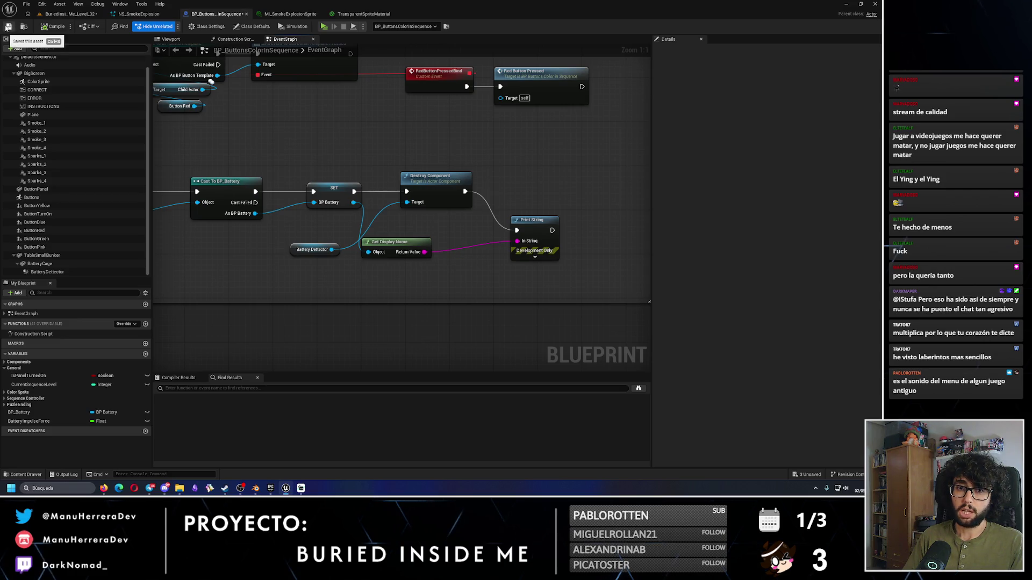
left_click(70, 14)
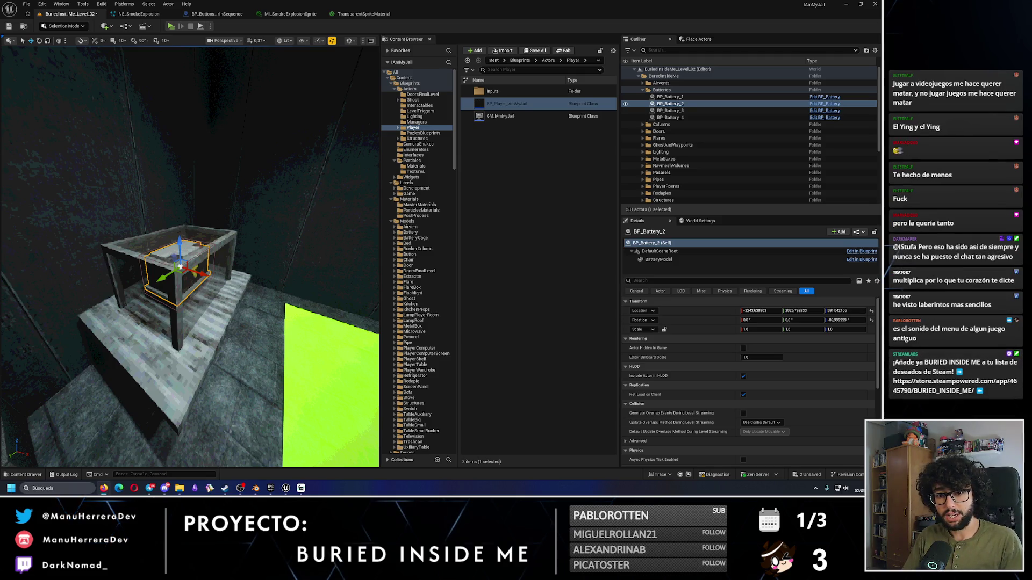
Step: Glance at the game's Steam store page, then hide Steam to get back to the level editor
left_click(225, 489)
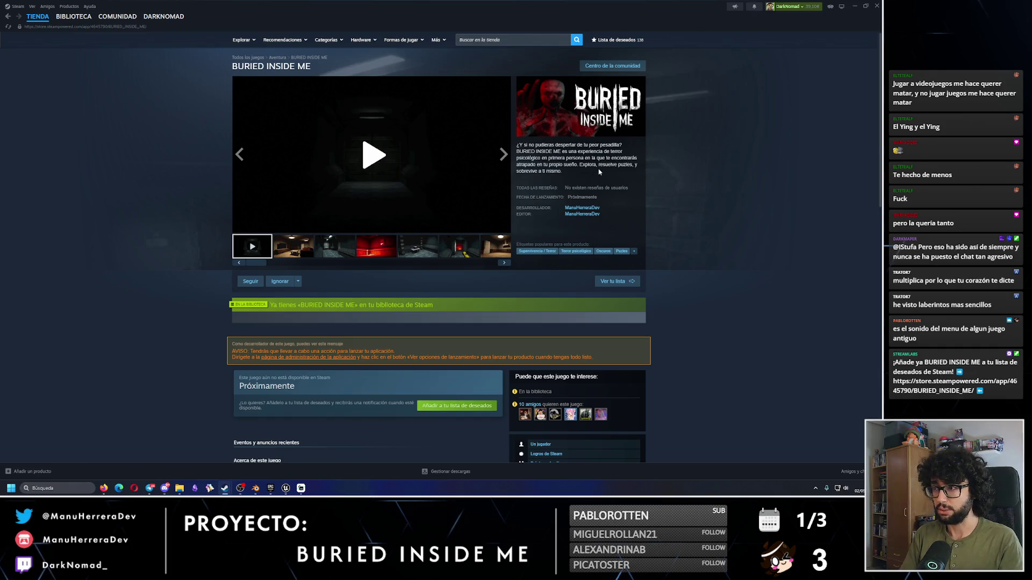
left_click(855, 8)
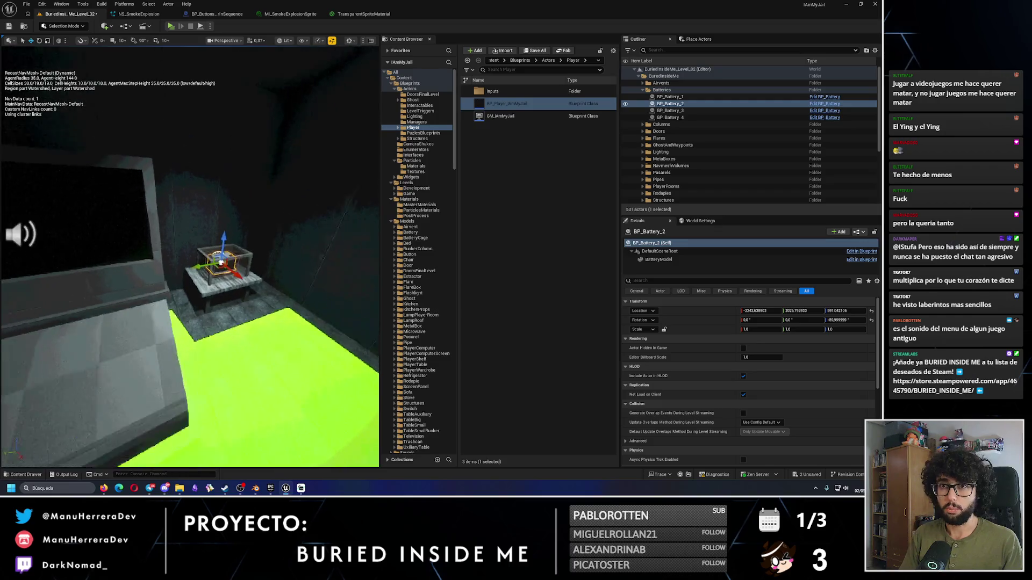
Step: Play-test the level, complete the colour sequence to explode the battery, then run a brief second test
key("alt+p")
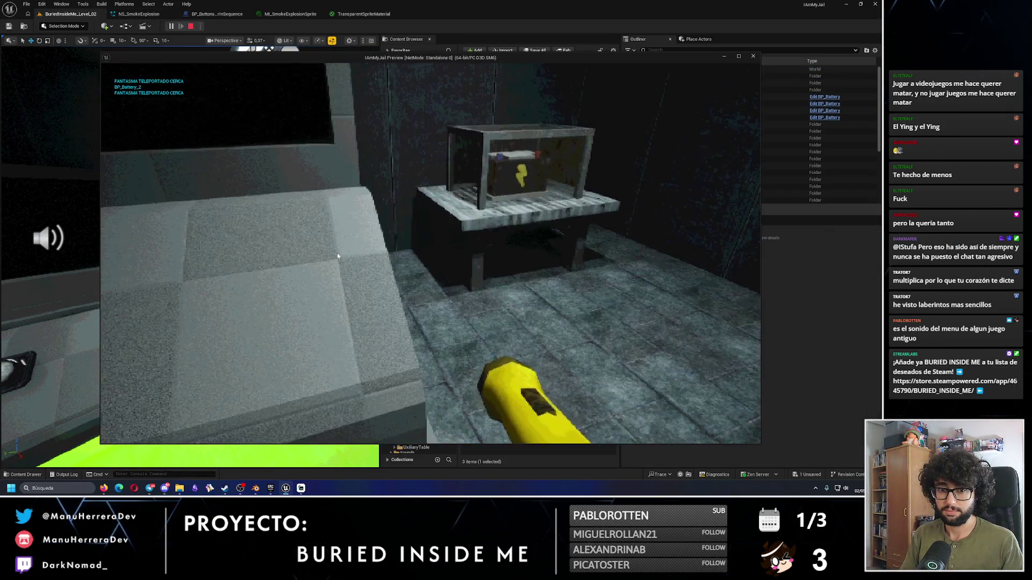
left_click(336, 252)
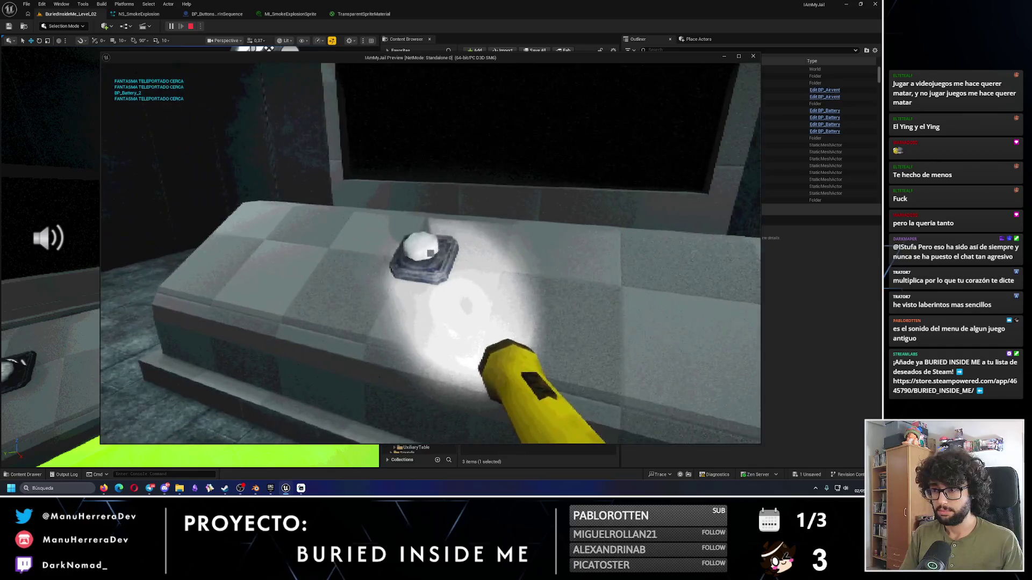
key("w")
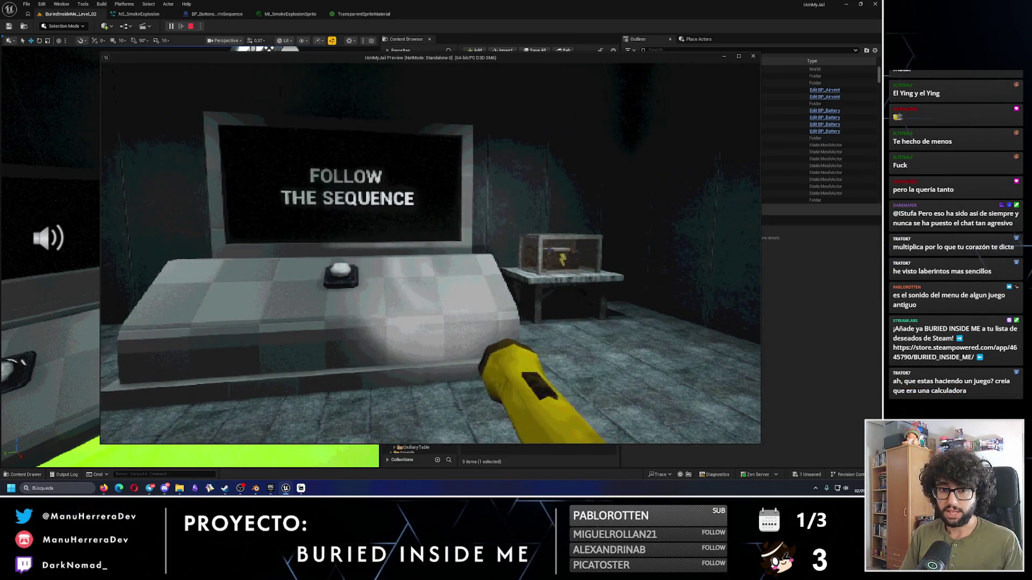
key("w")
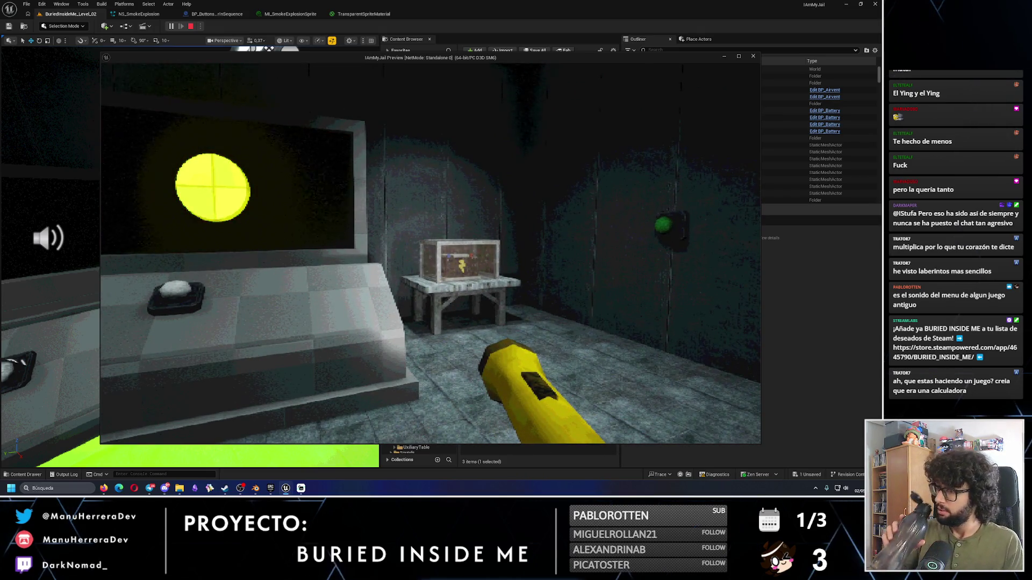
key("a")
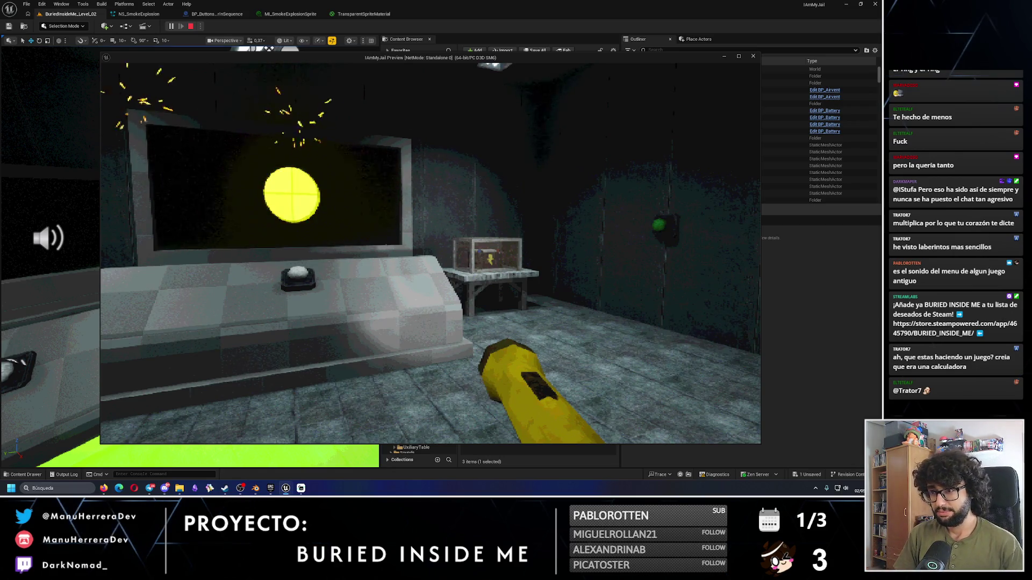
key("w")
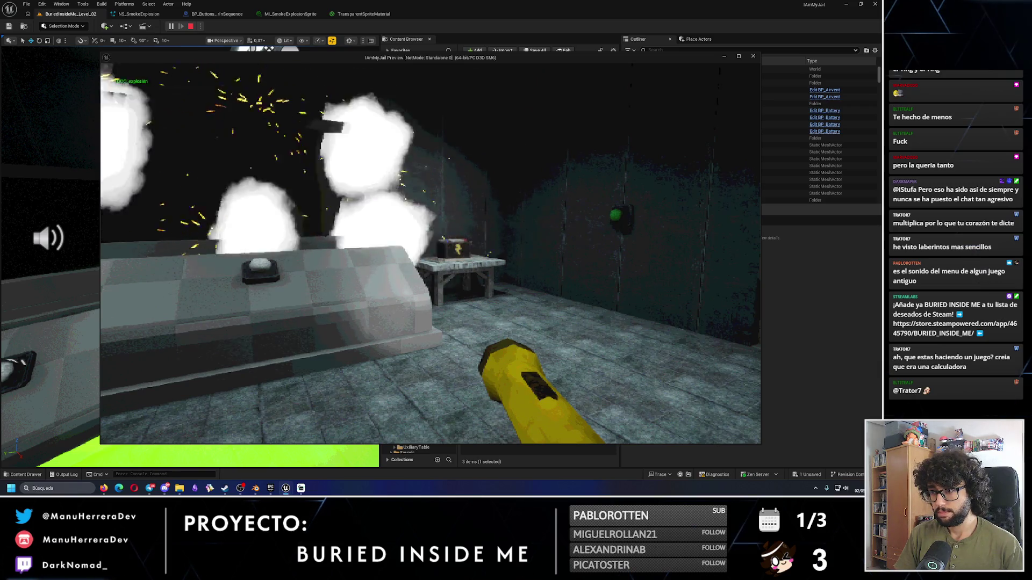
key("Escape")
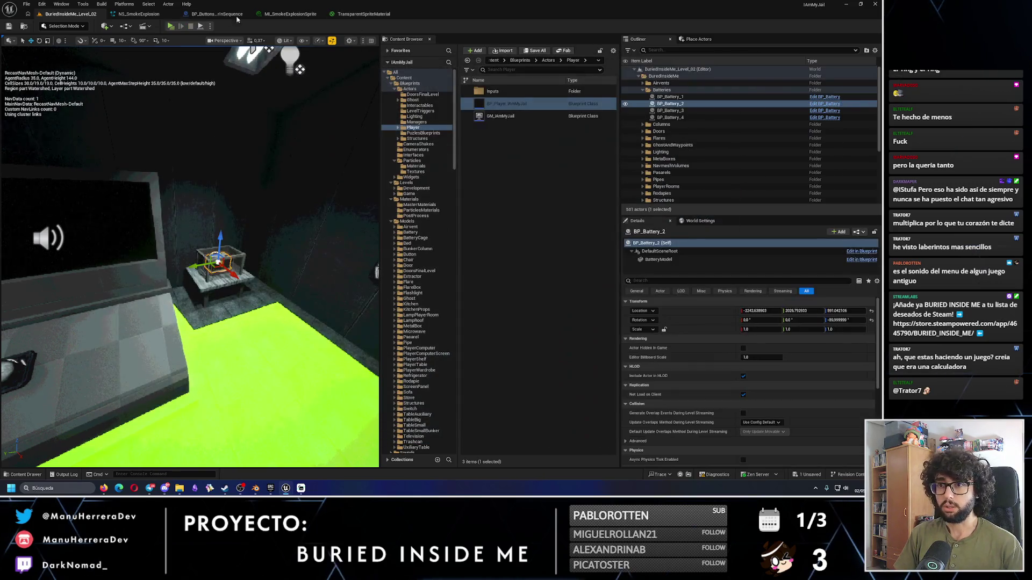
left_click(171, 26)
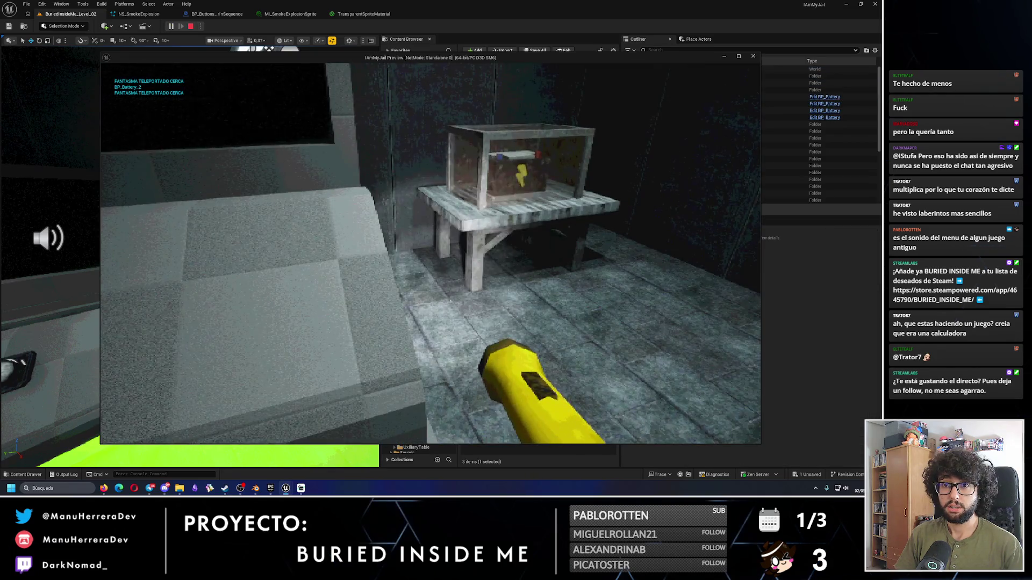
key("Escape")
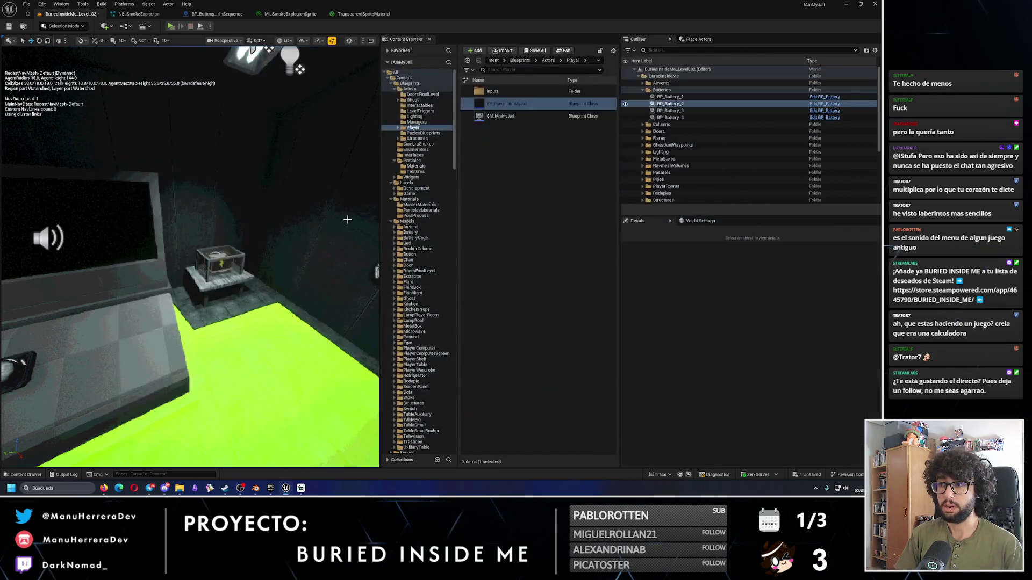
Step: Delete the Get Display Name and Print String nodes, and move Battery Detector beside Destroy Component
left_click(290, 14)
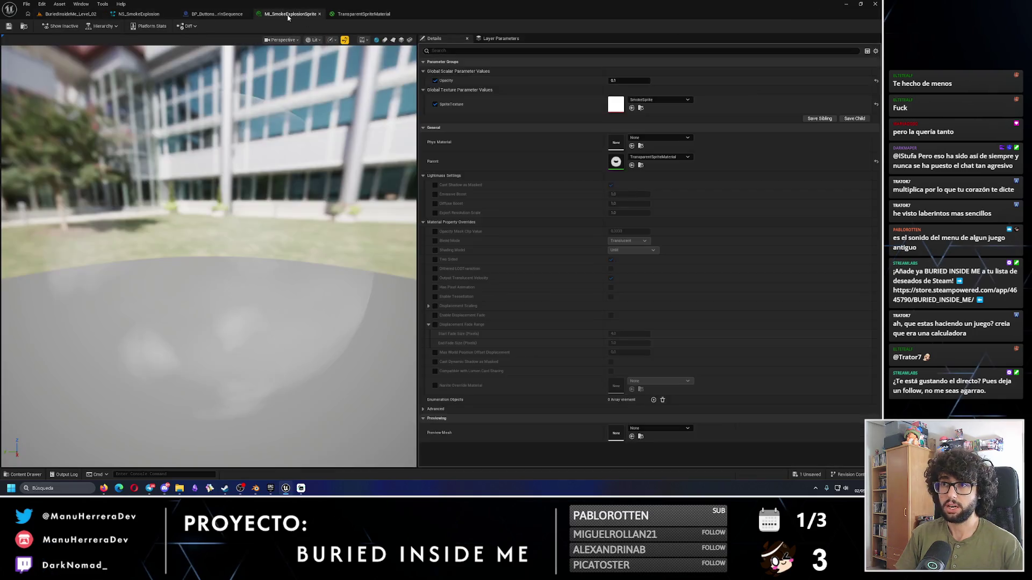
left_click(218, 14)
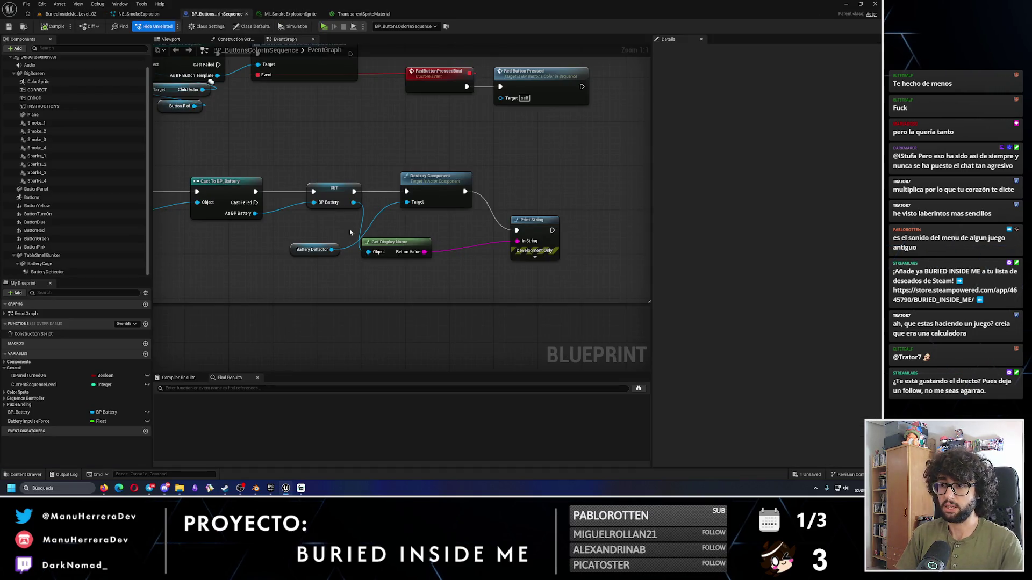
left_click_drag(352, 232, 467, 262)
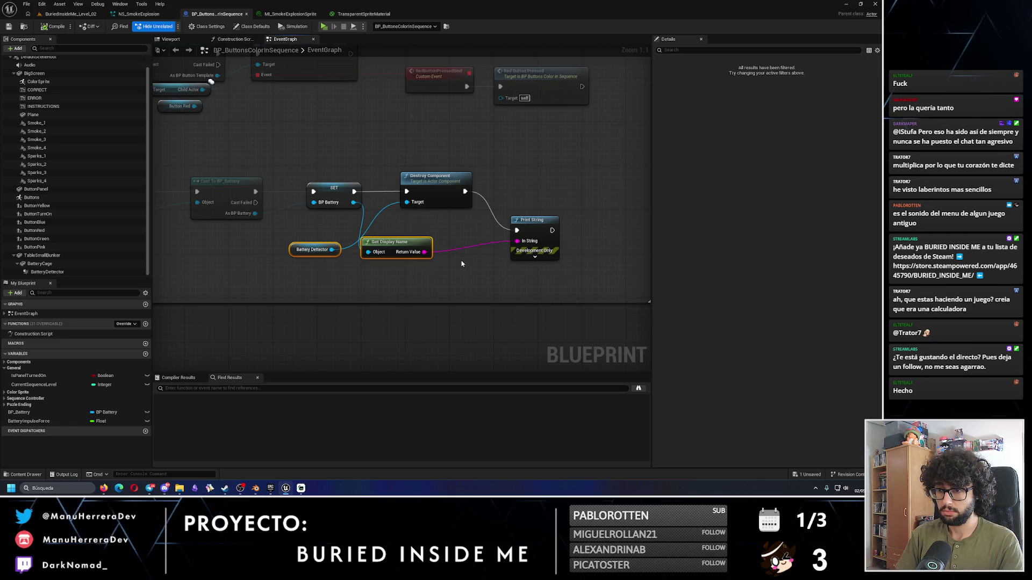
left_click(445, 258)
left_click(408, 242)
key("Delete")
left_click(533, 229)
key("Delete")
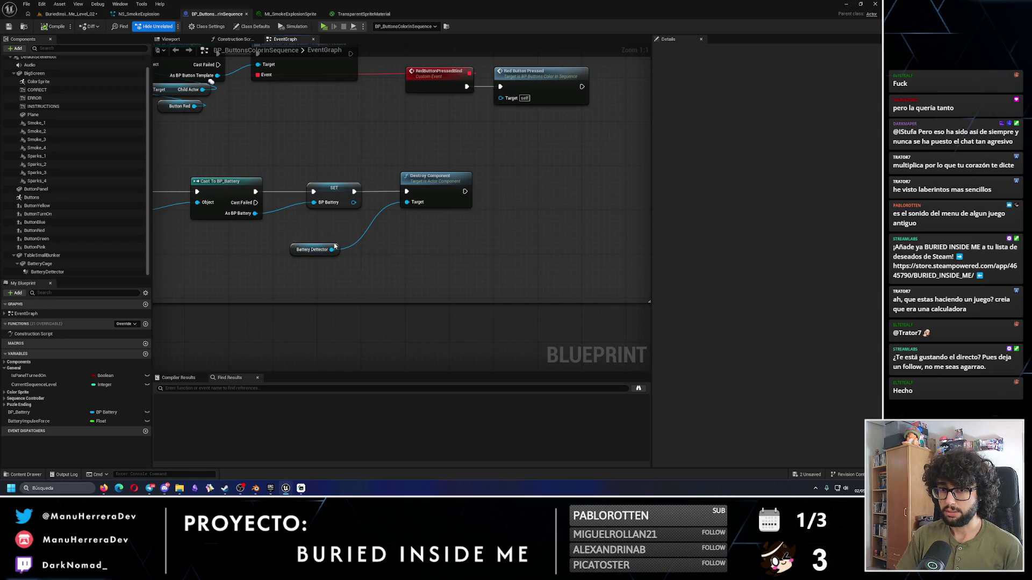
left_click_drag(337, 246, 359, 223)
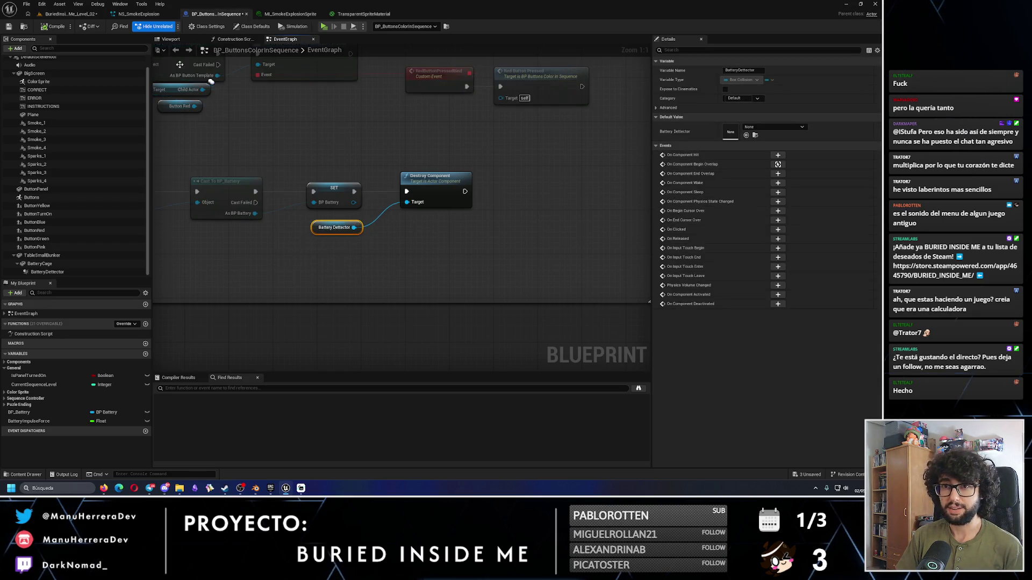
Step: Set the level viewport to lit shading, then frame the FinalExplosion impulse nodes in the graph
left_click(39, 17)
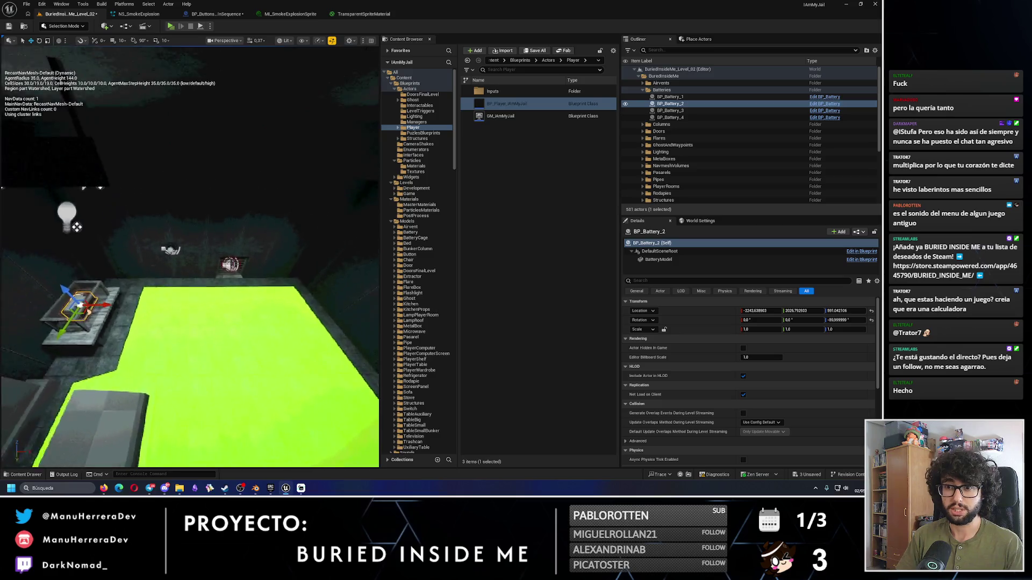
key("alt+4")
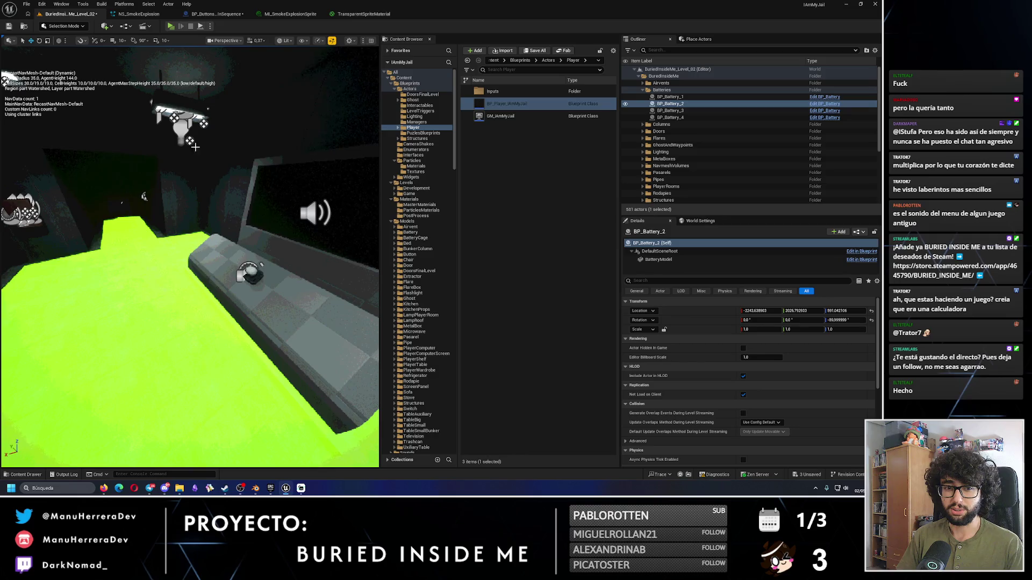
left_click(217, 14)
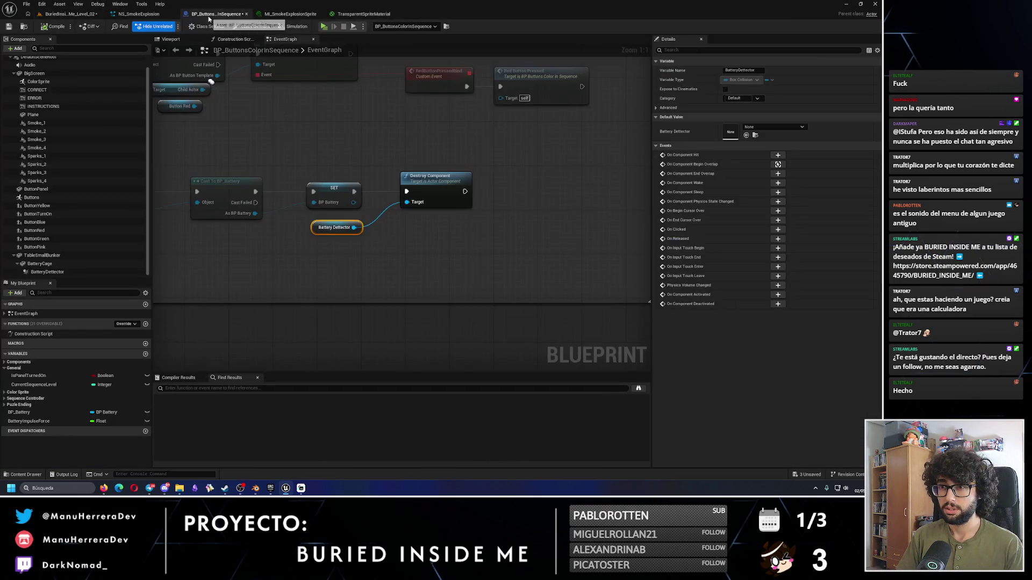
scroll(402, 215, "down", 4)
left_click(375, 260)
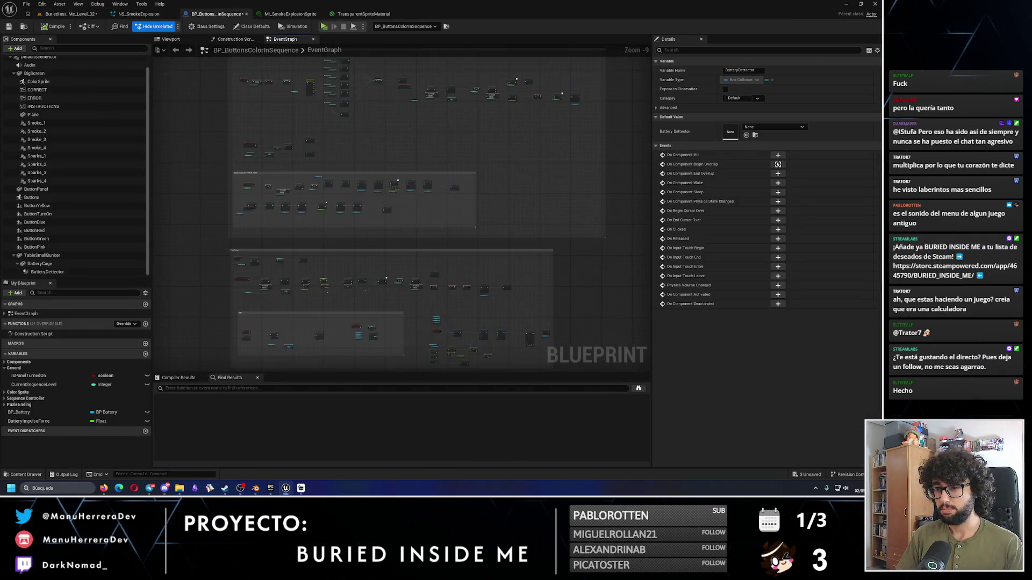
scroll(377, 138, "up", 10)
left_click_drag(377, 138, 408, 213)
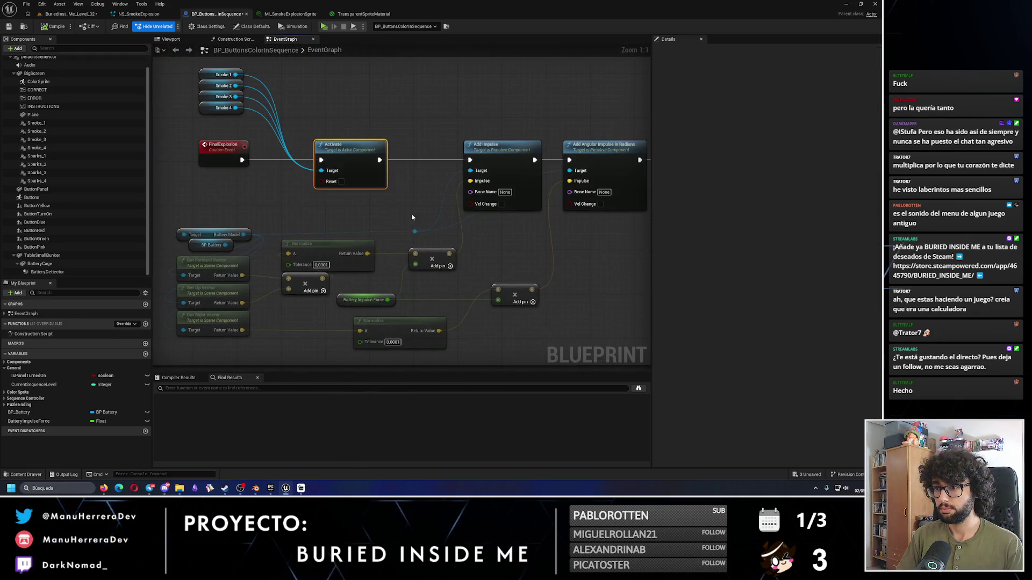
left_click(380, 213)
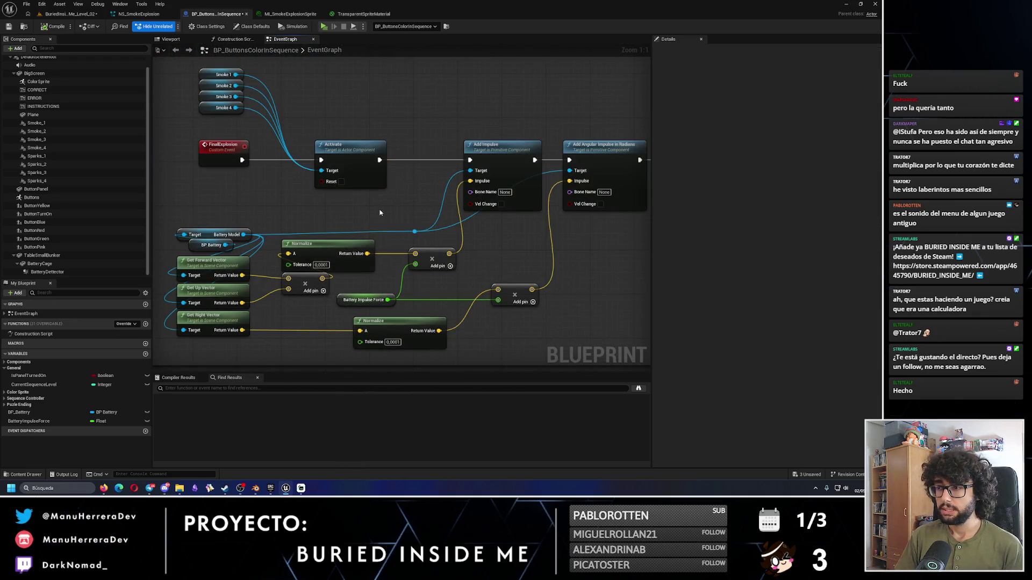
mouse_move(315, 126)
left_mouse_down()
mouse_move(253, 149)
mouse_move(404, 164)
left_mouse_up()
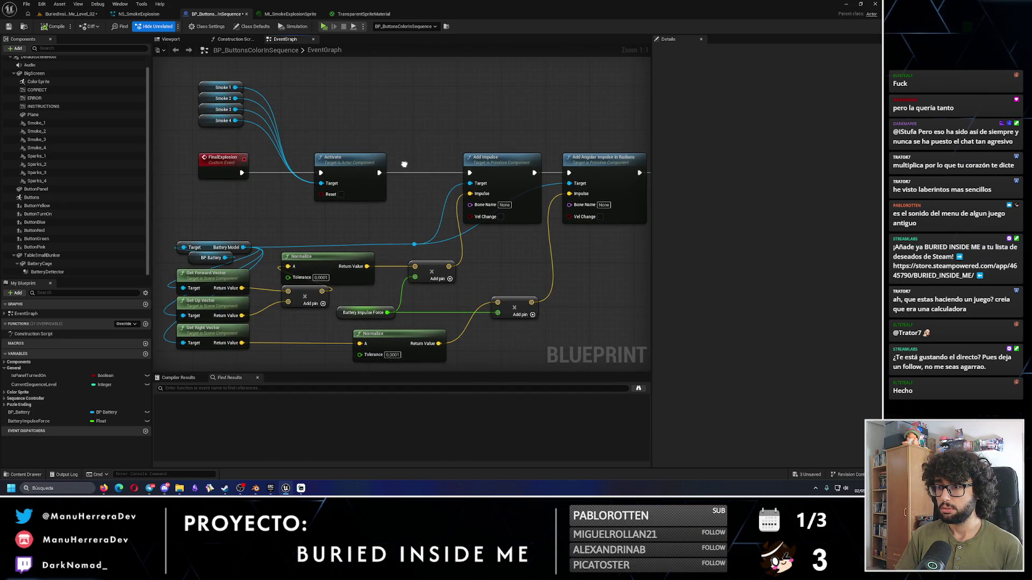